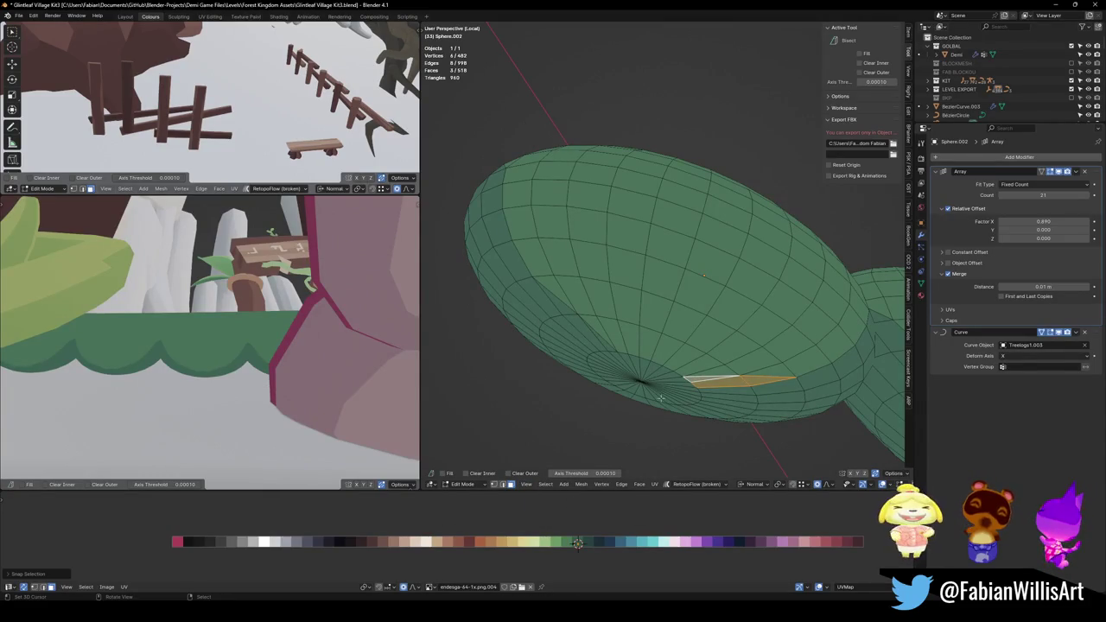
Relax the selected edge loop on the sphere-chain mesh, then clear the edge selection.
{"action": "key", "text": "alt+a"}
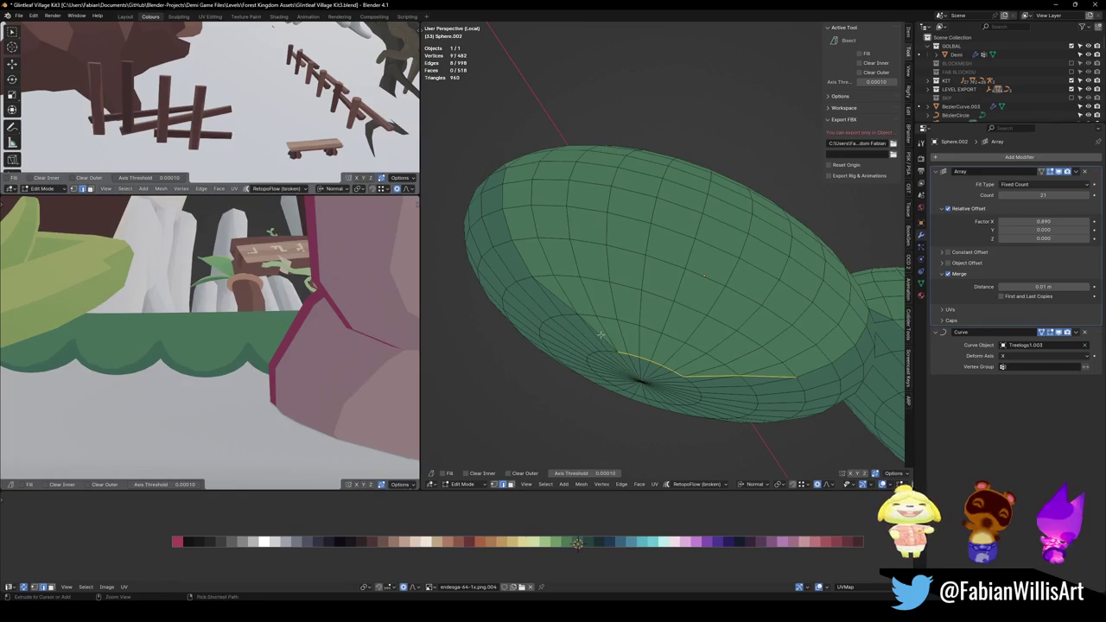
{"action": "right_click", "coordinate": [698, 316]}
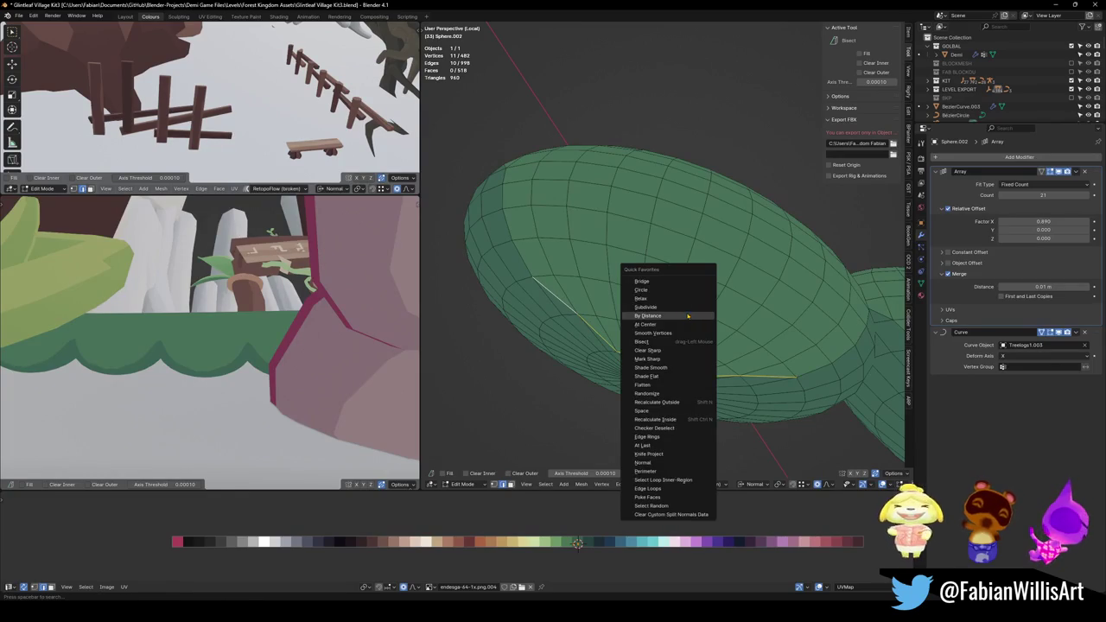
{"action": "left_click", "coordinate": [661, 300]}
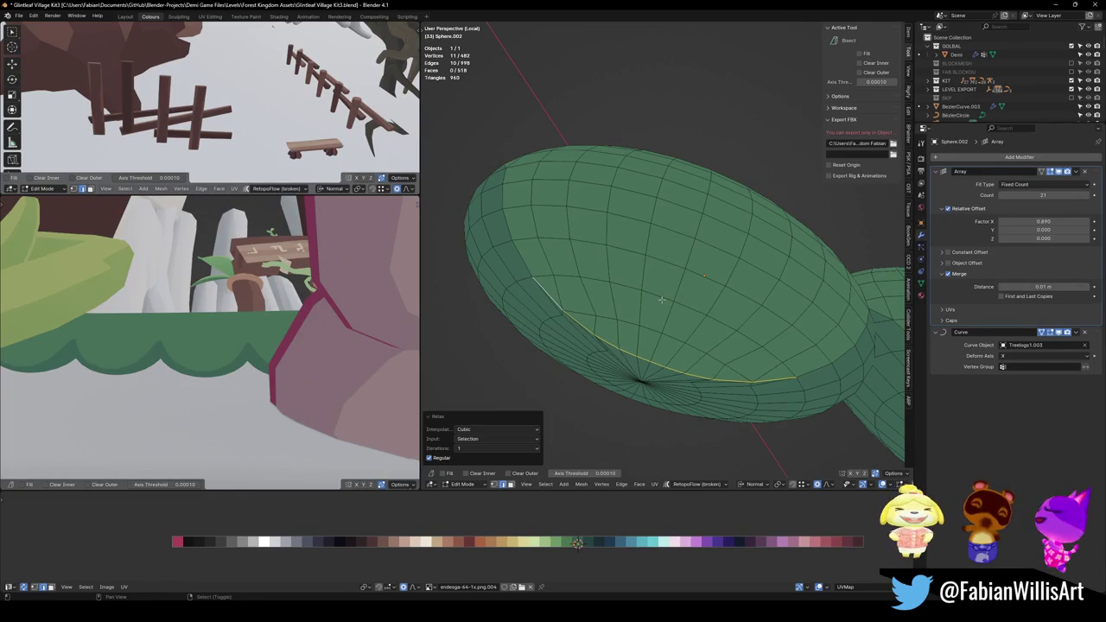
{"action": "key", "text": "alt+a"}
Select the full ring of faces around the first sphere, then return to Object Mode.
{"action": "mouse_move", "coordinate": [661, 299]}
{"action": "middle_mouse_down"}
{"action": "mouse_move", "coordinate": [586, 329]}
{"action": "mouse_move", "coordinate": [692, 290]}
{"action": "middle_mouse_up"}
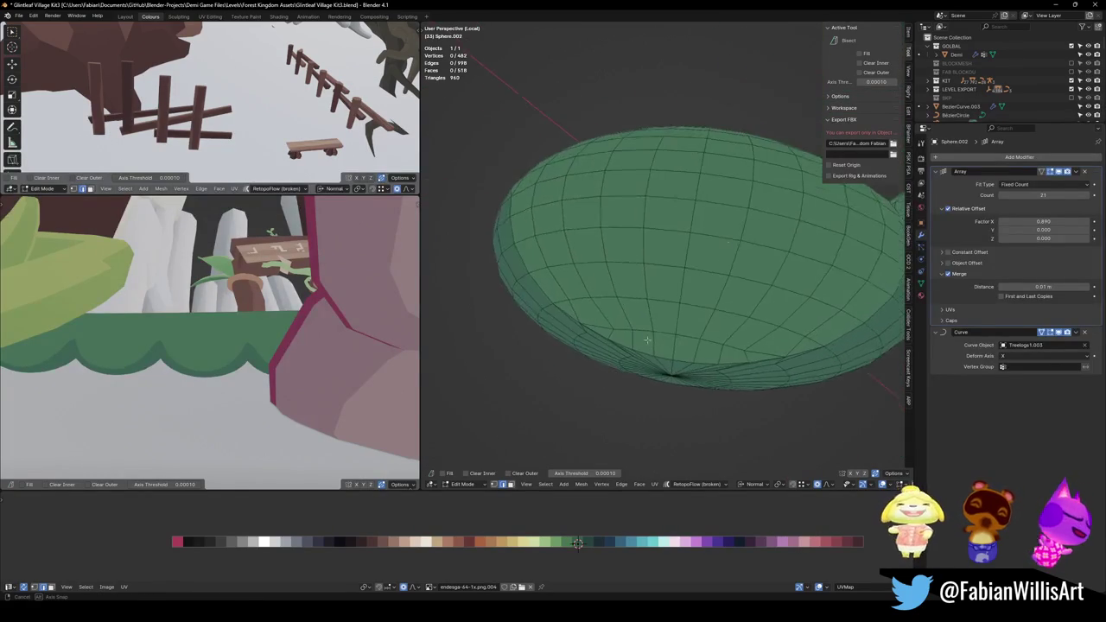
{"action": "middle_click_drag", "start_coordinate": [201, 369], "coordinate": [266, 347]}
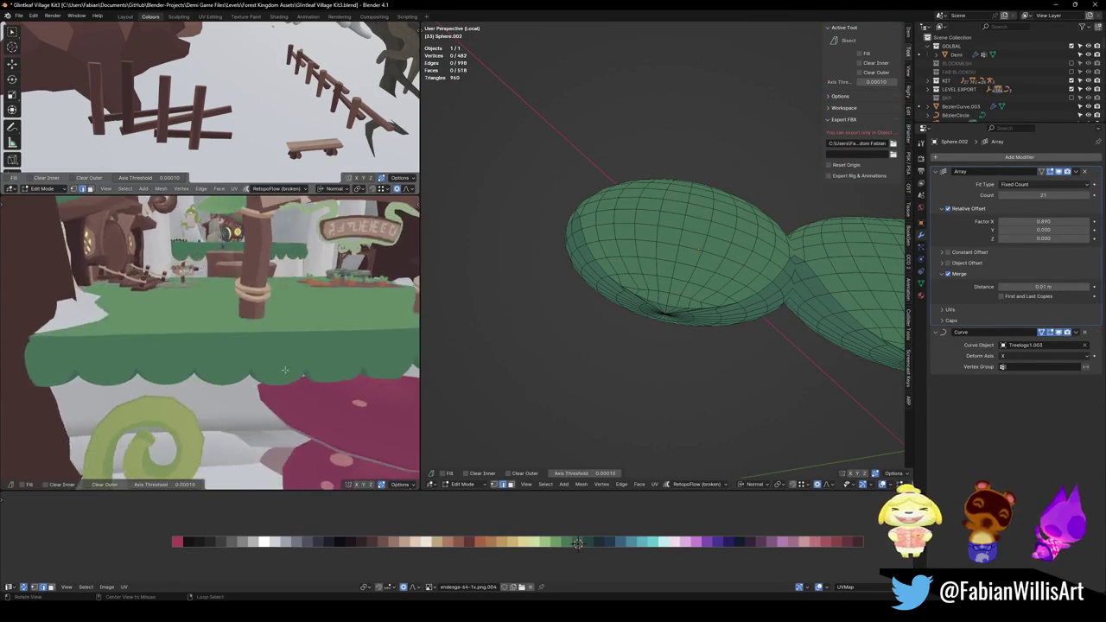
{"action": "mouse_move", "coordinate": [266, 347]}
{"action": "middle_mouse_down"}
{"action": "mouse_move", "coordinate": [782, 278]}
{"action": "mouse_move", "coordinate": [648, 253]}
{"action": "mouse_move", "coordinate": [605, 227]}
{"action": "middle_mouse_up"}
{"action": "key", "text": "Tab"}
{"action": "key", "text": "Tab"}
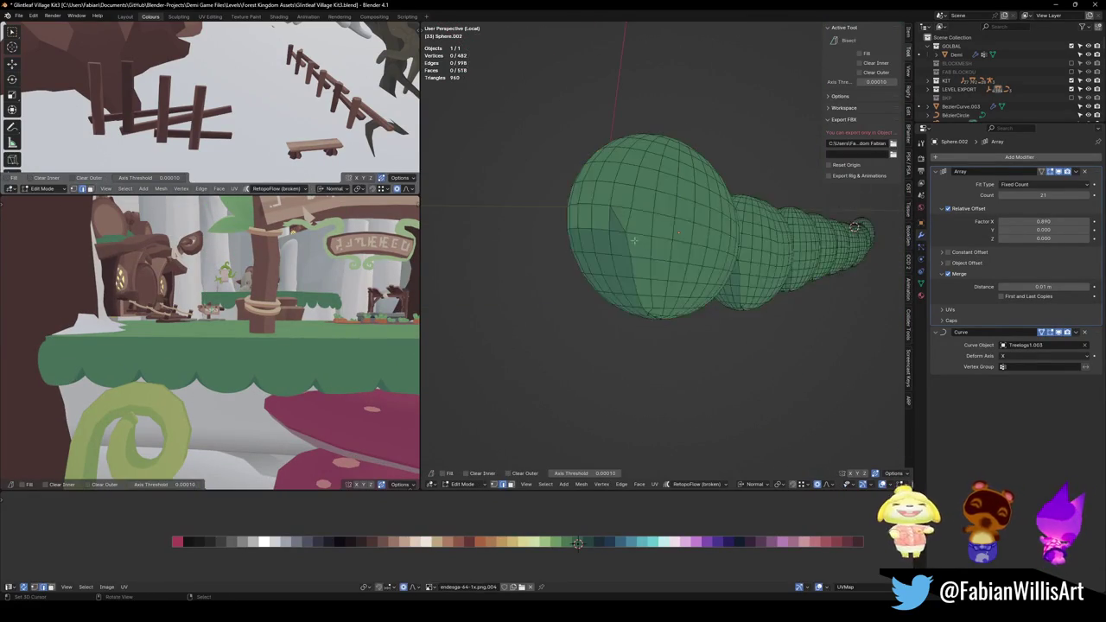
{"action": "left_click", "coordinate": [594, 221]}
{"action": "mouse_move", "coordinate": [733, 250]}
{"action": "middle_mouse_down"}
{"action": "mouse_move", "coordinate": [760, 255]}
{"action": "mouse_move", "coordinate": [726, 238]}
{"action": "mouse_move", "coordinate": [469, 396]}
{"action": "middle_mouse_up"}
{"action": "left_click", "coordinate": [760, 255], "text": "alt"}
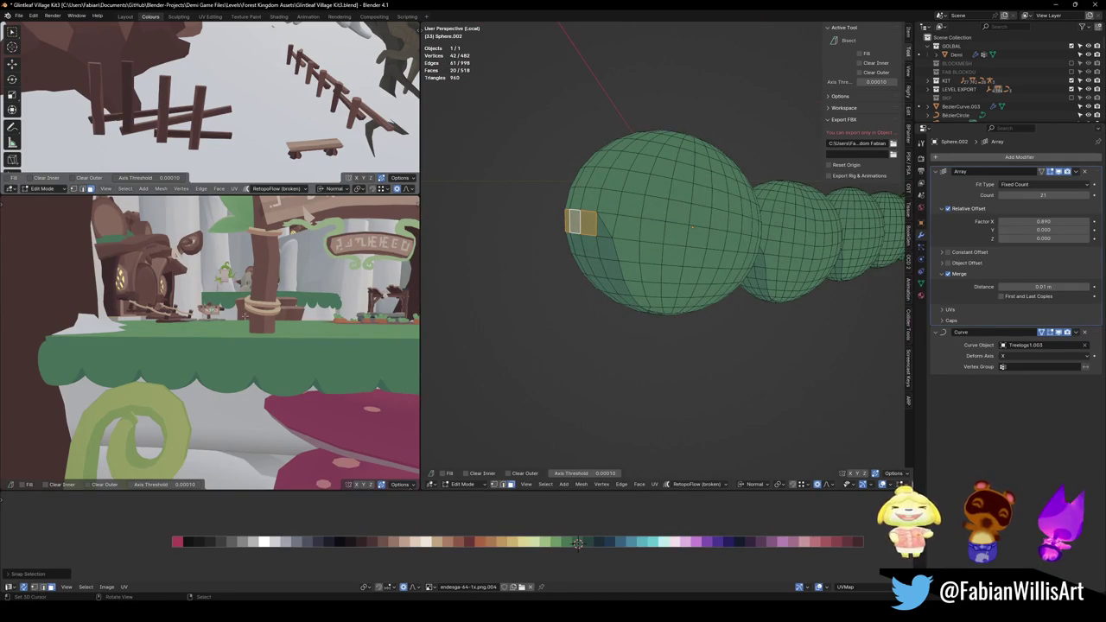
{"action": "key", "text": "Tab"}
Save Glintleaf Village Kit3.blend and leave Local view to show the whole village.
{"action": "mouse_move", "coordinate": [271, 345]}
{"action": "middle_mouse_down"}
{"action": "mouse_move", "coordinate": [316, 385]}
{"action": "mouse_move", "coordinate": [363, 381]}
{"action": "middle_mouse_up"}
{"action": "scroll", "coordinate": [657, 242], "scroll_direction": "down", "scroll_amount": 3}
{"action": "scroll", "coordinate": [683, 225], "scroll_direction": "up", "scroll_amount": 3}
{"action": "key", "text": "ctrl+s"}
{"action": "key", "text": "KP_Divide"}
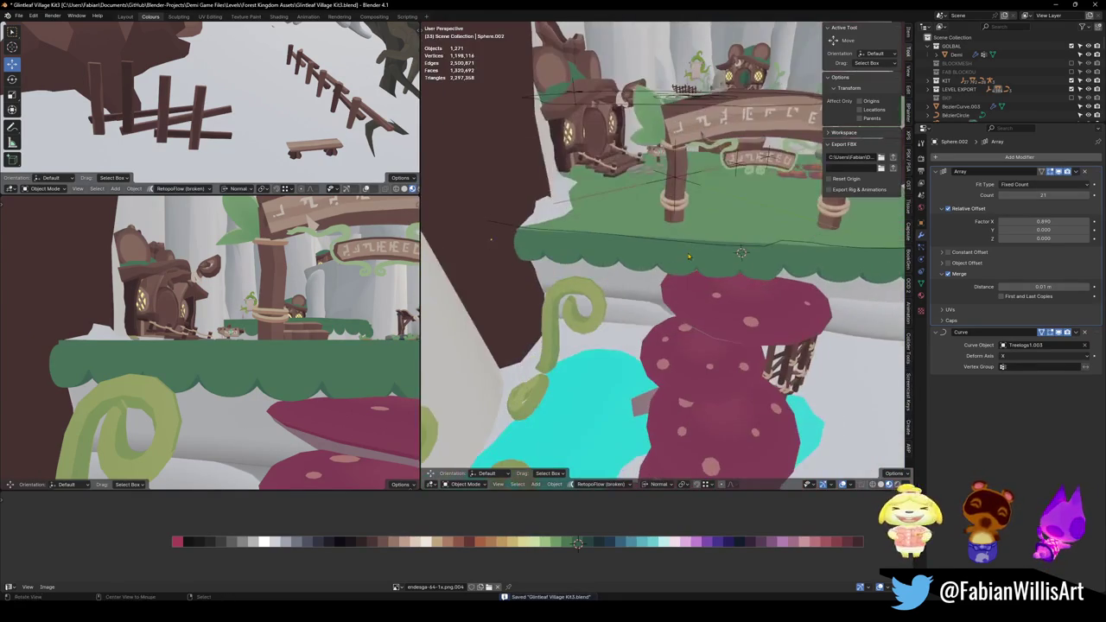
Parent the MESH object using Object (Keep Transform).
{"action": "middle_click_drag", "start_coordinate": [665, 168], "coordinate": [691, 161]}
{"action": "left_click", "coordinate": [692, 161]}
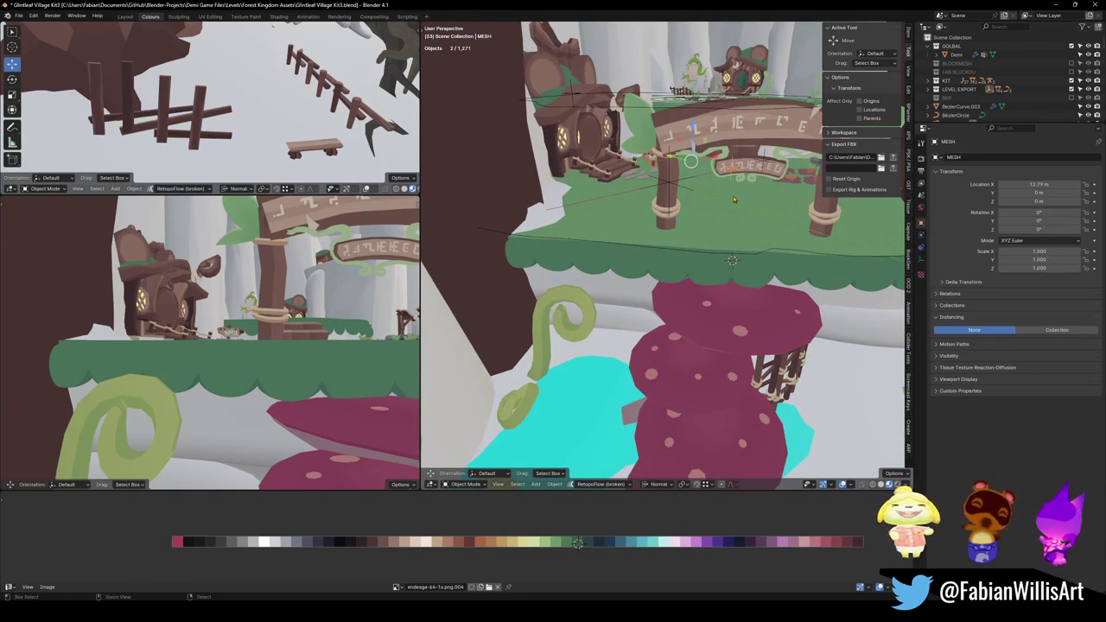
{"action": "key", "text": "ctrl+p"}
{"action": "left_click", "coordinate": [738, 200]}
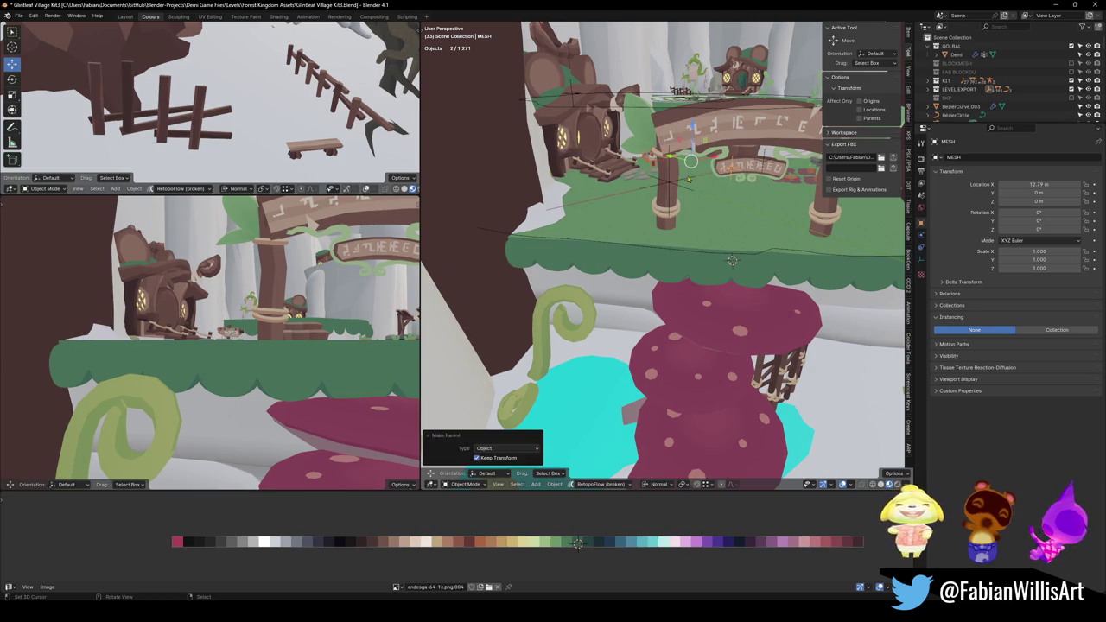
Save the file and select FOREST_GLINTLEAFVILLAGE_00 with all its children.
{"action": "left_click", "coordinate": [668, 183]}
{"action": "key", "text": "ctrl+s"}
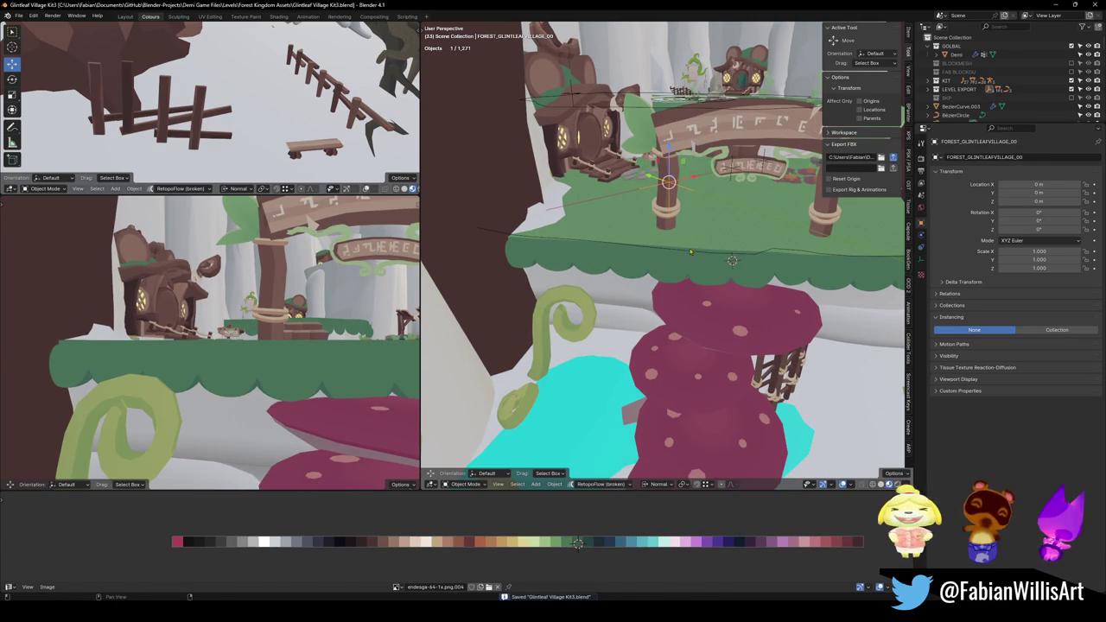
{"action": "key", "text": "shift+bracketright"}
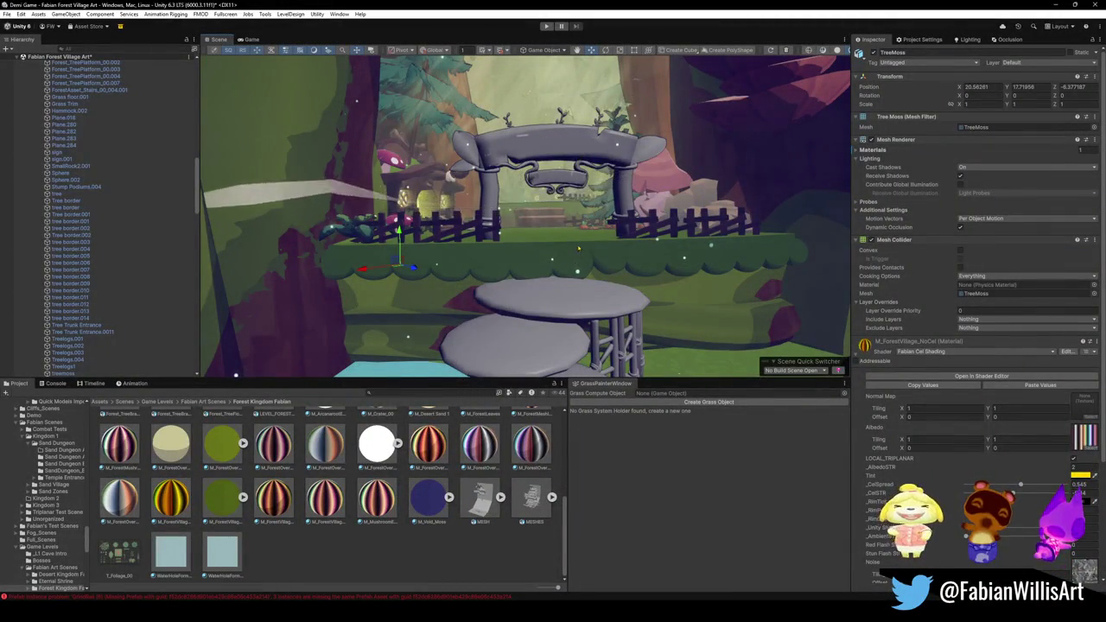
Set the ground material's _CelSpread to about 1 and _CelSTR to about 0.54.
{"action": "scroll", "coordinate": [573, 216], "scroll_direction": "up", "scroll_amount": 3}
{"action": "scroll", "coordinate": [573, 213], "scroll_direction": "up", "scroll_amount": 2}
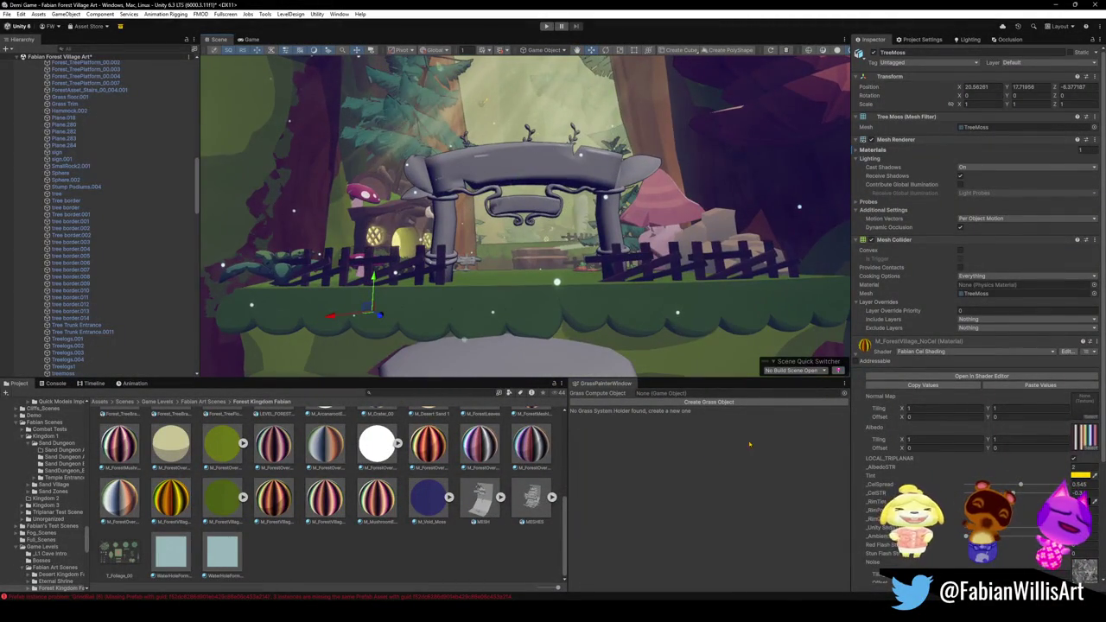
{"action": "mouse_move", "coordinate": [1021, 484]}
{"action": "left_mouse_down"}
{"action": "mouse_move", "coordinate": [1068, 485]}
{"action": "mouse_move", "coordinate": [1021, 485]}
{"action": "left_mouse_up"}
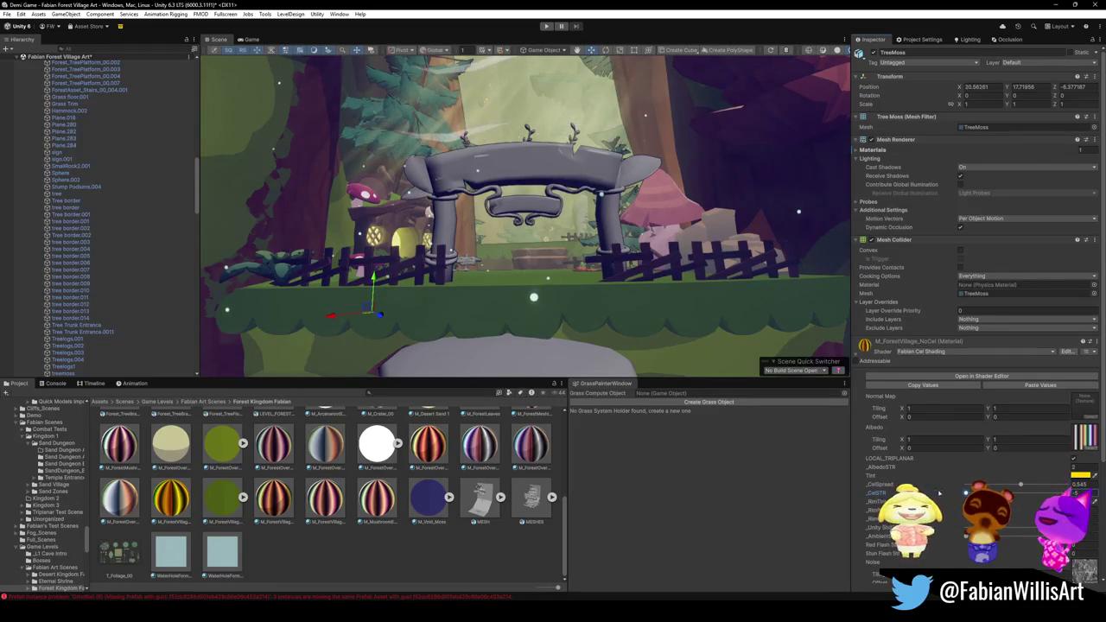
{"action": "left_click_drag", "start_coordinate": [1091, 502], "coordinate": [1093, 501]}
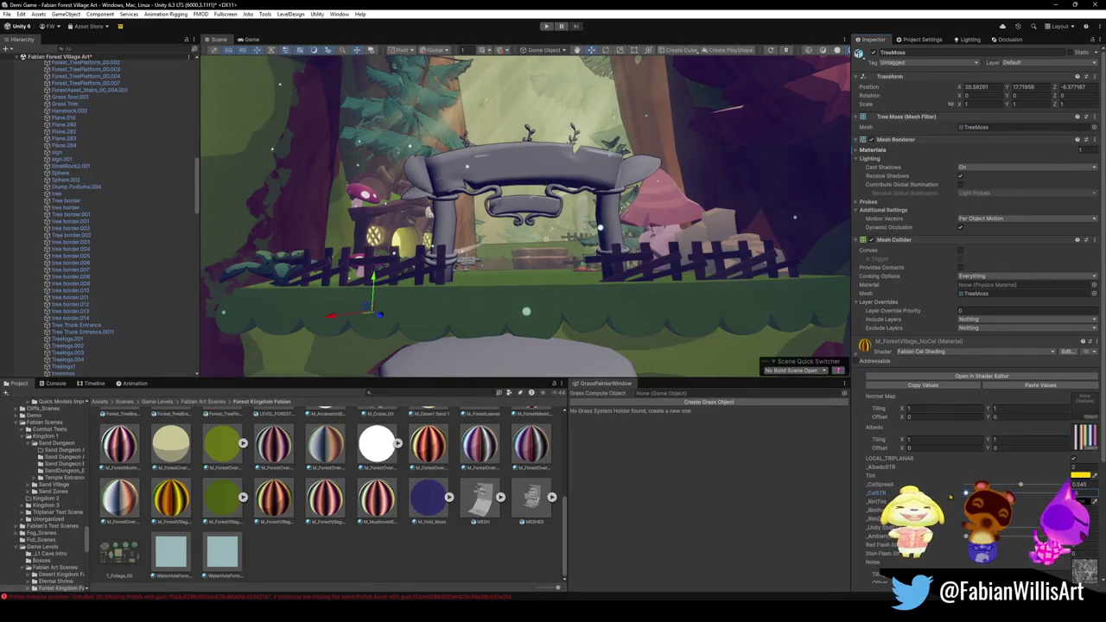
Fly the Scene camera around the arch, trees and mushroom steps to check the shading.
{"action": "mouse_move", "coordinate": [527, 259]}
{"action": "right_mouse_down"}
{"action": "mouse_move", "coordinate": [563, 225]}
{"action": "mouse_move", "coordinate": [579, 225]}
{"action": "right_mouse_up"}
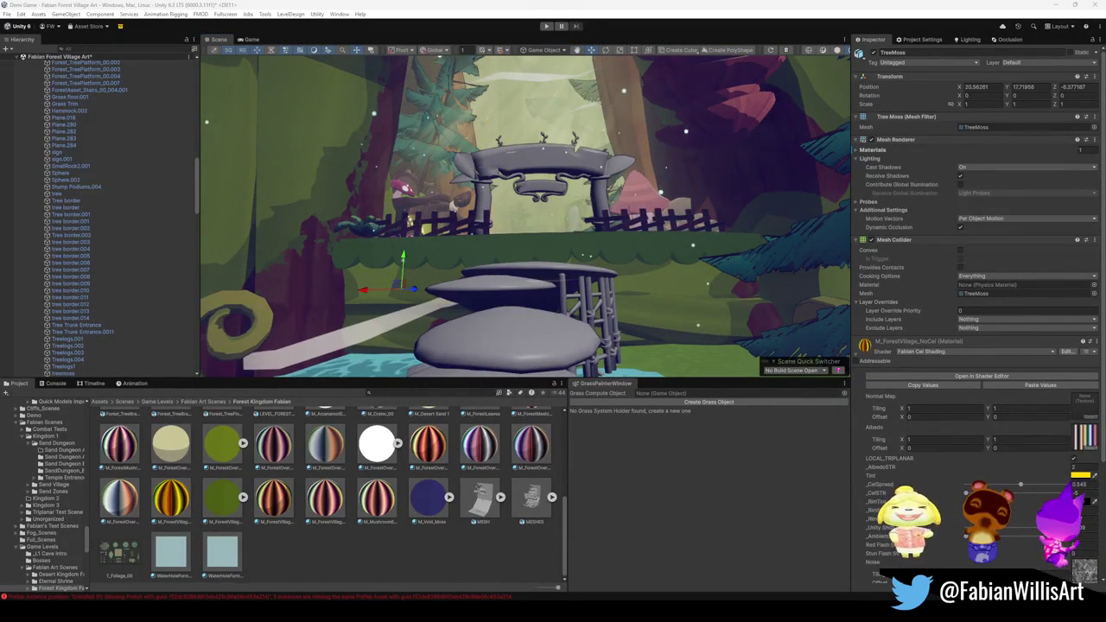
{"action": "mouse_move", "coordinate": [497, 237]}
{"action": "right_mouse_down"}
{"action": "mouse_move", "coordinate": [462, 292]}
{"action": "mouse_move", "coordinate": [547, 270]}
{"action": "mouse_move", "coordinate": [630, 291]}
{"action": "mouse_move", "coordinate": [610, 290]}
{"action": "mouse_move", "coordinate": [563, 206]}
{"action": "right_mouse_up"}
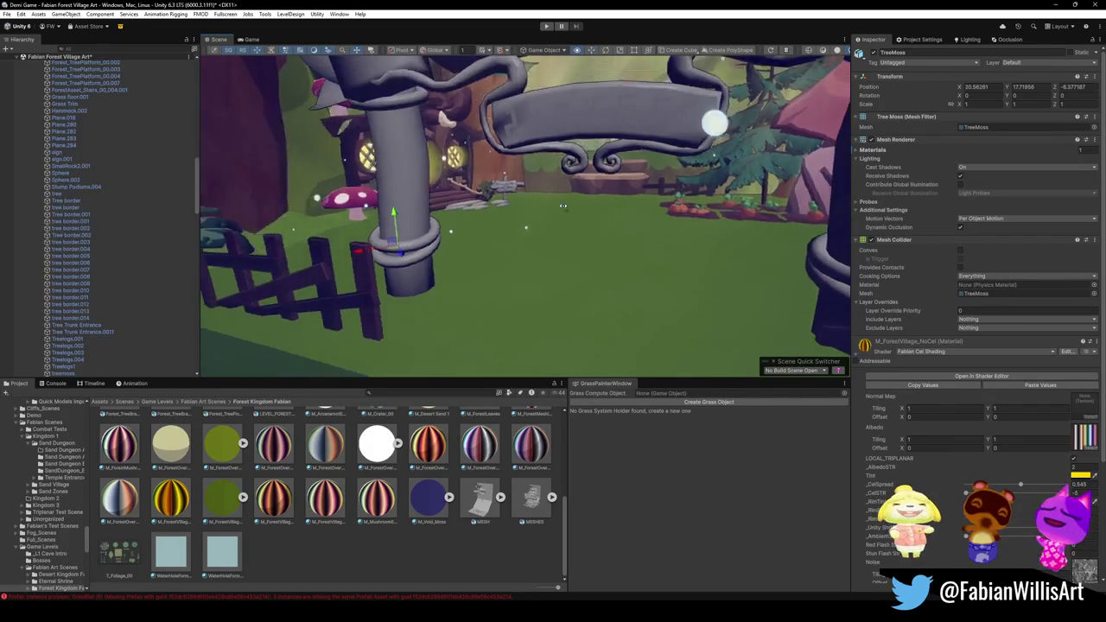
{"action": "right_click_drag", "start_coordinate": [562, 206], "coordinate": [596, 215]}
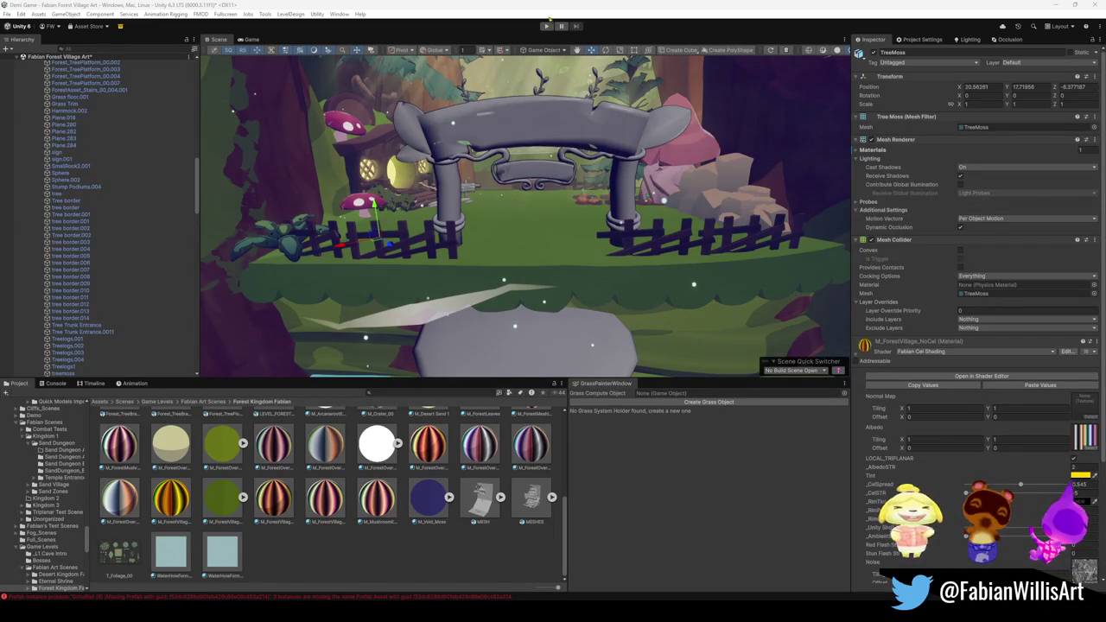
{"action": "scroll", "coordinate": [553, 224], "scroll_direction": "up", "scroll_amount": 2}
{"action": "scroll", "coordinate": [553, 224], "scroll_direction": "down", "scroll_amount": 5}
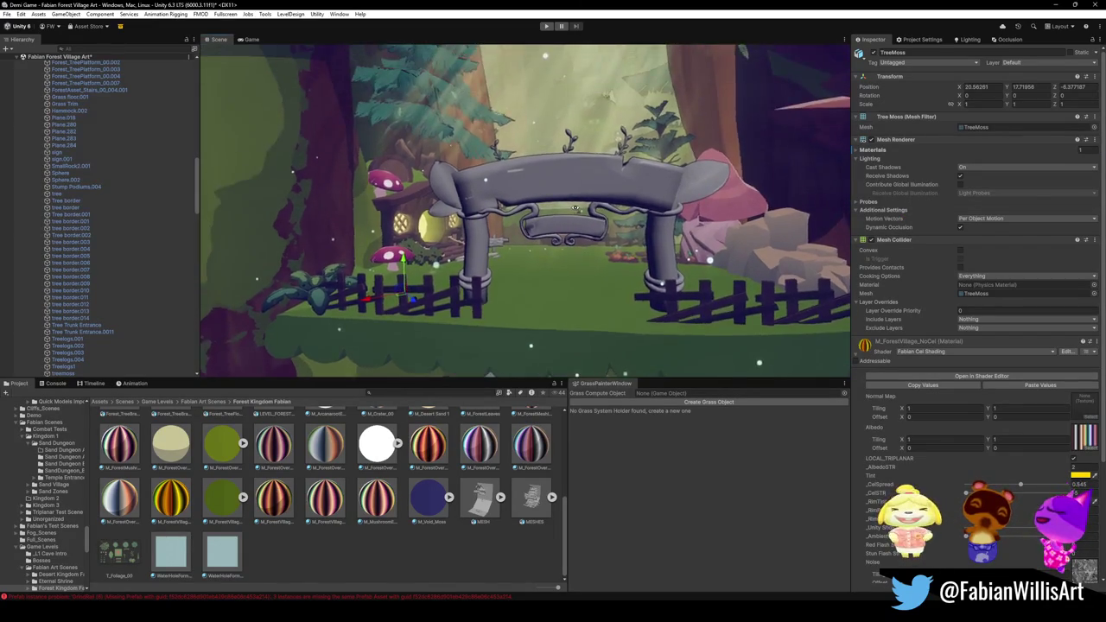
{"action": "key", "text": "grave"}
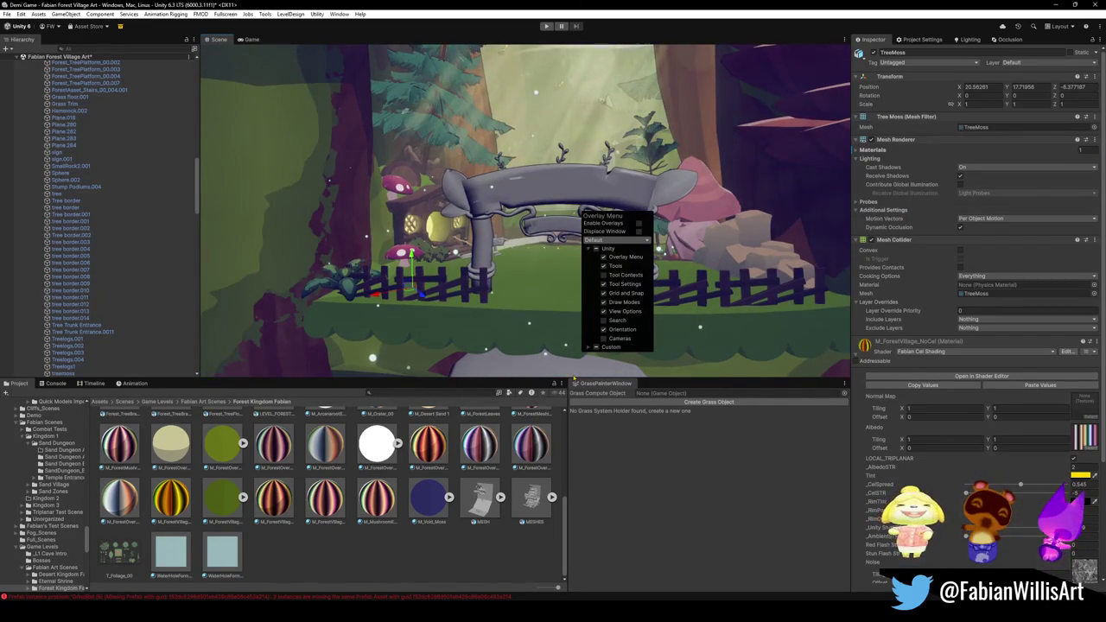
Fly the Scene view over the mushroom steps, tree stump and fences, then minimize Unity.
{"action": "left_click", "coordinate": [517, 332]}
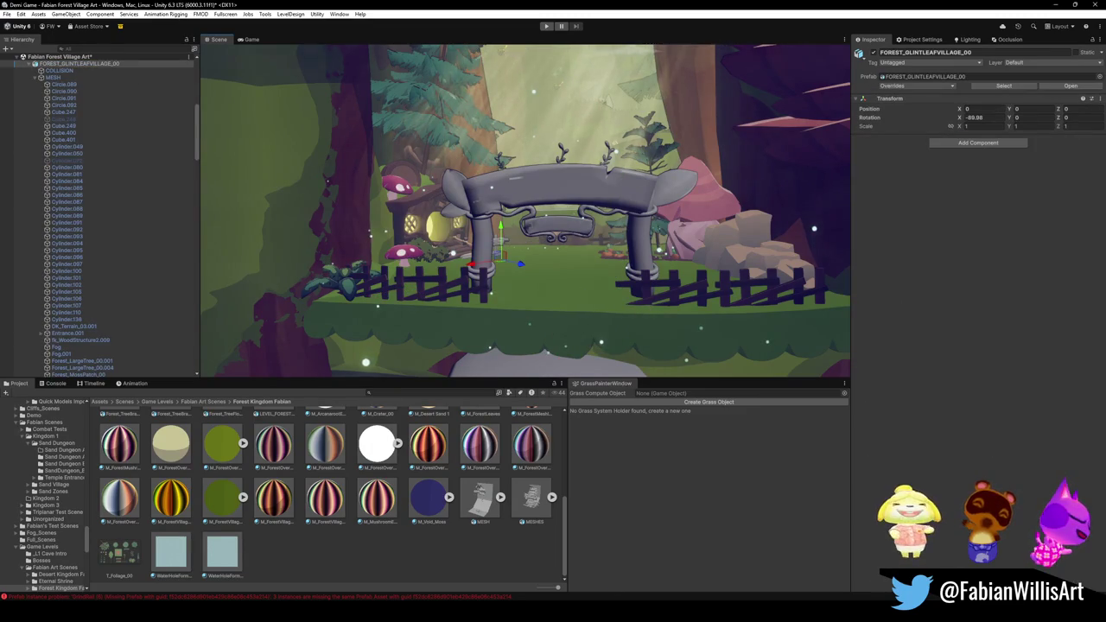
{"action": "left_click", "coordinate": [516, 556]}
{"action": "mouse_move", "coordinate": [536, 259]}
{"action": "right_mouse_down"}
{"action": "mouse_move", "coordinate": [563, 267]}
{"action": "mouse_move", "coordinate": [595, 248]}
{"action": "mouse_move", "coordinate": [580, 255]}
{"action": "mouse_move", "coordinate": [624, 267]}
{"action": "right_mouse_up"}
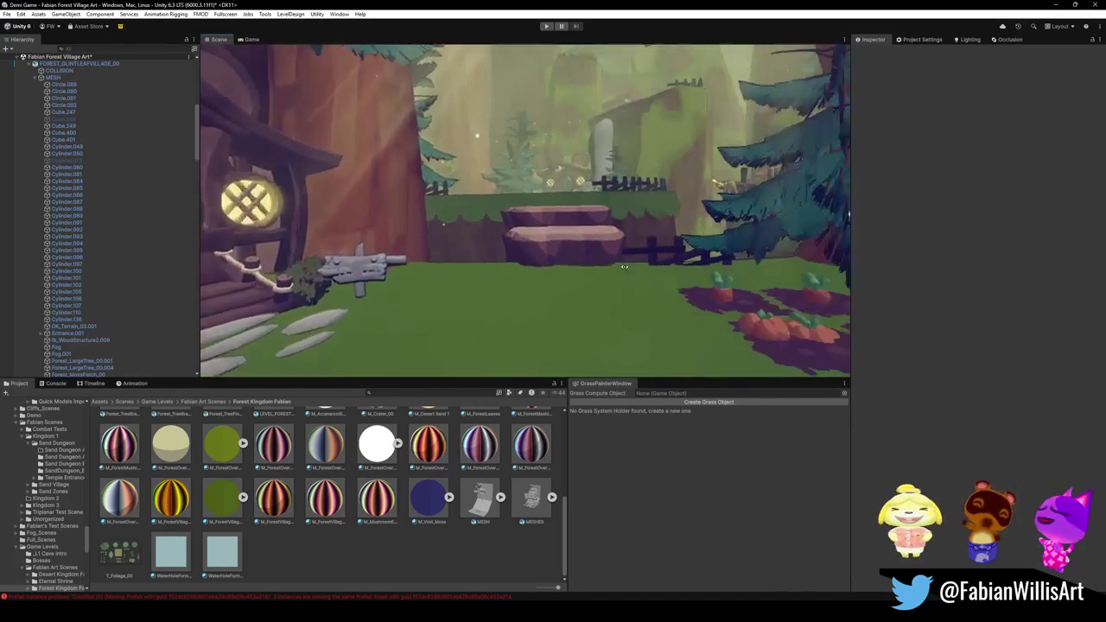
{"action": "mouse_move", "coordinate": [624, 267]}
{"action": "right_mouse_down"}
{"action": "mouse_move", "coordinate": [682, 262]}
{"action": "mouse_move", "coordinate": [591, 288]}
{"action": "mouse_move", "coordinate": [690, 317]}
{"action": "mouse_move", "coordinate": [606, 308]}
{"action": "right_mouse_up"}
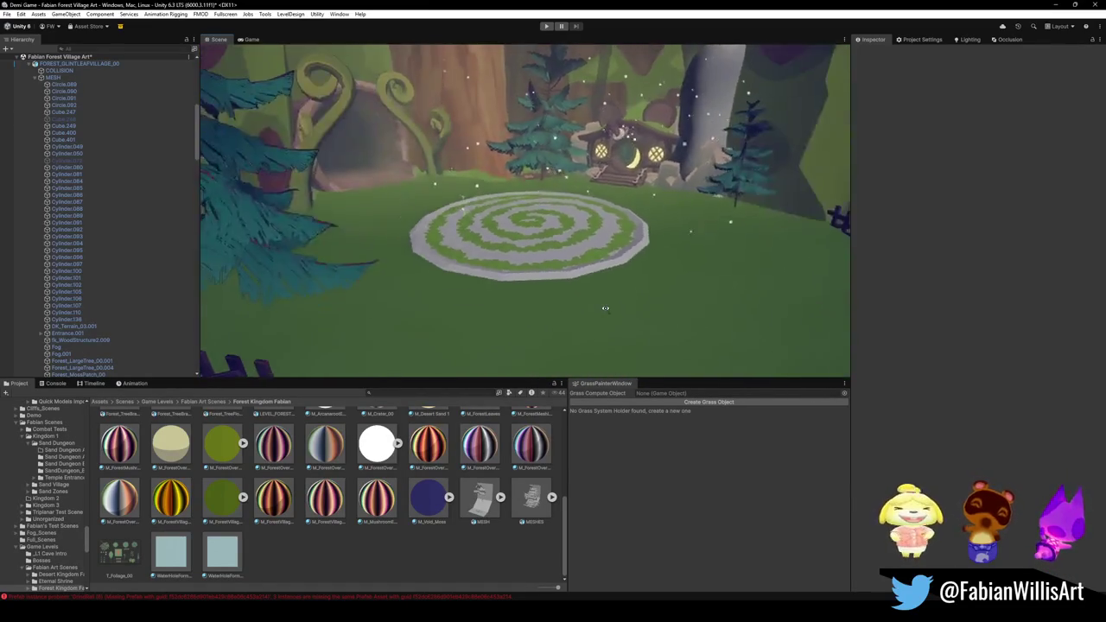
{"action": "right_click_drag", "start_coordinate": [605, 308], "coordinate": [613, 304]}
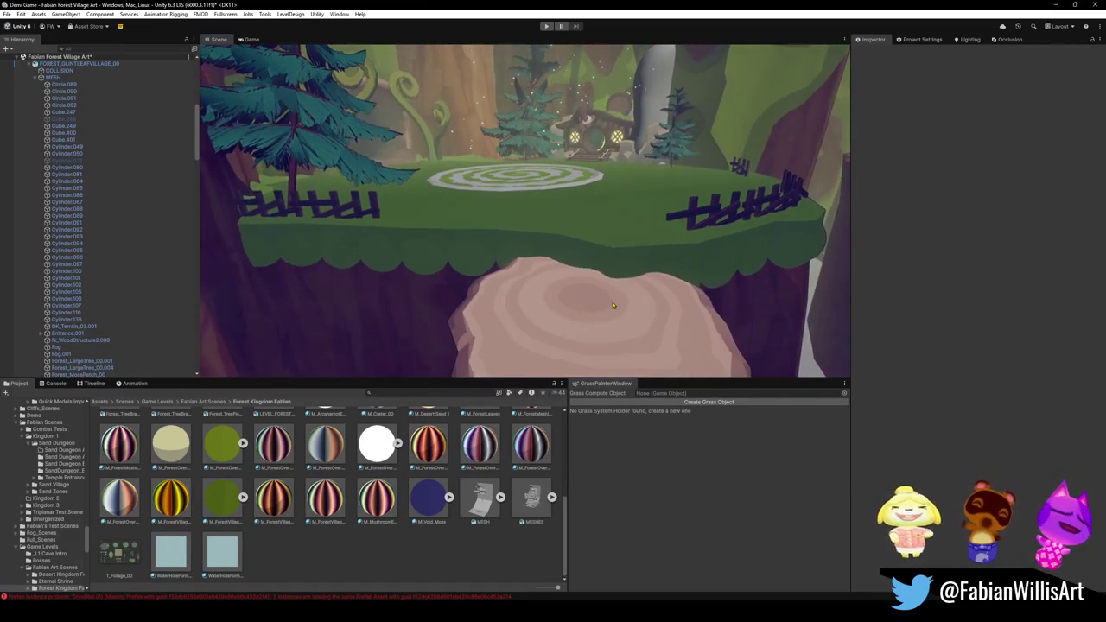
{"action": "left_click", "coordinate": [1050, 4]}
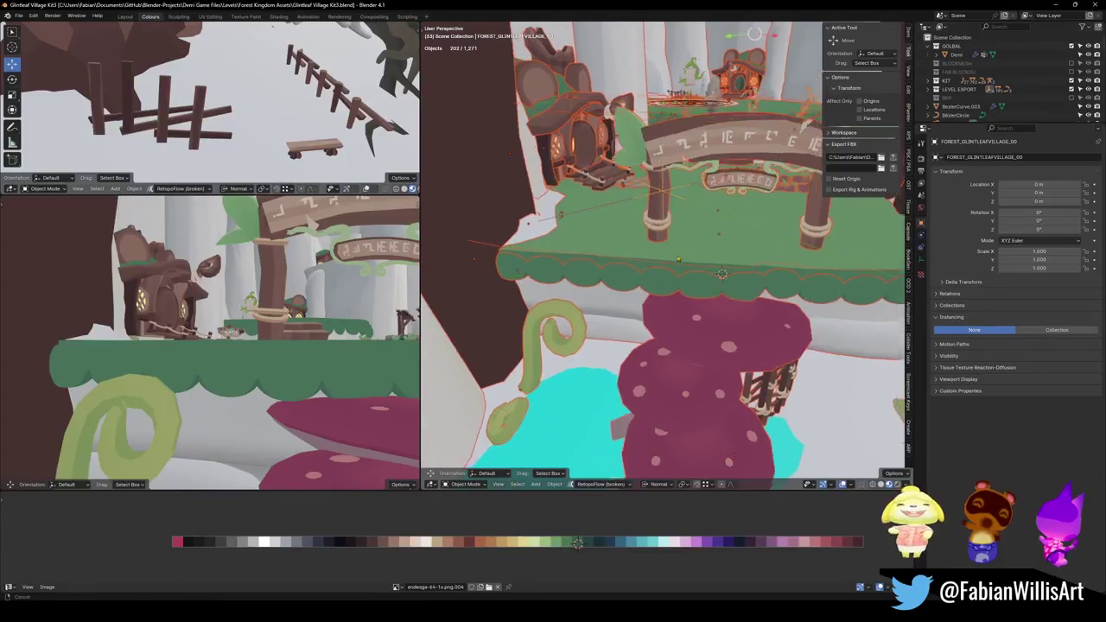
In the TreeMoss ground mesh, select all faces sharing one triangle's normal.
{"action": "key", "text": "alt+a"}
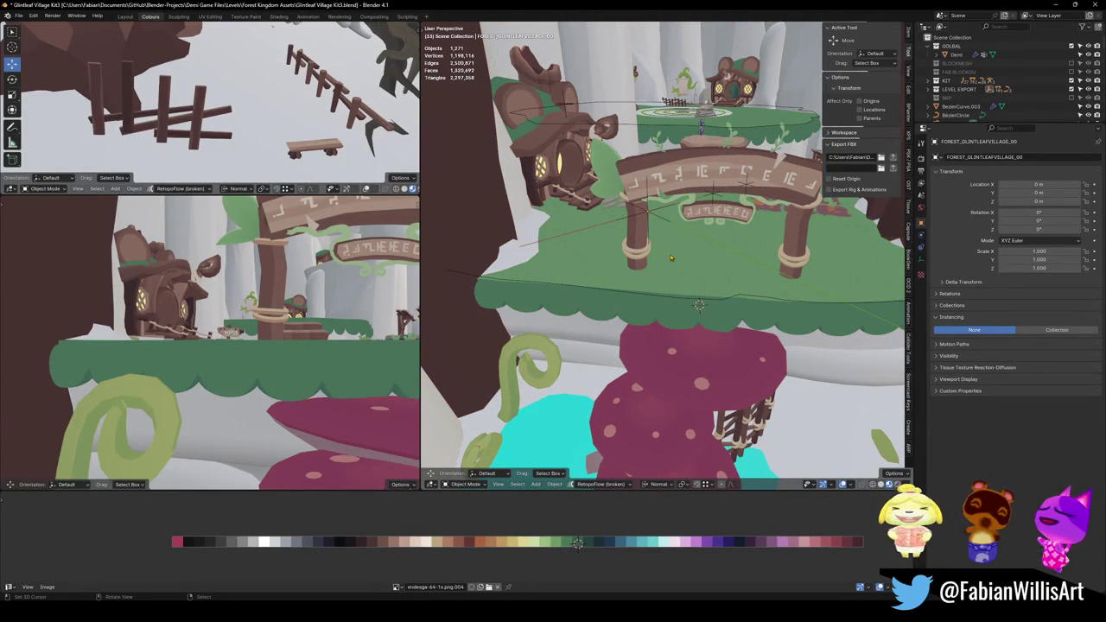
{"action": "left_click", "coordinate": [672, 252]}
{"action": "scroll", "coordinate": [672, 249], "scroll_direction": "up", "scroll_amount": 4}
{"action": "key", "text": "Tab"}
{"action": "left_click", "coordinate": [705, 312]}
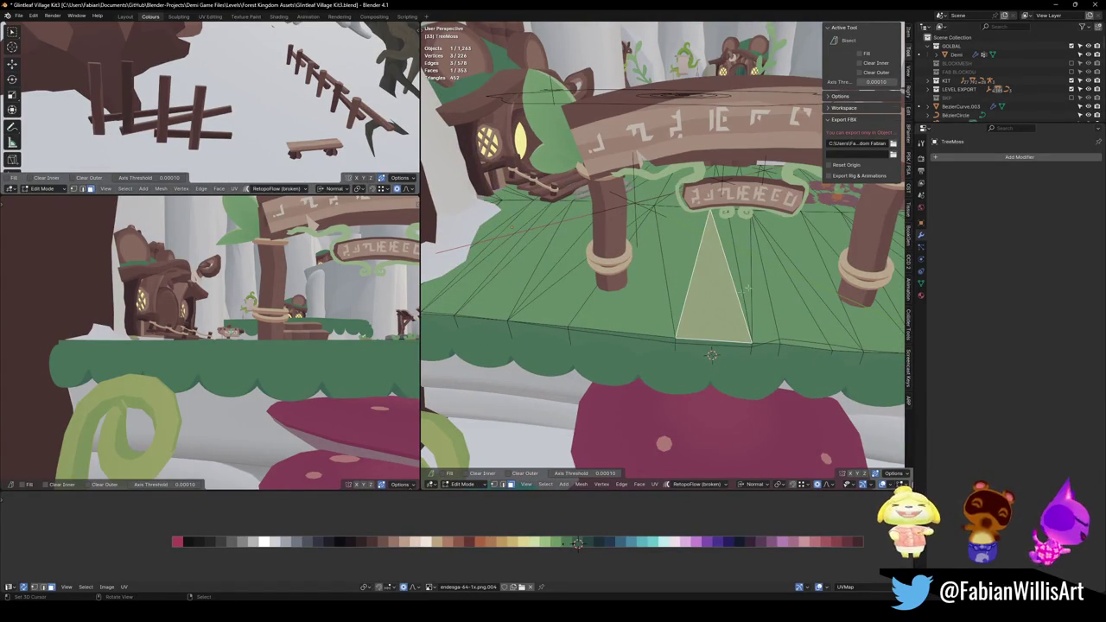
{"action": "key", "text": "shift+g"}
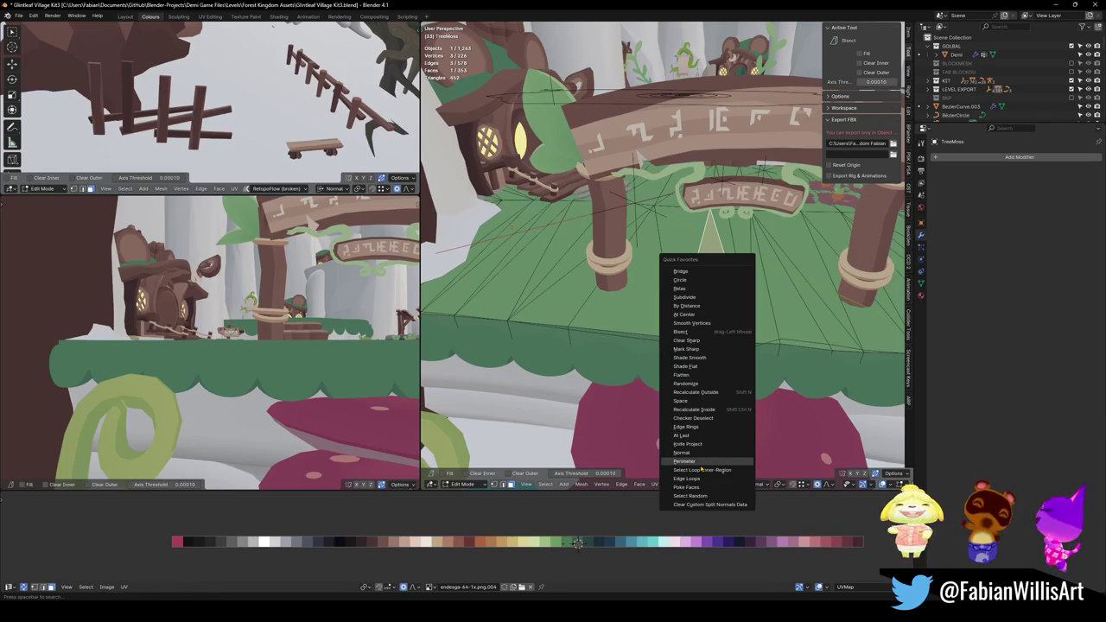
{"action": "left_click", "coordinate": [707, 457]}
Separate the selected faces into a new object and move it slightly.
{"action": "middle_click_drag", "start_coordinate": [724, 331], "coordinate": [644, 332]}
{"action": "key", "text": "p"}
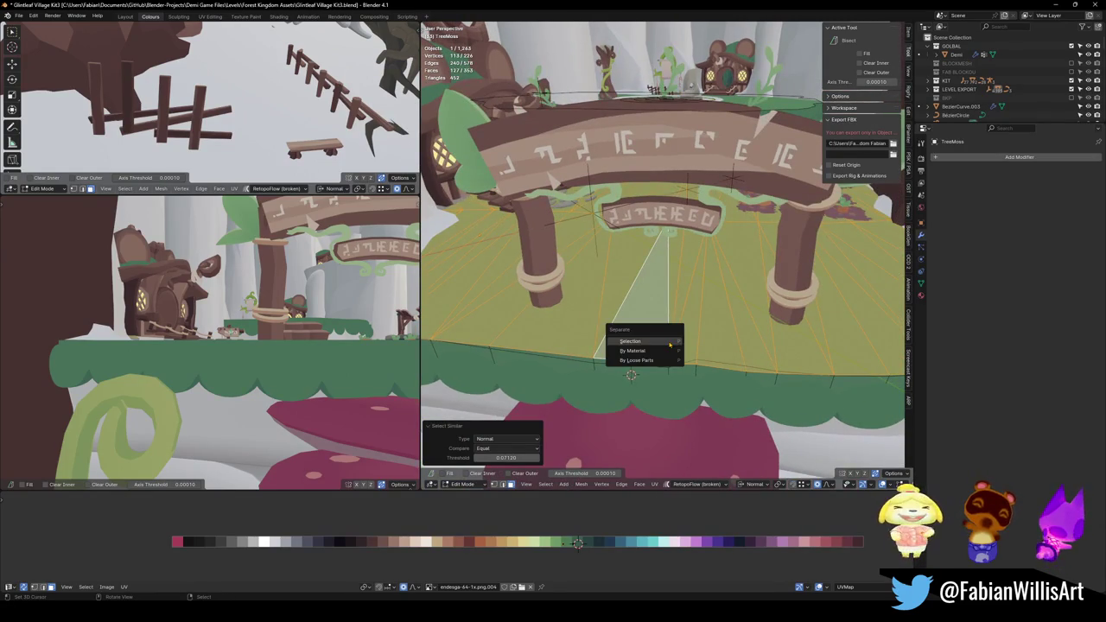
{"action": "left_click", "coordinate": [627, 336]}
{"action": "key", "text": "Tab"}
{"action": "key", "text": "g"}
{"action": "mouse_move", "coordinate": [657, 283]}
{"action": "middle_mouse_down"}
{"action": "mouse_move", "coordinate": [692, 276]}
{"action": "mouse_move", "coordinate": [656, 316]}
{"action": "middle_mouse_up"}
{"action": "left_click", "coordinate": [657, 316]}
Save the blend file and select FOREST_GLINTLEAFVILLAGE_00 with all its children.
{"action": "key", "text": "ctrl+s"}
{"action": "left_click", "coordinate": [654, 315]}
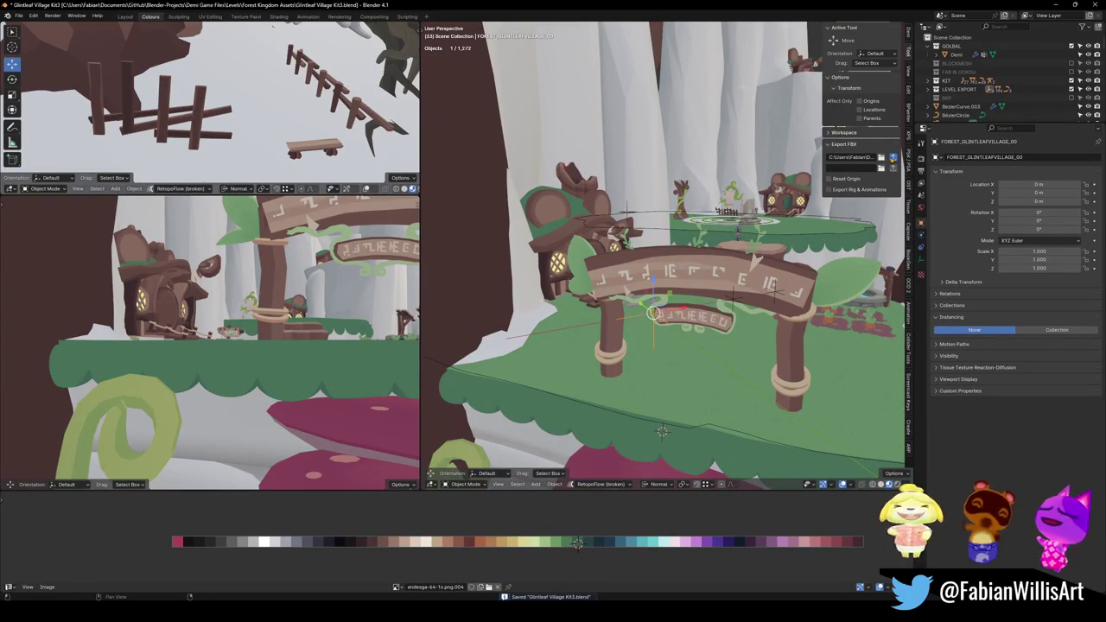
{"action": "key", "text": "shift+bracketright"}
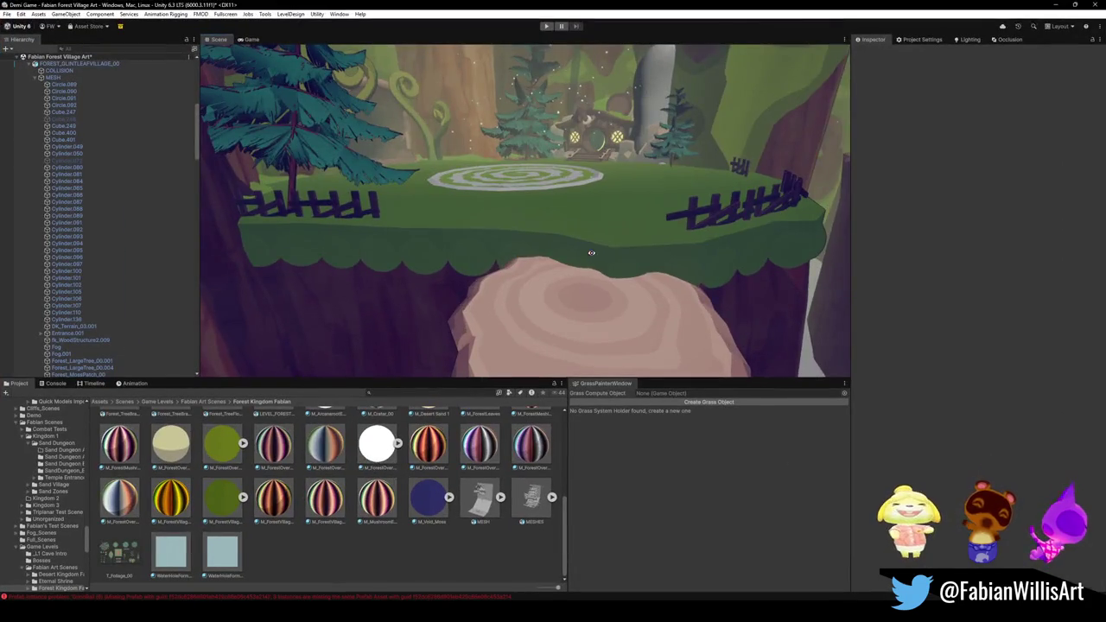
{"action": "right_click_drag", "start_coordinate": [591, 252], "coordinate": [601, 254]}
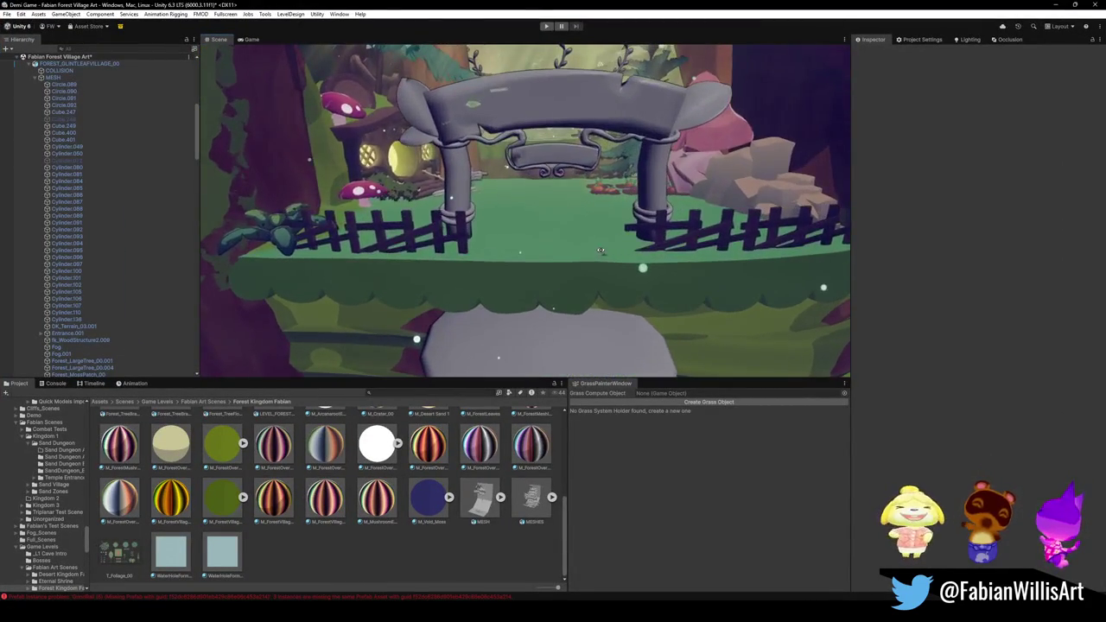
Select Sphere.002 and fly through the stone archway into the village.
{"action": "left_click", "coordinate": [643, 271]}
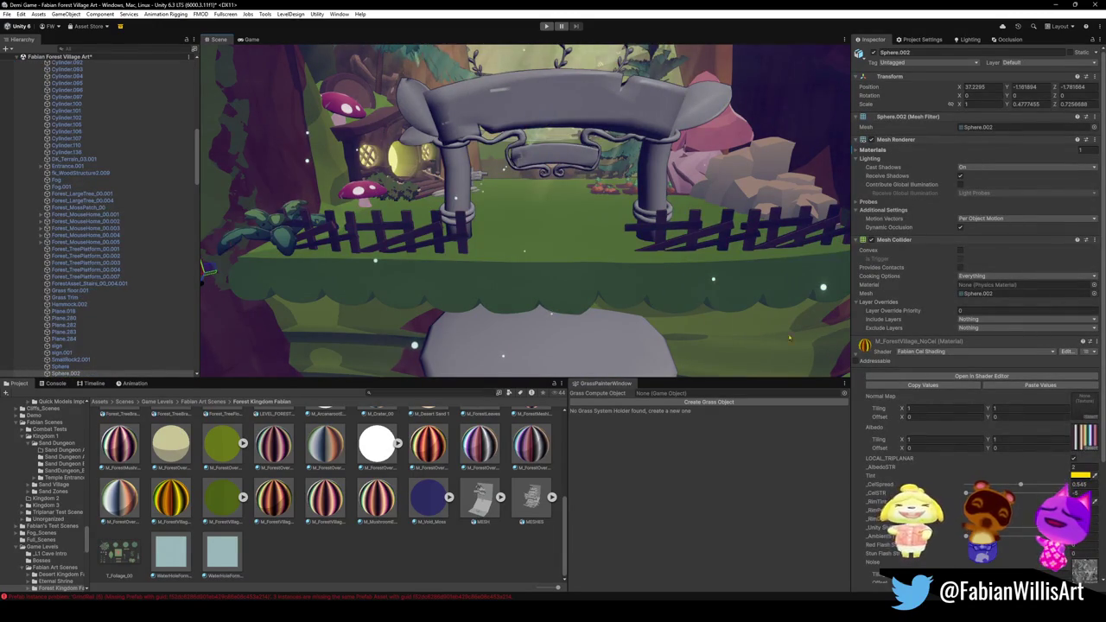
{"action": "right_click_drag", "start_coordinate": [821, 332], "coordinate": [561, 264]}
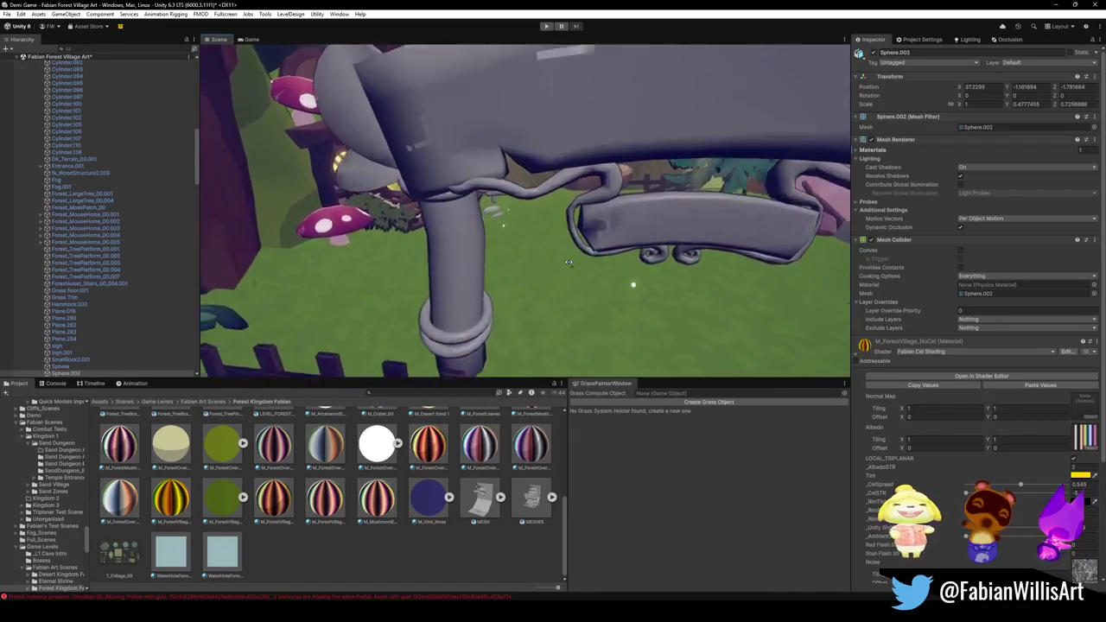
{"action": "mouse_move", "coordinate": [569, 274]}
{"action": "right_mouse_down"}
{"action": "mouse_move", "coordinate": [569, 262]}
{"action": "mouse_move", "coordinate": [505, 256]}
{"action": "mouse_move", "coordinate": [592, 251]}
{"action": "mouse_move", "coordinate": [651, 264]}
{"action": "mouse_move", "coordinate": [636, 258]}
{"action": "right_mouse_up"}
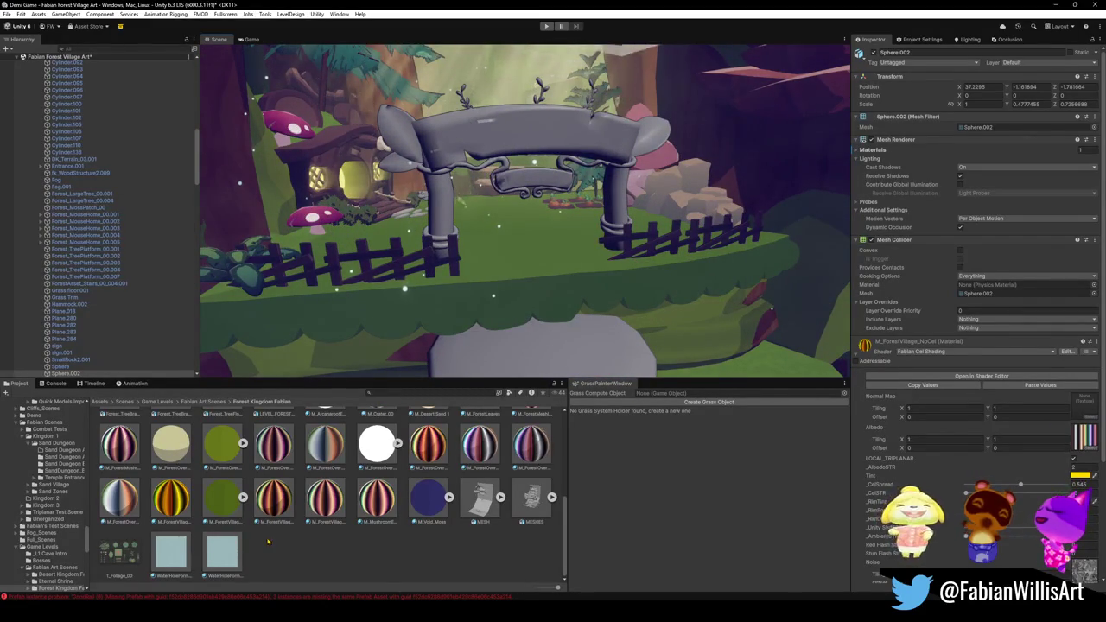
Drag the M_ForestVillageMoss material onto the ground near the arch and fence.
{"action": "left_click", "coordinate": [224, 511]}
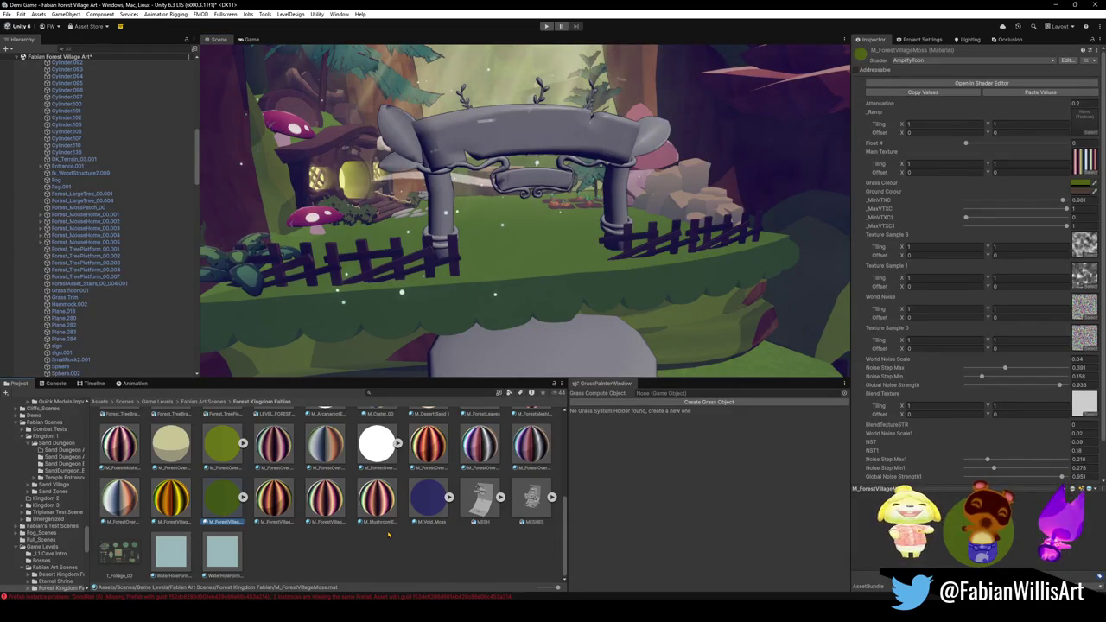
{"action": "key", "text": "ctrl+z"}
{"action": "left_click_drag", "start_coordinate": [222, 499], "coordinate": [523, 259]}
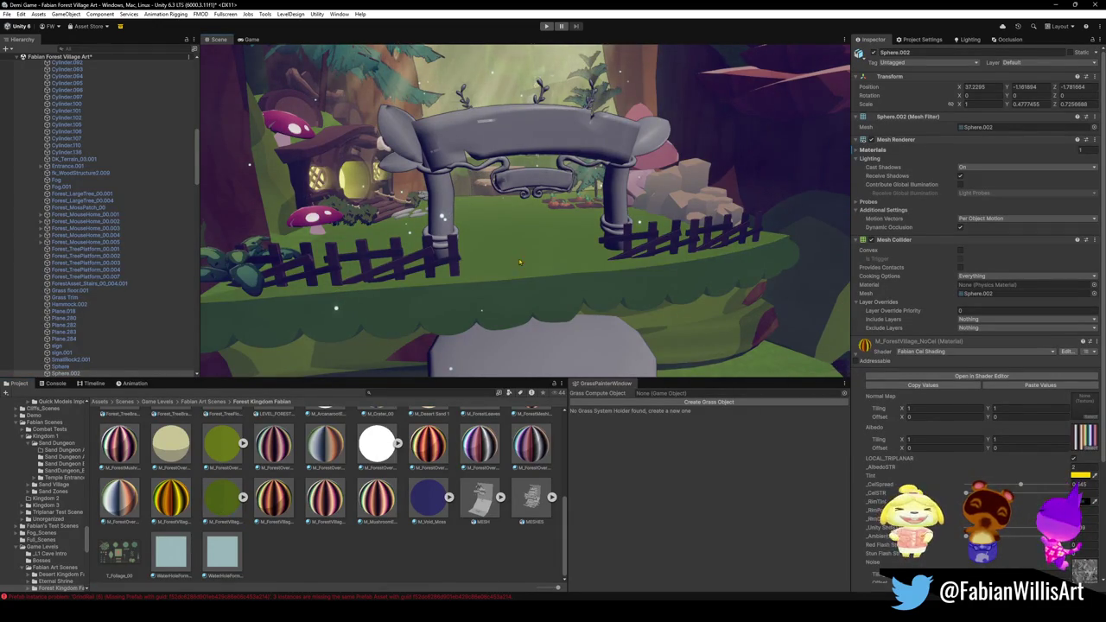
{"action": "left_click_drag", "start_coordinate": [232, 515], "coordinate": [493, 266]}
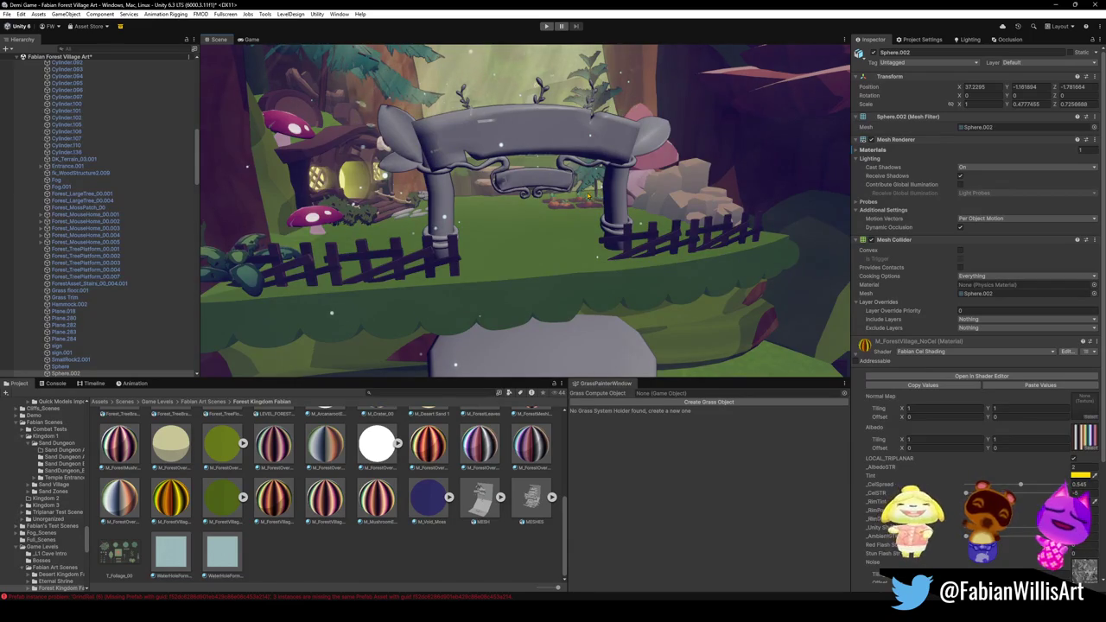
Zoom the view and select the god rays effect beside the house.
{"action": "scroll", "coordinate": [560, 252], "scroll_direction": "up", "scroll_amount": 3}
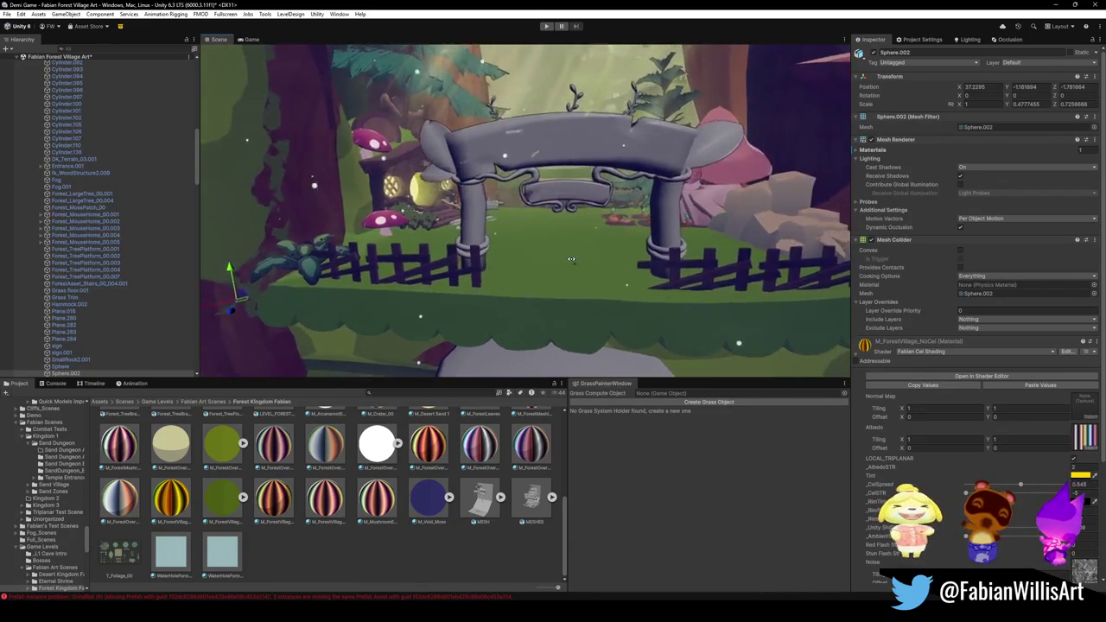
{"action": "scroll", "coordinate": [560, 252], "scroll_direction": "up", "scroll_amount": 3}
{"action": "scroll", "coordinate": [560, 253], "scroll_direction": "up", "scroll_amount": 2}
{"action": "scroll", "coordinate": [558, 252], "scroll_direction": "up", "scroll_amount": 2}
{"action": "scroll", "coordinate": [553, 251], "scroll_direction": "up", "scroll_amount": 2}
{"action": "scroll", "coordinate": [550, 250], "scroll_direction": "up", "scroll_amount": 2}
{"action": "scroll", "coordinate": [550, 250], "scroll_direction": "down", "scroll_amount": 3}
{"action": "scroll", "coordinate": [550, 250], "scroll_direction": "down", "scroll_amount": 3}
{"action": "left_click", "coordinate": [546, 270]}
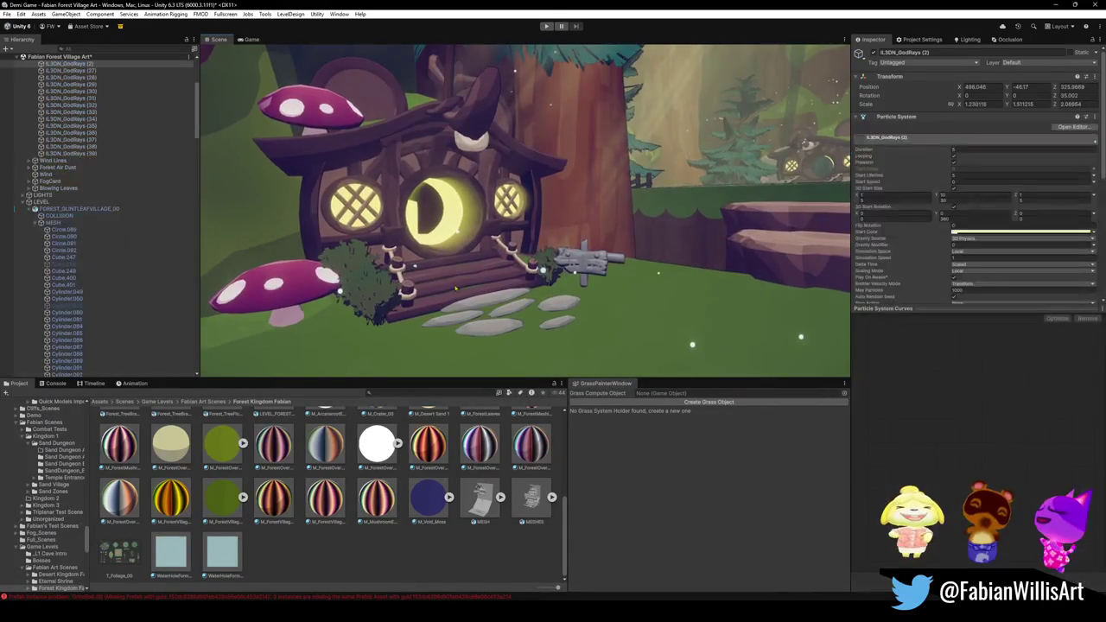
{"action": "left_click", "coordinate": [453, 285]}
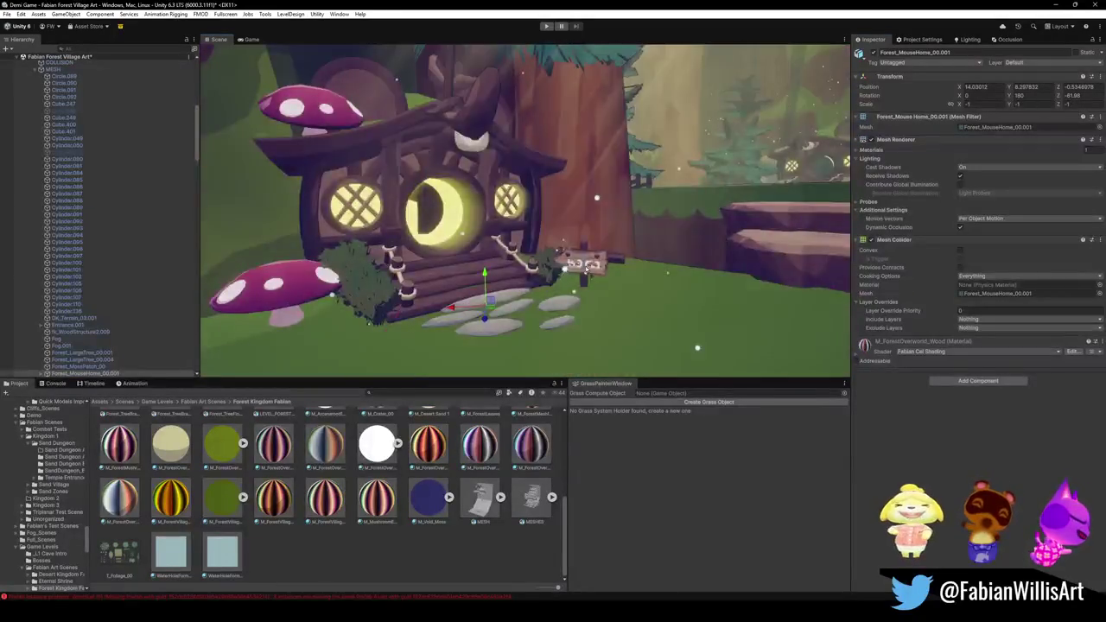
{"action": "scroll", "coordinate": [586, 270], "scroll_direction": "up", "scroll_amount": 2}
{"action": "scroll", "coordinate": [596, 275], "scroll_direction": "up", "scroll_amount": 2}
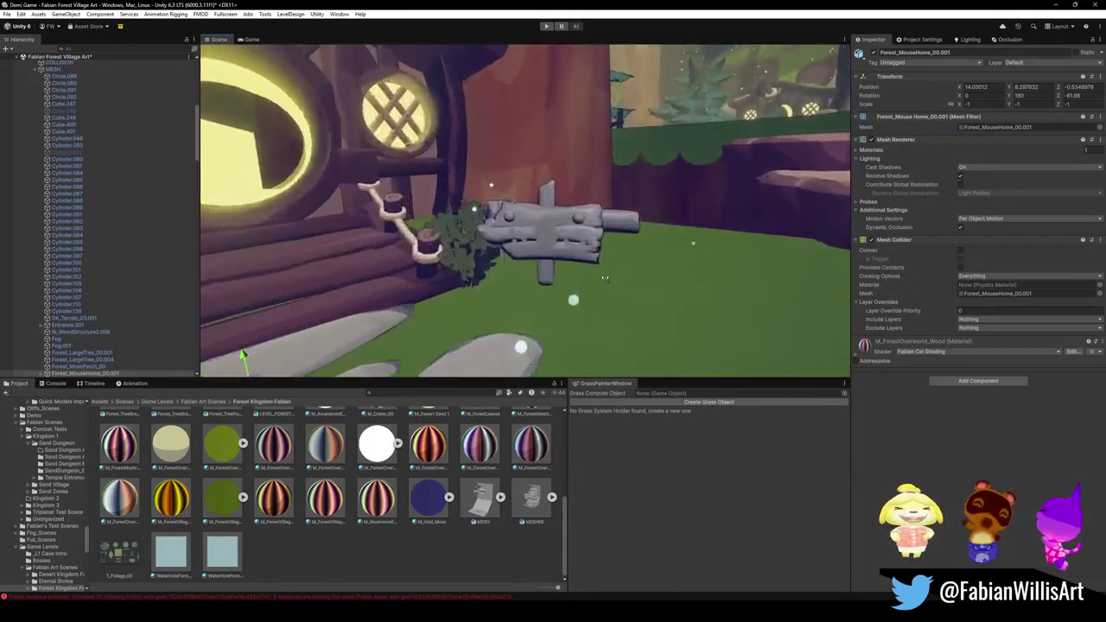
{"action": "scroll", "coordinate": [605, 278], "scroll_direction": "up", "scroll_amount": 2}
{"action": "mouse_move", "coordinate": [605, 278]}
{"action": "left_mouse_down", "text": "alt"}
{"action": "mouse_move", "coordinate": [524, 265]}
{"action": "mouse_move", "coordinate": [816, 313]}
{"action": "left_mouse_up", "text": "alt"}
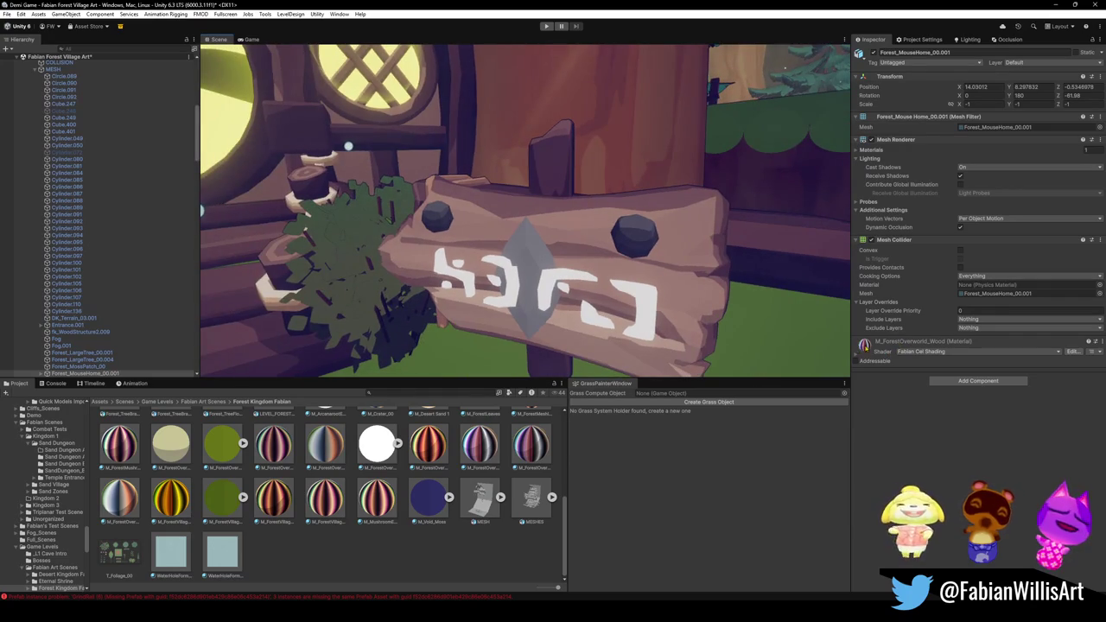
{"action": "key", "text": "f"}
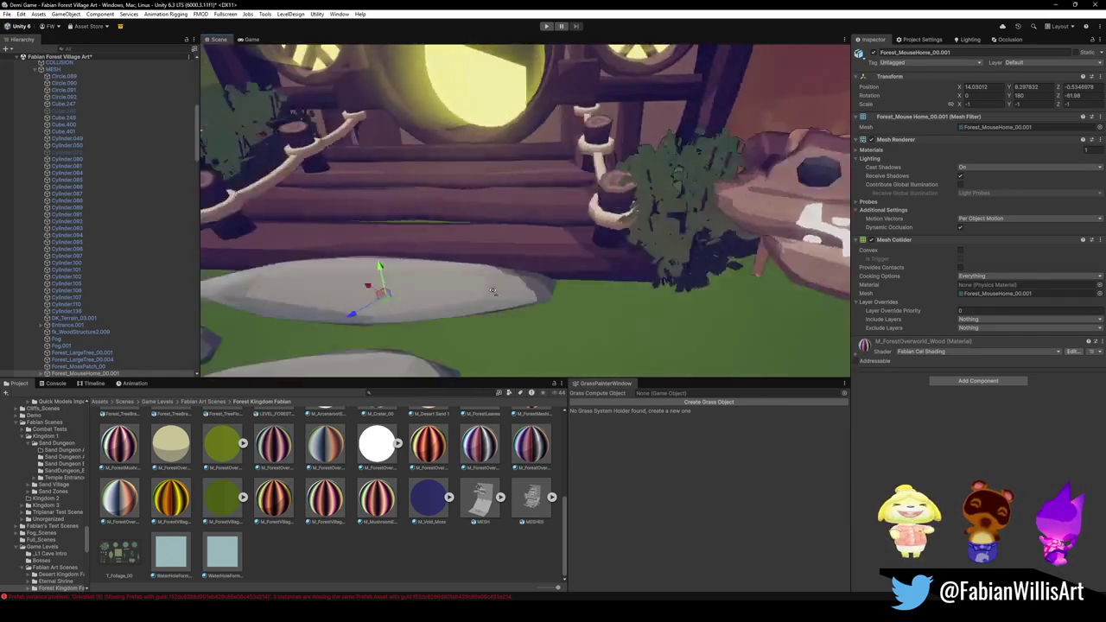
{"action": "left_click_drag", "start_coordinate": [599, 299], "coordinate": [519, 260], "text": "alt"}
{"action": "left_click", "coordinate": [495, 238]}
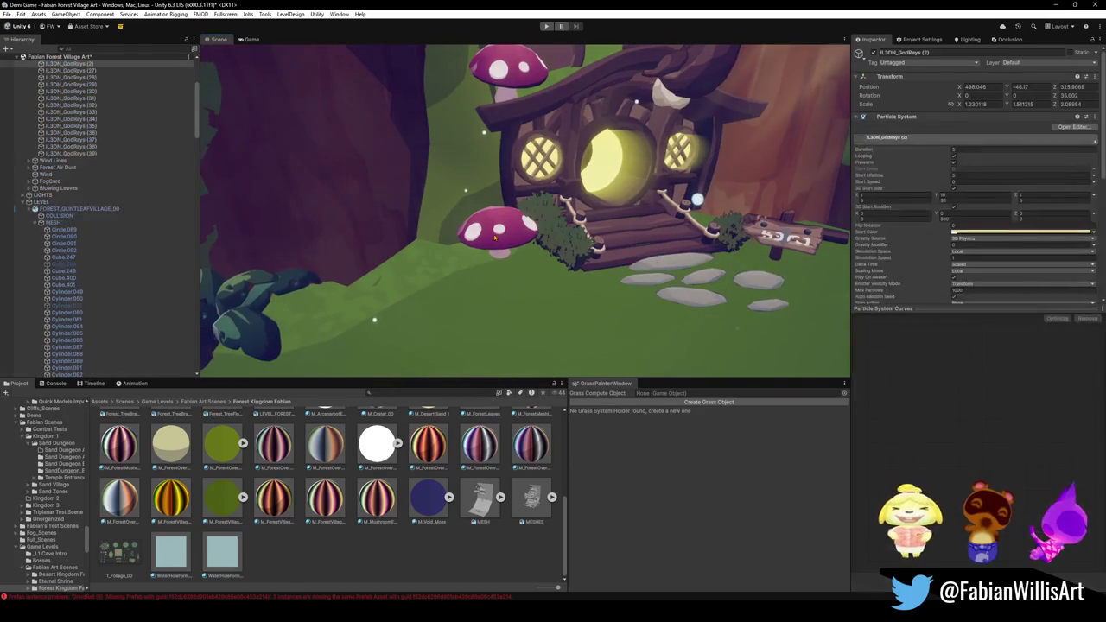
{"action": "left_click_drag", "start_coordinate": [502, 258], "coordinate": [646, 262], "text": "alt"}
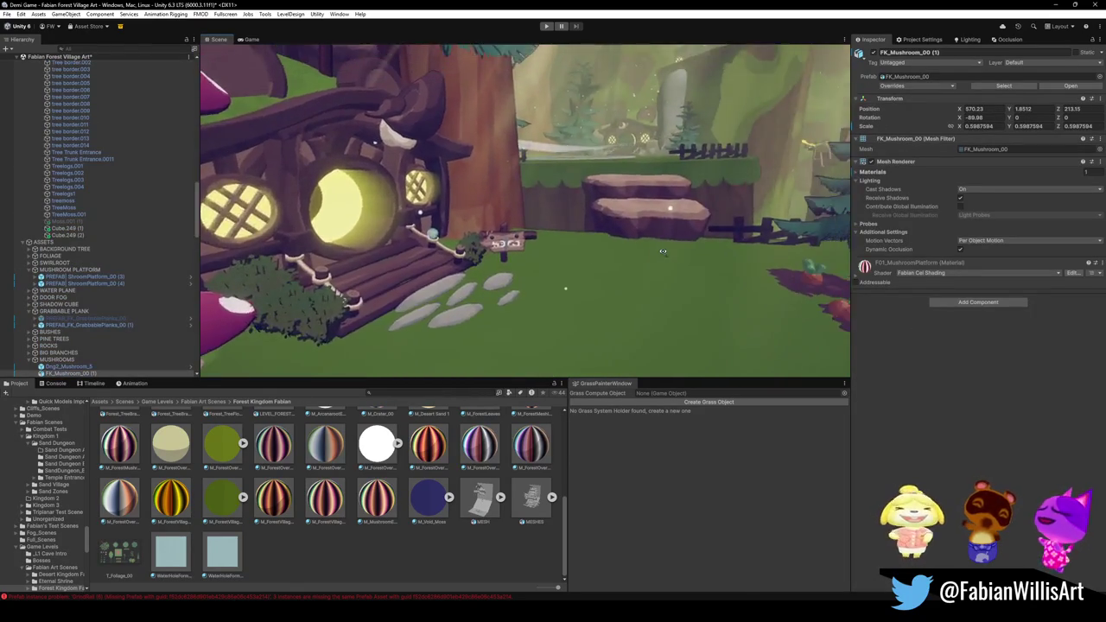
{"action": "scroll", "coordinate": [647, 262], "scroll_direction": "up", "scroll_amount": 3}
{"action": "scroll", "coordinate": [646, 262], "scroll_direction": "up", "scroll_amount": 3}
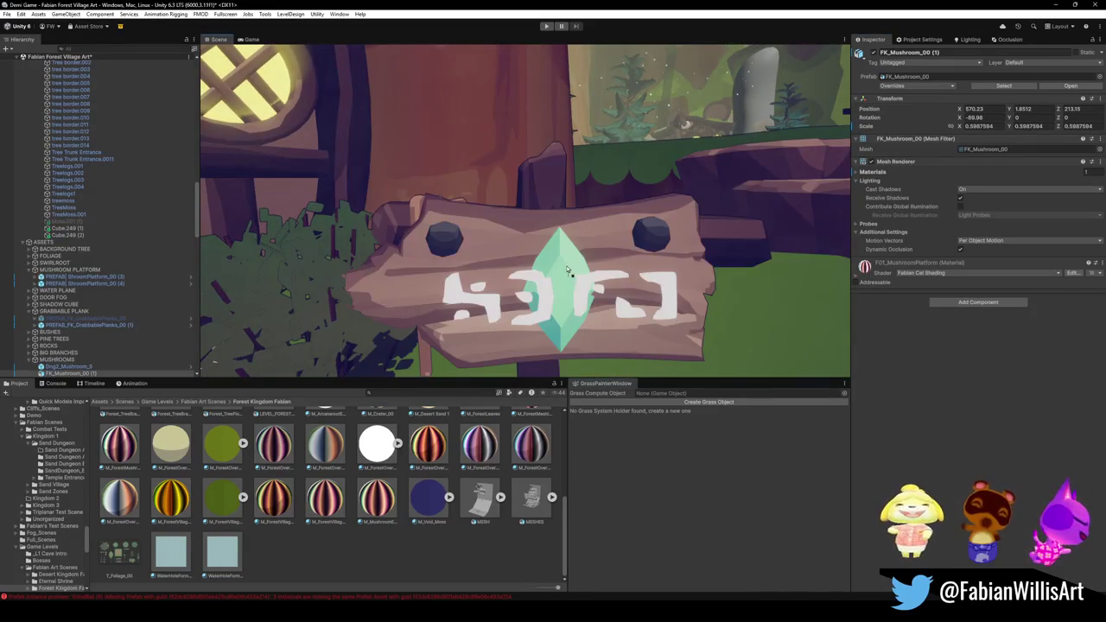
{"action": "scroll", "coordinate": [567, 271], "scroll_direction": "down", "scroll_amount": 3}
{"action": "scroll", "coordinate": [567, 270], "scroll_direction": "down", "scroll_amount": 3}
{"action": "left_click_drag", "start_coordinate": [567, 270], "coordinate": [644, 267], "text": "alt"}
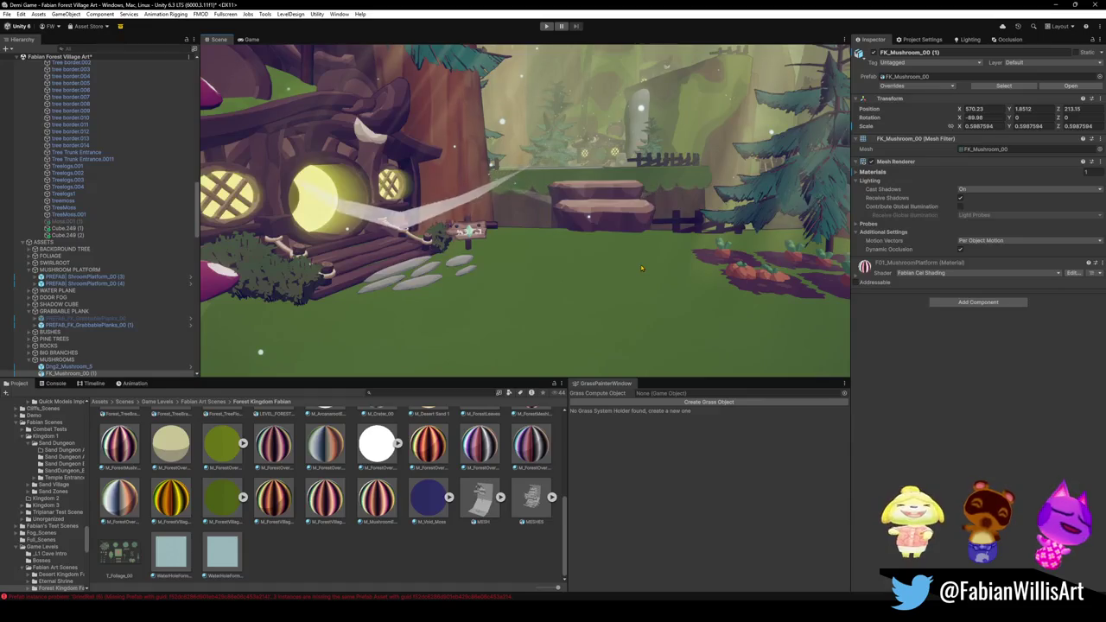
{"action": "mouse_move", "coordinate": [588, 294]}
{"action": "left_mouse_down", "text": "alt"}
{"action": "mouse_move", "coordinate": [625, 271]}
{"action": "mouse_move", "coordinate": [539, 307]}
{"action": "left_mouse_up", "text": "alt"}
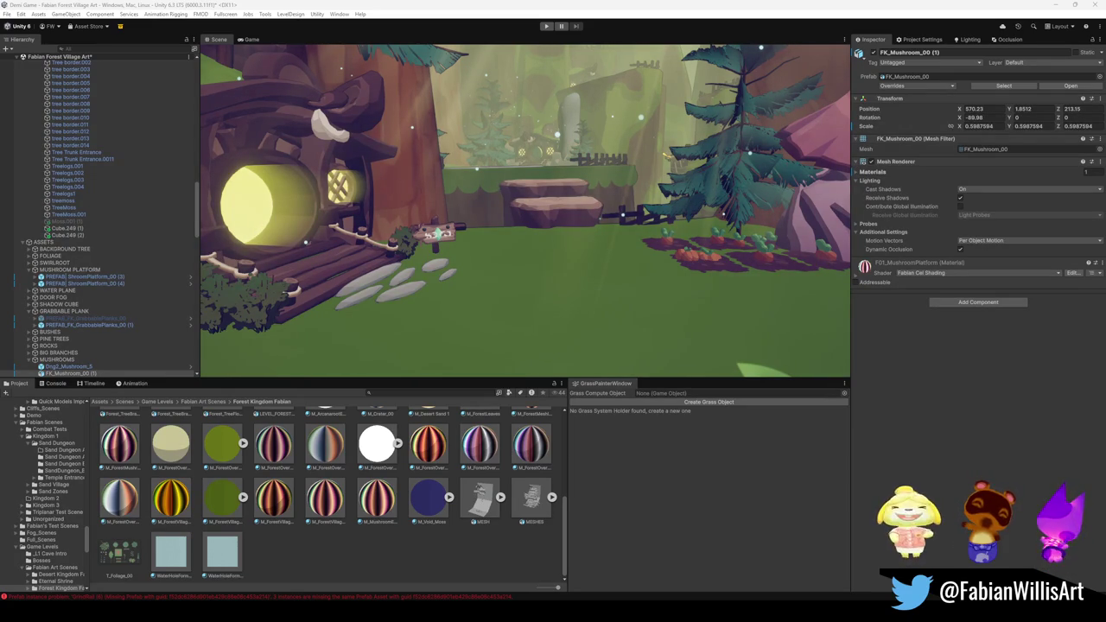
{"action": "mouse_move", "coordinate": [753, 106]}
{"action": "right_mouse_down"}
{"action": "mouse_move", "coordinate": [524, 163]}
{"action": "mouse_move", "coordinate": [638, 259]}
{"action": "mouse_move", "coordinate": [602, 248]}
{"action": "mouse_move", "coordinate": [658, 249]}
{"action": "right_mouse_up"}
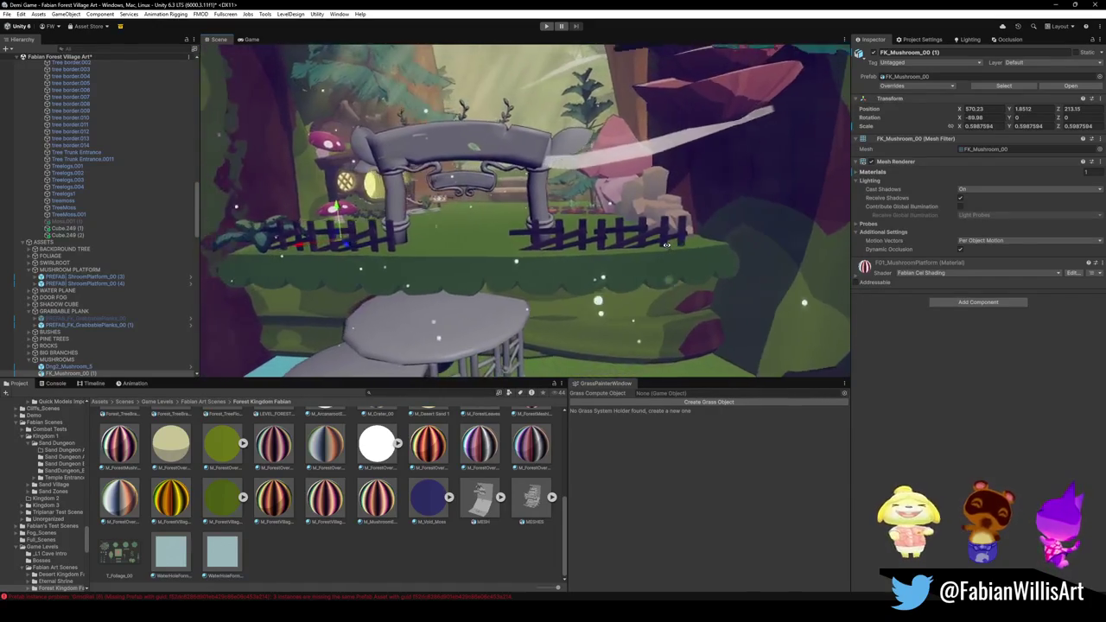
{"action": "mouse_move", "coordinate": [650, 247]}
{"action": "right_mouse_down"}
{"action": "mouse_move", "coordinate": [619, 234]}
{"action": "mouse_move", "coordinate": [543, 260]}
{"action": "right_mouse_up"}
{"action": "mouse_move", "coordinate": [354, 265]}
{"action": "right_mouse_down"}
{"action": "mouse_move", "coordinate": [602, 248]}
{"action": "mouse_move", "coordinate": [531, 263]}
{"action": "right_mouse_up"}
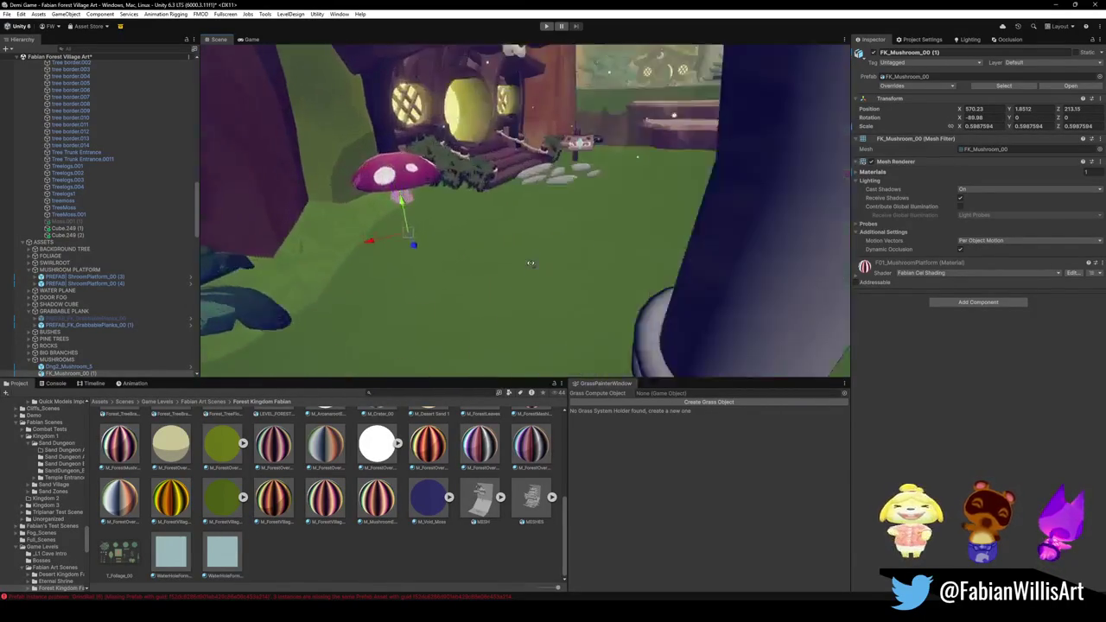
{"action": "left_click", "coordinate": [325, 255]}
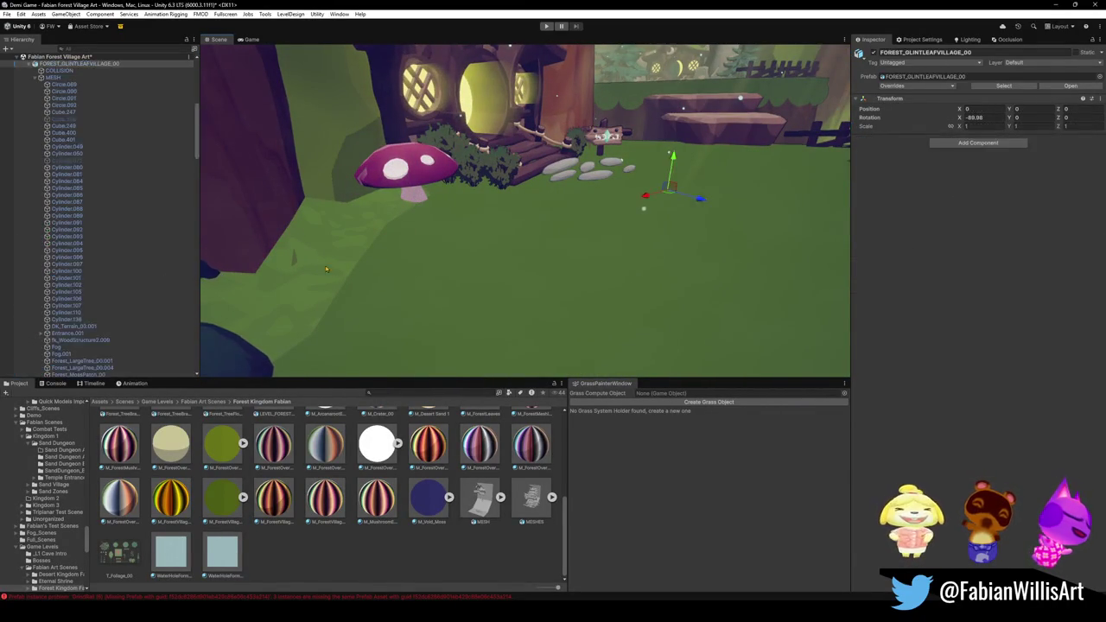
Brighten the Grass Trim's Grass Colour slightly in the colour picker.
{"action": "mouse_move", "coordinate": [517, 251]}
{"action": "right_mouse_down"}
{"action": "mouse_move", "coordinate": [520, 211]}
{"action": "mouse_move", "coordinate": [470, 215]}
{"action": "mouse_move", "coordinate": [630, 193]}
{"action": "mouse_move", "coordinate": [559, 216]}
{"action": "mouse_move", "coordinate": [572, 206]}
{"action": "right_mouse_up"}
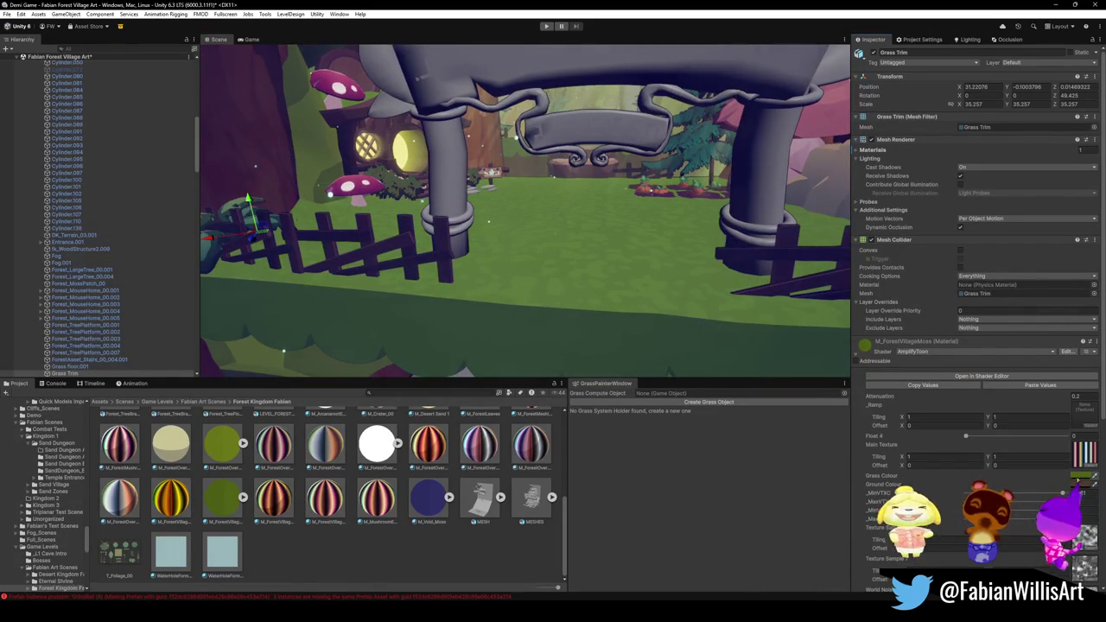
{"action": "left_click", "coordinate": [1082, 476]}
{"action": "left_click_drag", "start_coordinate": [1060, 456], "coordinate": [1072, 464]}
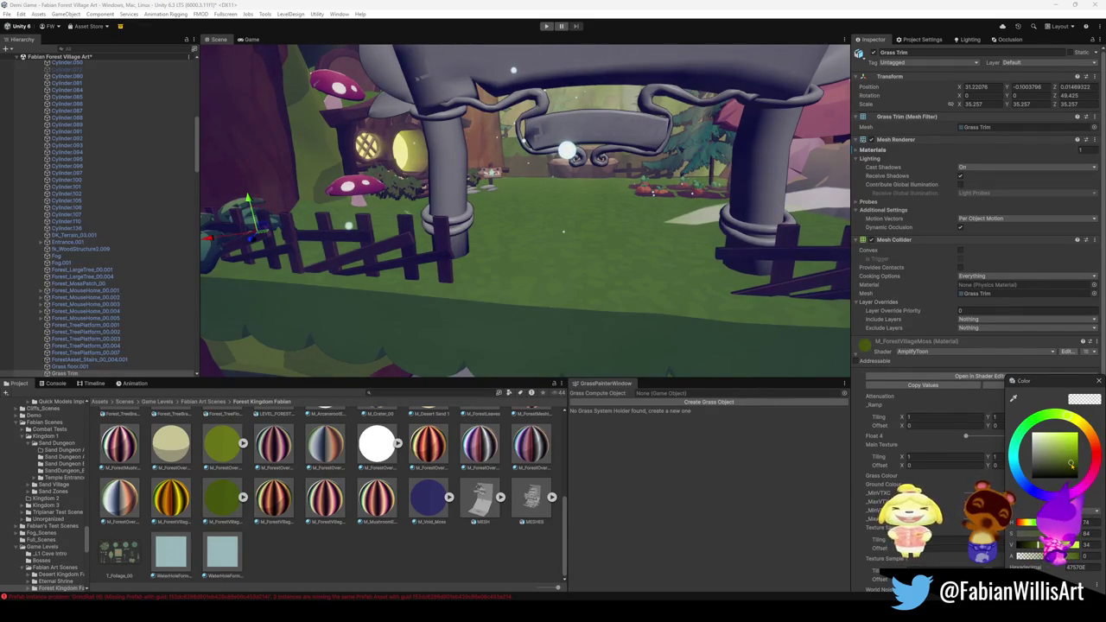
{"action": "left_click", "coordinate": [956, 522]}
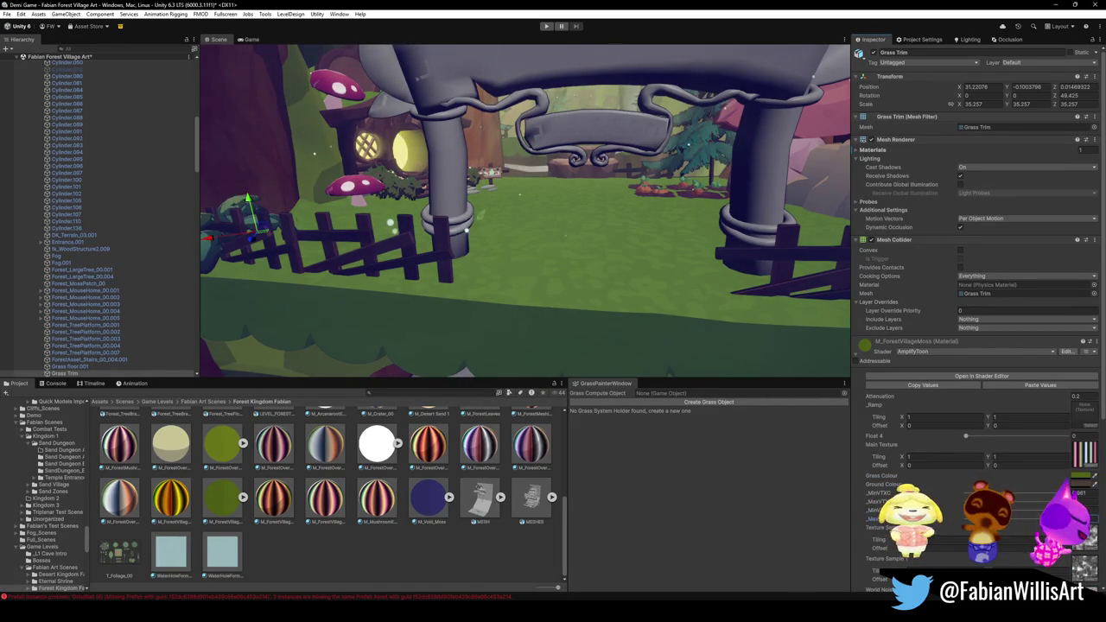
Try a dark brown Grass Colour, then undo it.
{"action": "left_click", "coordinate": [1018, 503]}
{"action": "key", "text": "ctrl+z"}
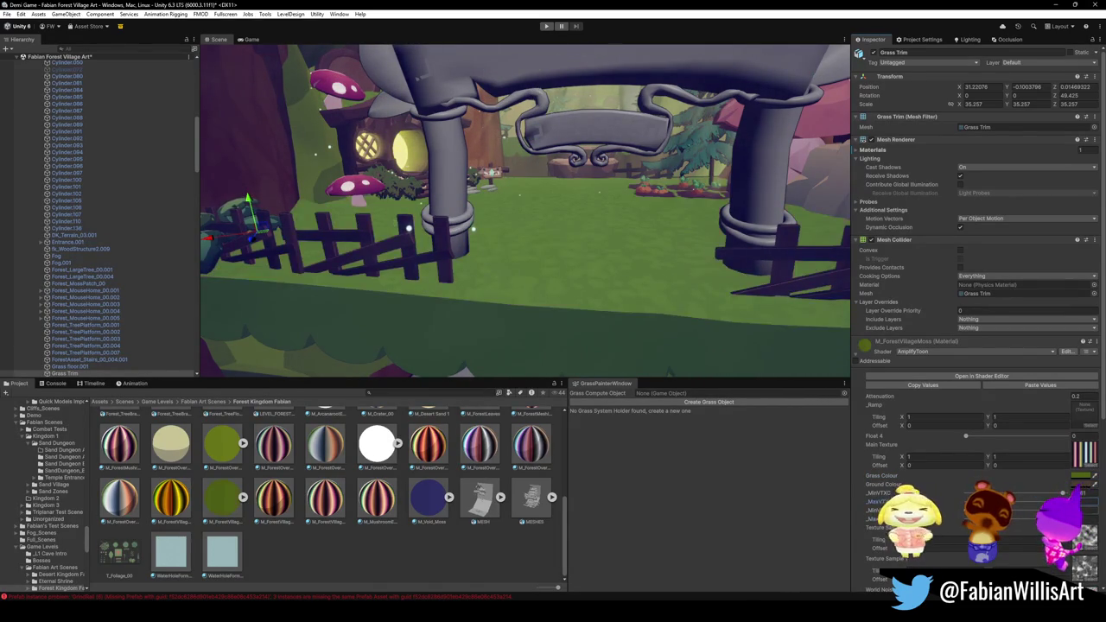
{"action": "scroll", "coordinate": [981, 389], "scroll_direction": "down", "scroll_amount": 3}
{"action": "scroll", "coordinate": [981, 389], "scroll_direction": "down", "scroll_amount": 3}
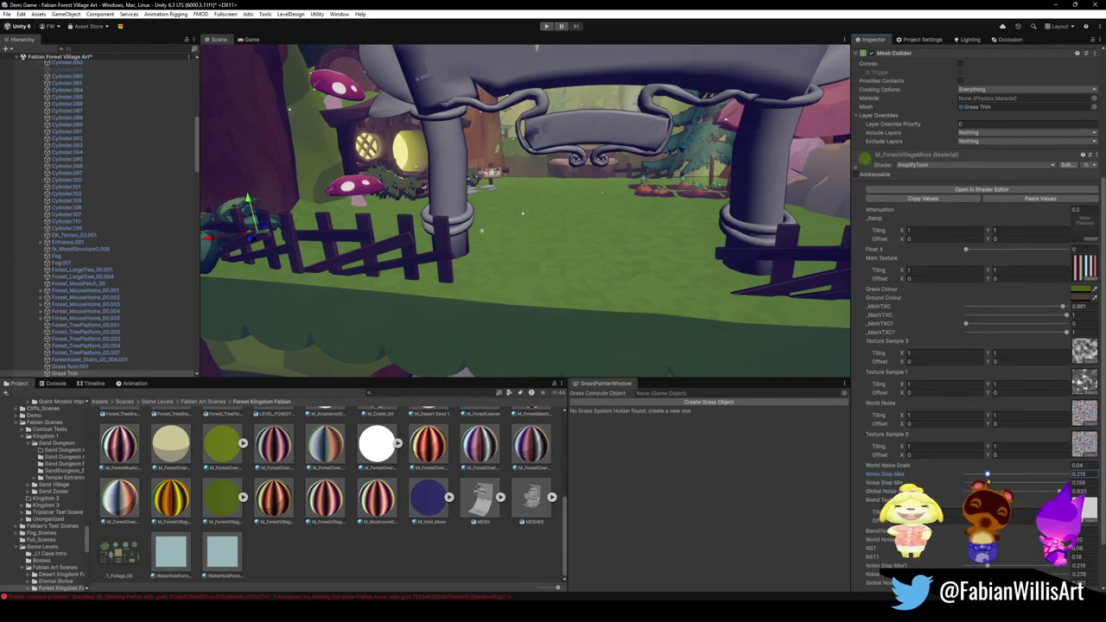
Raise Noise Step Max to about 0.391, then fly across the village to the mushroom house.
{"action": "left_click_drag", "start_coordinate": [980, 474], "coordinate": [1005, 475]}
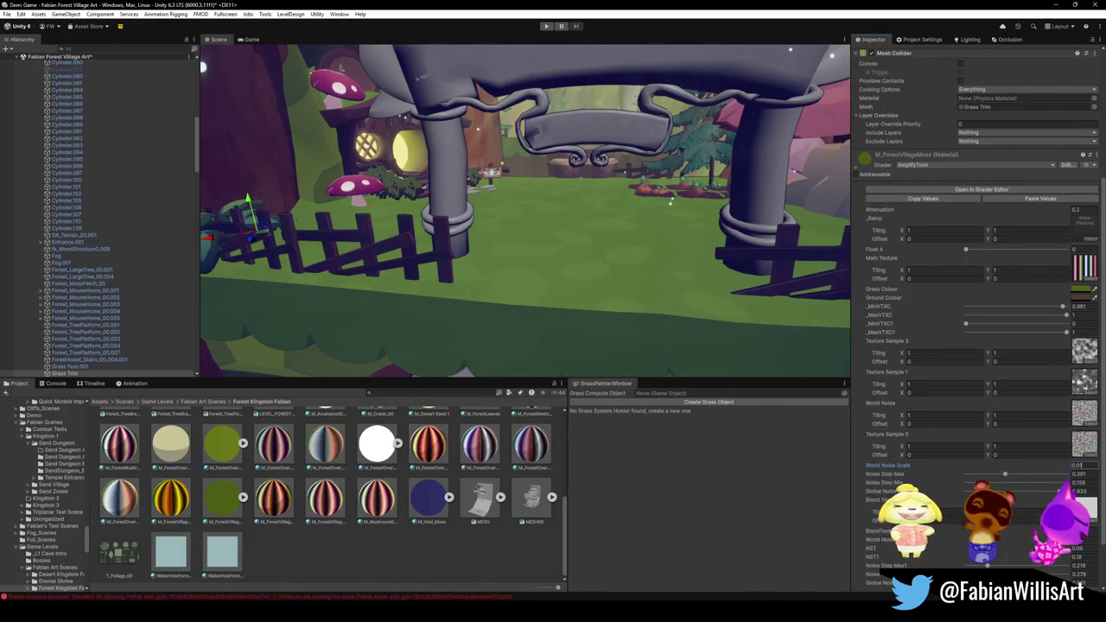
{"action": "mouse_move", "coordinate": [506, 313]}
{"action": "right_mouse_down"}
{"action": "mouse_move", "coordinate": [639, 275]}
{"action": "mouse_move", "coordinate": [441, 238]}
{"action": "mouse_move", "coordinate": [429, 214]}
{"action": "mouse_move", "coordinate": [628, 207]}
{"action": "mouse_move", "coordinate": [605, 230]}
{"action": "right_mouse_up"}
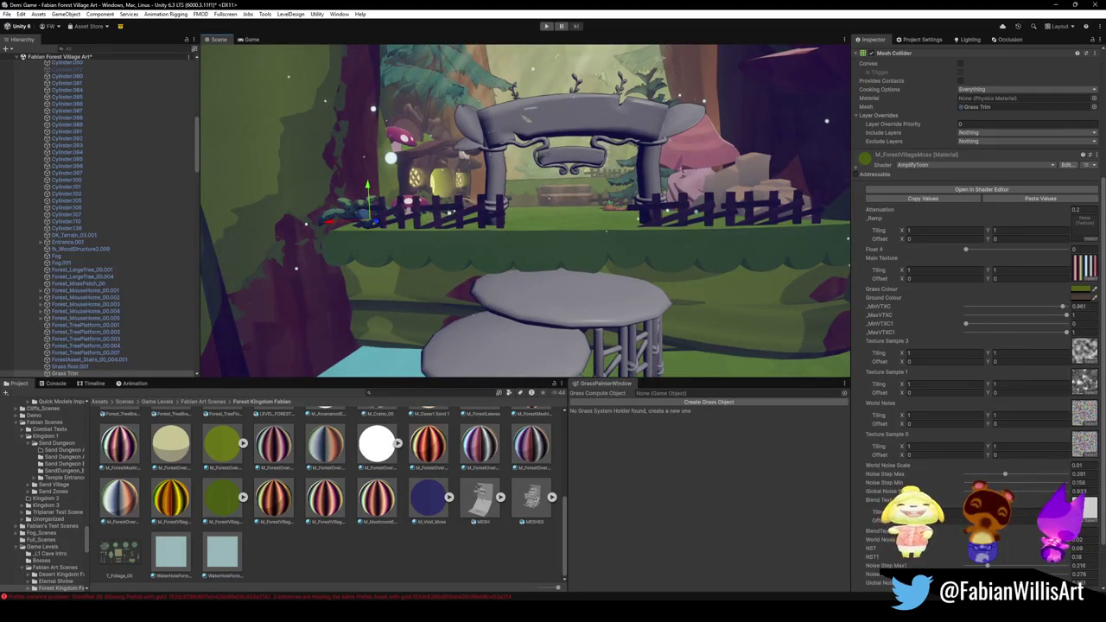
{"action": "right_click_drag", "start_coordinate": [605, 230], "coordinate": [665, 239]}
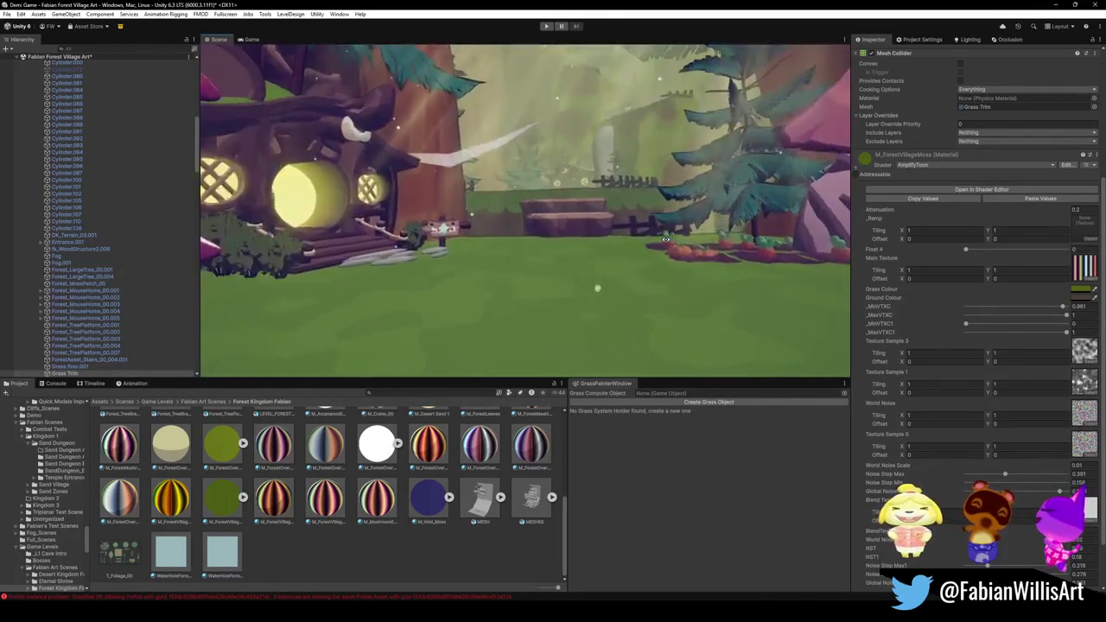
{"action": "mouse_move", "coordinate": [666, 239]}
{"action": "right_mouse_down"}
{"action": "mouse_move", "coordinate": [690, 250]}
{"action": "mouse_move", "coordinate": [663, 252]}
{"action": "right_mouse_up"}
{"action": "mouse_move", "coordinate": [540, 252]}
{"action": "right_mouse_down"}
{"action": "mouse_move", "coordinate": [397, 266]}
{"action": "mouse_move", "coordinate": [478, 295]}
{"action": "mouse_move", "coordinate": [498, 289]}
{"action": "mouse_move", "coordinate": [484, 290]}
{"action": "right_mouse_up"}
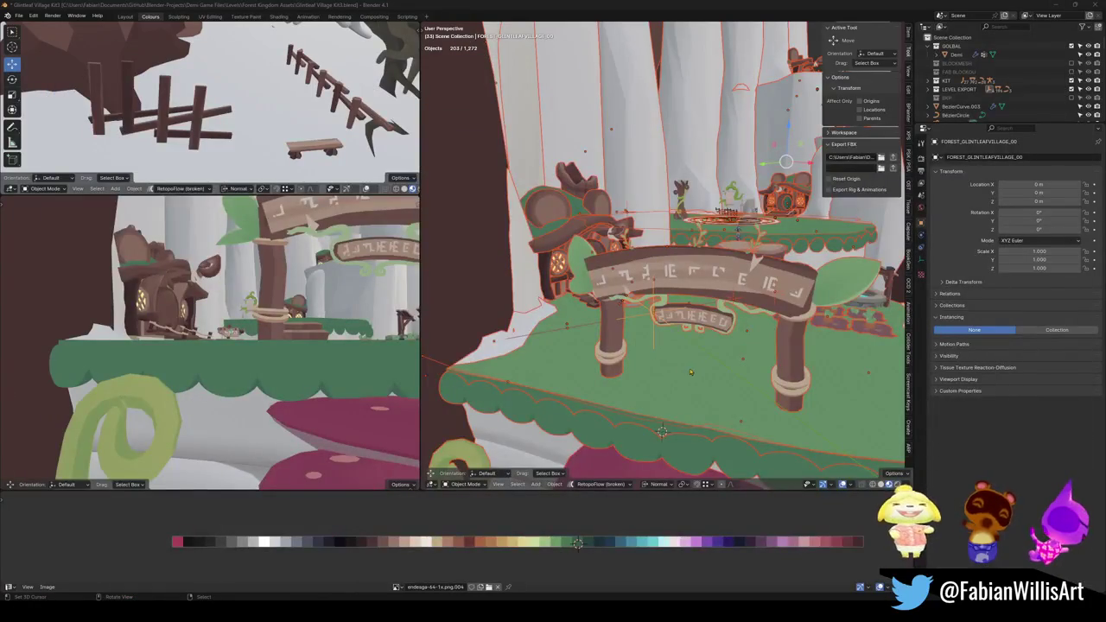
Zoom onto the empty grass beside the mushroom house and bring up the Shift+A Add menu.
{"action": "middle_click_drag", "start_coordinate": [707, 359], "coordinate": [671, 204]}
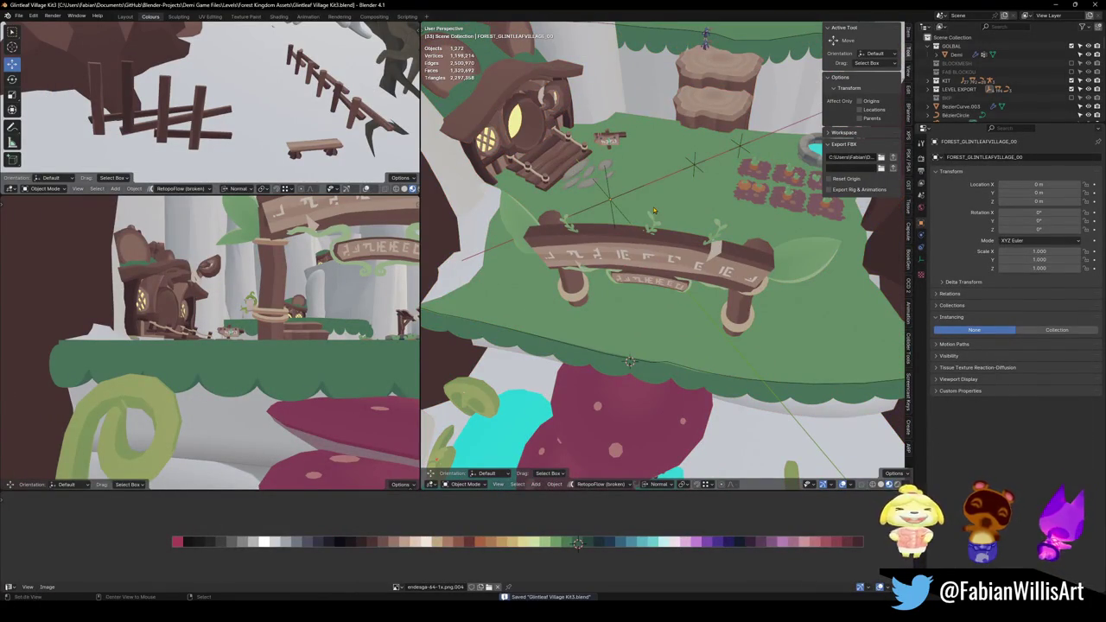
{"action": "scroll", "coordinate": [661, 216], "scroll_direction": "up", "scroll_amount": 3}
{"action": "scroll", "coordinate": [667, 238], "scroll_direction": "up", "scroll_amount": 3}
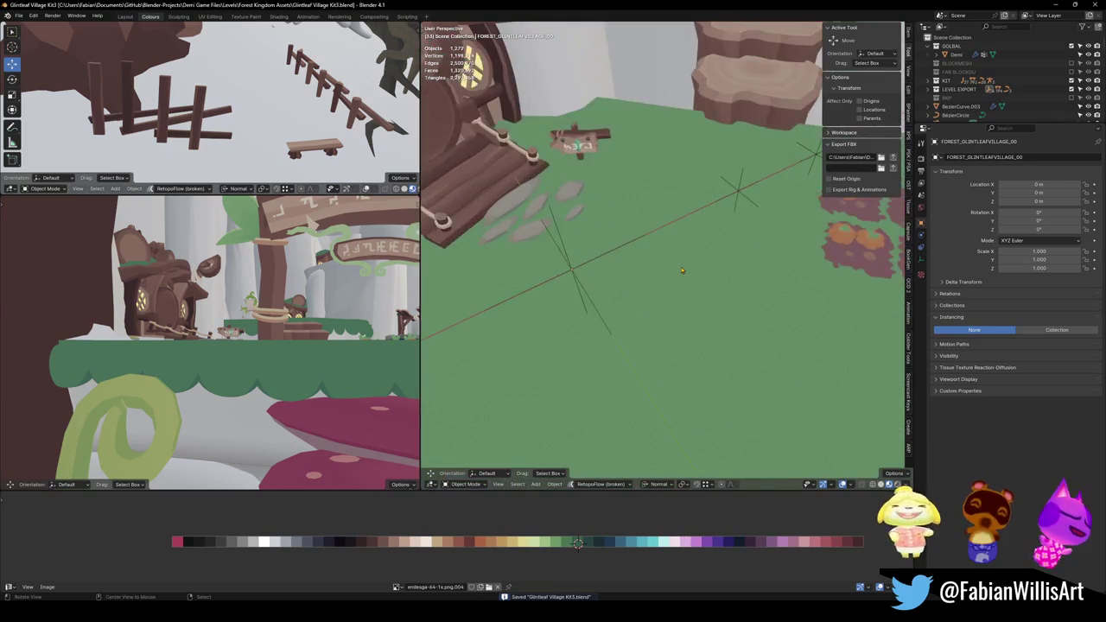
{"action": "scroll", "coordinate": [674, 255], "scroll_direction": "up", "scroll_amount": 1}
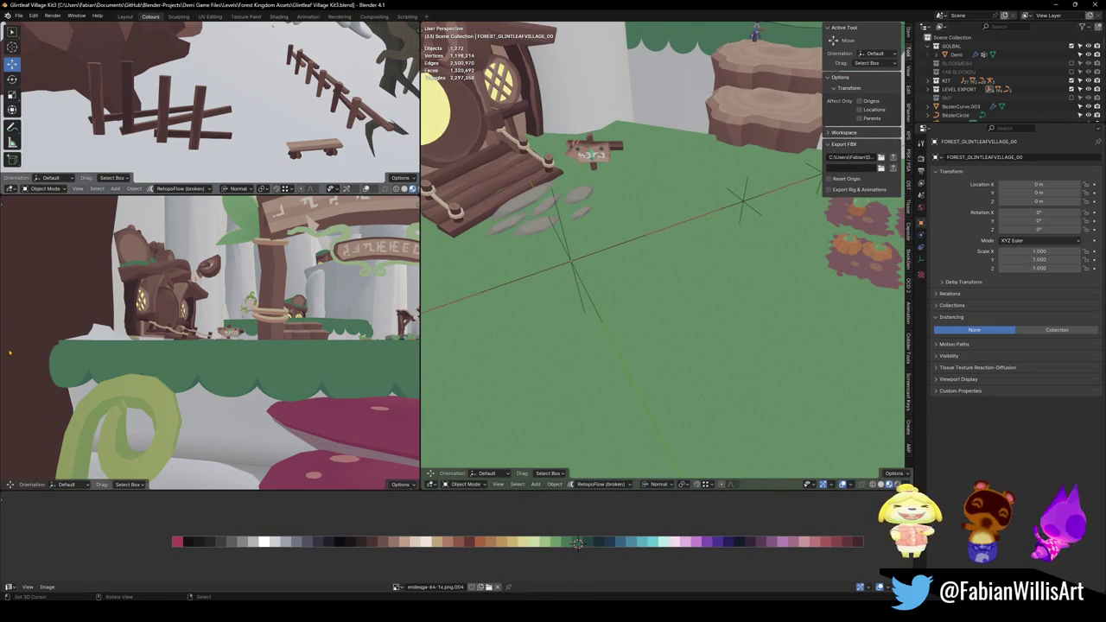
{"action": "scroll", "coordinate": [684, 277], "scroll_direction": "down", "scroll_amount": 3}
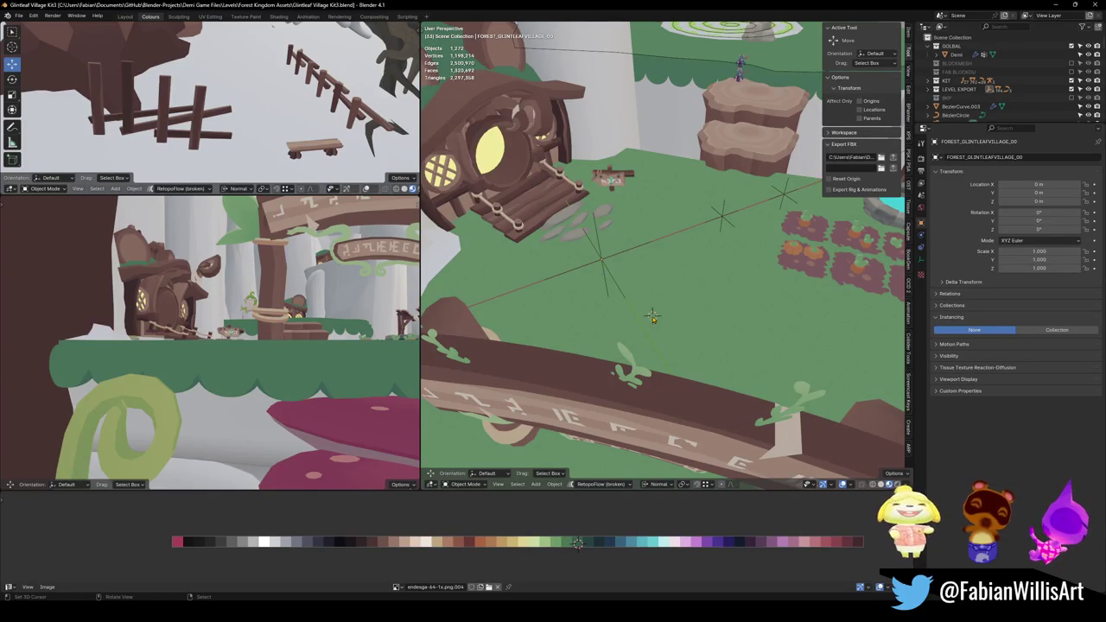
{"action": "scroll", "coordinate": [652, 315], "scroll_direction": "up", "scroll_amount": 5}
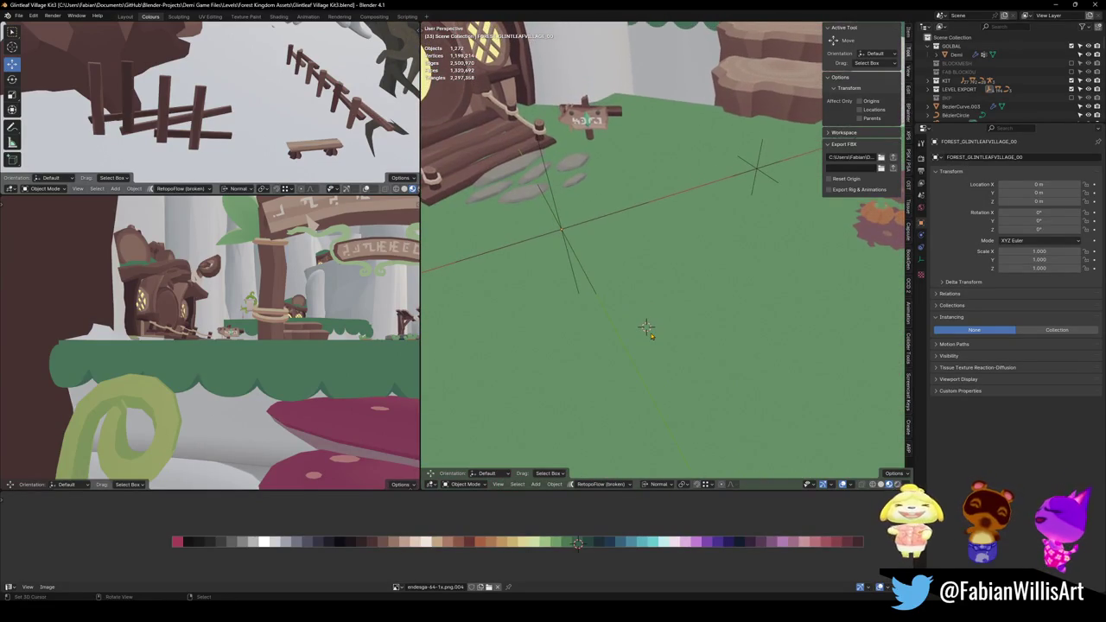
{"action": "key", "text": "shift+a"}
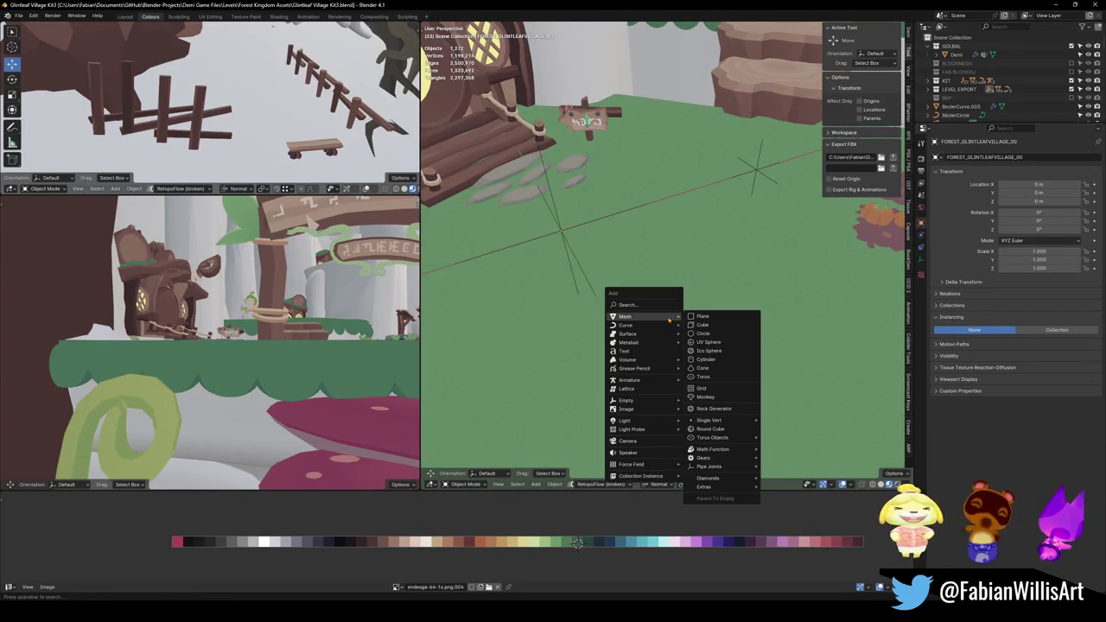
Add a plane on the grass and lift it slightly above the ground.
{"action": "left_click", "coordinate": [718, 321]}
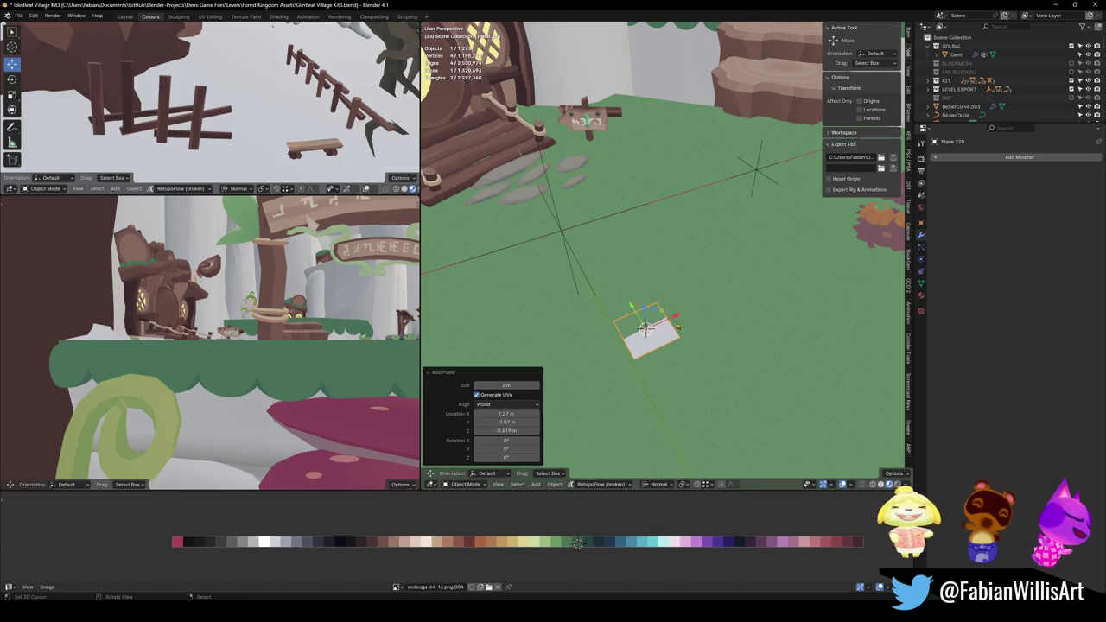
{"action": "key", "text": "g"}
{"action": "key", "text": "z"}
{"action": "left_click", "coordinate": [679, 318]}
{"action": "mouse_move", "coordinate": [678, 318]}
{"action": "middle_mouse_down", "text": "shift"}
{"action": "mouse_move", "coordinate": [678, 281]}
{"action": "mouse_move", "coordinate": [629, 325]}
{"action": "middle_mouse_up", "text": "shift"}
{"action": "key", "text": "KP_7"}
{"action": "key", "text": "KP_Divide"}
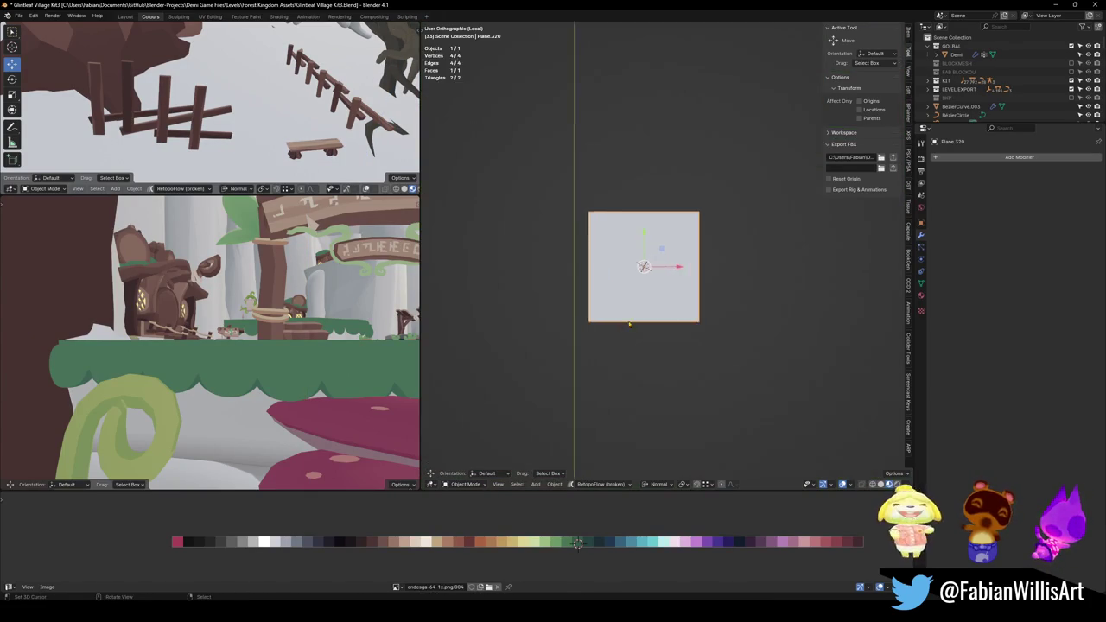
{"action": "scroll", "coordinate": [650, 214], "scroll_direction": "down", "scroll_amount": 5}
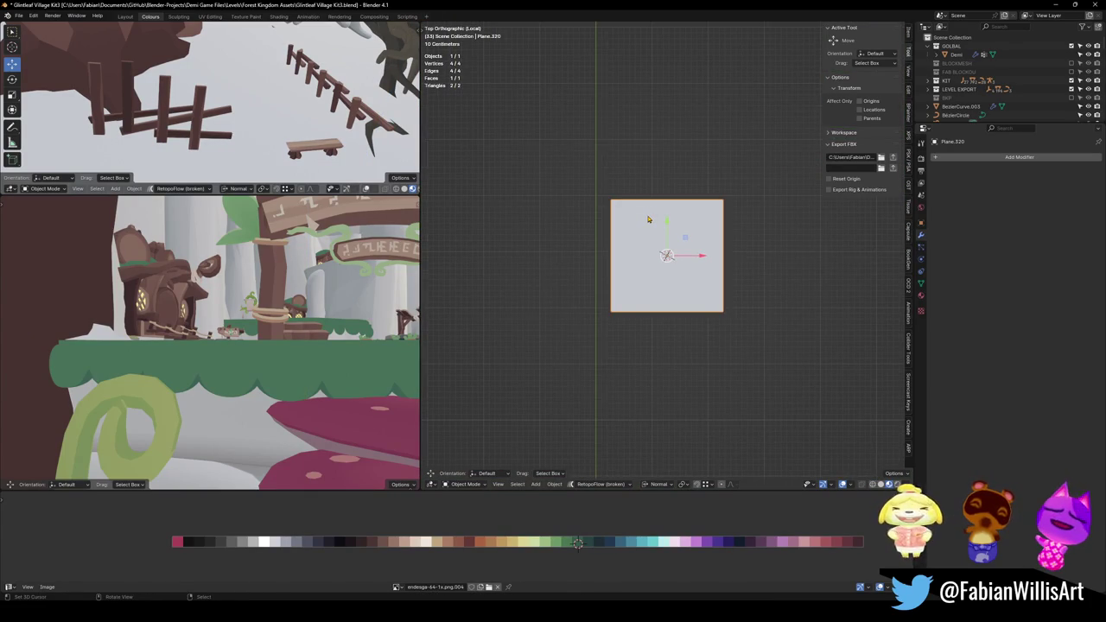
{"action": "key", "text": "KP_Divide"}
Link the TreeMoss.001 village material onto the new plane.
{"action": "left_click", "coordinate": [707, 232], "text": "shift"}
{"action": "key", "text": "q"}
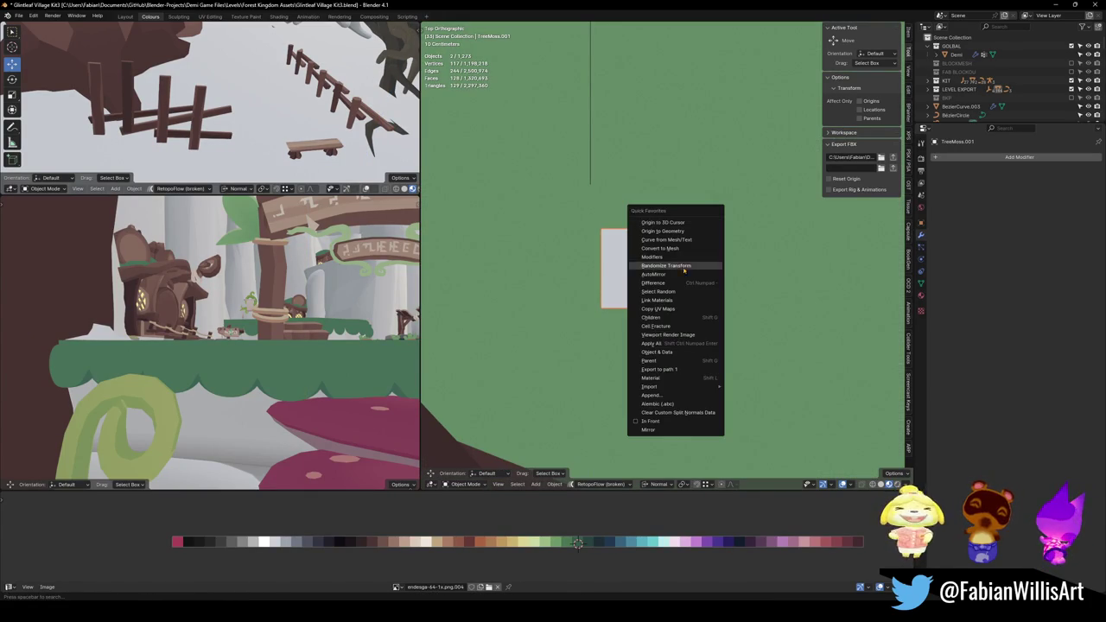
{"action": "left_click", "coordinate": [666, 300]}
{"action": "left_click", "coordinate": [657, 289]}
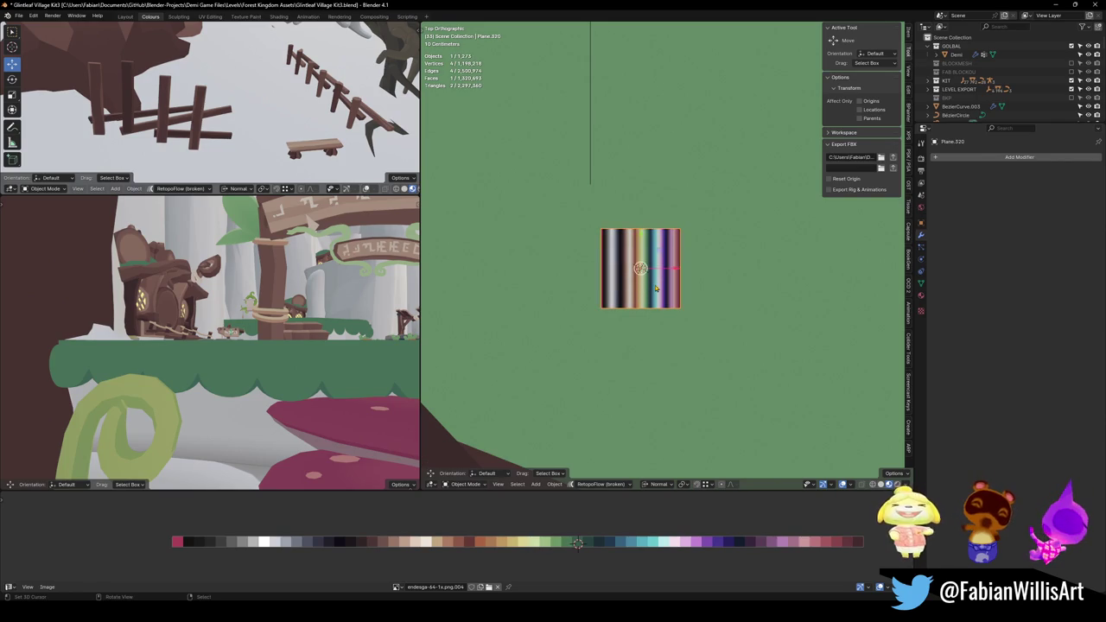
{"action": "key", "text": "KP_Divide"}
Scale the plane's UVs to zero and slide them onto a dirt-brown palette swatch.
{"action": "key", "text": "Tab"}
{"action": "scroll", "coordinate": [666, 256], "scroll_direction": "down", "scroll_amount": 3}
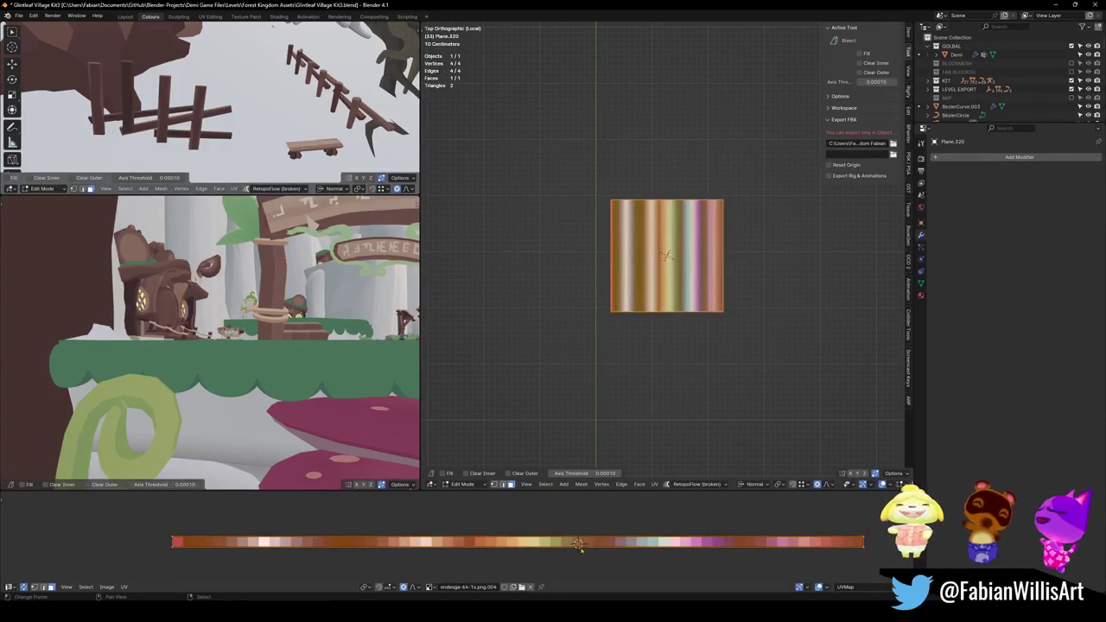
{"action": "key", "text": "s"}
{"action": "key", "text": "0"}
{"action": "key", "text": "Return"}
{"action": "key", "text": "g"}
{"action": "key", "text": "x"}
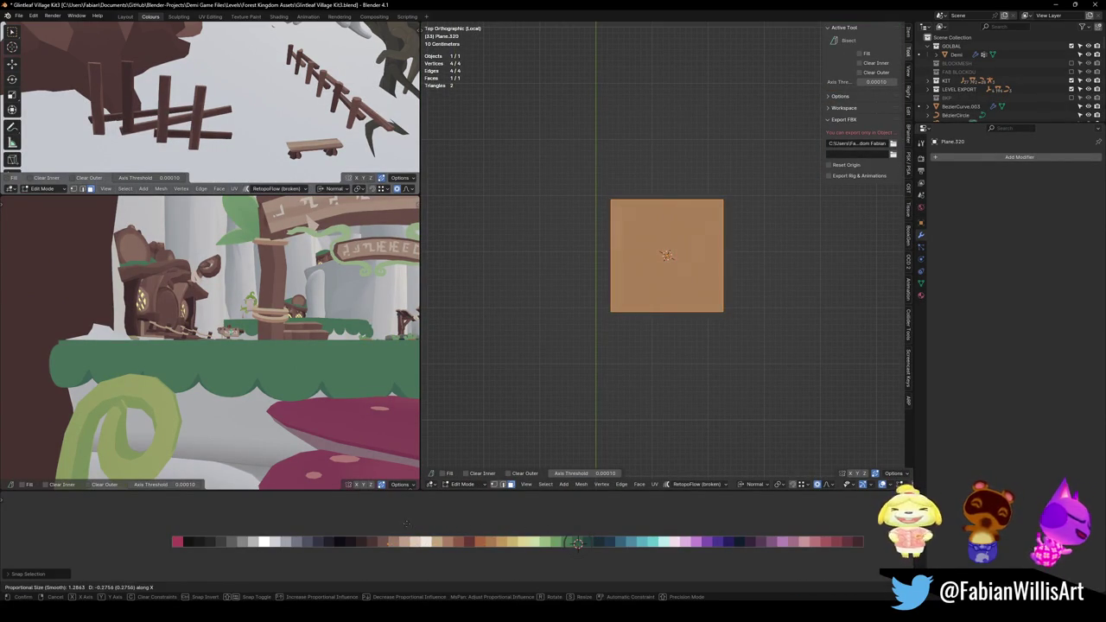
{"action": "left_click", "coordinate": [406, 524]}
{"action": "key", "text": "KP_Decimal"}
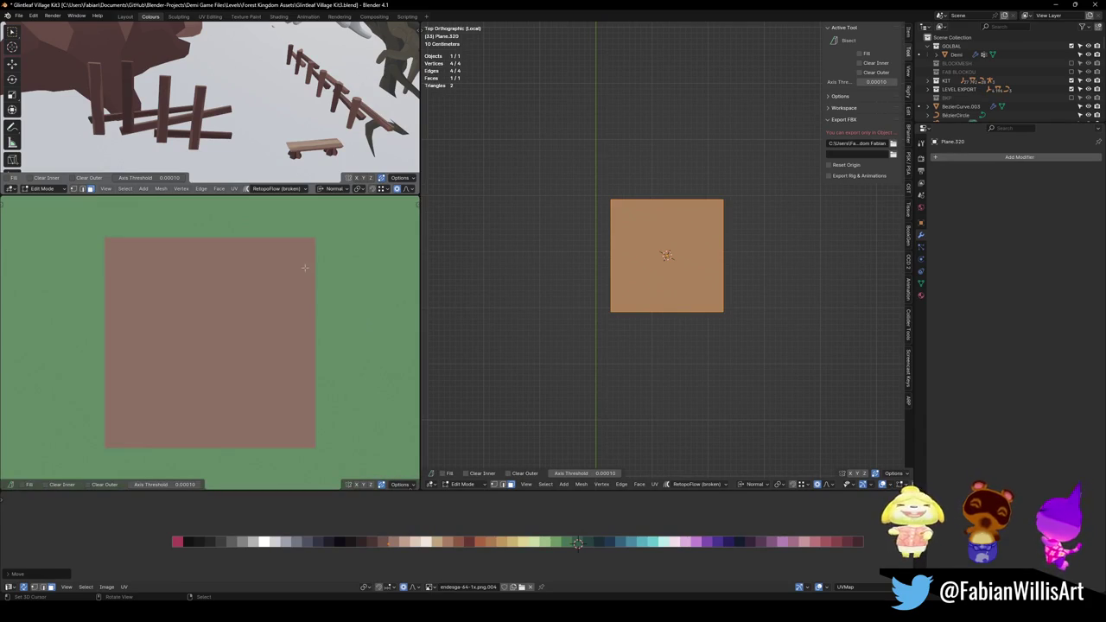
{"action": "scroll", "coordinate": [268, 253], "scroll_direction": "down", "scroll_amount": 5}
{"action": "scroll", "coordinate": [268, 253], "scroll_direction": "down", "scroll_amount": 6}
{"action": "key", "text": "Tab"}
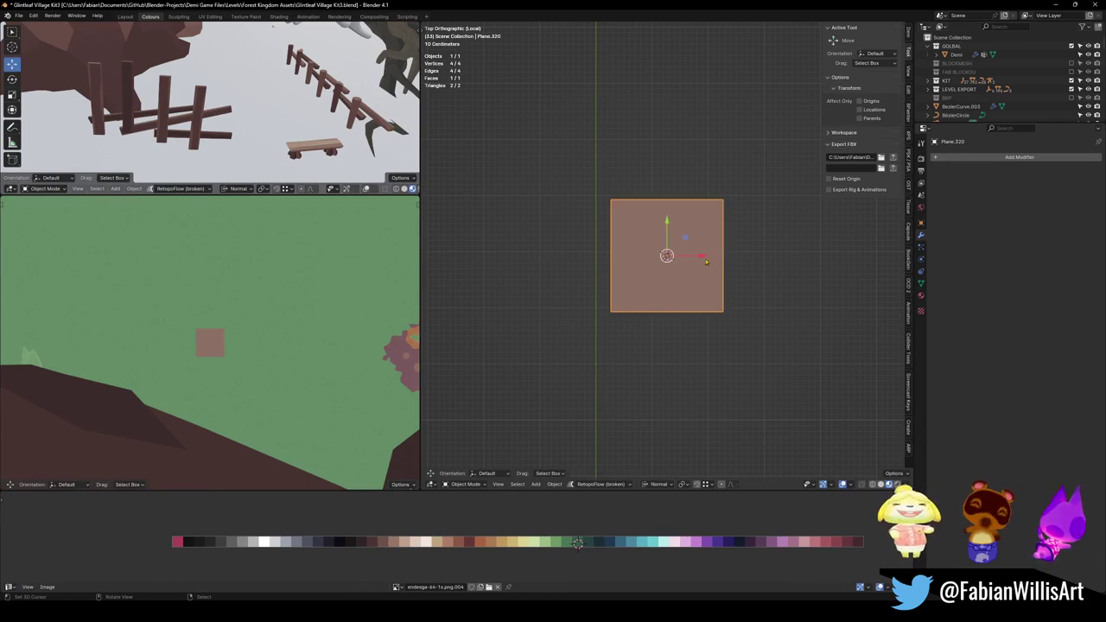
Smooth the plane with a Subdivision modifier and enter Edit Mode with nothing selected.
{"action": "key", "text": "ctrl+1"}
{"action": "key", "text": "ctrl+2"}
{"action": "key", "text": "ctrl+3"}
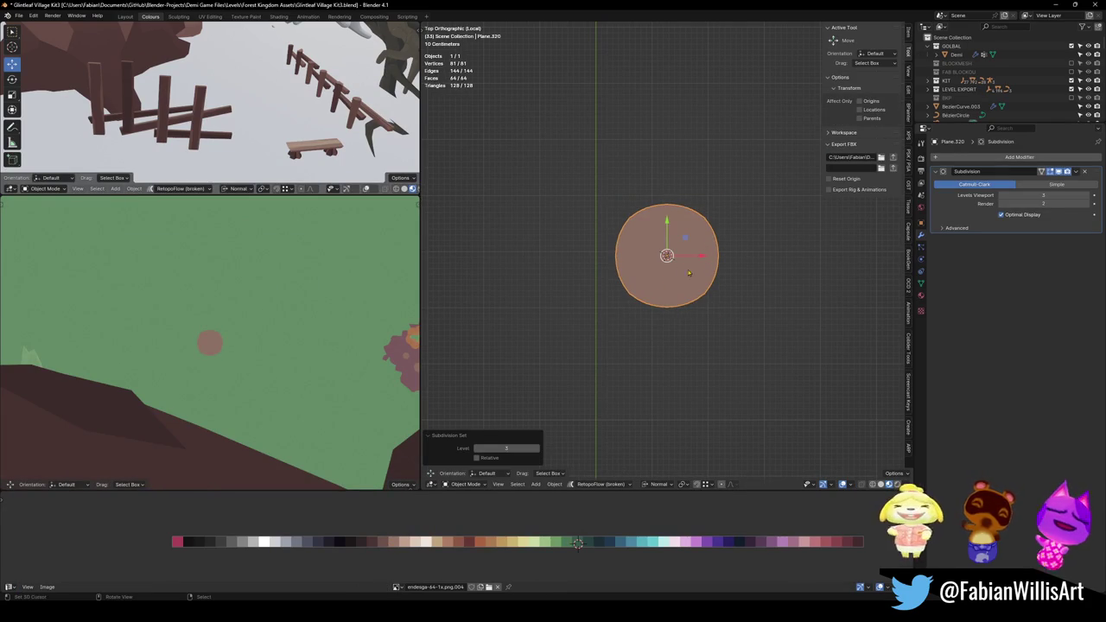
{"action": "key", "text": "Tab"}
{"action": "key", "text": "alt+a"}
Select the plane's bottom edge and extrude it, cancelling the trial moves.
{"action": "left_click", "coordinate": [684, 312]}
{"action": "key", "text": "e"}
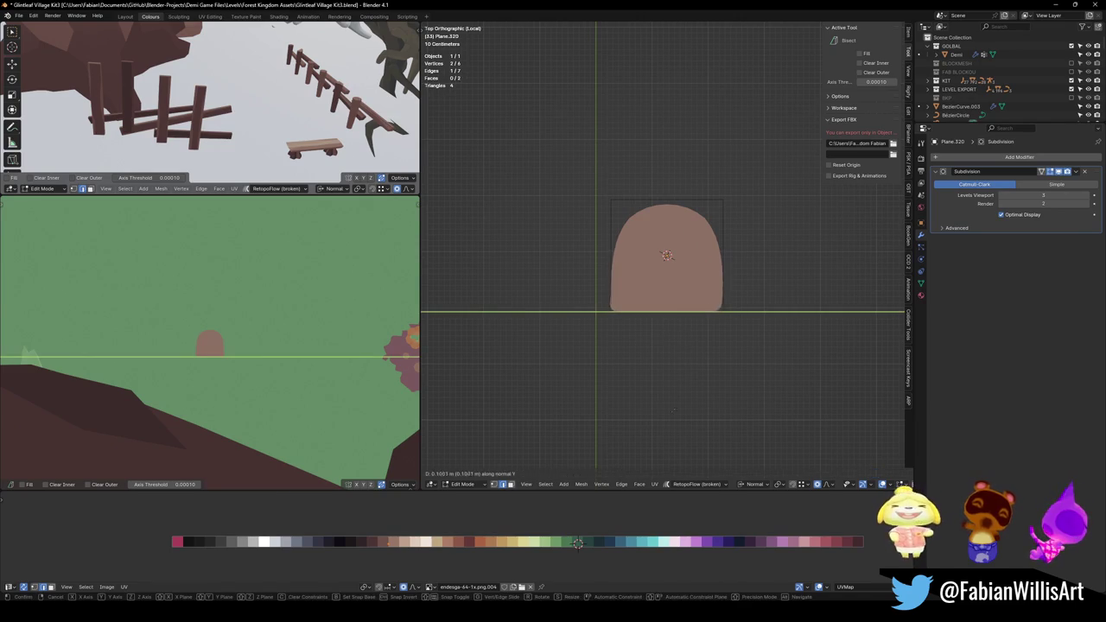
{"action": "key", "text": "Escape"}
{"action": "key", "text": "g"}
{"action": "key", "text": "Escape"}
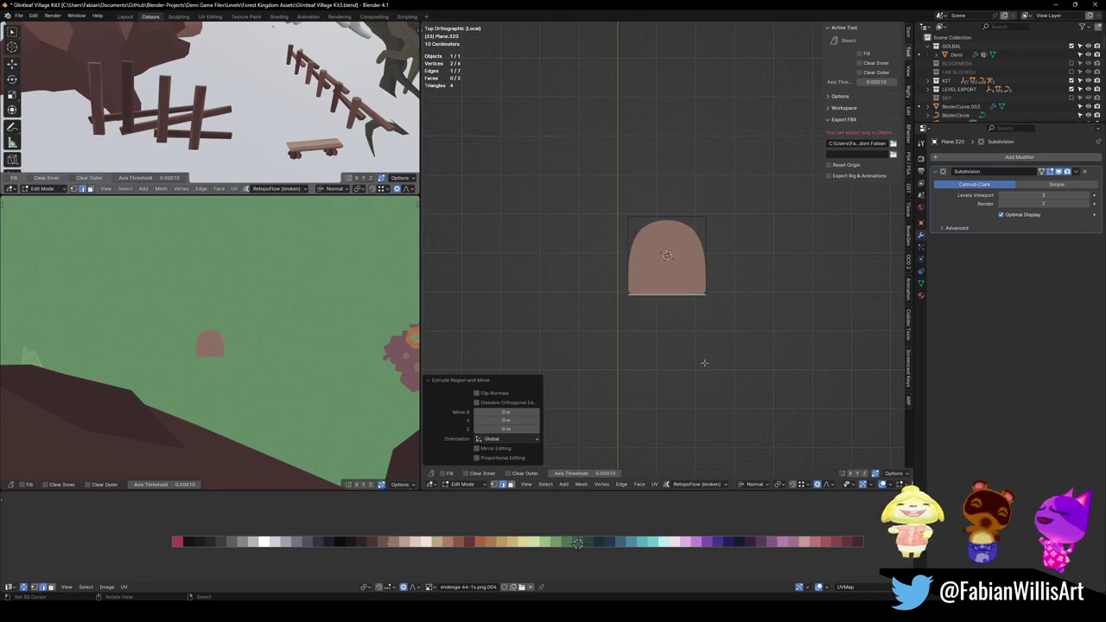
{"action": "scroll", "coordinate": [705, 280], "scroll_direction": "down", "scroll_amount": 5}
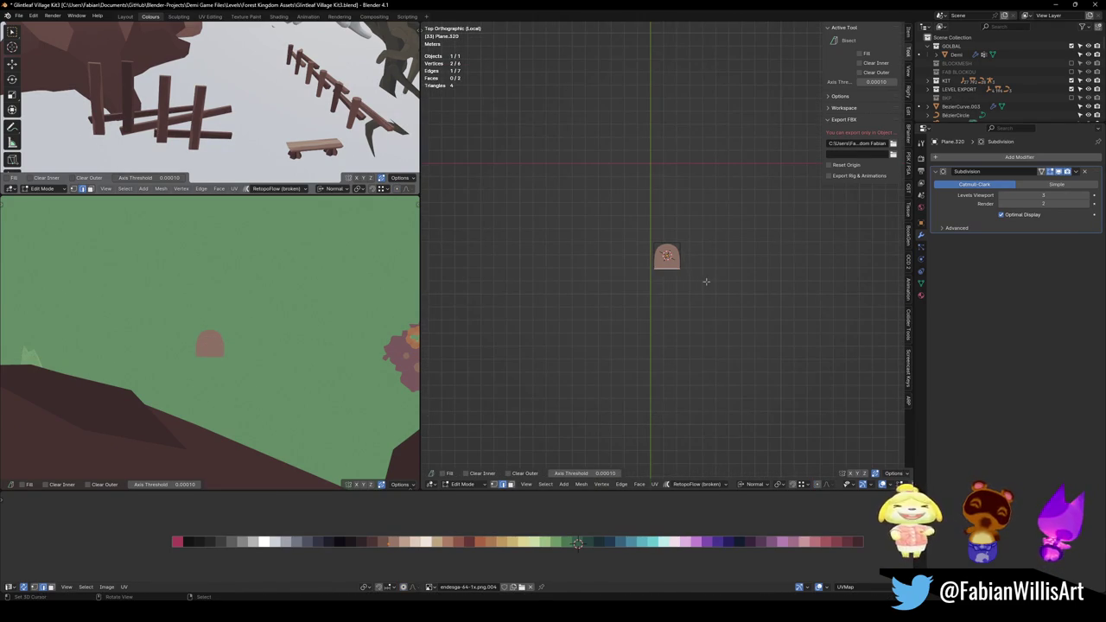
{"action": "key", "text": "g"}
{"action": "key", "text": "y"}
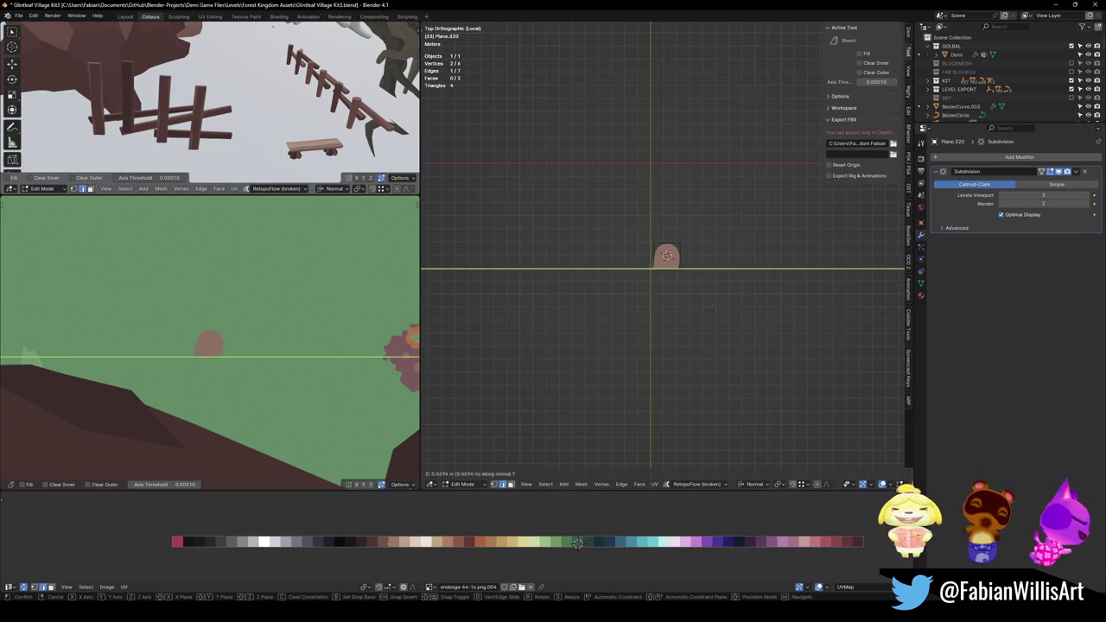
{"action": "key", "text": "Escape"}
Switch to Global orientation and stretch the extruded edge downward along Y.
{"action": "key", "text": "comma"}
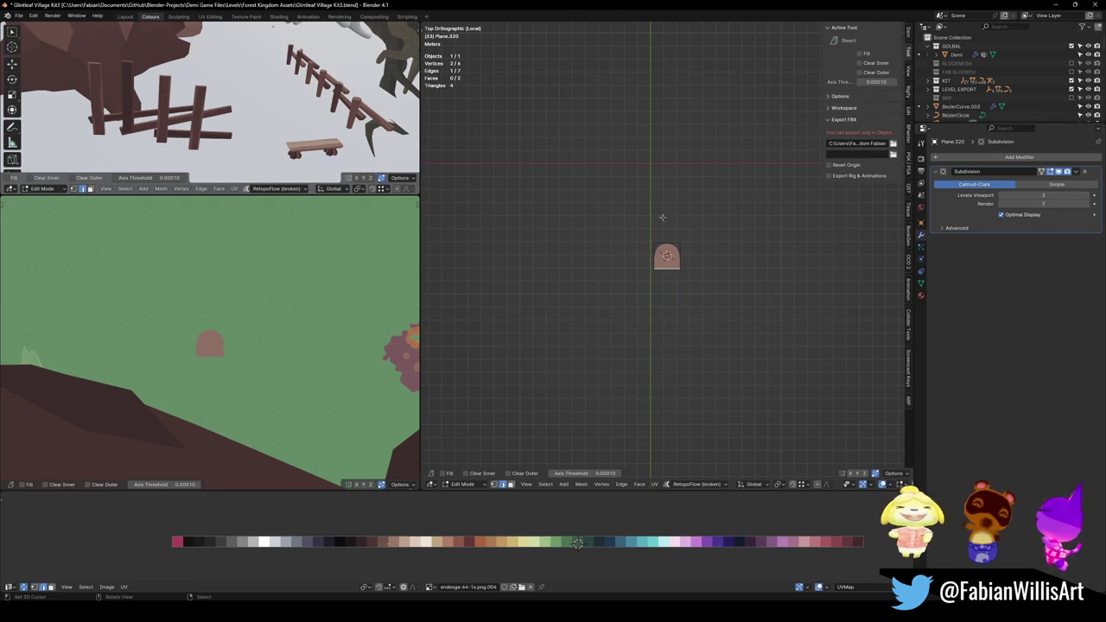
{"action": "left_click", "coordinate": [596, 315]}
{"action": "key", "text": "g"}
{"action": "key", "text": "y"}
{"action": "left_click", "coordinate": [692, 302]}
Rotate the whole plane about 34 degrees, scale it up and move it into place.
{"action": "mouse_move", "coordinate": [216, 363]}
{"action": "middle_mouse_down"}
{"action": "mouse_move", "coordinate": [206, 357]}
{"action": "mouse_move", "coordinate": [229, 393]}
{"action": "middle_mouse_up"}
{"action": "key", "text": "a"}
{"action": "key", "text": "r"}
{"action": "left_click", "coordinate": [229, 396]}
{"action": "key", "text": "s"}
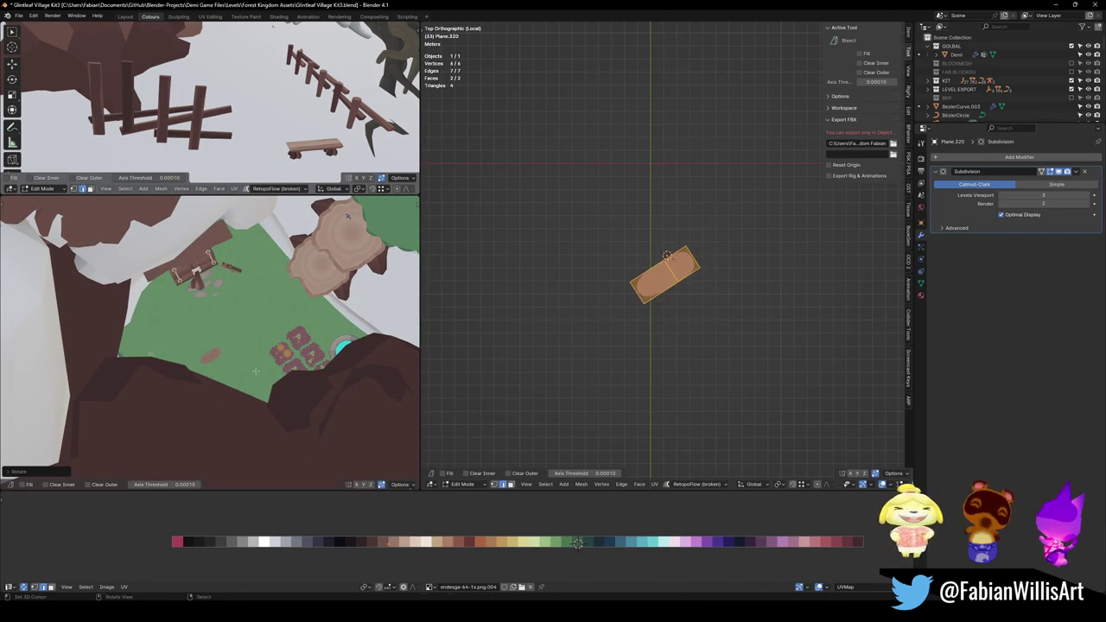
{"action": "left_click", "coordinate": [333, 377]}
{"action": "key", "text": "g"}
{"action": "key", "text": "Return"}
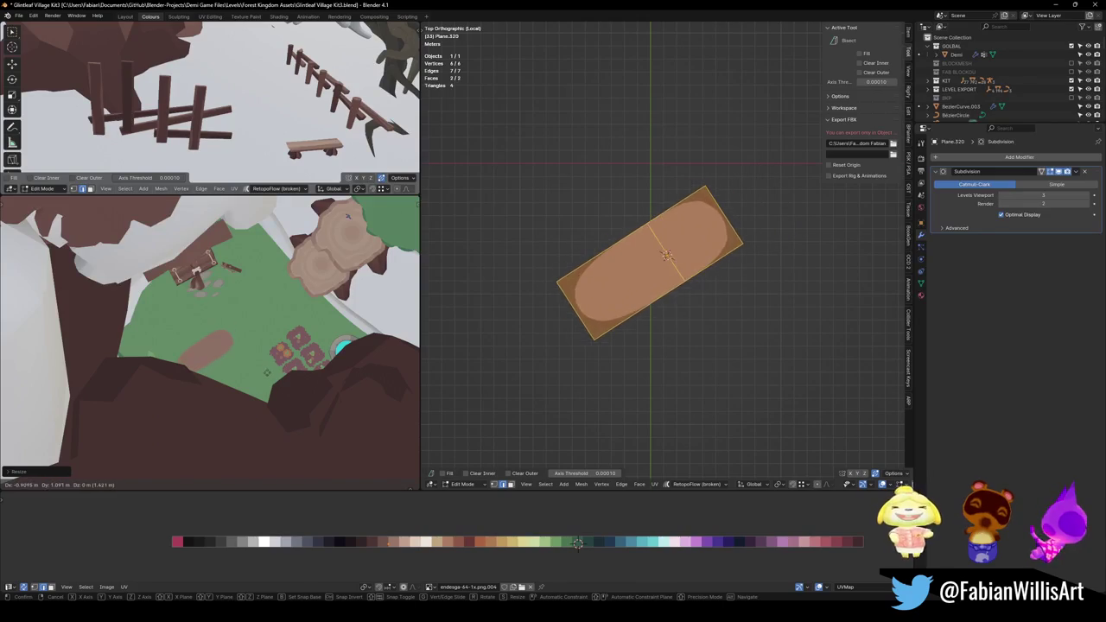
Lengthen the plank by pulling one end edge outward.
{"action": "key", "text": "alt+a"}
{"action": "left_click", "coordinate": [724, 212]}
{"action": "scroll", "coordinate": [615, 328], "scroll_direction": "down", "scroll_amount": 5}
{"action": "key", "text": "g"}
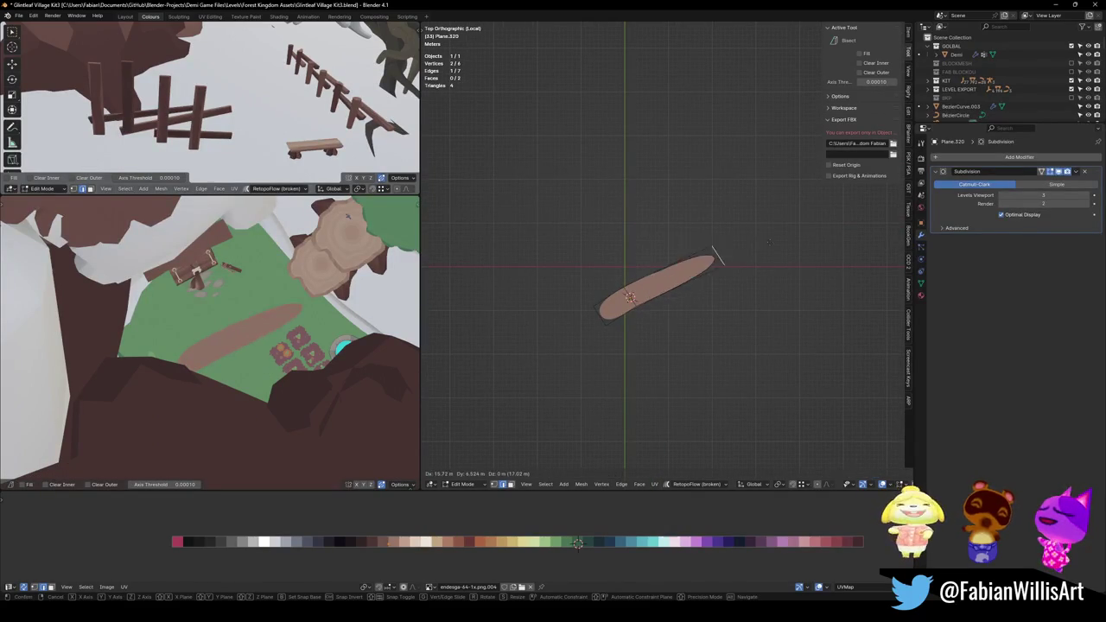
{"action": "left_click", "coordinate": [753, 236]}
Add two loop cuts across the plank, keeping them where cut.
{"action": "key", "text": "ctrl+r"}
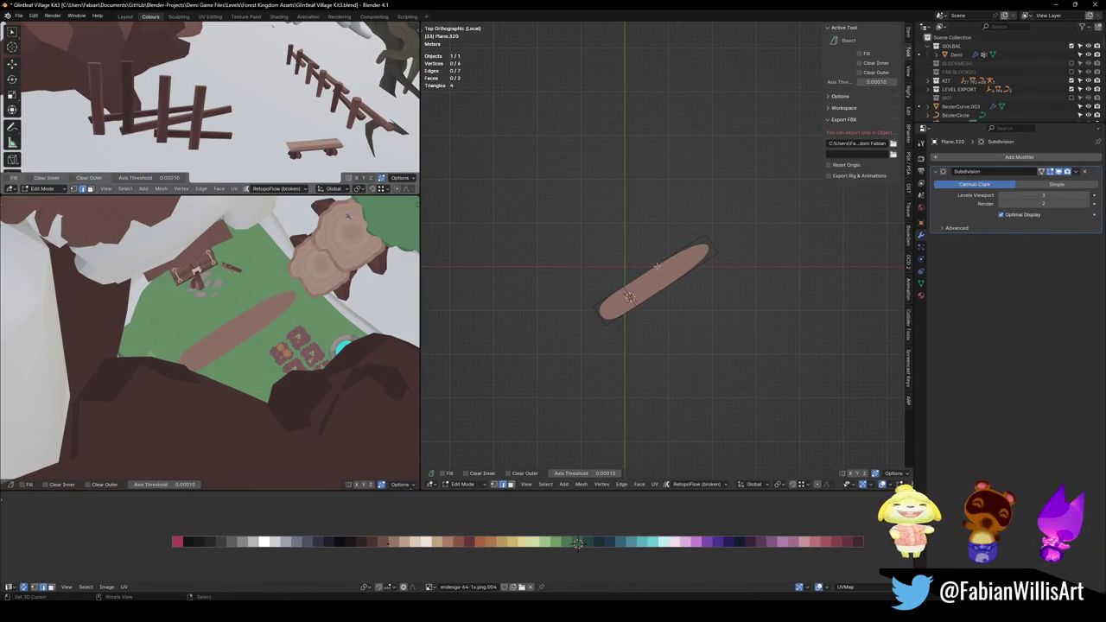
{"action": "scroll", "coordinate": [691, 273], "scroll_direction": "up", "scroll_amount": 1}
{"action": "left_click", "coordinate": [691, 273]}
{"action": "right_click", "coordinate": [691, 273]}
{"action": "scroll", "coordinate": [690, 273], "scroll_direction": "up", "scroll_amount": 1}
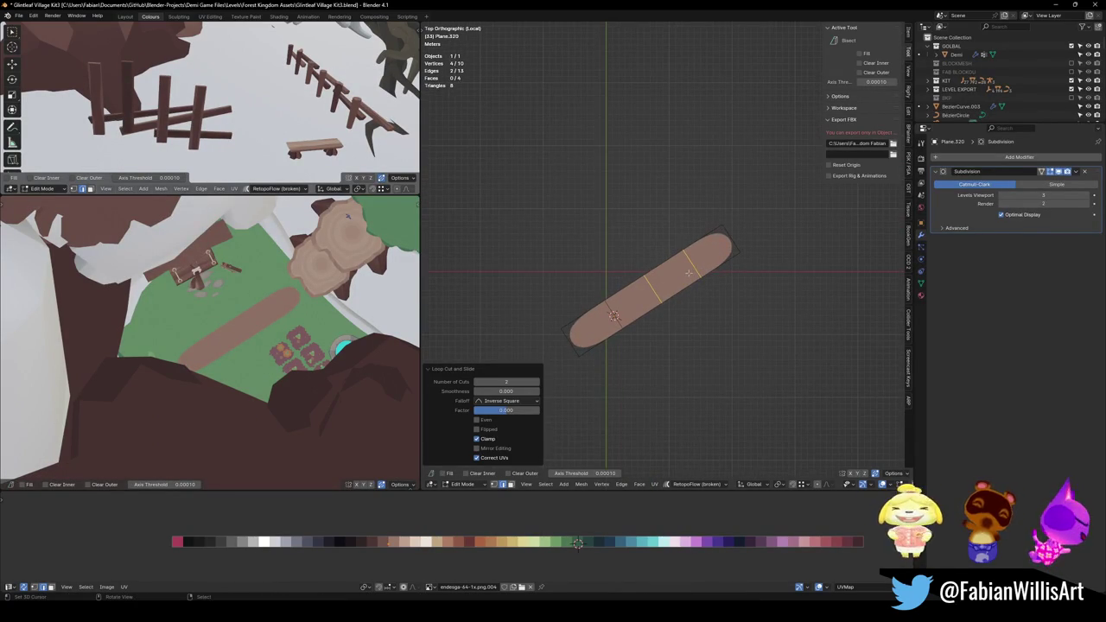
Extrude a side edge into a new branch pulled up-left.
{"action": "left_click", "coordinate": [662, 261]}
{"action": "key", "text": "e"}
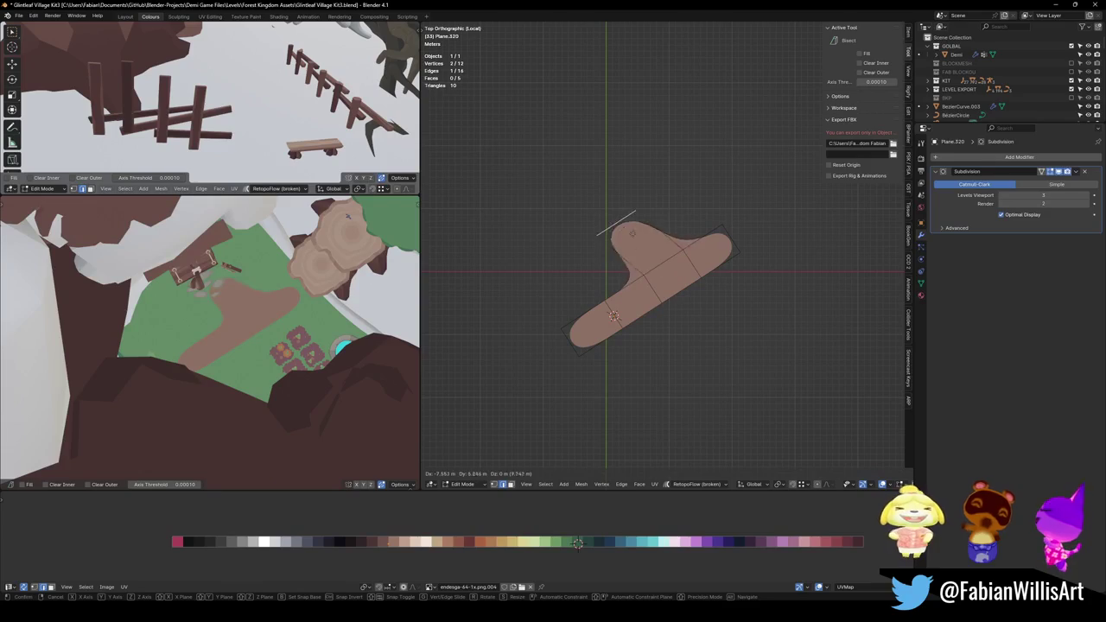
{"action": "left_click", "coordinate": [629, 247]}
{"action": "key", "text": "g"}
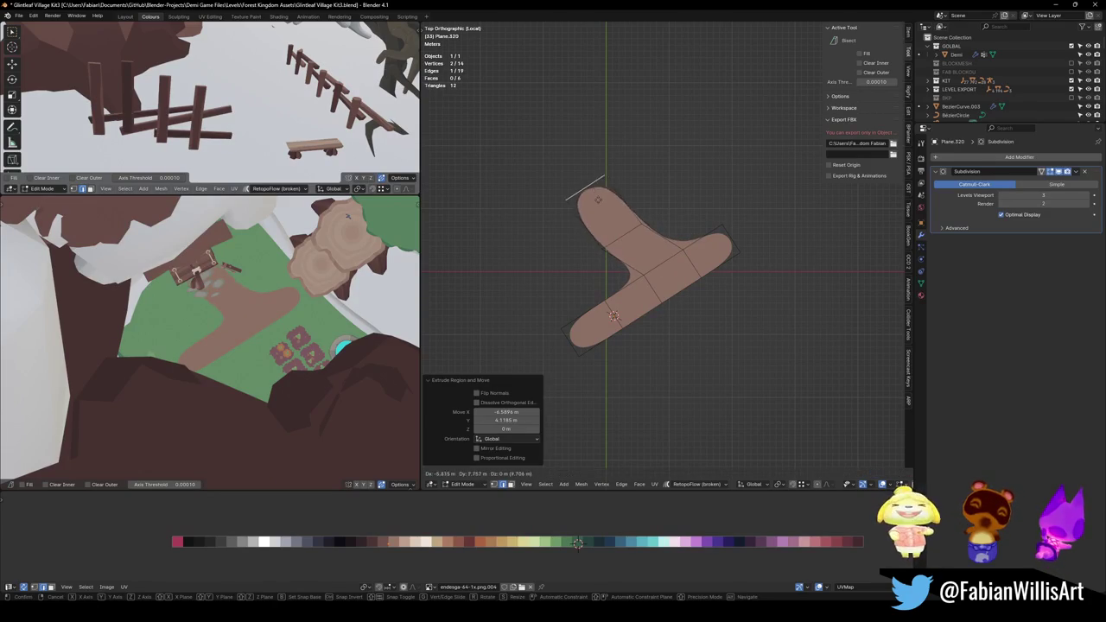
{"action": "left_click", "coordinate": [596, 198]}
{"action": "left_click", "coordinate": [616, 303]}
In vertex mode, raise the right tip, push the right-arm vertex out, drop the bottom-left vertex.
{"action": "key", "text": "1"}
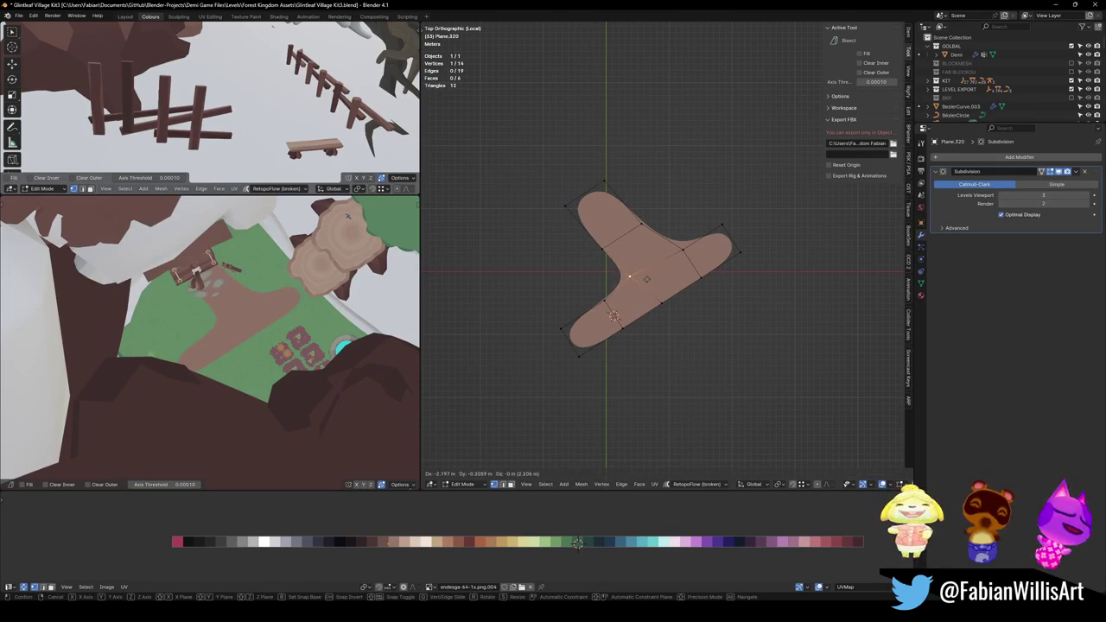
{"action": "left_click", "coordinate": [719, 243]}
{"action": "key", "text": "g"}
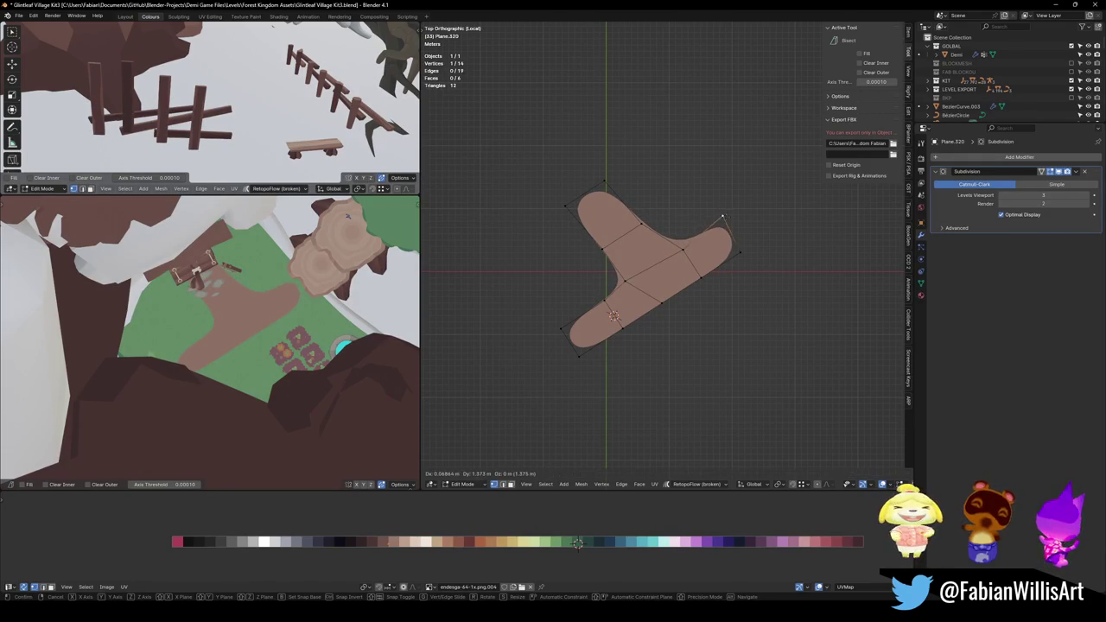
{"action": "left_click", "coordinate": [726, 201]}
{"action": "left_click", "coordinate": [740, 251]}
{"action": "key", "text": "g"}
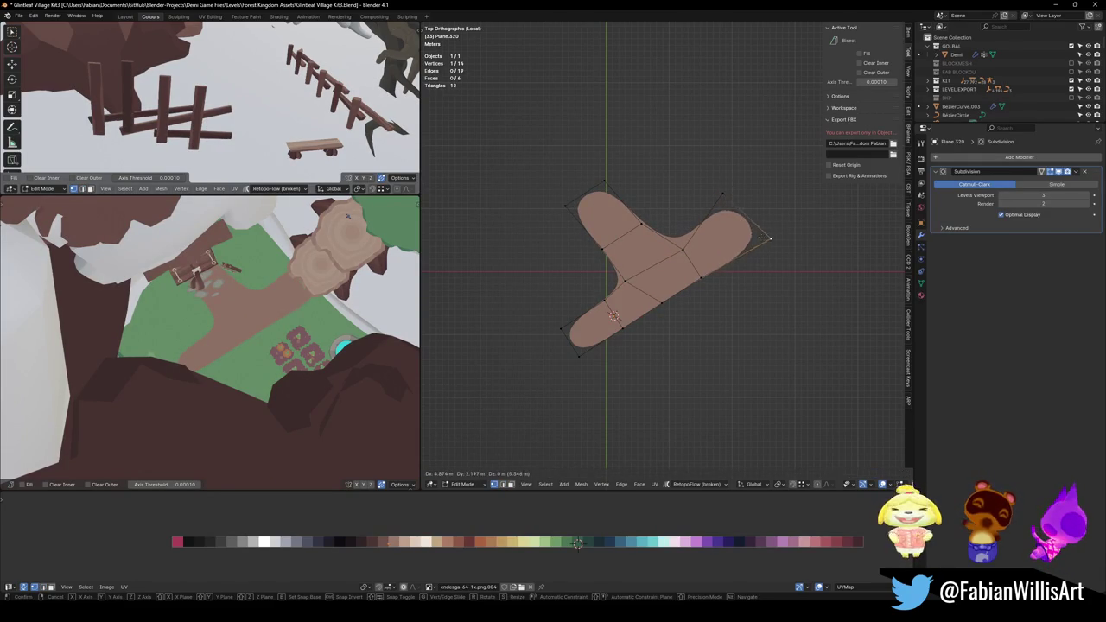
{"action": "left_click", "coordinate": [743, 255]}
{"action": "left_click", "coordinate": [578, 355]}
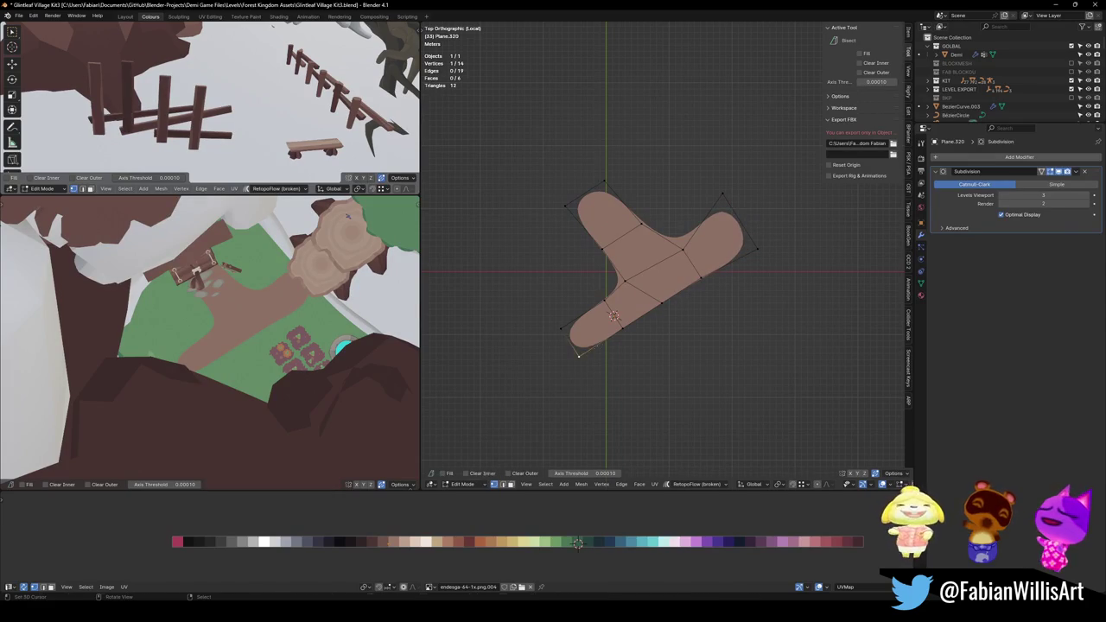
{"action": "key", "text": "g"}
{"action": "left_click", "coordinate": [563, 388]}
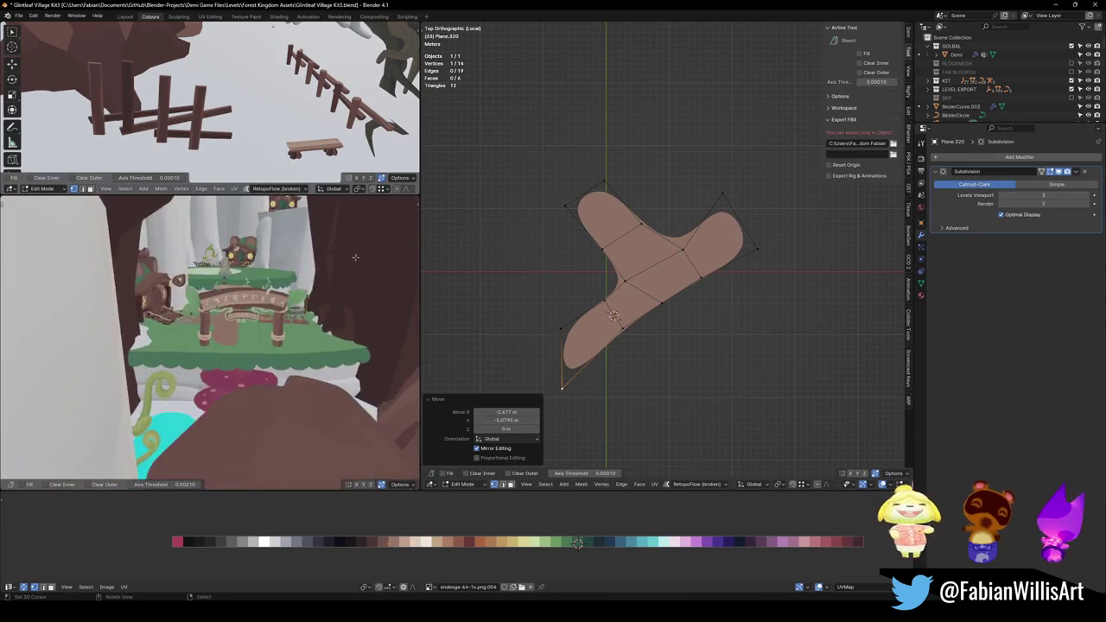
Pull the bottom-left vertex further down and widen the lower arm.
{"action": "mouse_move", "coordinate": [355, 306]}
{"action": "middle_mouse_down"}
{"action": "mouse_move", "coordinate": [207, 346]}
{"action": "mouse_move", "coordinate": [259, 285]}
{"action": "middle_mouse_up"}
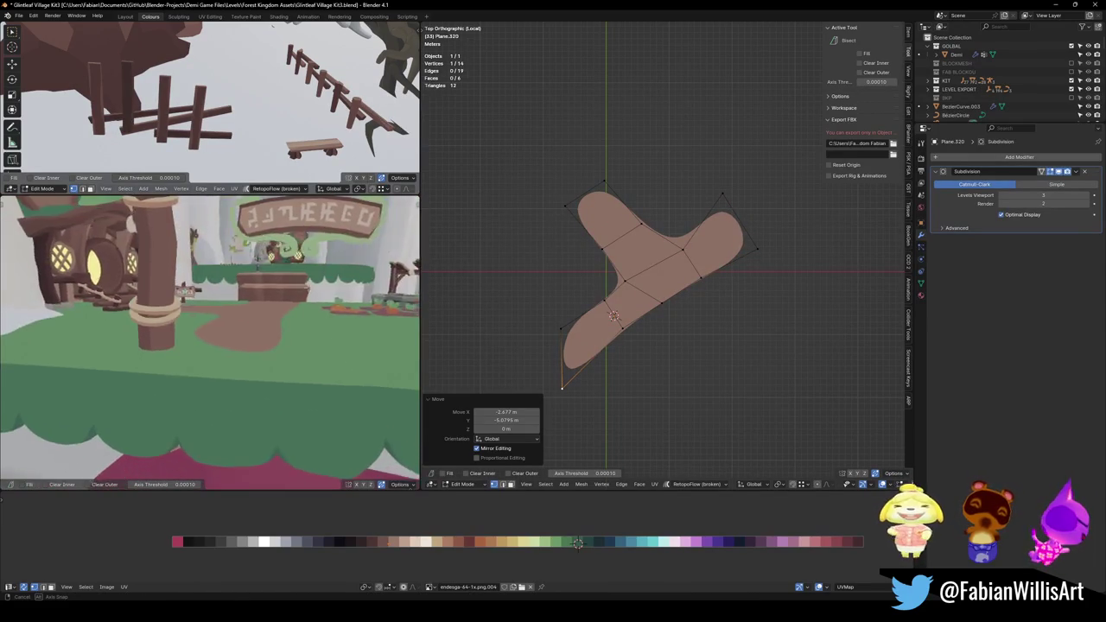
{"action": "left_click_drag", "start_coordinate": [560, 387], "coordinate": [580, 435]}
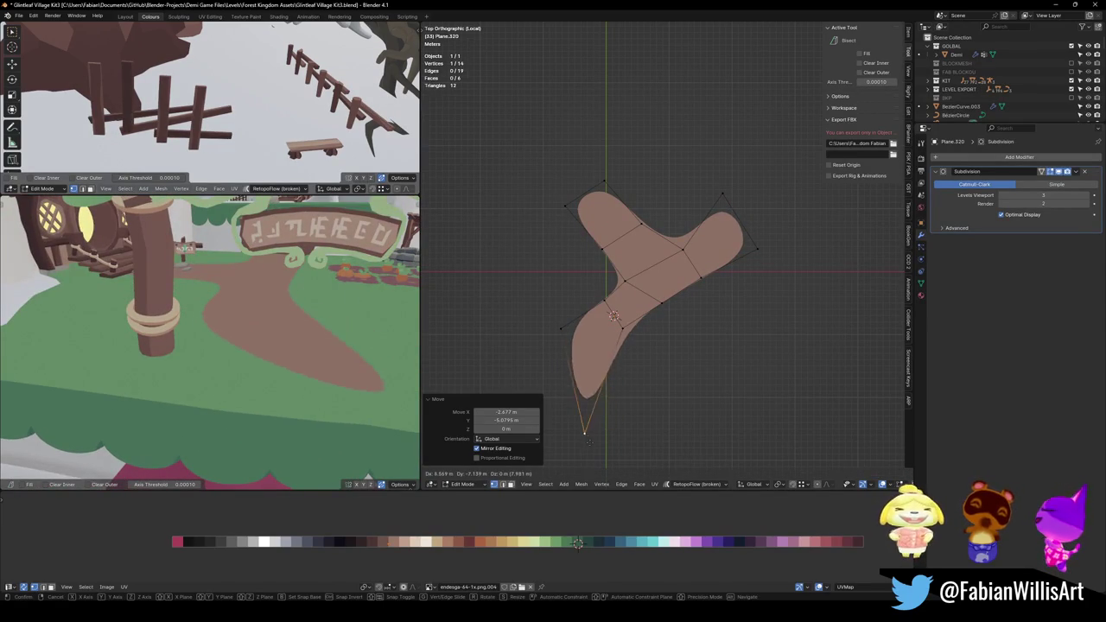
{"action": "left_click", "coordinate": [562, 329]}
{"action": "left_click_drag", "start_coordinate": [568, 312], "coordinate": [535, 330]}
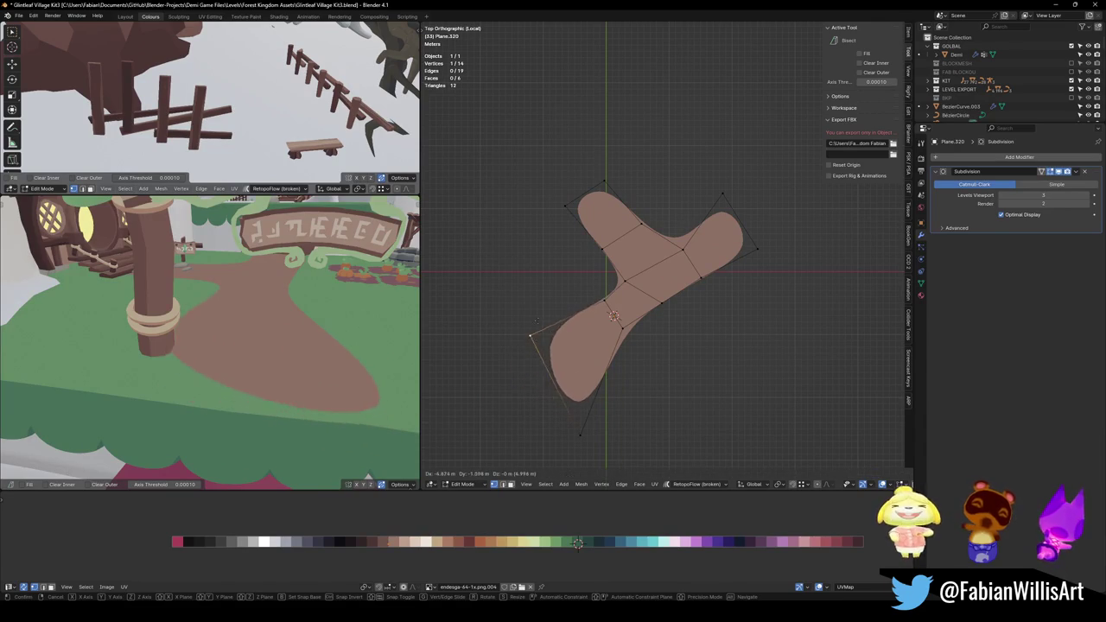
{"action": "middle_click_drag", "start_coordinate": [312, 349], "coordinate": [316, 352]}
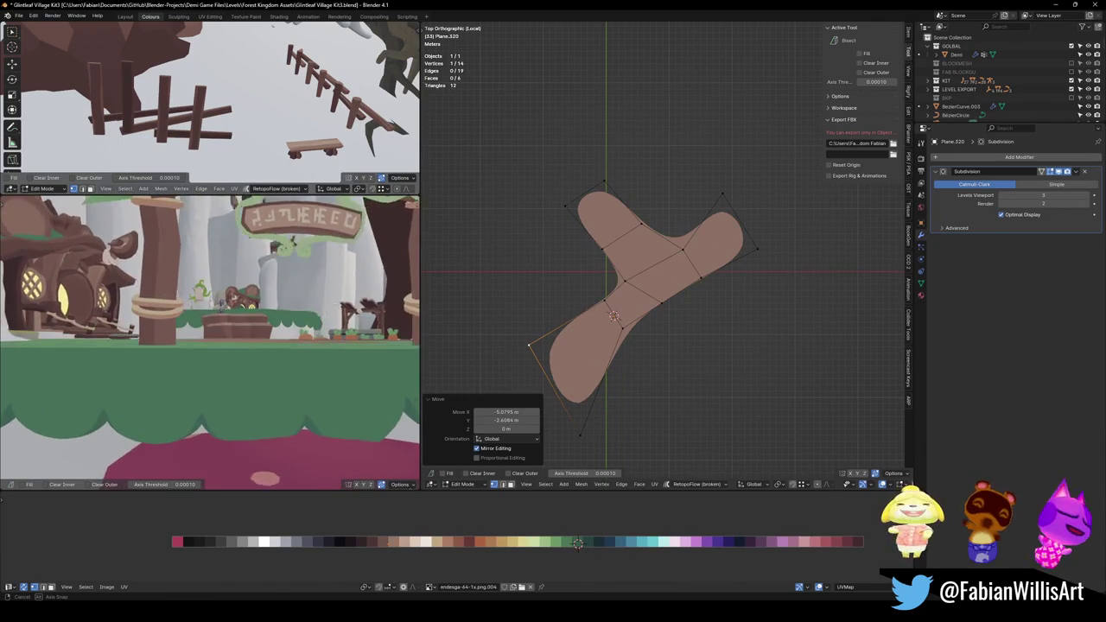
{"action": "left_click", "coordinate": [316, 352]}
Move the whole path mesh vertically to a new height along Z.
{"action": "key", "text": "a"}
{"action": "key", "text": "g"}
{"action": "key", "text": "z"}
{"action": "left_click", "coordinate": [316, 350]}
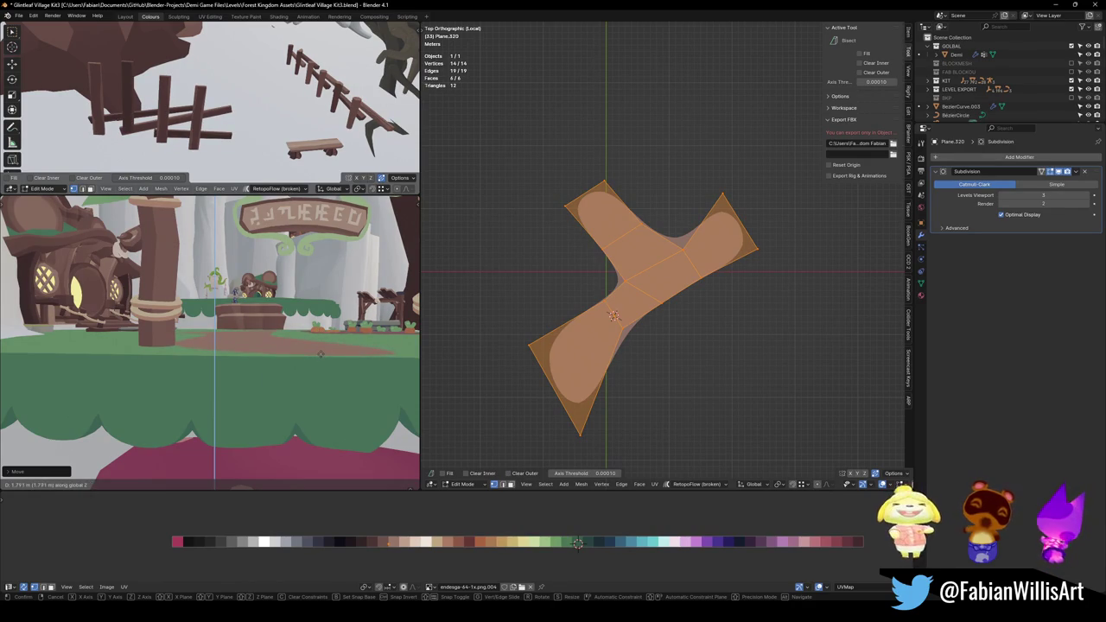
{"action": "left_click", "coordinate": [321, 352]}
{"action": "mouse_move", "coordinate": [320, 352]}
{"action": "middle_mouse_down"}
{"action": "mouse_move", "coordinate": [300, 331]}
{"action": "mouse_move", "coordinate": [315, 298]}
{"action": "middle_mouse_up"}
Reposition the top-right vertex of the path.
{"action": "left_click", "coordinate": [721, 197]}
{"action": "scroll", "coordinate": [722, 197], "scroll_direction": "down", "scroll_amount": 1}
{"action": "key", "text": "g"}
{"action": "left_click", "coordinate": [704, 213]}
{"action": "left_click", "coordinate": [547, 245]}
Move the top tip vertex flat on the ground, undoing an accidental height change.
{"action": "left_click", "coordinate": [616, 192]}
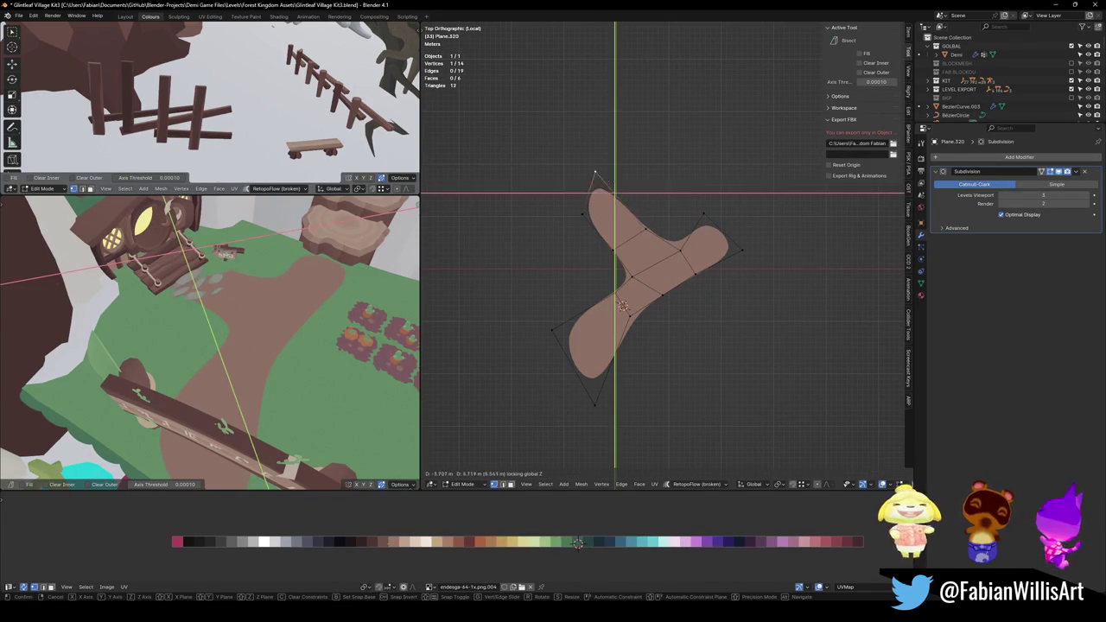
{"action": "key", "text": "g"}
{"action": "key", "text": "z"}
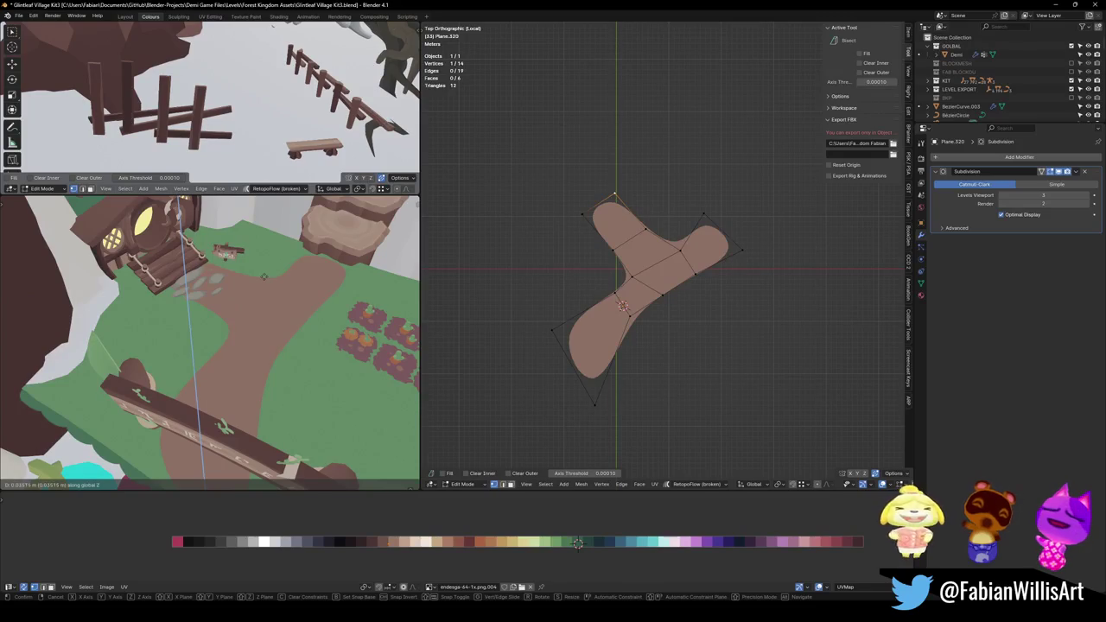
{"action": "left_click", "coordinate": [263, 275]}
{"action": "key", "text": "ctrl+z"}
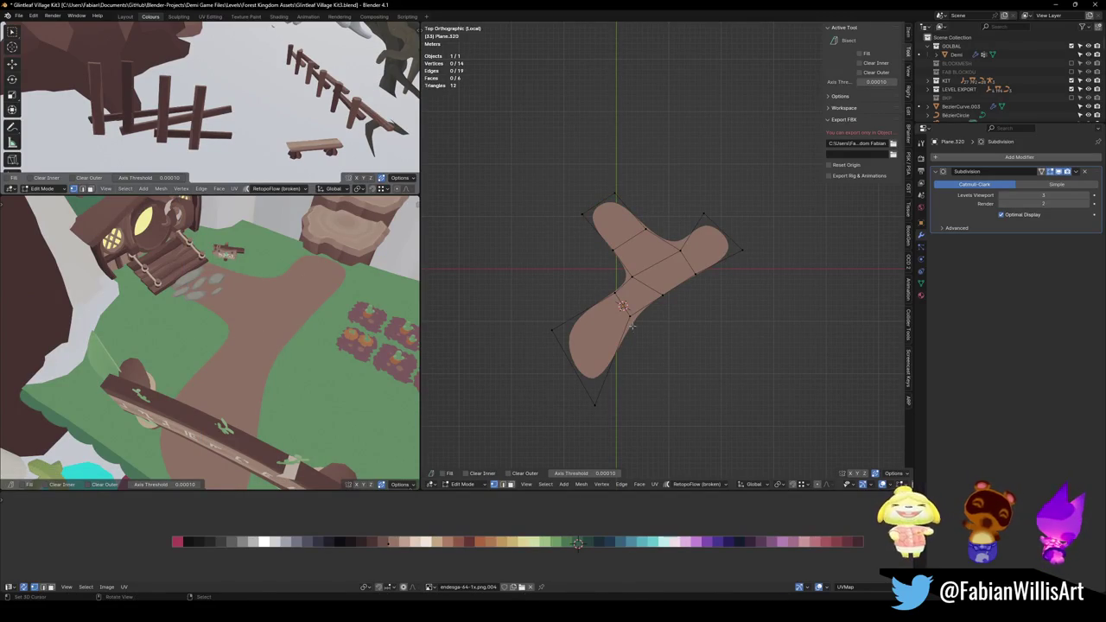
{"action": "key", "text": "g"}
{"action": "key", "text": "shift+z"}
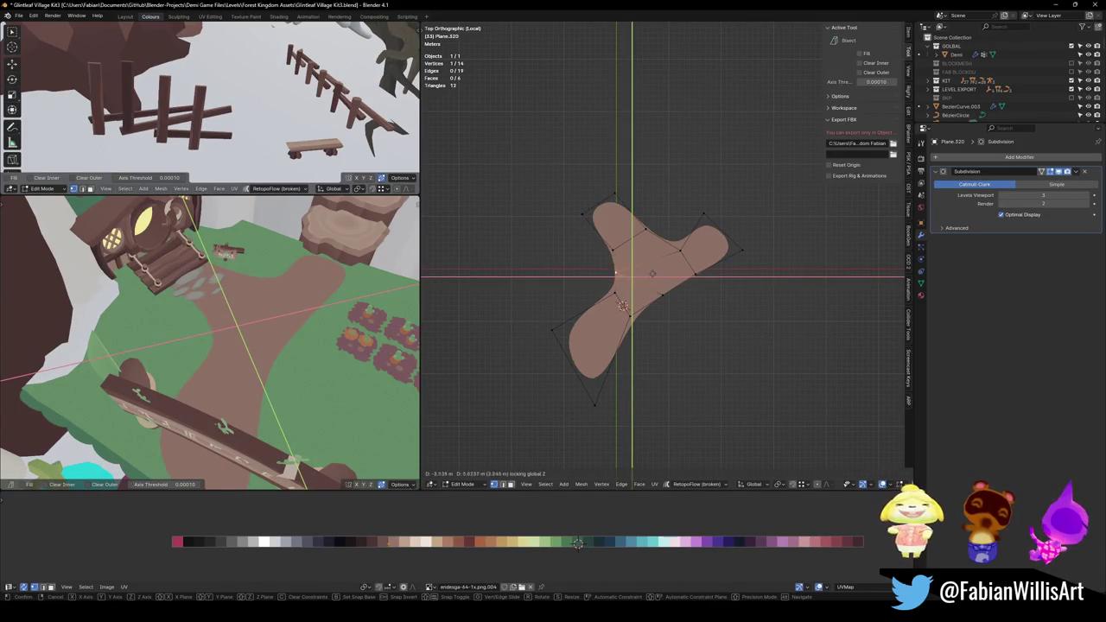
{"action": "left_click", "coordinate": [643, 271]}
Nudge the right arm's inner vertex slightly up-left, keeping it flat.
{"action": "left_click", "coordinate": [680, 250]}
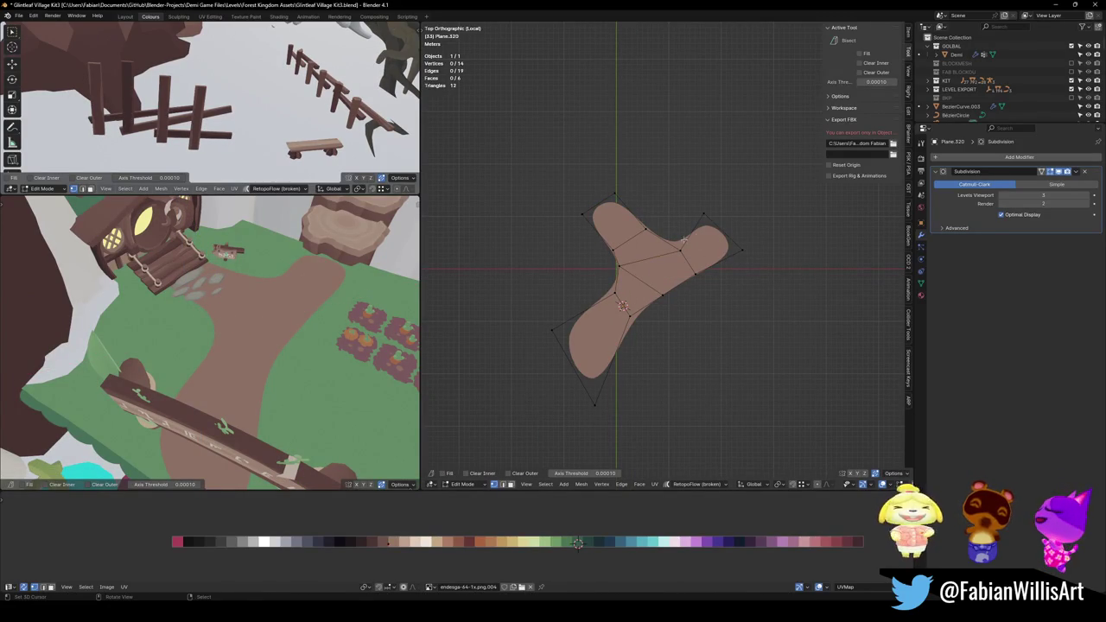
{"action": "key", "text": "g"}
{"action": "key", "text": "shift+z"}
{"action": "left_click", "coordinate": [714, 248]}
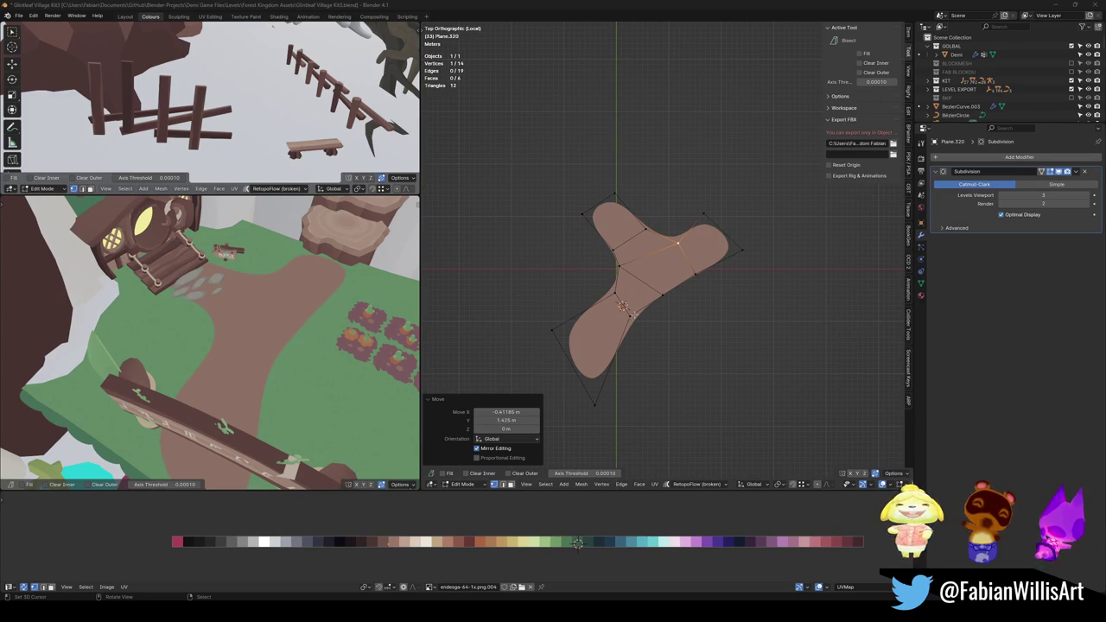
Select the whole path and inset all faces to form an edge rim.
{"action": "scroll", "coordinate": [634, 314], "scroll_direction": "up", "scroll_amount": 1}
{"action": "scroll", "coordinate": [633, 315], "scroll_direction": "up", "scroll_amount": 2}
{"action": "scroll", "coordinate": [632, 315], "scroll_direction": "up", "scroll_amount": 2}
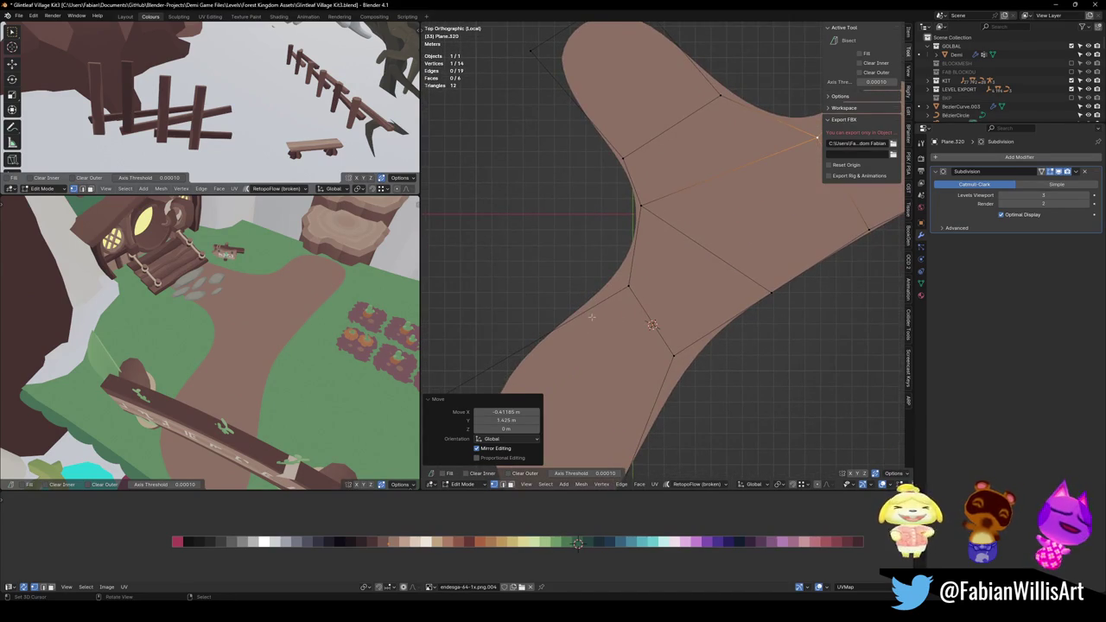
{"action": "middle_click_drag", "start_coordinate": [592, 316], "coordinate": [592, 279], "text": "shift"}
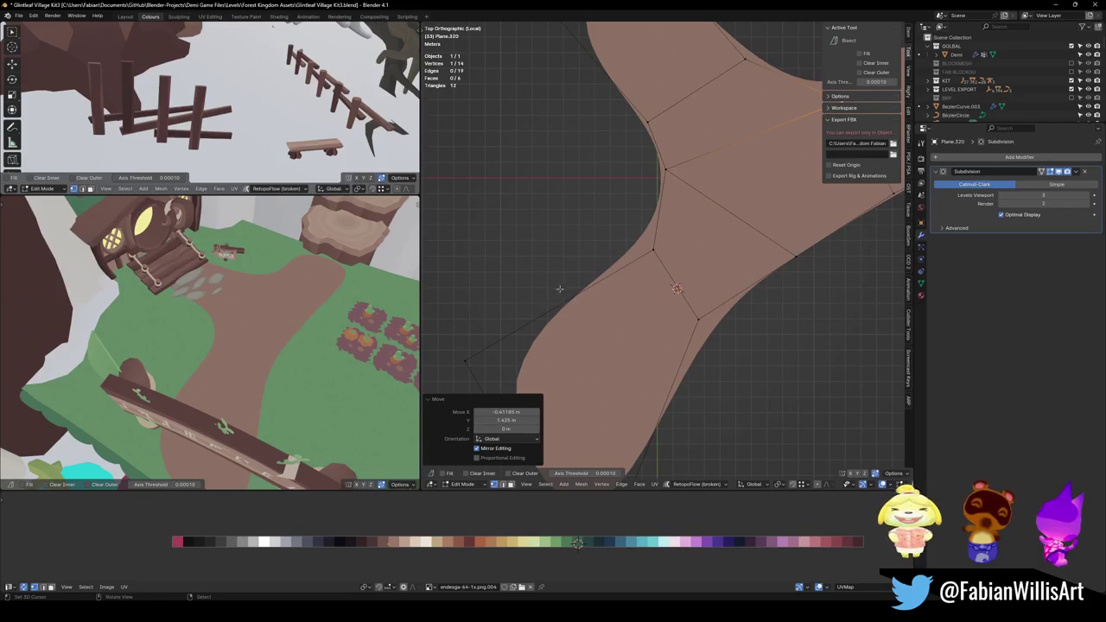
{"action": "scroll", "coordinate": [639, 281], "scroll_direction": "down", "scroll_amount": 3}
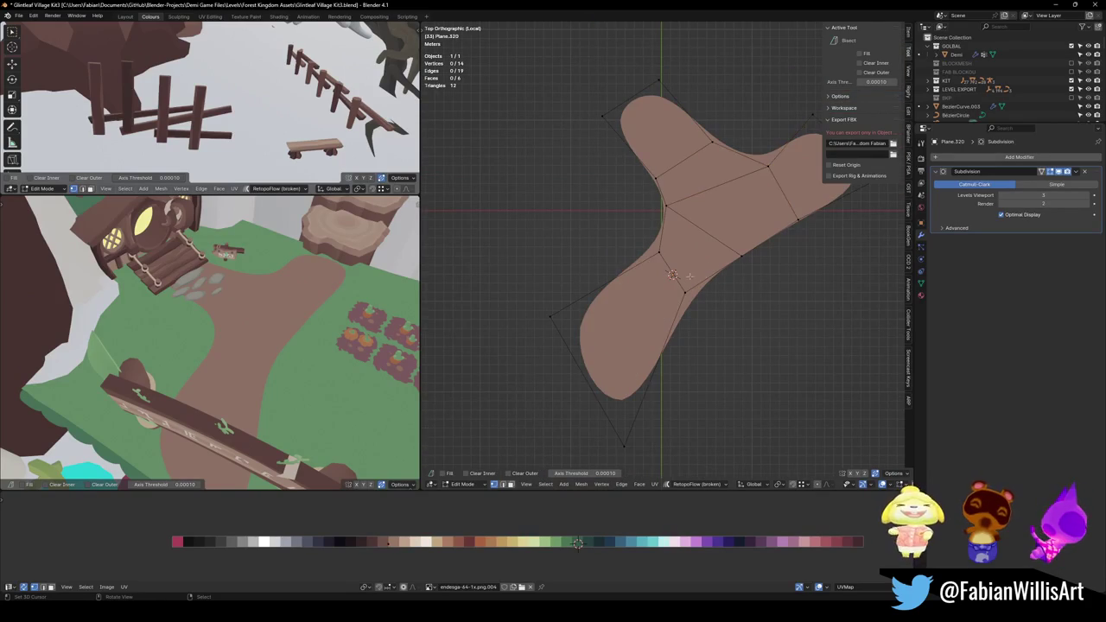
{"action": "key", "text": "a"}
{"action": "key", "text": "i"}
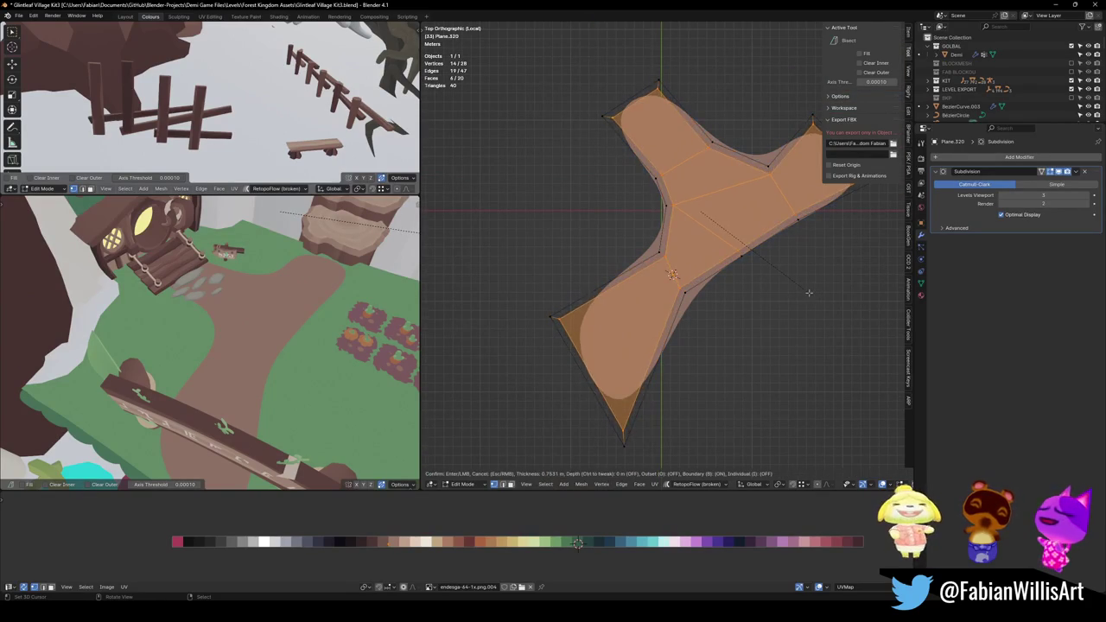
{"action": "left_click", "coordinate": [769, 293]}
In face mode, shift the selected faces along the X axis.
{"action": "key", "text": "3"}
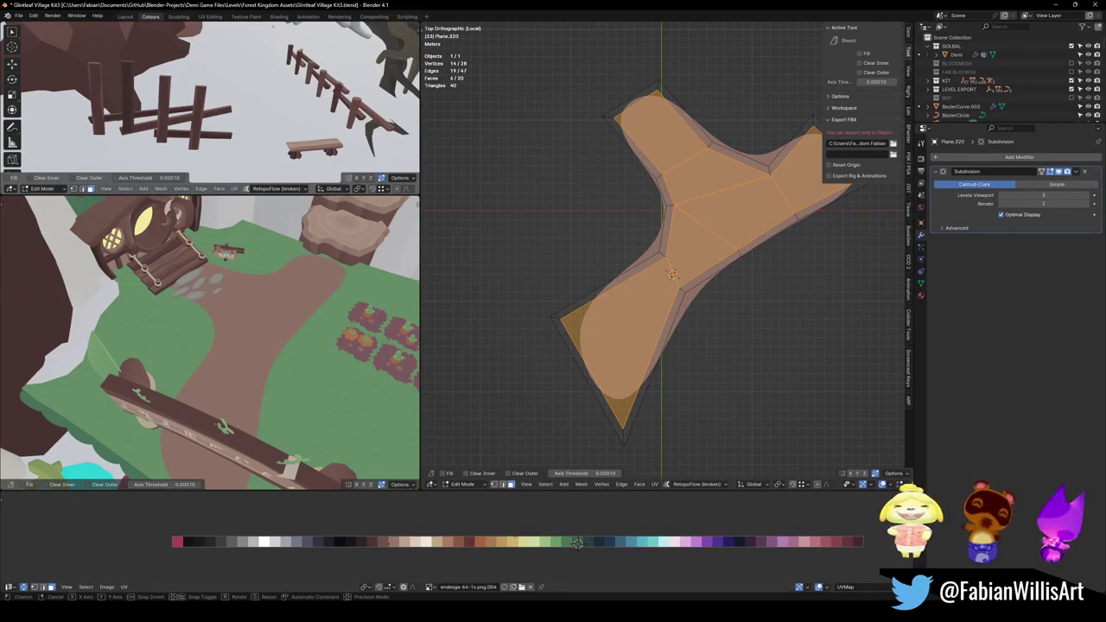
{"action": "key", "text": "g"}
{"action": "key", "text": "x"}
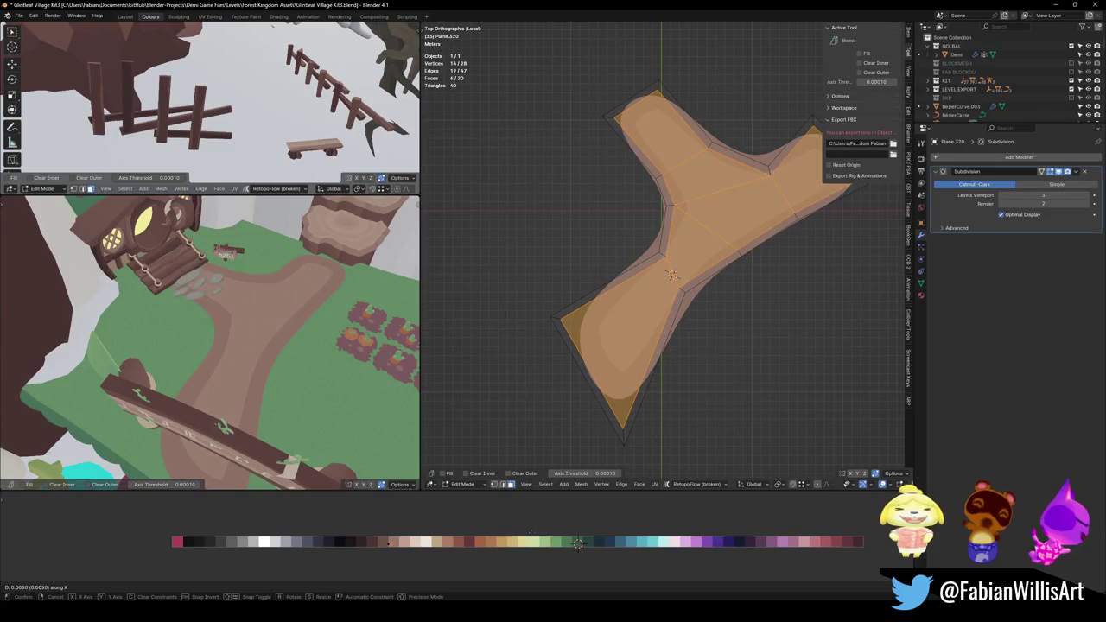
{"action": "left_click", "coordinate": [577, 542]}
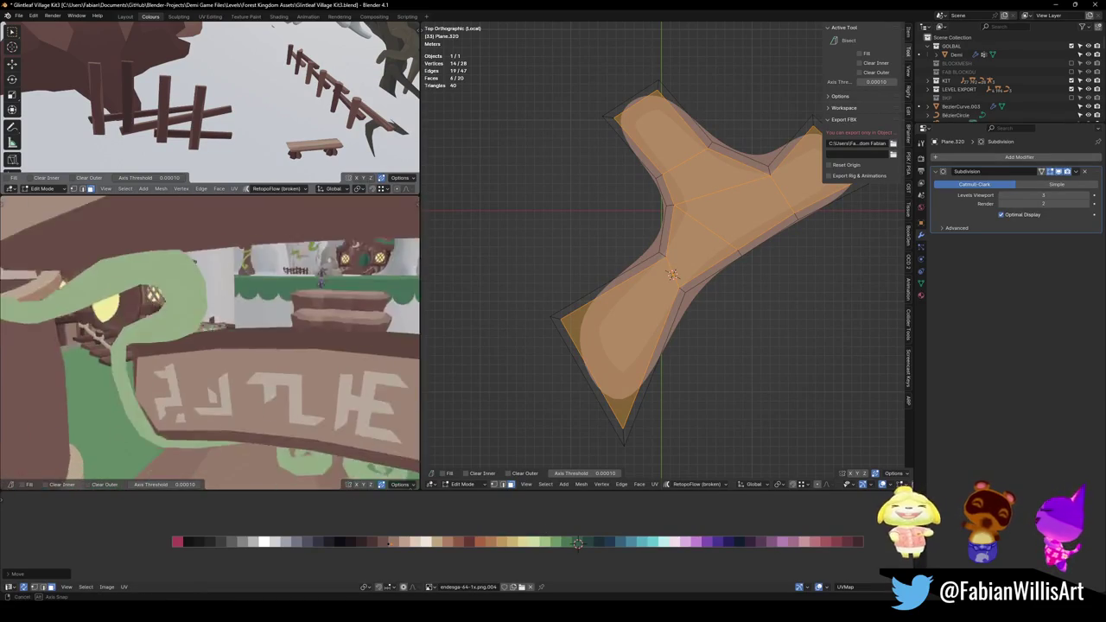
{"action": "middle_click_drag", "start_coordinate": [298, 401], "coordinate": [421, 321]}
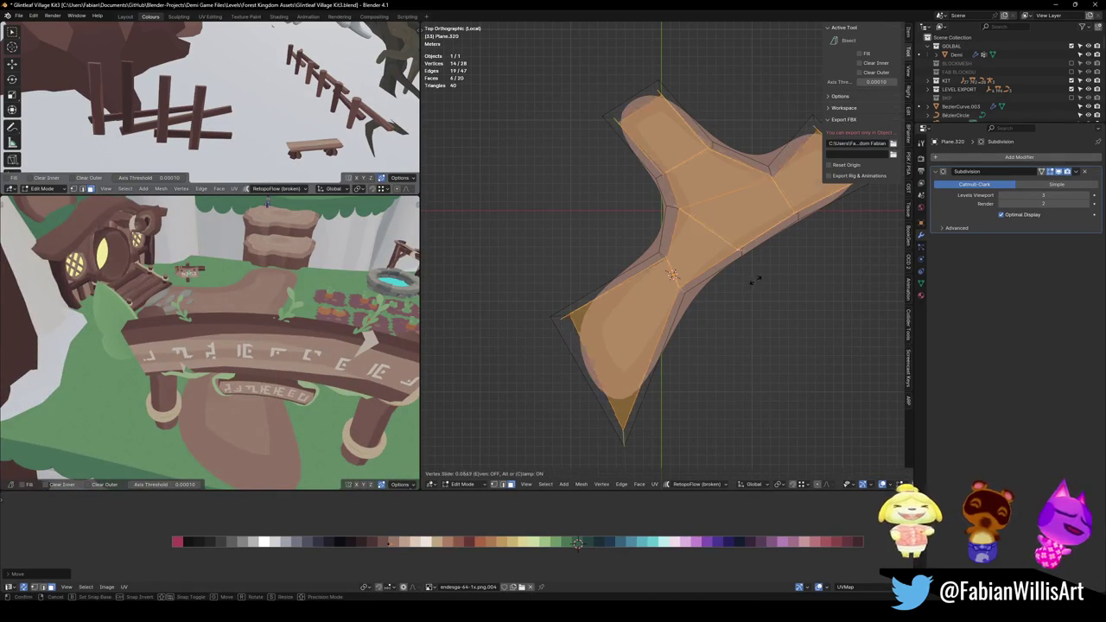
Slide two edges near the junction onto their neighbours to merge them.
{"action": "left_click", "coordinate": [661, 331]}
{"action": "left_click", "coordinate": [661, 331]}
{"action": "key", "text": "g"}
{"action": "key", "text": "g"}
{"action": "left_click", "coordinate": [717, 361]}
{"action": "mouse_move", "coordinate": [224, 302]}
{"action": "middle_mouse_down"}
{"action": "mouse_move", "coordinate": [212, 435]}
{"action": "mouse_move", "coordinate": [275, 350]}
{"action": "mouse_move", "coordinate": [259, 333]}
{"action": "mouse_move", "coordinate": [242, 346]}
{"action": "mouse_move", "coordinate": [227, 339]}
{"action": "middle_mouse_up"}
{"action": "middle_click_drag", "start_coordinate": [623, 216], "coordinate": [593, 290], "text": "shift"}
{"action": "left_click", "coordinate": [634, 264]}
{"action": "key", "text": "g"}
{"action": "key", "text": "g"}
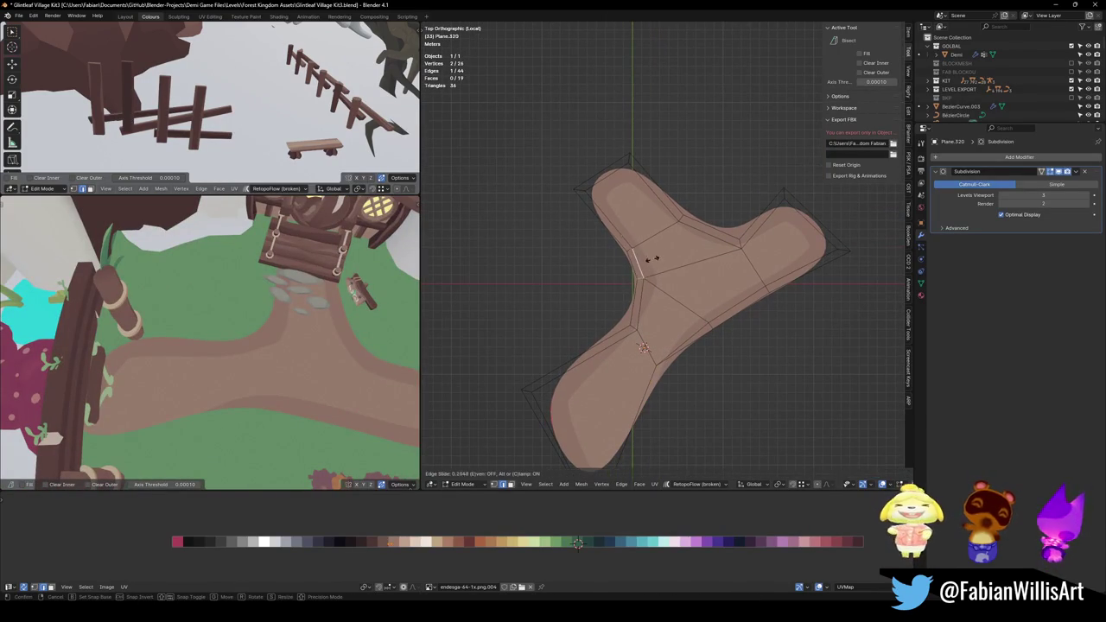
{"action": "left_click", "coordinate": [497, 294]}
Merge three stray right-arm vertices into their neighbours with Shift+V vertex slides.
{"action": "middle_click_drag", "start_coordinate": [267, 306], "coordinate": [258, 327]}
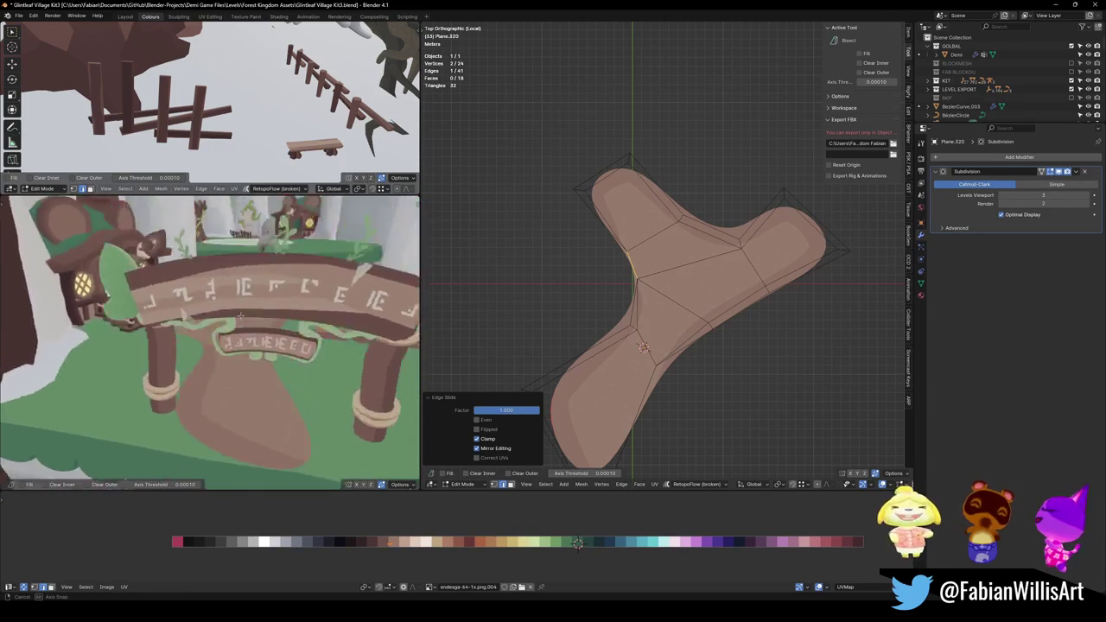
{"action": "middle_click_drag", "start_coordinate": [260, 326], "coordinate": [259, 381]}
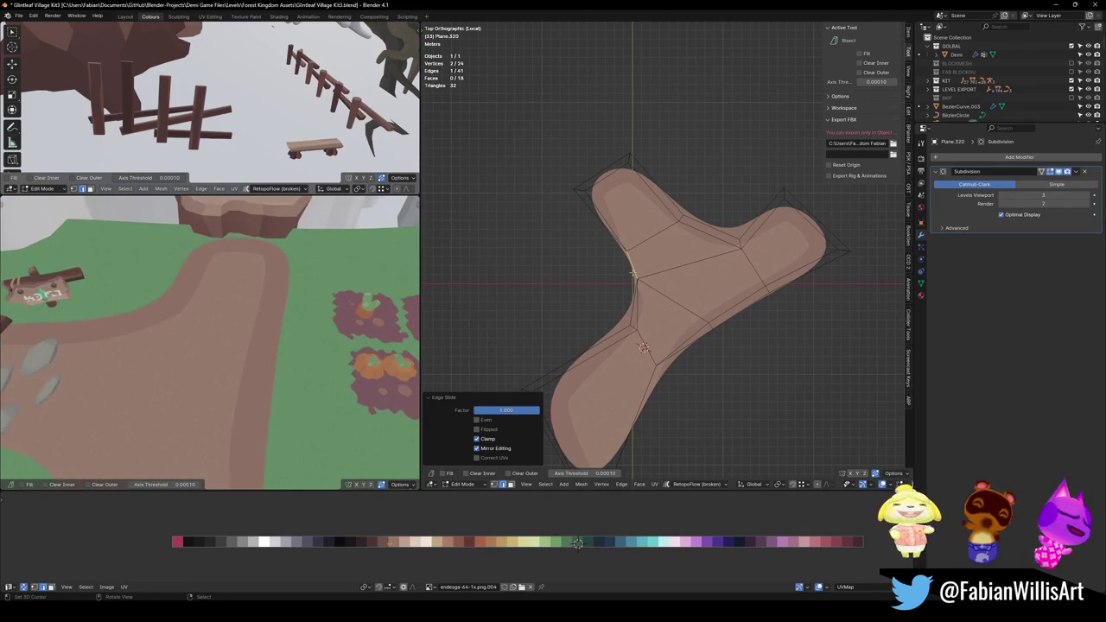
{"action": "left_click", "coordinate": [806, 274]}
{"action": "key", "text": "shift+v"}
{"action": "left_click", "coordinate": [847, 251]}
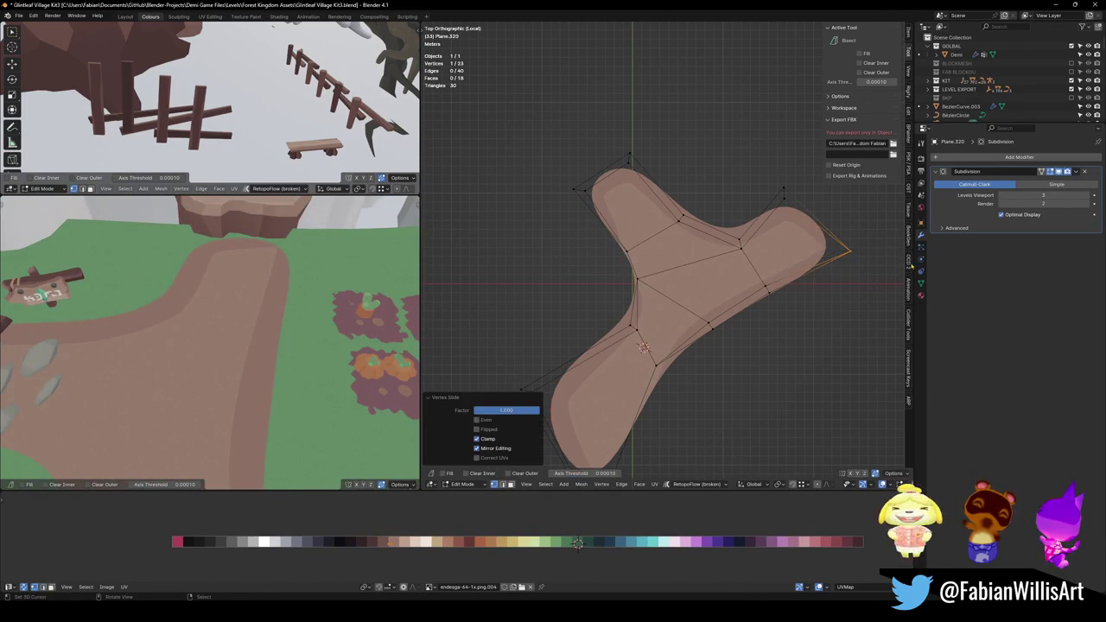
{"action": "key", "text": "shift+v"}
{"action": "left_click", "coordinate": [804, 126]}
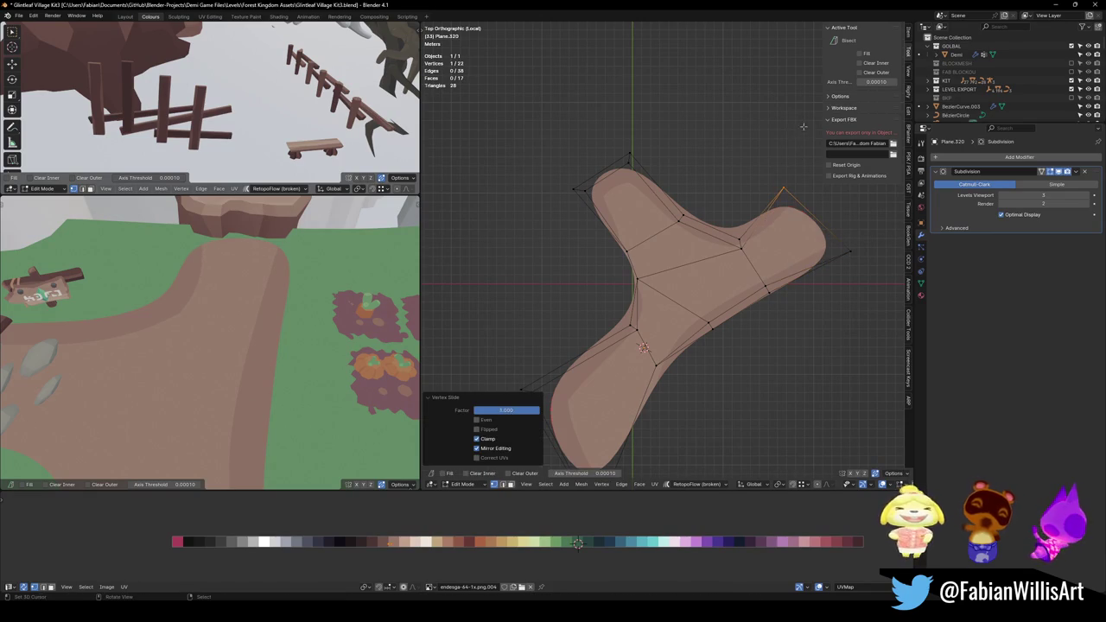
{"action": "middle_click_drag", "start_coordinate": [381, 281], "coordinate": [287, 292]}
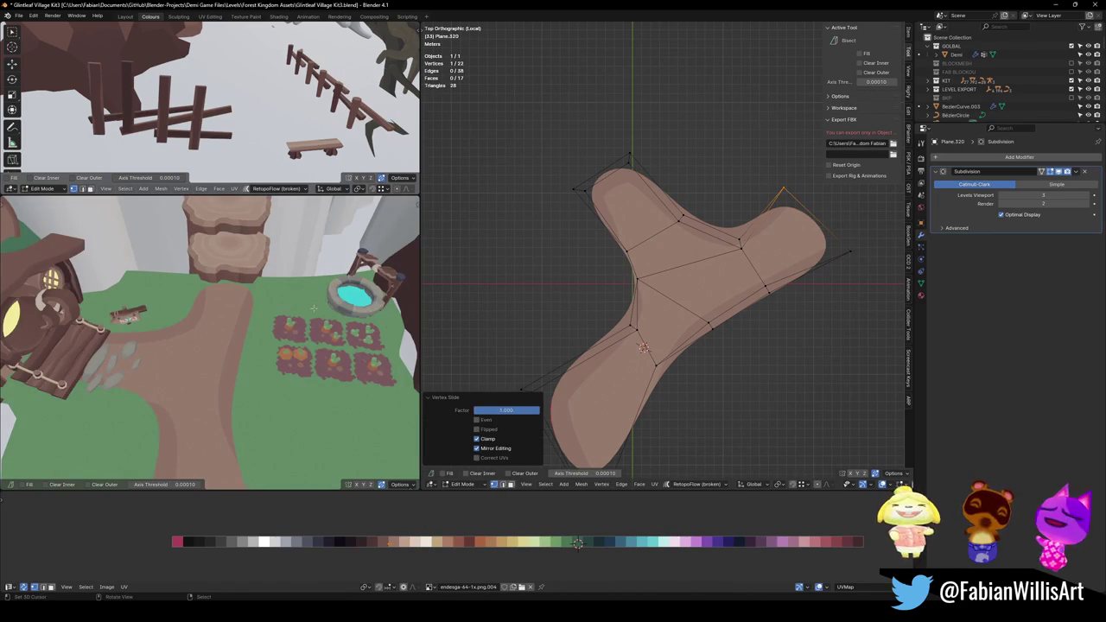
{"action": "key", "text": "shift+v"}
{"action": "left_click", "coordinate": [744, 204]}
Move the lower-left corner vertex right and down, abandoning a vertex bevel.
{"action": "scroll", "coordinate": [210, 276], "scroll_direction": "up", "scroll_amount": 5}
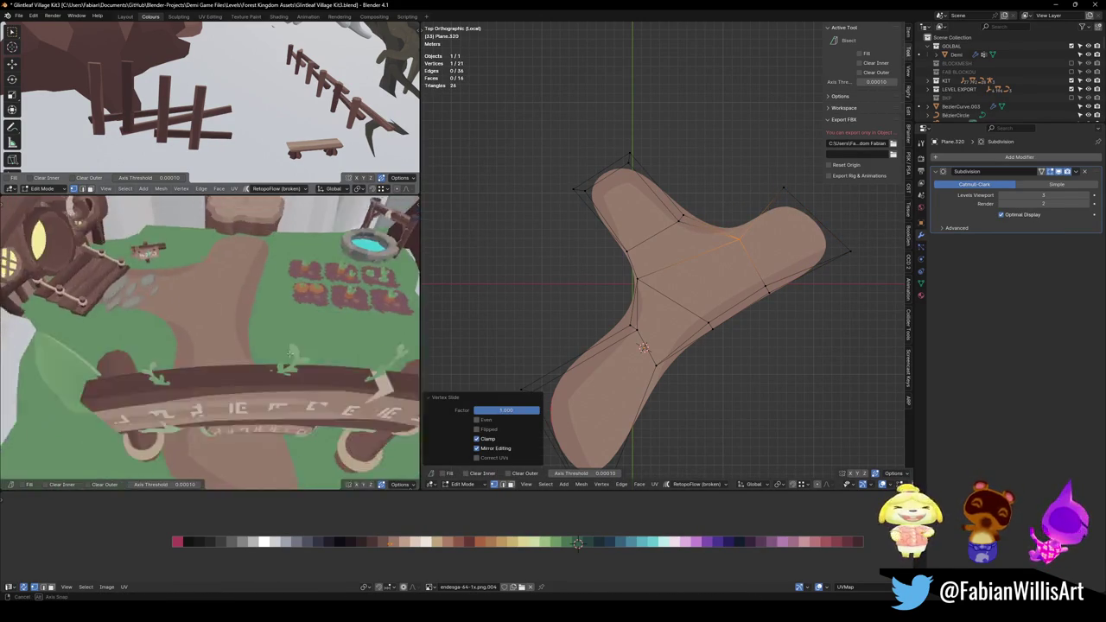
{"action": "mouse_move", "coordinate": [256, 316]}
{"action": "middle_mouse_down"}
{"action": "mouse_move", "coordinate": [285, 331]}
{"action": "mouse_move", "coordinate": [285, 363]}
{"action": "middle_mouse_up"}
{"action": "scroll", "coordinate": [285, 331], "scroll_direction": "down", "scroll_amount": 3}
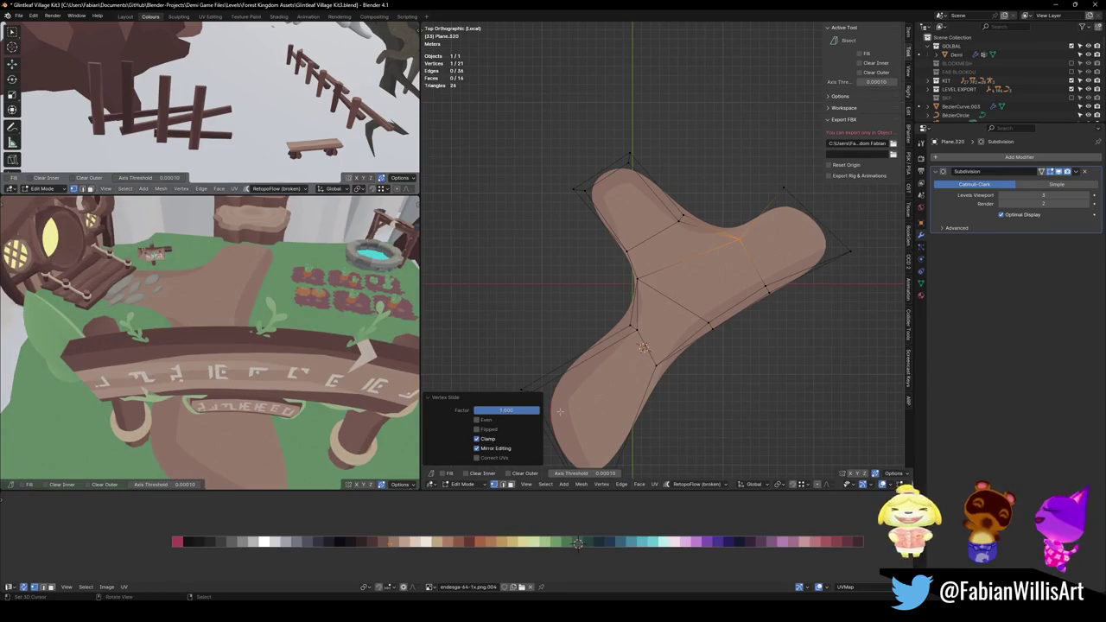
{"action": "middle_click_drag", "start_coordinate": [535, 379], "coordinate": [577, 353], "text": "shift"}
{"action": "left_click_drag", "start_coordinate": [577, 352], "coordinate": [667, 366]}
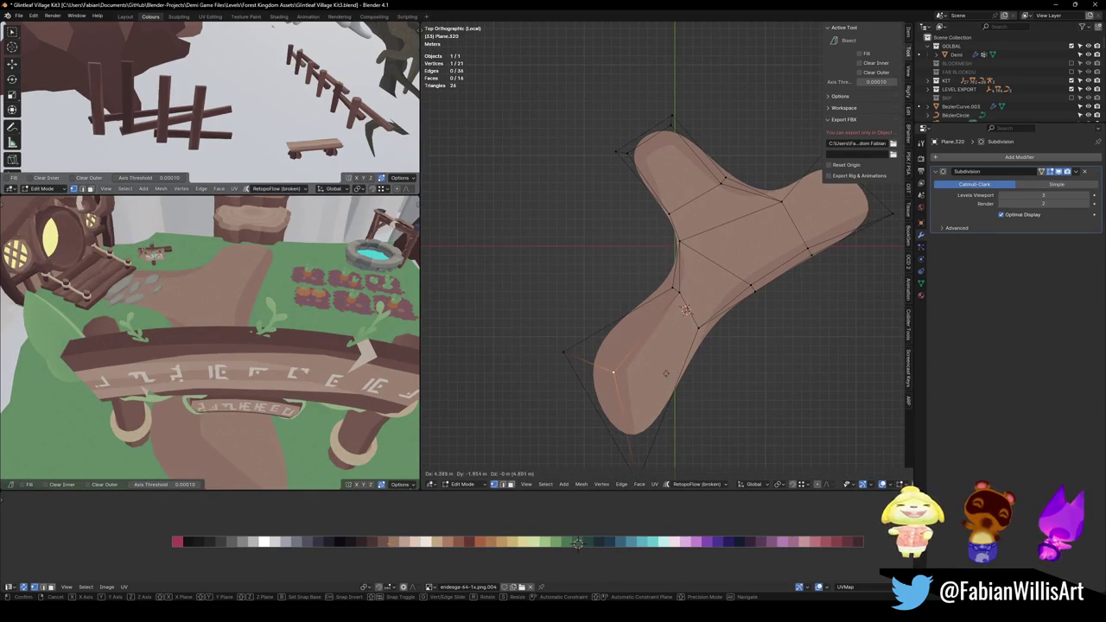
{"action": "key", "text": "ctrl+shift+b"}
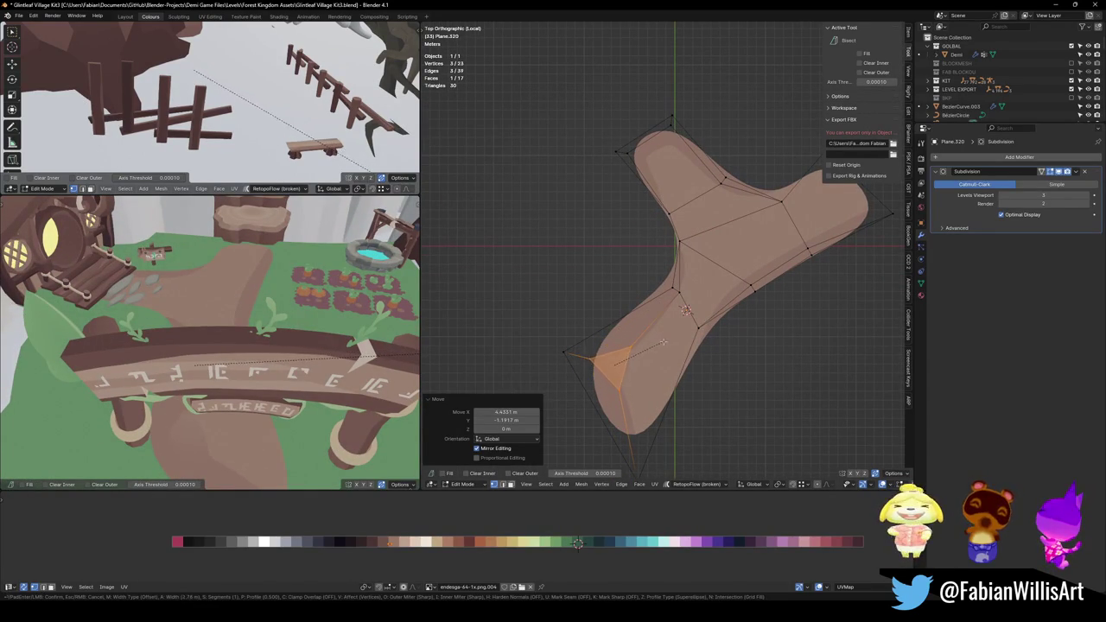
{"action": "right_click", "coordinate": [661, 343]}
{"action": "key", "text": "g"}
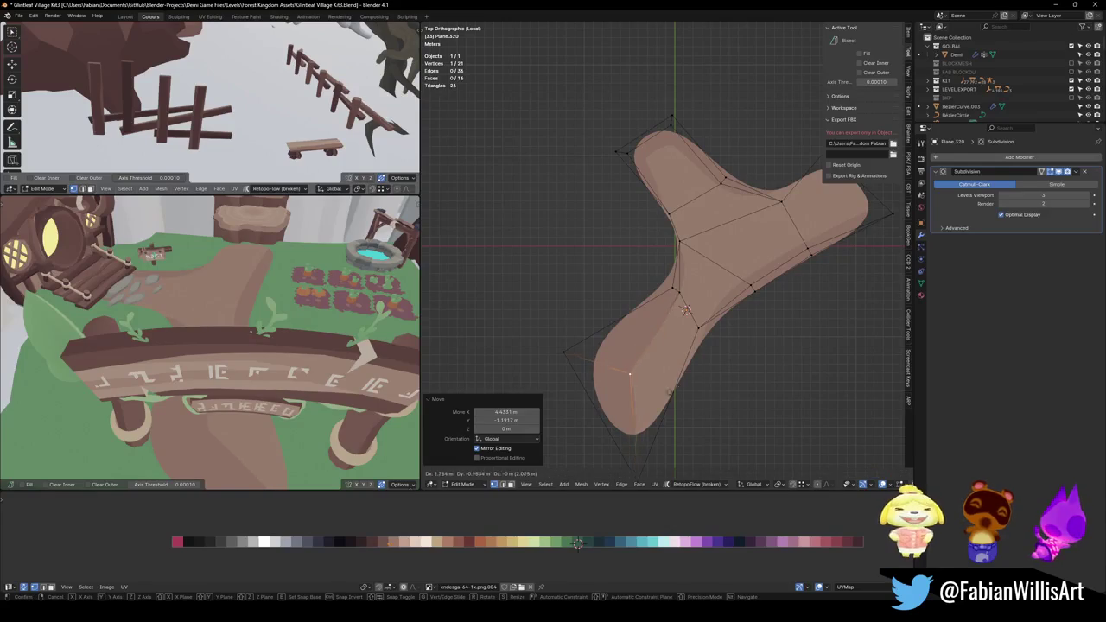
{"action": "left_click", "coordinate": [690, 389]}
Cut new edges near the path's top-left with loop cuts.
{"action": "mouse_move", "coordinate": [216, 372]}
{"action": "middle_mouse_down"}
{"action": "mouse_move", "coordinate": [247, 314]}
{"action": "mouse_move", "coordinate": [351, 349]}
{"action": "mouse_move", "coordinate": [273, 353]}
{"action": "middle_mouse_up"}
{"action": "left_click", "coordinate": [273, 353]}
{"action": "key", "text": "ctrl+r"}
{"action": "left_click", "coordinate": [274, 347]}
{"action": "left_click", "coordinate": [274, 347]}
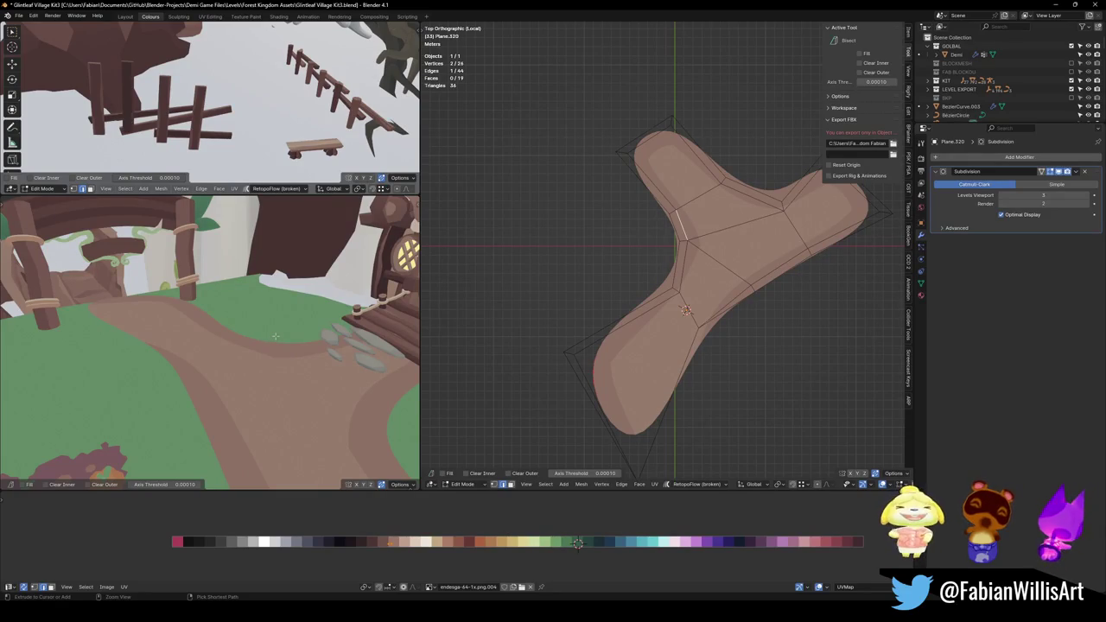
{"action": "key", "text": "ctrl+r"}
{"action": "left_click", "coordinate": [260, 334]}
{"action": "left_click", "coordinate": [248, 330]}
Orbit the preview to look through the arch at the forked path.
{"action": "middle_click_drag", "start_coordinate": [248, 329], "coordinate": [242, 350]}
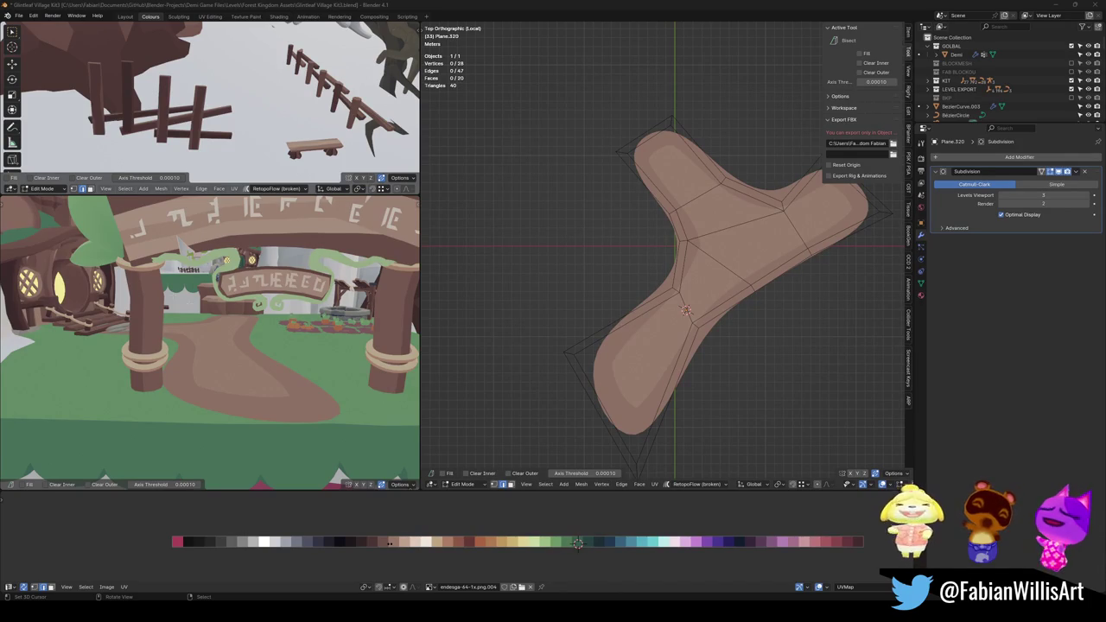
Save the Glintleaf Village Kit3 .blend file with Ctrl+S, orbiting around the arch.
{"action": "mouse_move", "coordinate": [229, 343]}
{"action": "middle_mouse_down"}
{"action": "mouse_move", "coordinate": [236, 319]}
{"action": "mouse_move", "coordinate": [222, 362]}
{"action": "middle_mouse_up"}
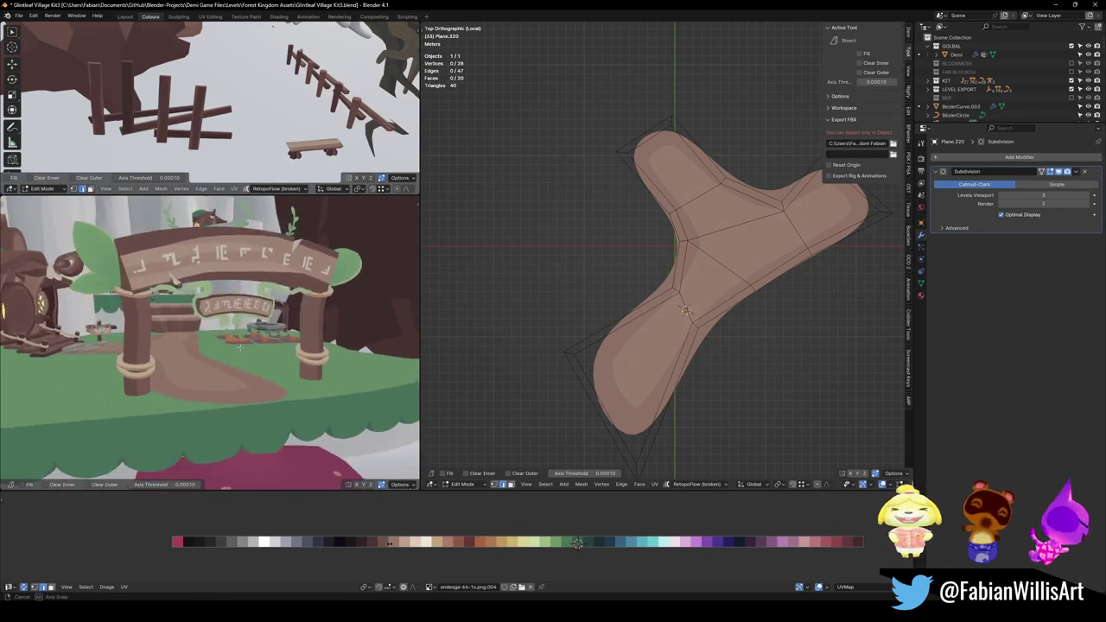
{"action": "mouse_move", "coordinate": [222, 362]}
{"action": "middle_mouse_down"}
{"action": "mouse_move", "coordinate": [247, 337]}
{"action": "mouse_move", "coordinate": [185, 301]}
{"action": "middle_mouse_up"}
{"action": "key", "text": "ctrl+s"}
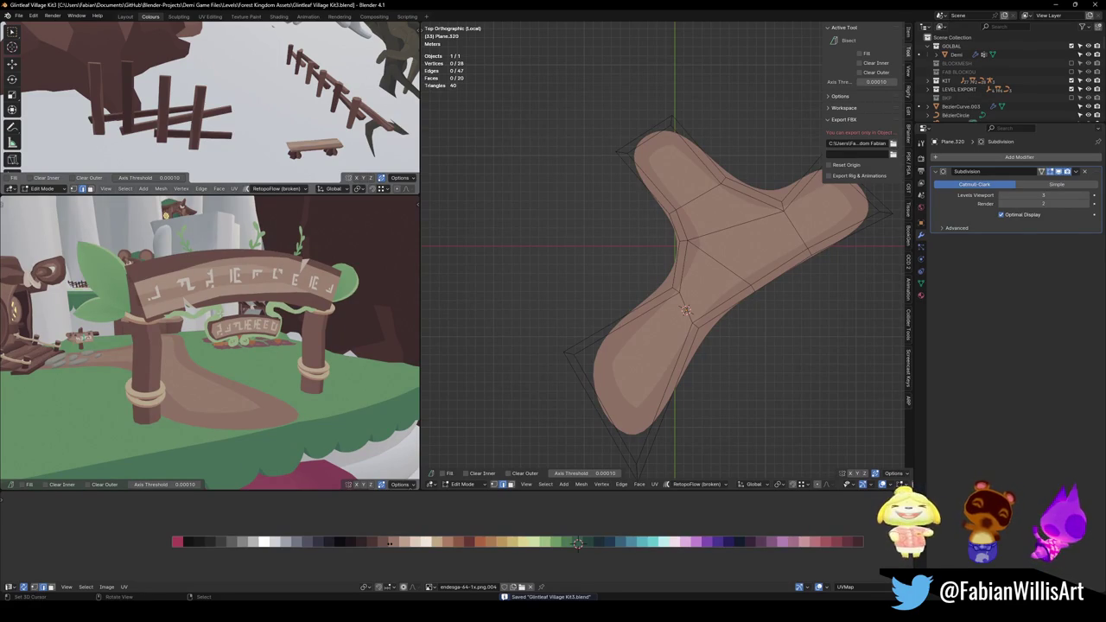
{"action": "mouse_move", "coordinate": [107, 317]}
{"action": "middle_mouse_down"}
{"action": "mouse_move", "coordinate": [227, 323]}
{"action": "mouse_move", "coordinate": [237, 363]}
{"action": "mouse_move", "coordinate": [225, 346]}
{"action": "mouse_move", "coordinate": [212, 350]}
{"action": "middle_mouse_up"}
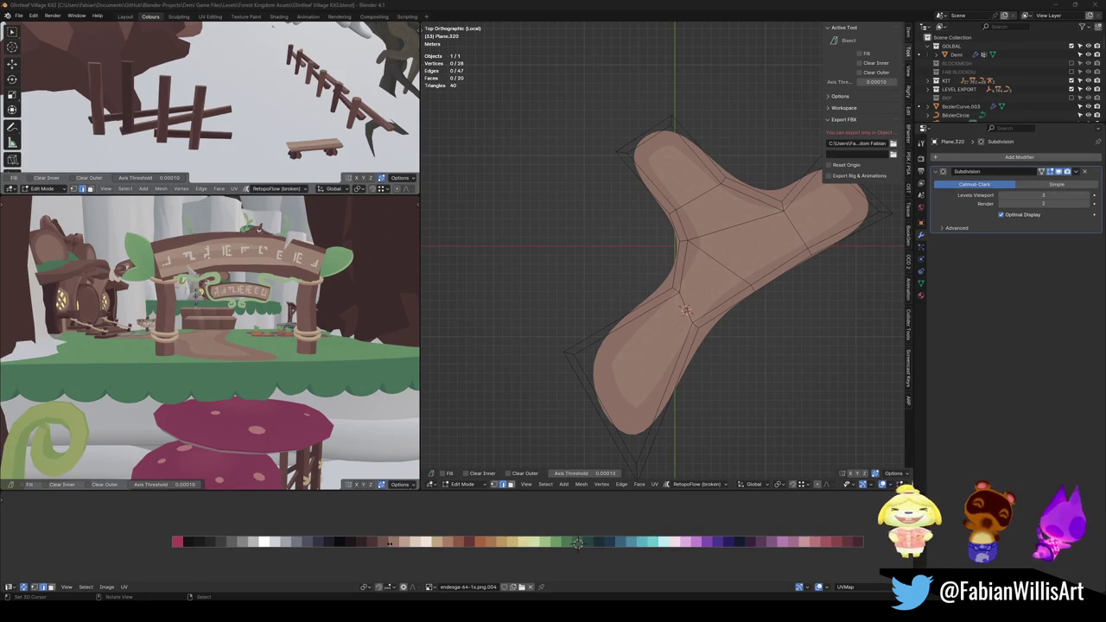
{"action": "middle_click_drag", "start_coordinate": [516, 312], "coordinate": [634, 307], "text": "shift"}
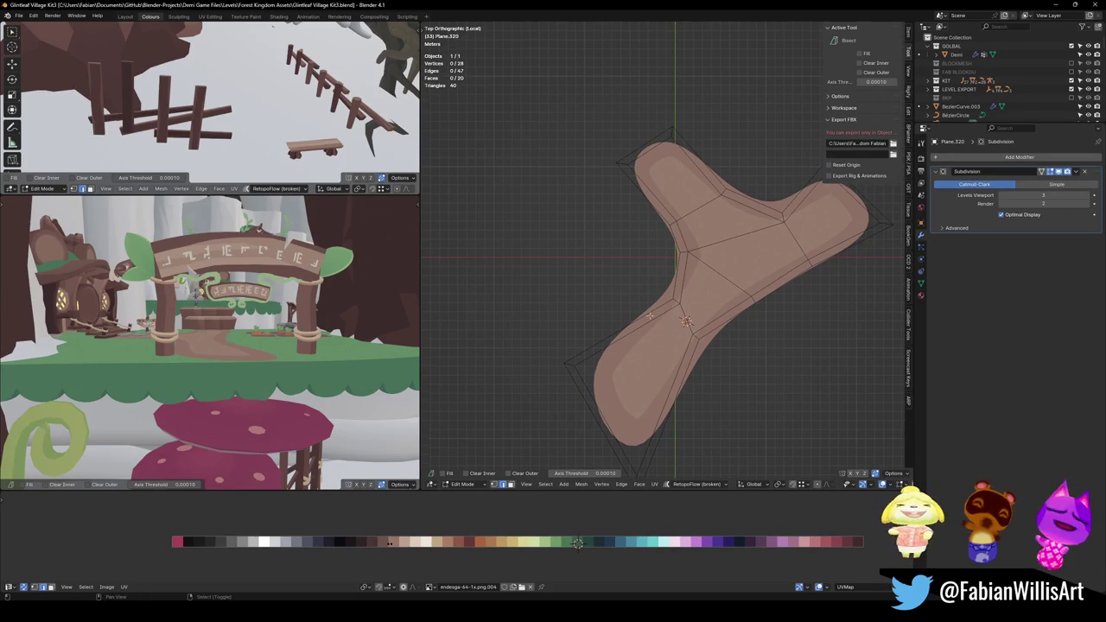
Add an edge loop across the lower arm and shift one lower-arm edge left.
{"action": "key", "text": "ctrl+r"}
{"action": "left_click", "coordinate": [596, 340]}
{"action": "scroll", "coordinate": [596, 340], "scroll_direction": "up", "scroll_amount": 2}
{"action": "left_click", "coordinate": [609, 313]}
{"action": "key", "text": "g"}
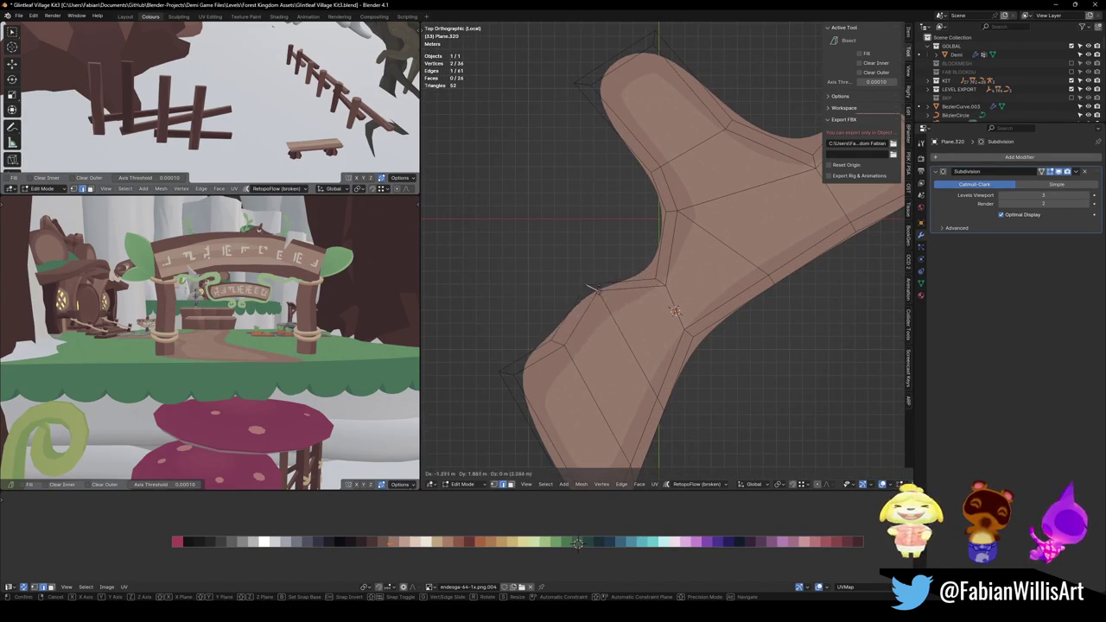
{"action": "left_click", "coordinate": [601, 311]}
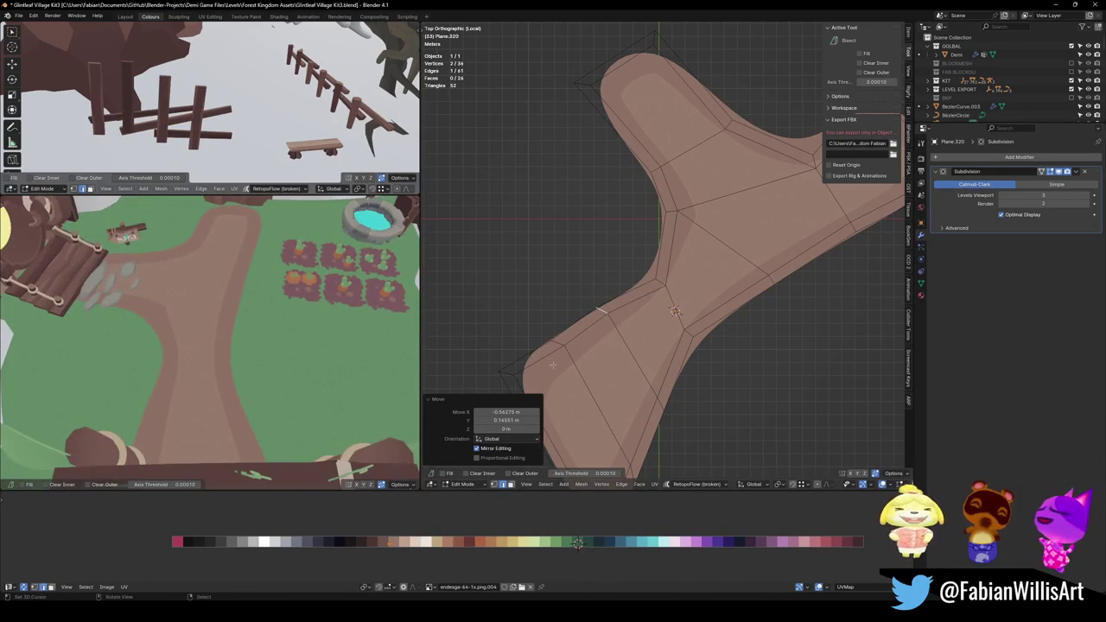
{"action": "key", "text": "alt+a"}
Add a second edge loop on the lower arm and reposition that new edge.
{"action": "key", "text": "ctrl+r"}
{"action": "left_click", "coordinate": [584, 327]}
{"action": "left_click", "coordinate": [579, 328]}
{"action": "key", "text": "g"}
{"action": "left_click", "coordinate": [597, 343]}
{"action": "key", "text": "alt+a"}
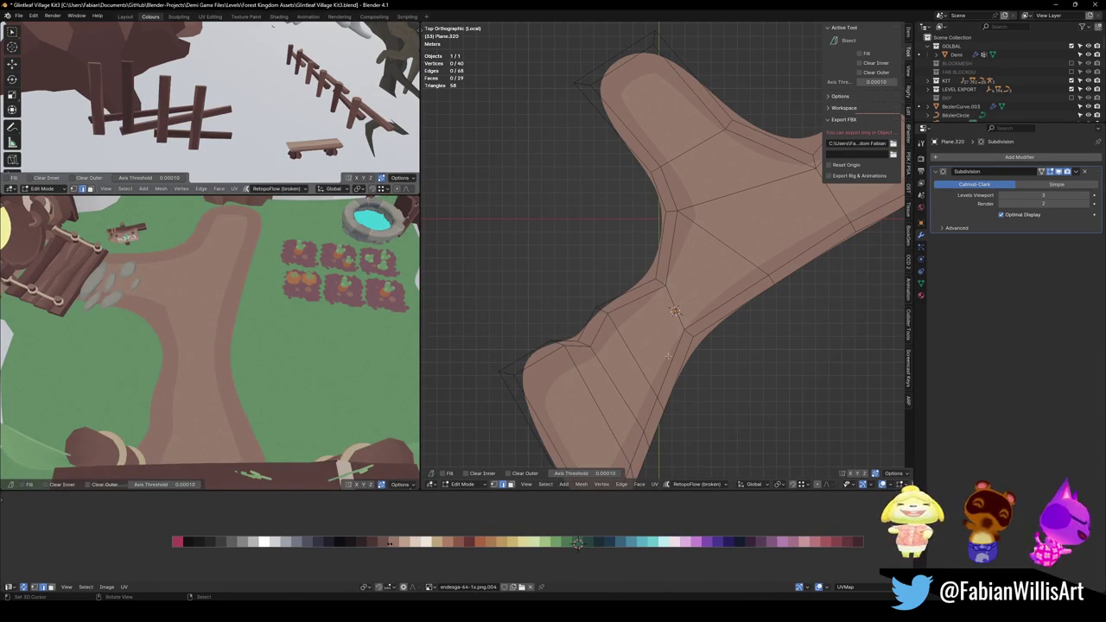
Add another centred edge loop across an arm and frame the whole path mesh.
{"action": "key", "text": "ctrl+r"}
{"action": "left_click", "coordinate": [723, 296]}
{"action": "right_click", "coordinate": [752, 286]}
{"action": "key", "text": "a"}
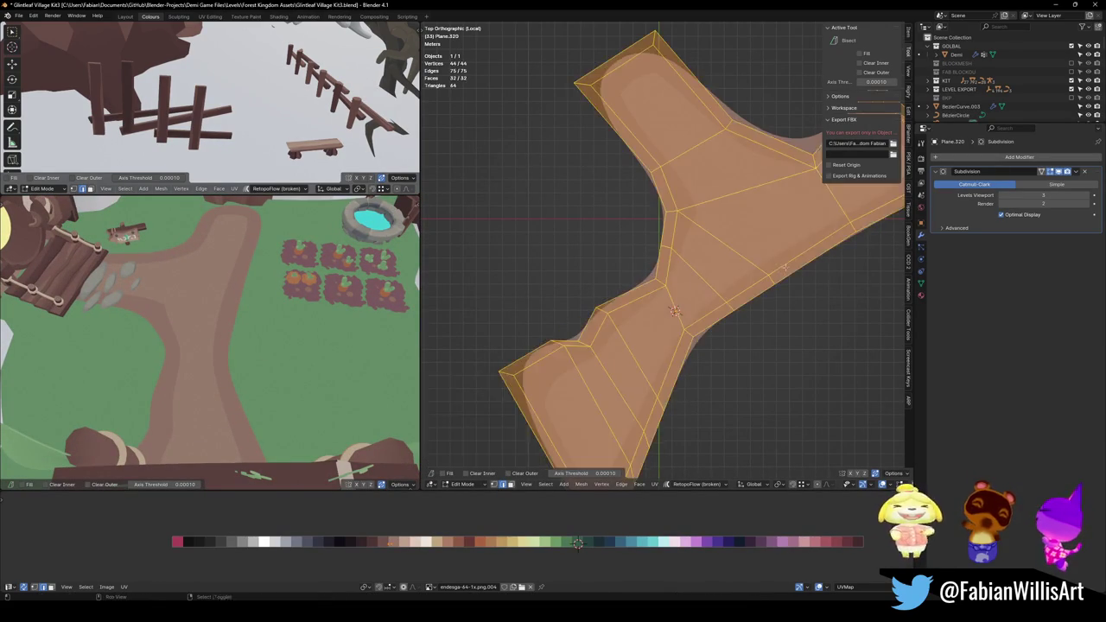
{"action": "key", "text": "KP_Decimal"}
{"action": "key", "text": "alt+a"}
Add centred edge loops across the right arm of the path.
{"action": "key", "text": "ctrl+r"}
{"action": "left_click", "coordinate": [597, 190]}
{"action": "key", "text": "alt+a"}
{"action": "key", "text": "ctrl+r"}
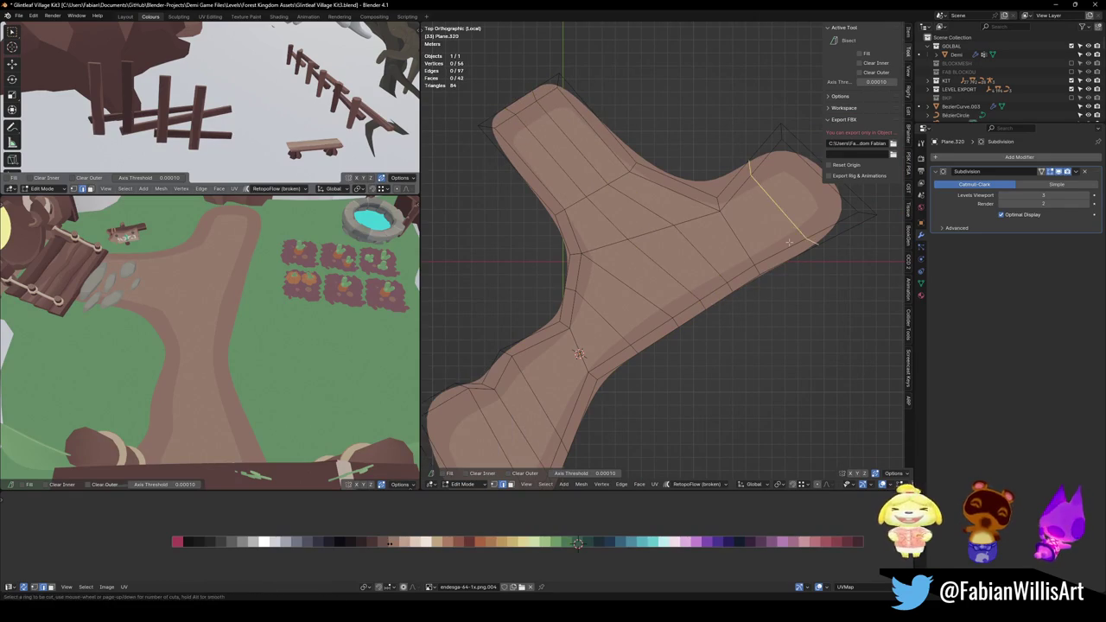
{"action": "left_click", "coordinate": [789, 242]}
{"action": "right_click", "coordinate": [791, 246]}
{"action": "key", "text": "Home"}
Add one more centred loop and move the right arm's tip edge.
{"action": "key", "text": "ctrl+r"}
{"action": "left_click", "coordinate": [802, 258]}
{"action": "right_click", "coordinate": [804, 260]}
{"action": "key", "text": "alt+a"}
{"action": "left_click", "coordinate": [809, 250]}
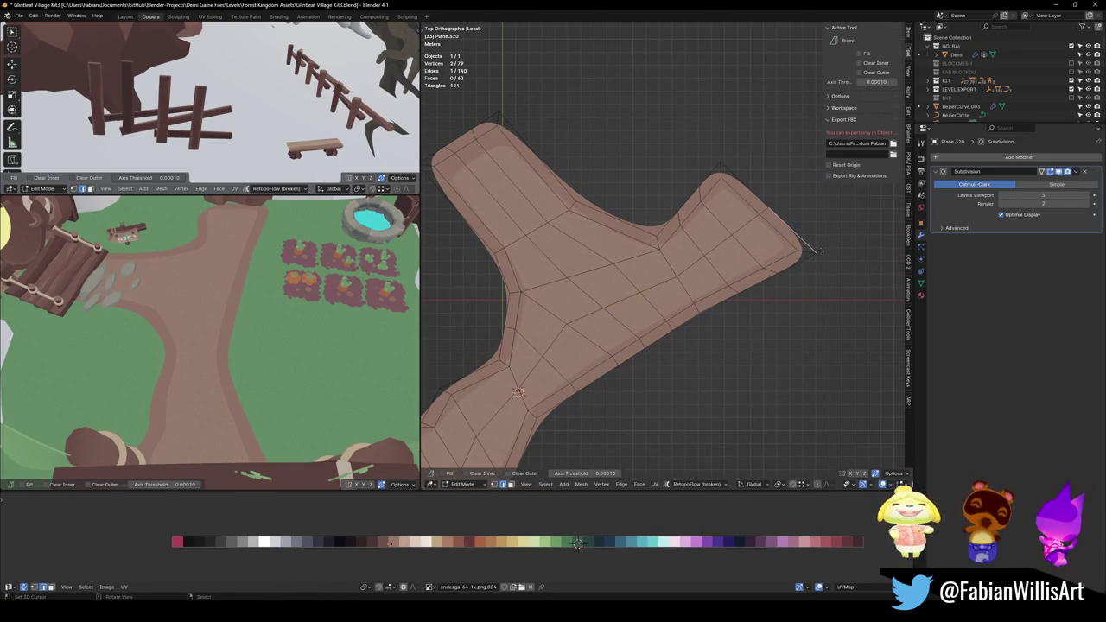
{"action": "key", "text": "g"}
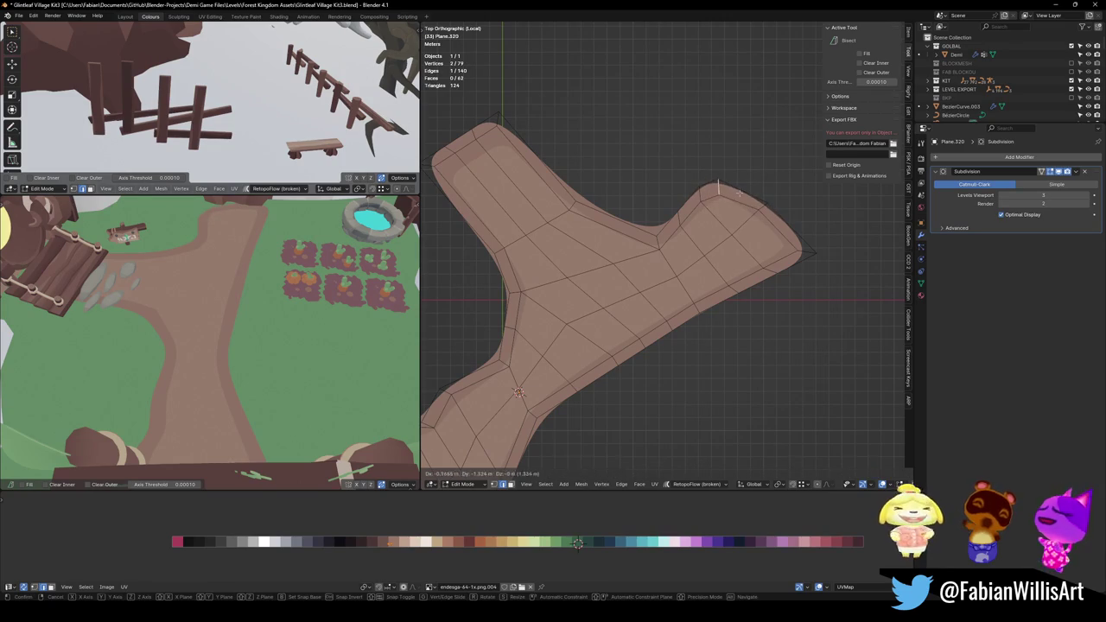
{"action": "left_click", "coordinate": [807, 254]}
Widen the mesh's waist by pushing its edge outward.
{"action": "scroll", "coordinate": [807, 253], "scroll_direction": "down", "scroll_amount": 2}
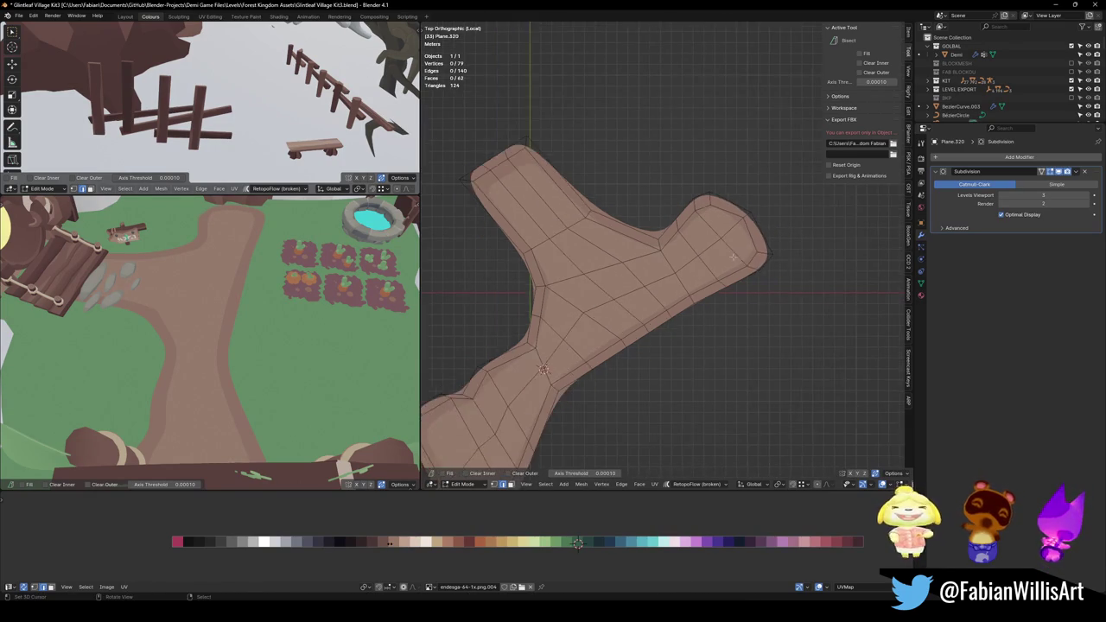
{"action": "left_click", "coordinate": [657, 373]}
{"action": "middle_click_drag", "start_coordinate": [657, 373], "coordinate": [613, 337], "text": "shift"}
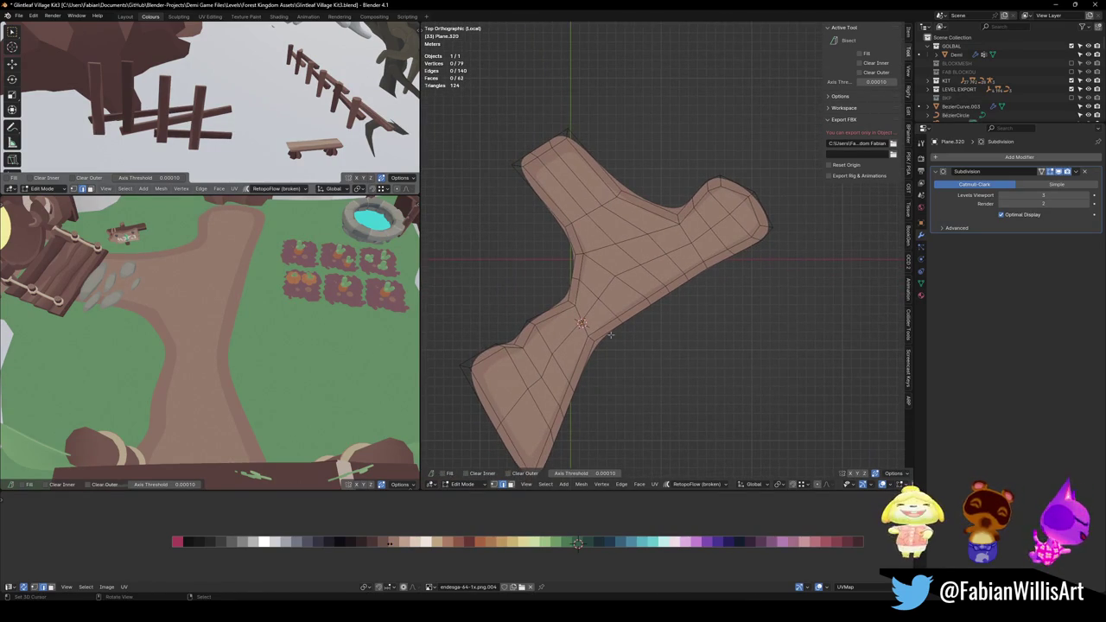
{"action": "left_click", "coordinate": [619, 333]}
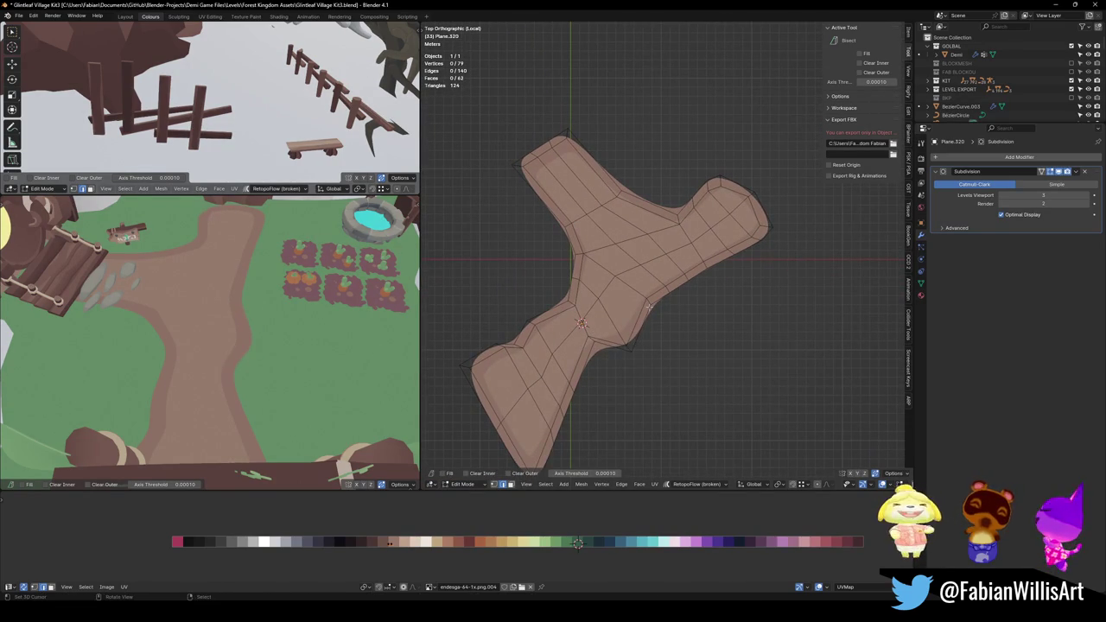
{"action": "key", "text": "g"}
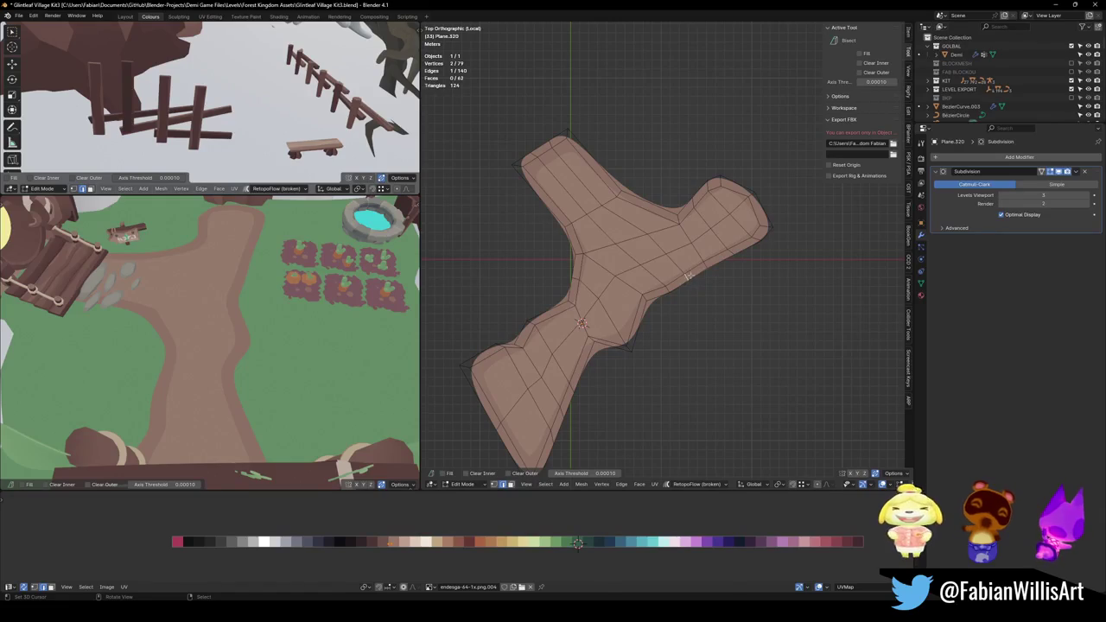
{"action": "left_click", "coordinate": [711, 264]}
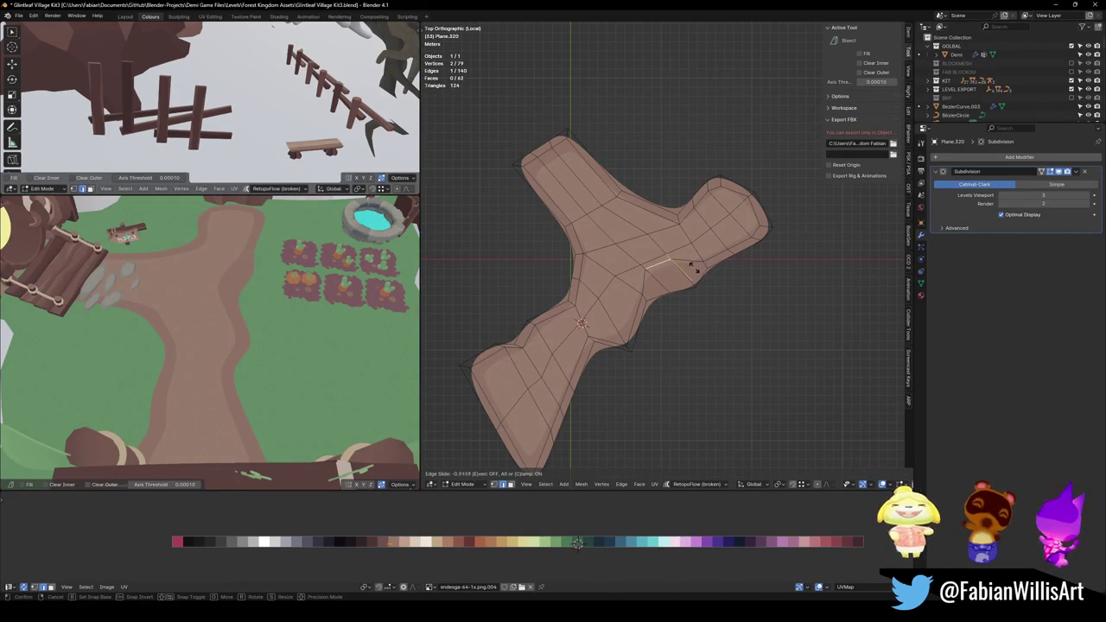
Loop-cut the upper-left arm and drag its edges into a rounder tip, shifting the top edge.
{"action": "key", "text": "ctrl+r"}
{"action": "left_click", "coordinate": [548, 205]}
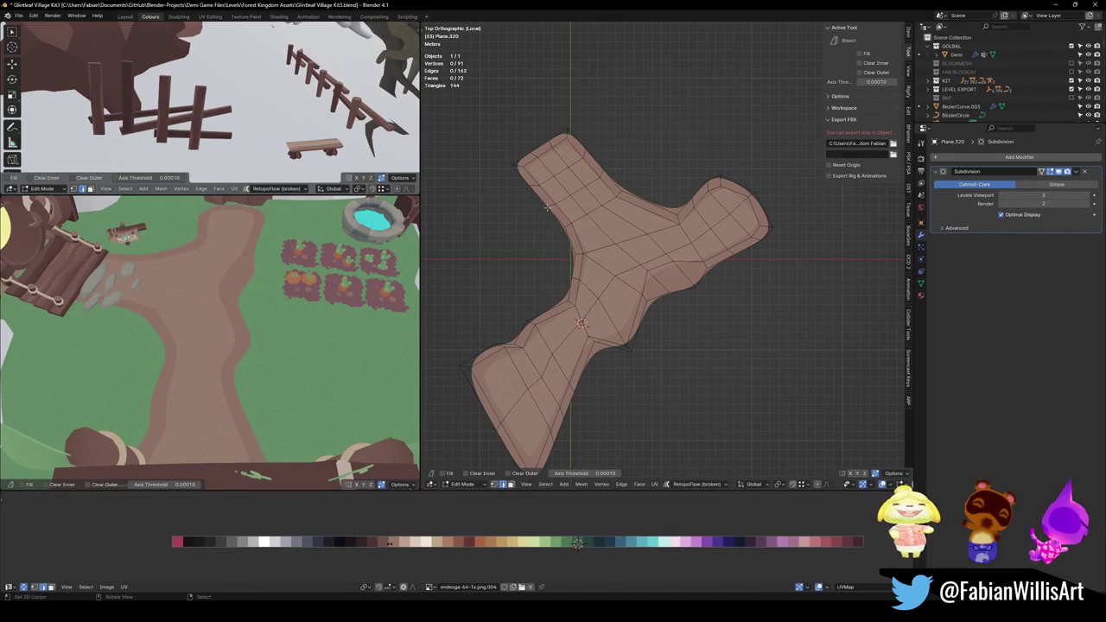
{"action": "left_click", "coordinate": [518, 163]}
{"action": "left_click_drag", "start_coordinate": [518, 163], "coordinate": [529, 173]}
{"action": "key", "text": "alt+a"}
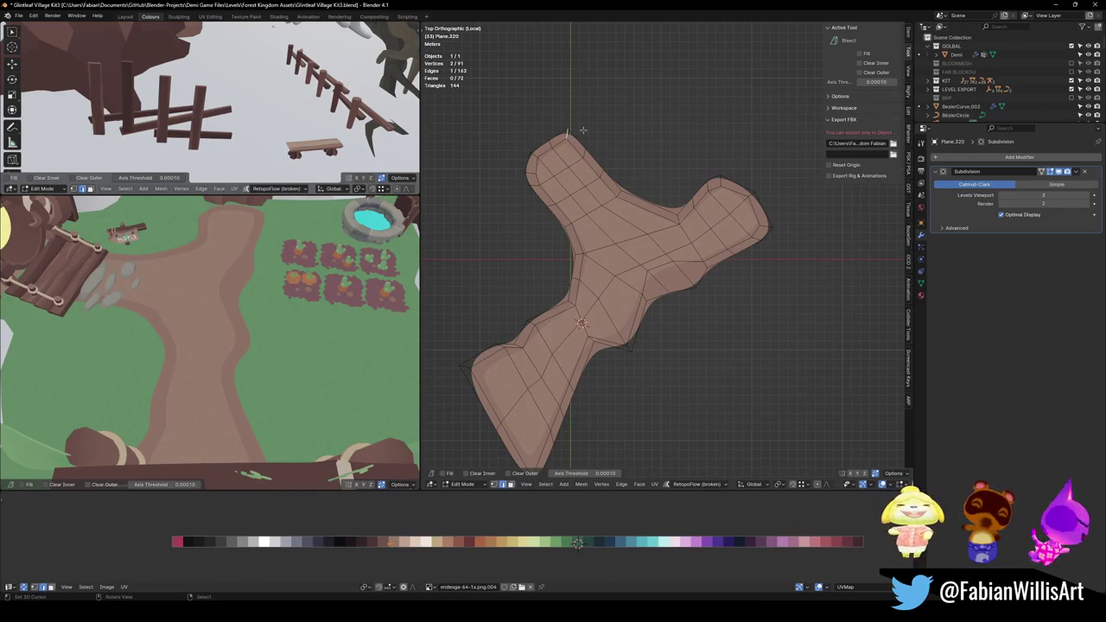
{"action": "left_click_drag", "start_coordinate": [566, 136], "coordinate": [566, 143]}
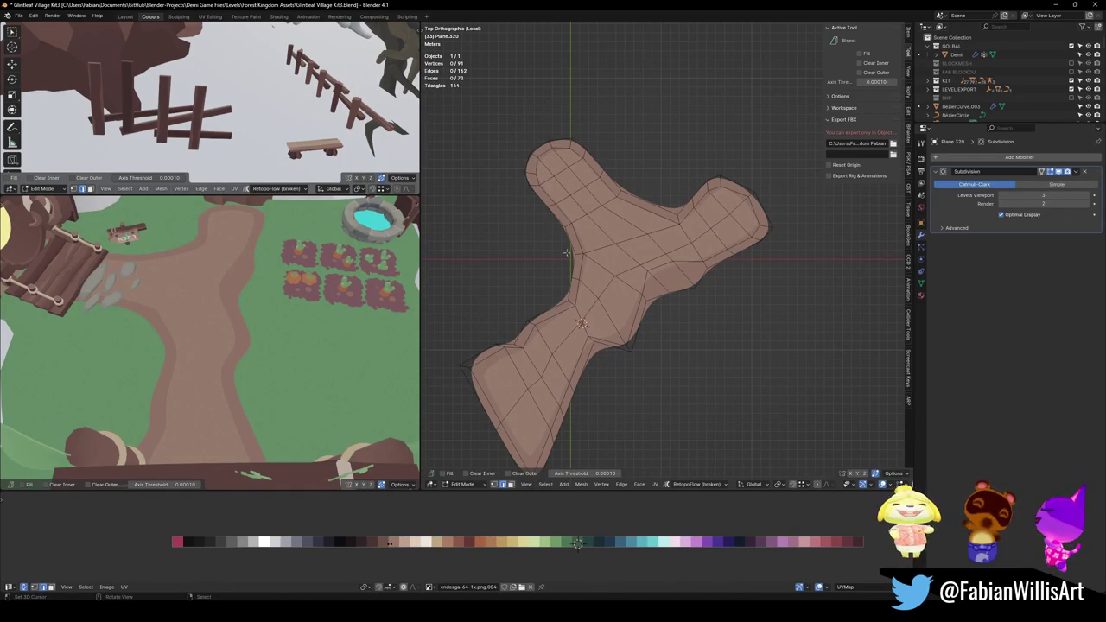
{"action": "left_click_drag", "start_coordinate": [567, 225], "coordinate": [567, 226]}
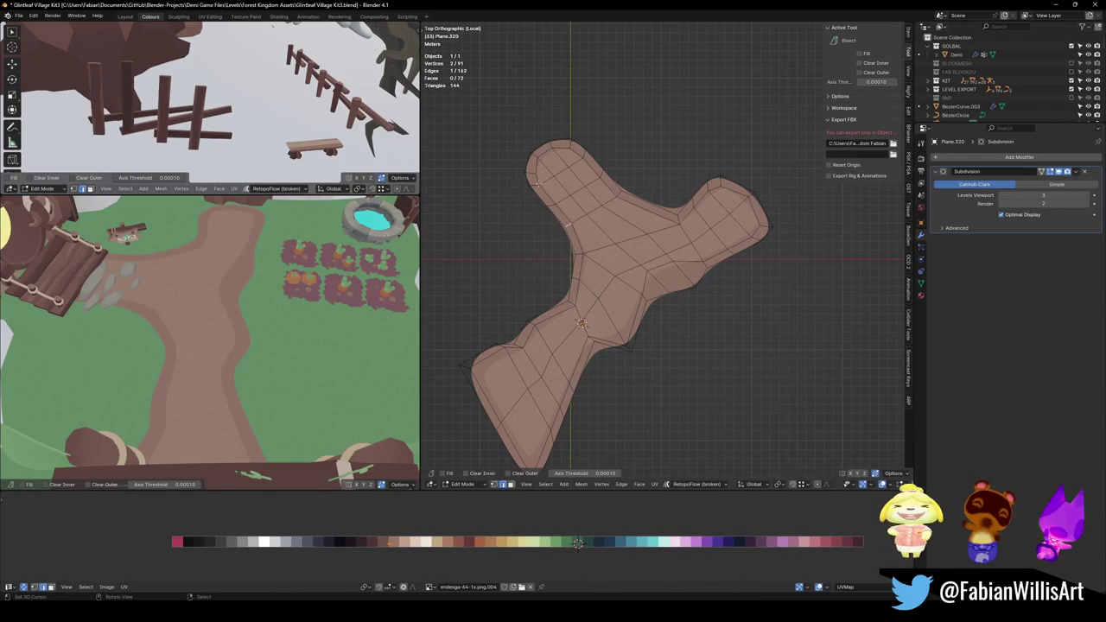
{"action": "mouse_move", "coordinate": [536, 177]}
{"action": "left_mouse_down", "text": "shift"}
{"action": "mouse_move", "coordinate": [519, 195]}
{"action": "mouse_move", "coordinate": [523, 209]}
{"action": "left_mouse_up", "text": "shift"}
{"action": "key", "text": "alt+a"}
{"action": "left_click_drag", "start_coordinate": [610, 173], "coordinate": [621, 174]}
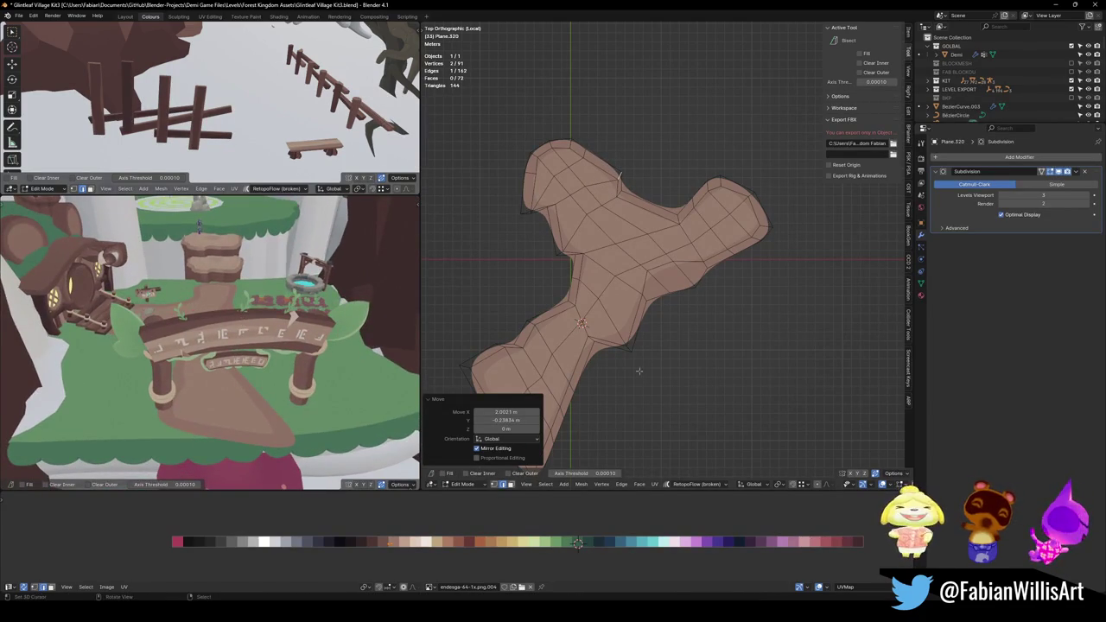
Raise the bottom vertex and move the circle-selected lower-left end faces.
{"action": "middle_click_drag", "start_coordinate": [663, 369], "coordinate": [728, 278], "text": "shift"}
{"action": "key", "text": "g"}
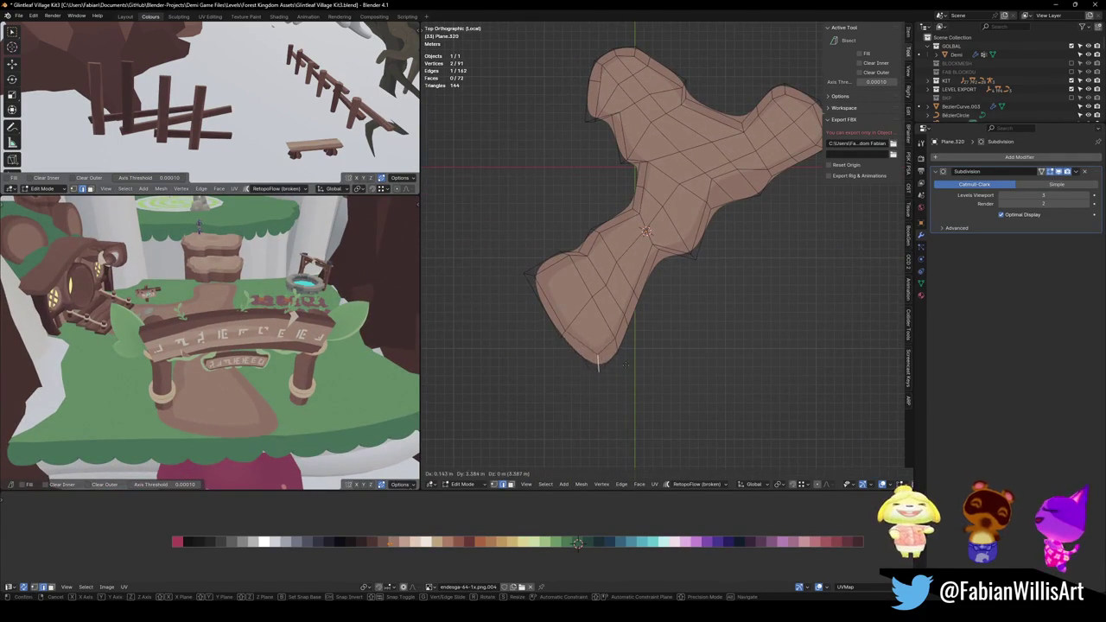
{"action": "left_click", "coordinate": [631, 352]}
{"action": "key", "text": "c"}
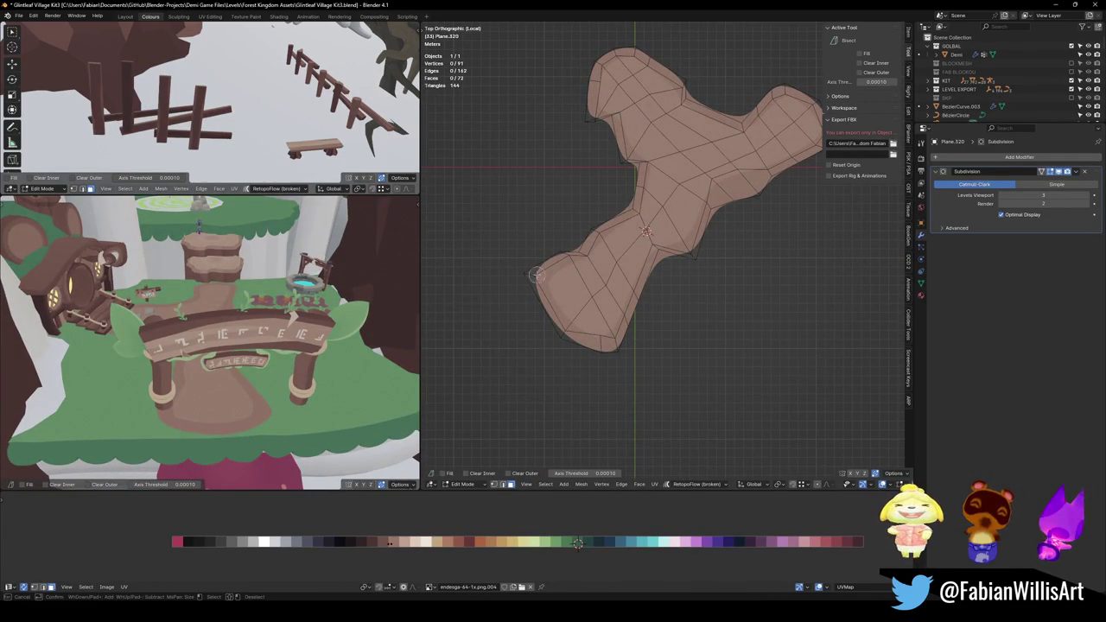
{"action": "left_click_drag", "start_coordinate": [531, 264], "coordinate": [558, 283]}
{"action": "right_click", "coordinate": [558, 282]}
{"action": "left_click", "coordinate": [588, 250], "text": "shift"}
{"action": "key", "text": "g"}
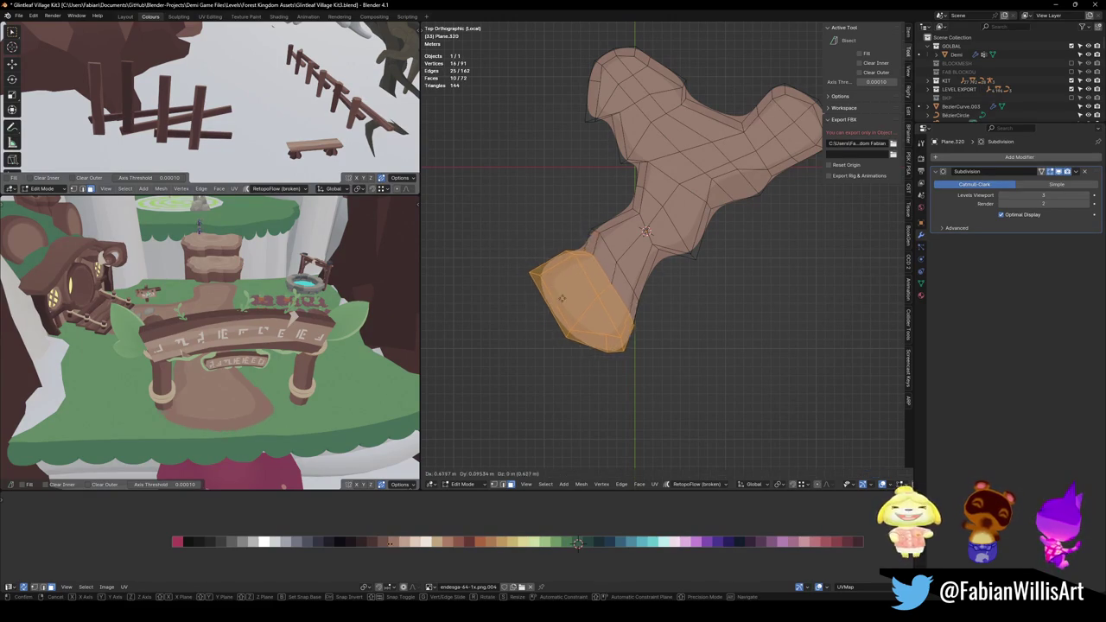
{"action": "left_click", "coordinate": [616, 254]}
{"action": "key", "text": "alt+a"}
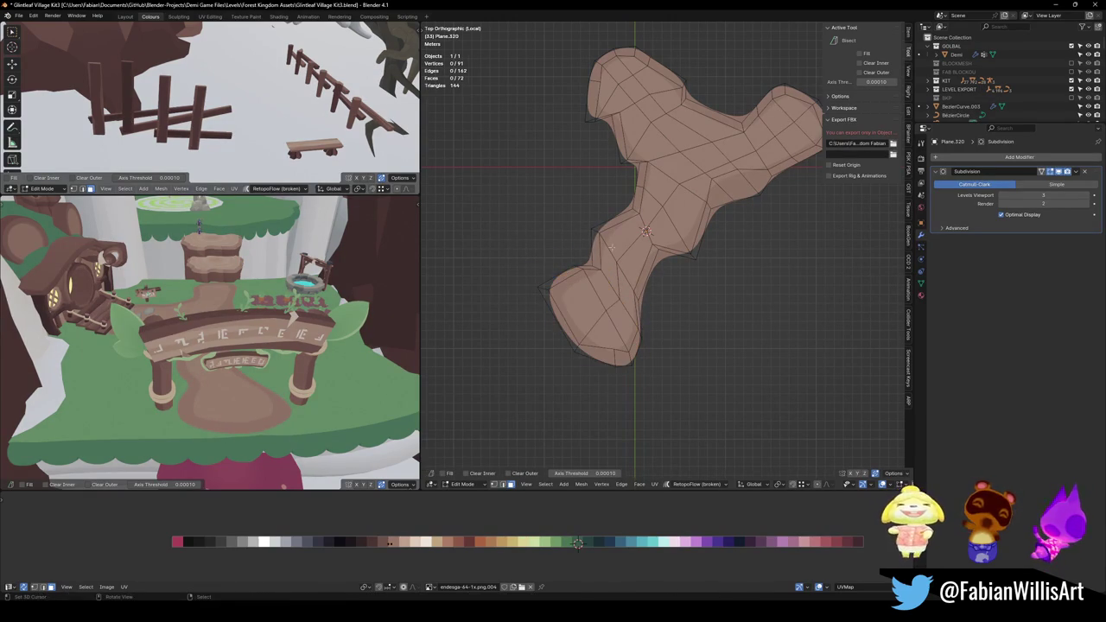
Move the middle edge loop, then shift a central edge to smooth the middle.
{"action": "left_click", "coordinate": [615, 253], "text": "alt"}
{"action": "key", "text": "g"}
{"action": "left_click", "coordinate": [666, 297]}
{"action": "key", "text": "alt+a"}
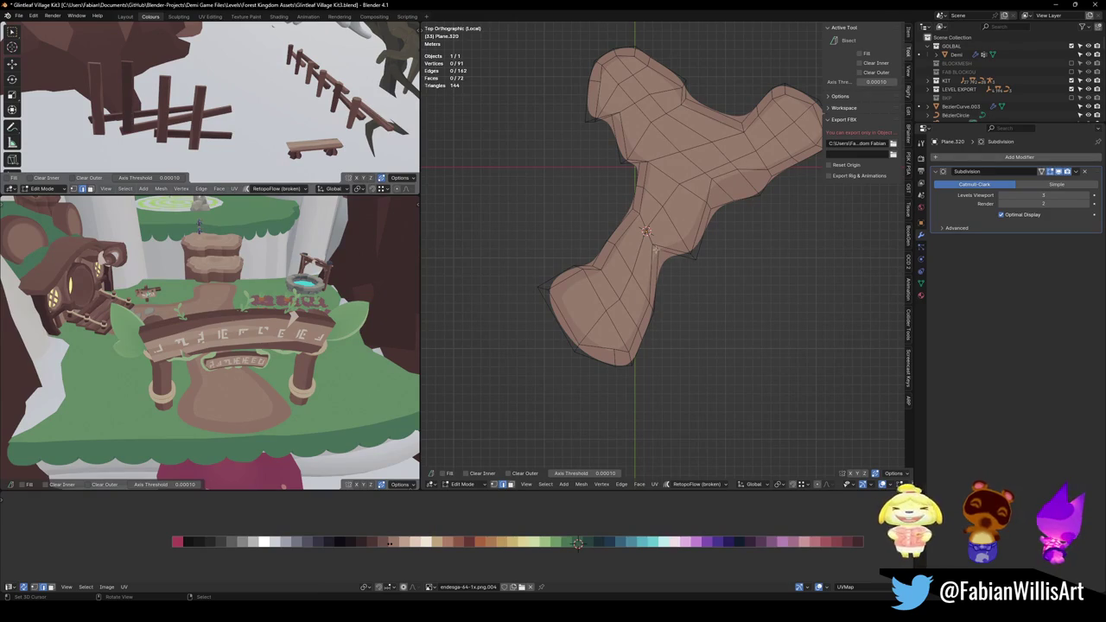
{"action": "left_click", "coordinate": [664, 259]}
{"action": "key", "text": "g"}
{"action": "left_click", "coordinate": [691, 272]}
{"action": "key", "text": "g"}
{"action": "left_click", "coordinate": [714, 272]}
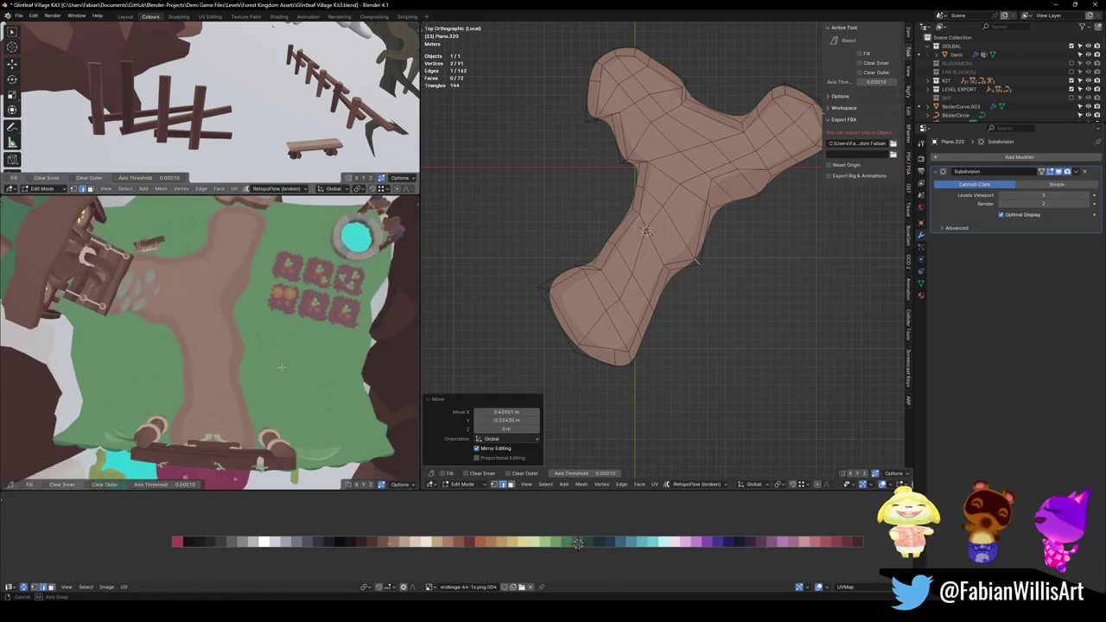
Reposition a short right-arm edge, then select a single right-arm vertex in vertex mode.
{"action": "mouse_move", "coordinate": [259, 346]}
{"action": "middle_mouse_down"}
{"action": "mouse_move", "coordinate": [297, 355]}
{"action": "mouse_move", "coordinate": [695, 257]}
{"action": "middle_mouse_up"}
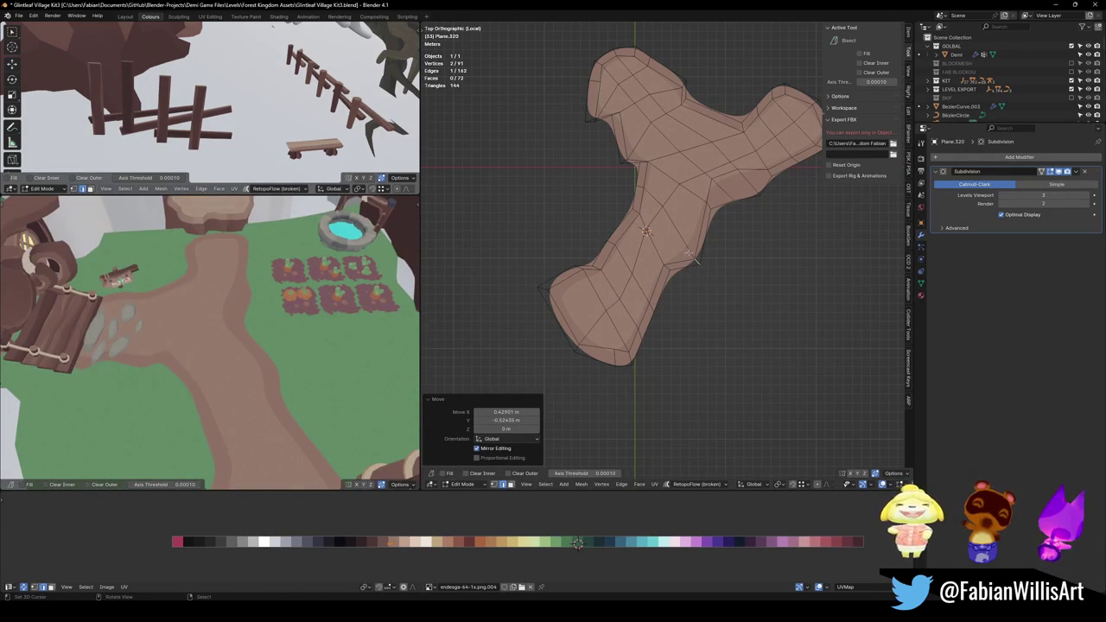
{"action": "left_click", "coordinate": [644, 175]}
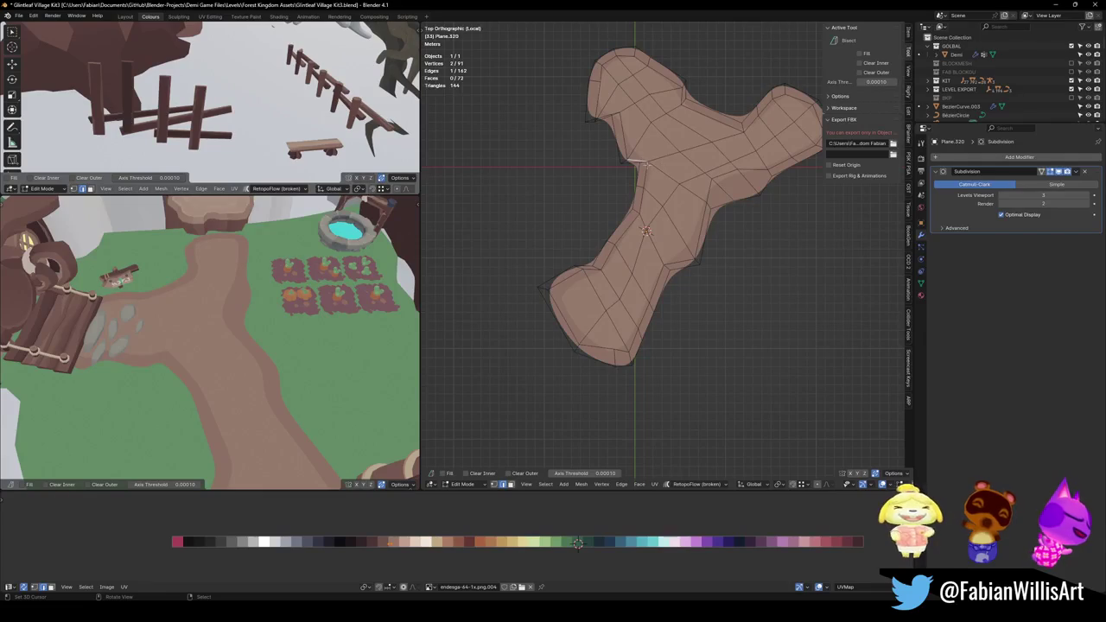
{"action": "key", "text": "g"}
{"action": "left_click", "coordinate": [665, 141]}
{"action": "key", "text": "g"}
{"action": "left_click", "coordinate": [658, 167]}
{"action": "left_click", "coordinate": [667, 209]}
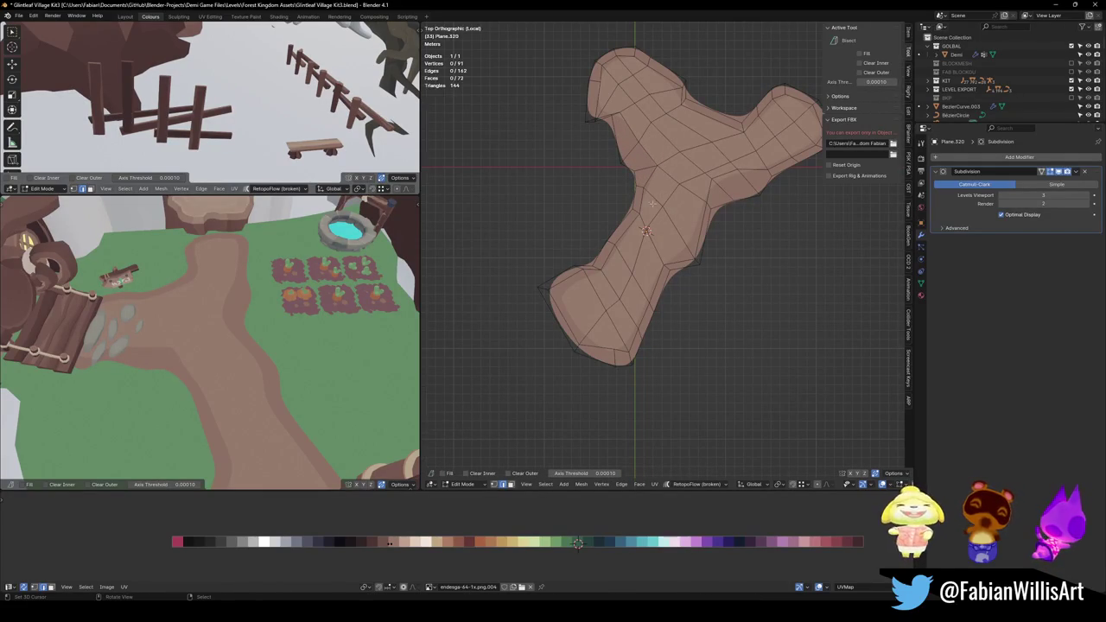
{"action": "key", "text": "1"}
{"action": "left_click", "coordinate": [658, 166]}
{"action": "mouse_move", "coordinate": [199, 285]}
{"action": "middle_mouse_down"}
{"action": "mouse_move", "coordinate": [188, 216]}
{"action": "mouse_move", "coordinate": [246, 371]}
{"action": "middle_mouse_up"}
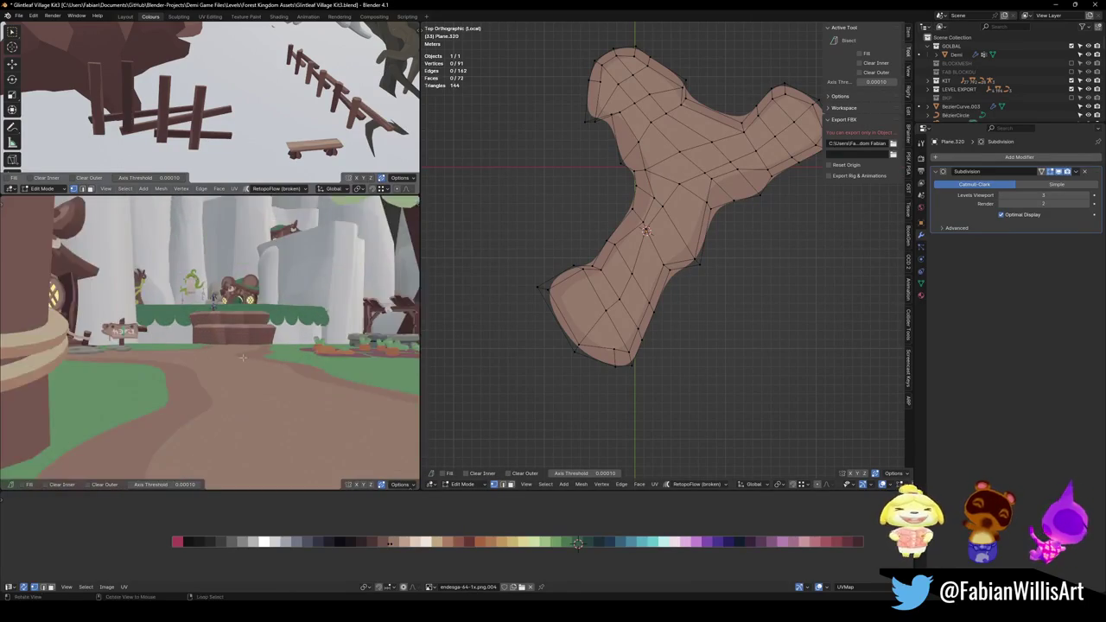
{"action": "scroll", "coordinate": [246, 371], "scroll_direction": "up", "scroll_amount": 3}
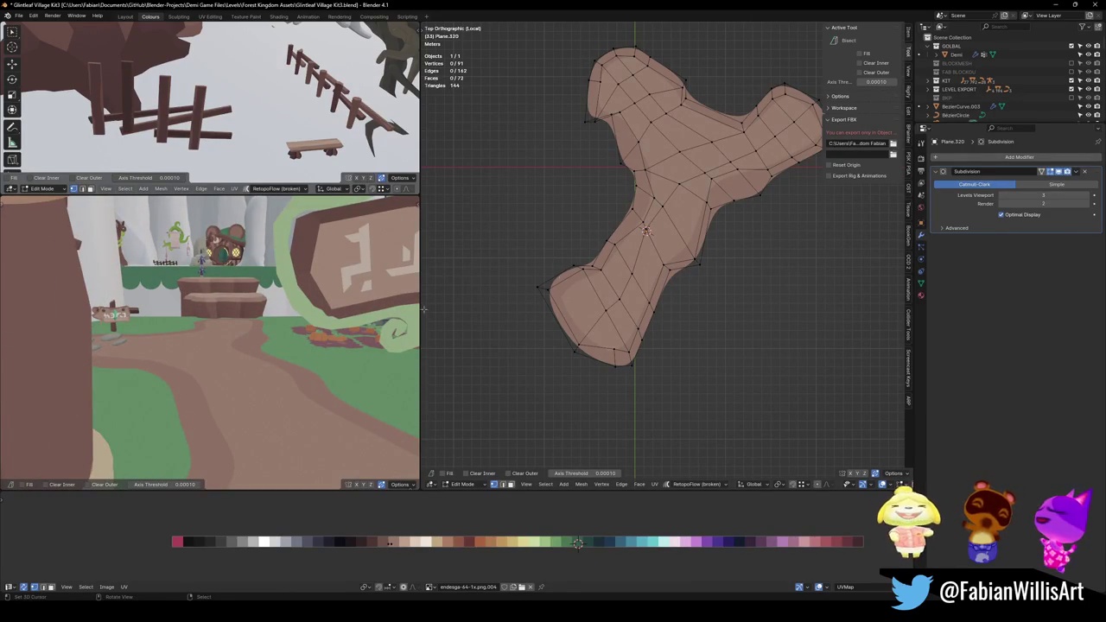
{"action": "key", "text": "l"}
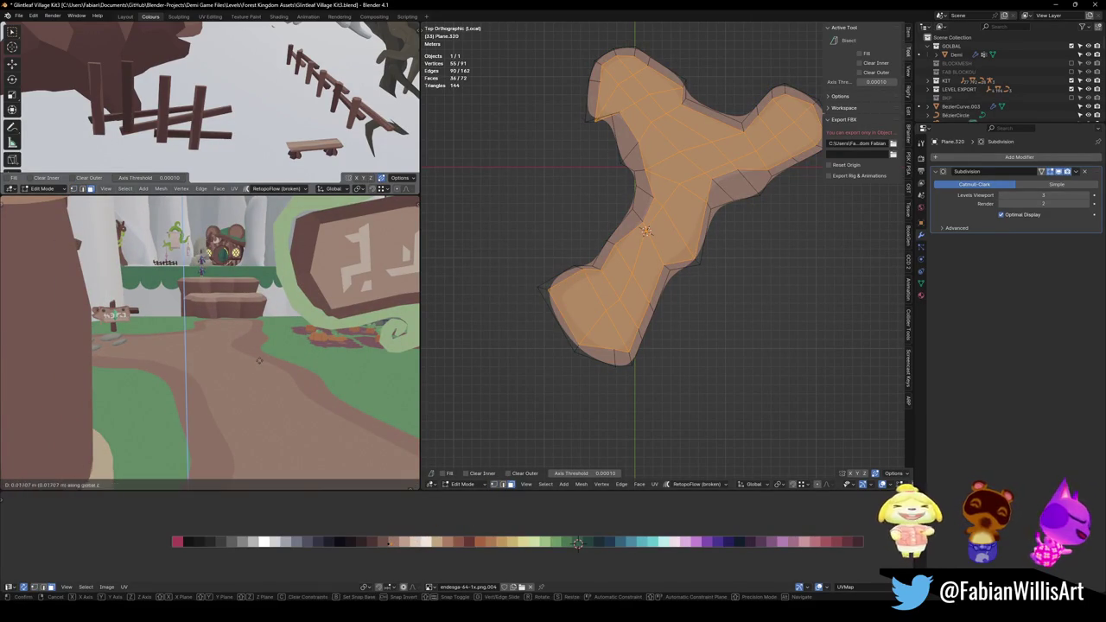
{"action": "middle_click_drag", "start_coordinate": [251, 344], "coordinate": [264, 322]}
{"action": "key", "text": "g"}
{"action": "key", "text": "z"}
{"action": "key", "text": "Return"}
{"action": "mouse_move", "coordinate": [190, 337]}
{"action": "middle_mouse_down"}
{"action": "mouse_move", "coordinate": [99, 356]}
{"action": "mouse_move", "coordinate": [201, 364]}
{"action": "mouse_move", "coordinate": [265, 304]}
{"action": "mouse_move", "coordinate": [250, 355]}
{"action": "middle_mouse_up"}
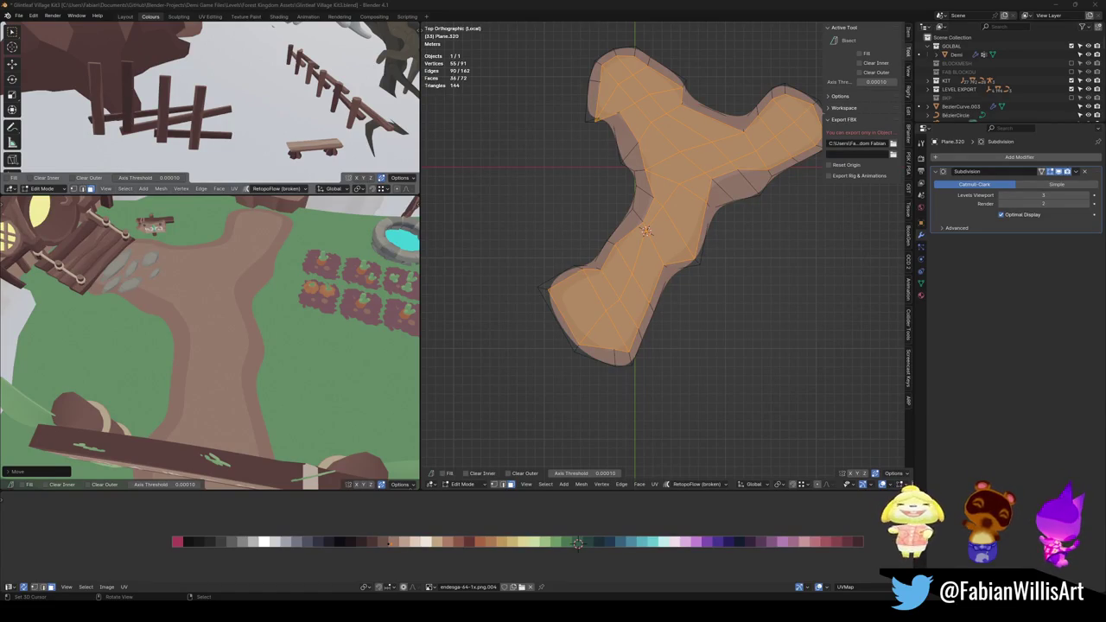
{"action": "mouse_move", "coordinate": [216, 338]}
{"action": "middle_mouse_down"}
{"action": "mouse_move", "coordinate": [278, 326]}
{"action": "mouse_move", "coordinate": [280, 300]}
{"action": "mouse_move", "coordinate": [196, 344]}
{"action": "middle_mouse_up"}
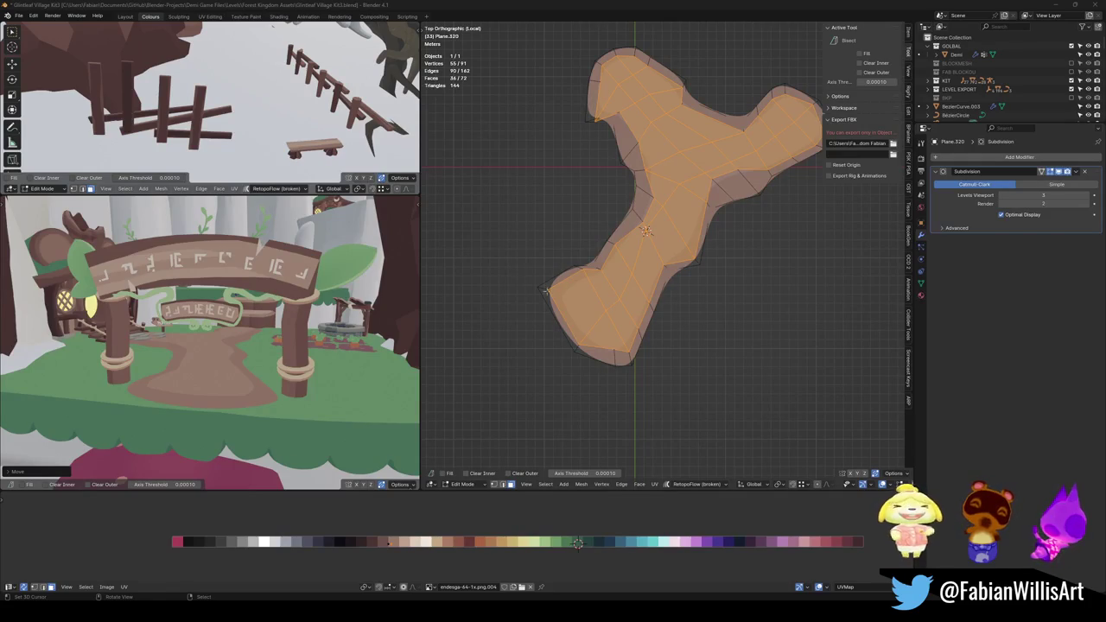
{"action": "left_click", "coordinate": [519, 290]}
{"action": "scroll", "coordinate": [606, 331], "scroll_direction": "up", "scroll_amount": 3}
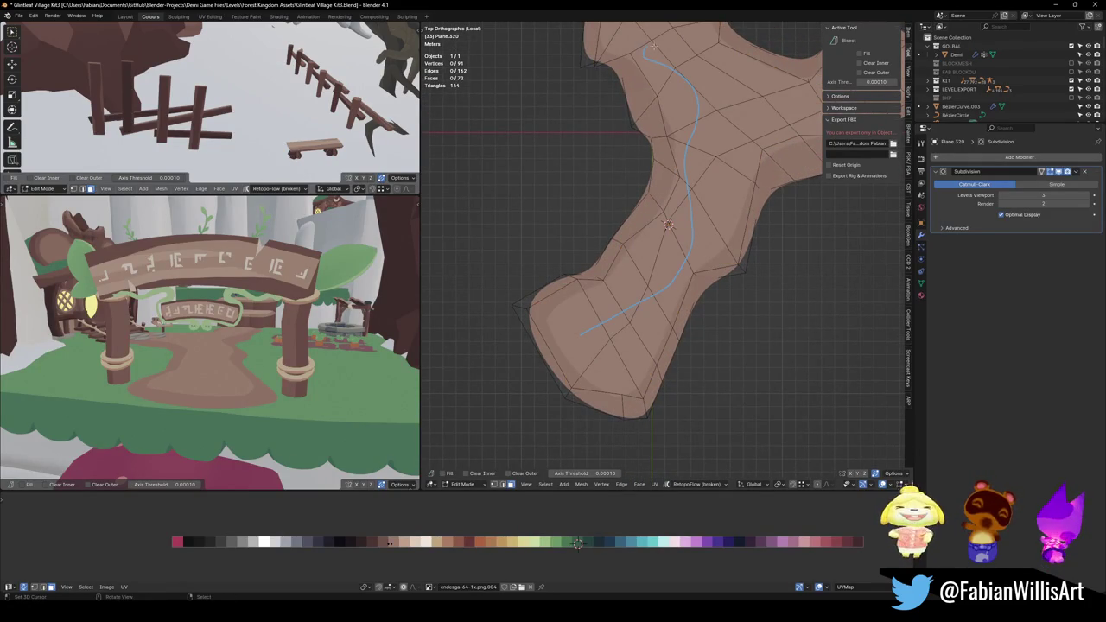
Orbit and zoom around the arch, then save the blend file.
{"action": "scroll", "coordinate": [697, 254], "scroll_direction": "down", "scroll_amount": 3}
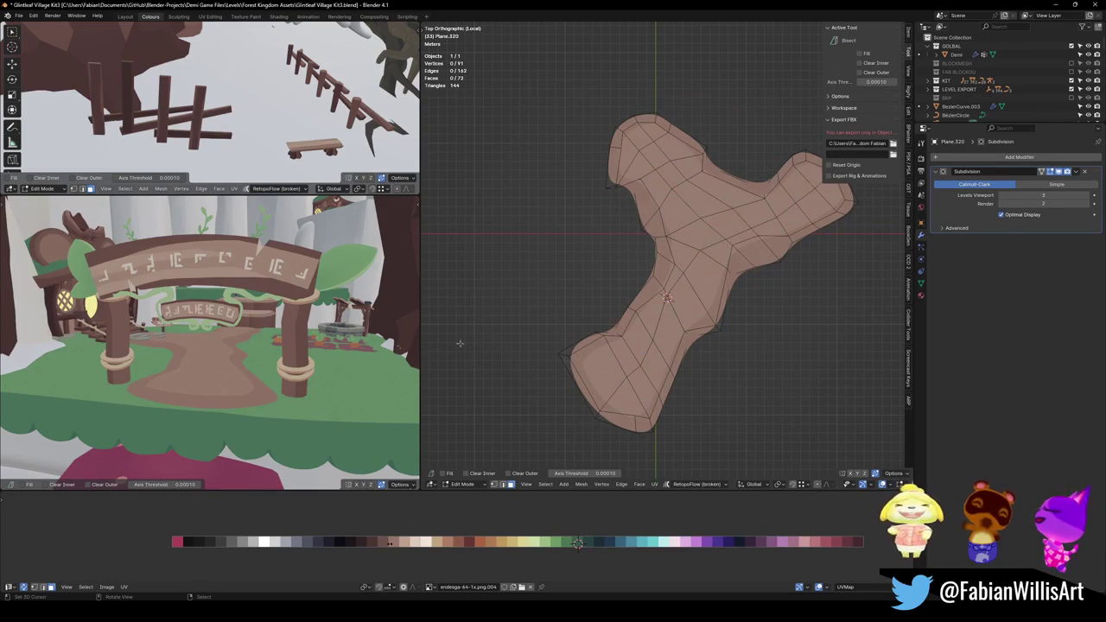
{"action": "left_click_drag", "start_coordinate": [260, 380], "coordinate": [193, 382], "text": "alt"}
{"action": "scroll", "coordinate": [689, 352], "scroll_direction": "up", "scroll_amount": 3}
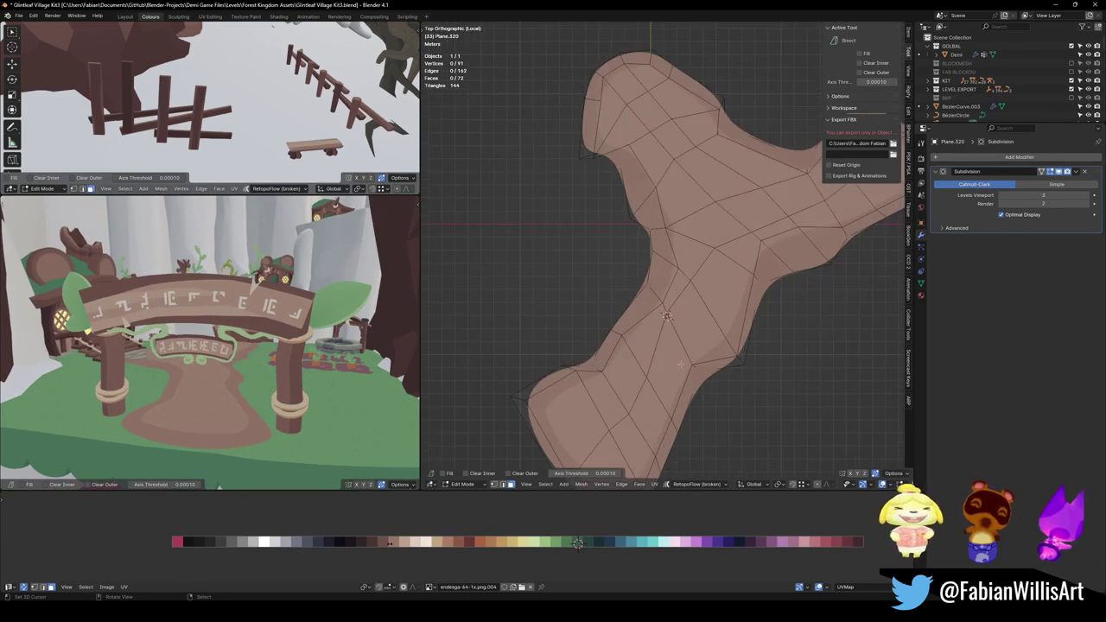
{"action": "scroll", "coordinate": [657, 355], "scroll_direction": "up", "scroll_amount": 1}
{"action": "scroll", "coordinate": [609, 359], "scroll_direction": "down", "scroll_amount": 2}
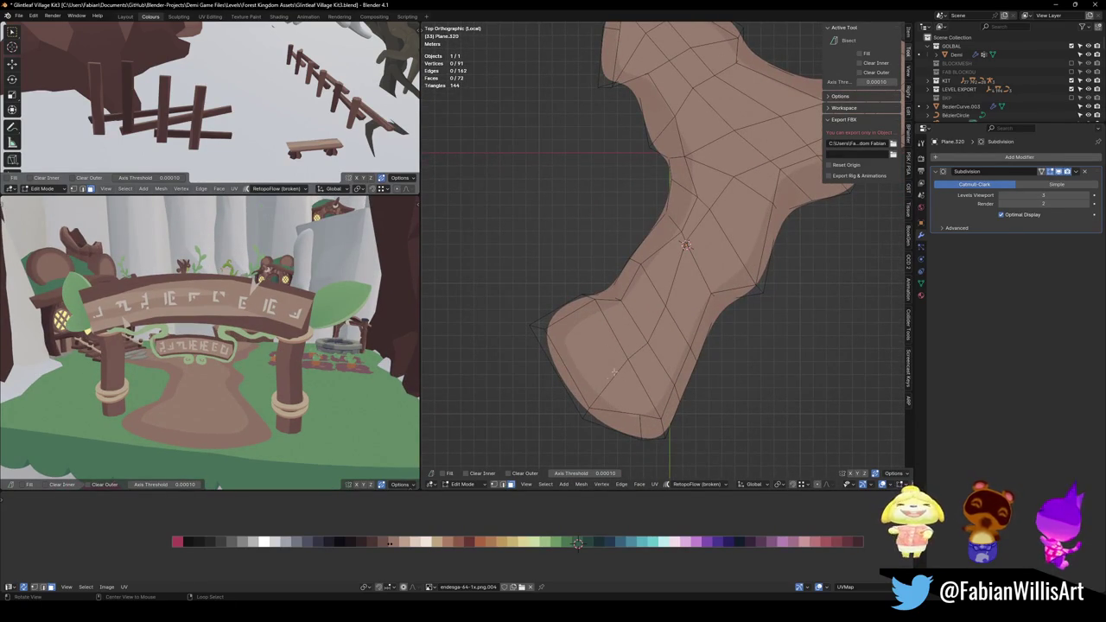
{"action": "scroll", "coordinate": [610, 378], "scroll_direction": "up", "scroll_amount": 2}
{"action": "scroll", "coordinate": [682, 306], "scroll_direction": "up", "scroll_amount": 1}
{"action": "key", "text": "ctrl+s"}
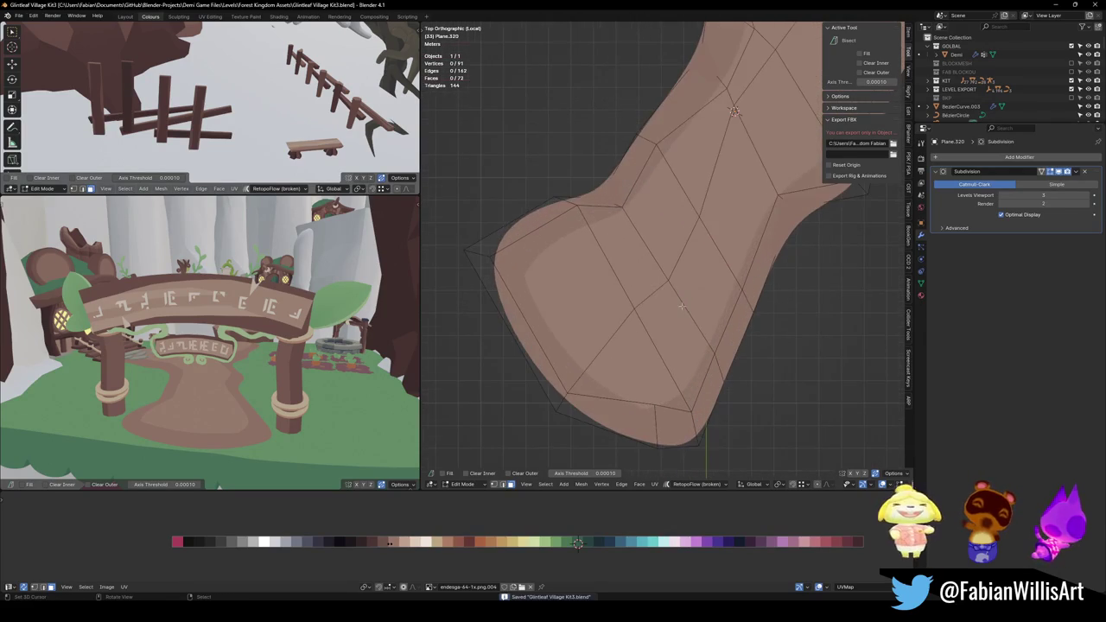
Duplicate a lower-arm edge onto the path and separate it into new object Plane.322.
{"action": "left_click", "coordinate": [682, 306]}
{"action": "middle_click_drag", "start_coordinate": [682, 306], "coordinate": [688, 302]}
{"action": "key", "text": "shift+d"}
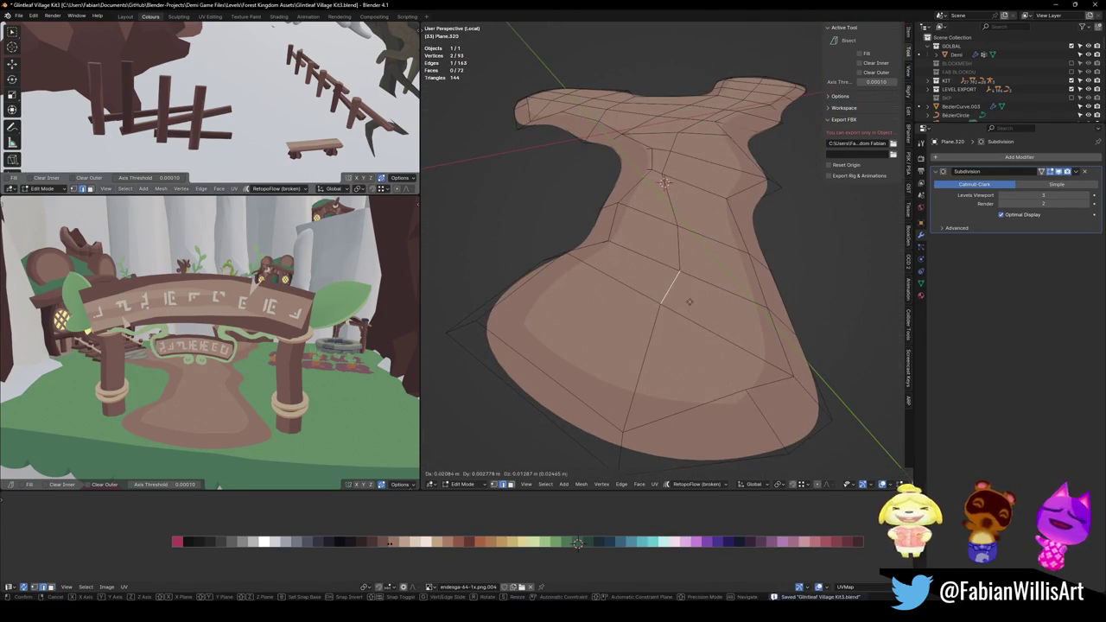
{"action": "left_click", "coordinate": [638, 329]}
{"action": "key", "text": "p"}
{"action": "left_click", "coordinate": [609, 319]}
{"action": "key", "text": "Tab"}
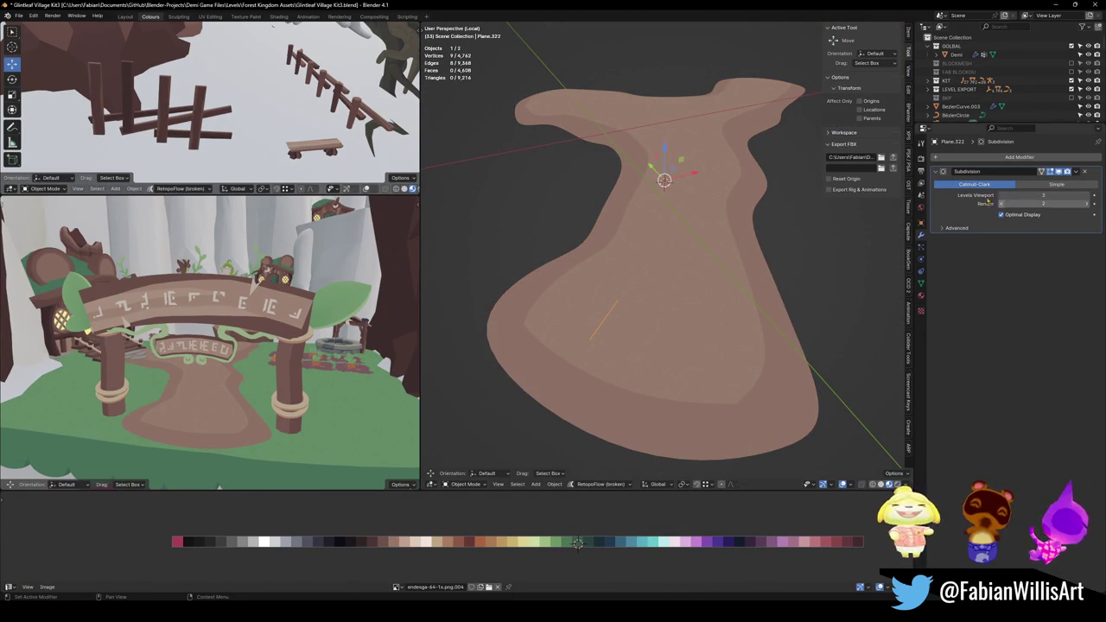
Add a Skin modifier to Plane.322 and shrink its skin radius to 0.735 in top view.
{"action": "left_click", "coordinate": [1021, 157]}
{"action": "type", "text": "sk"}
{"action": "key", "text": "Return"}
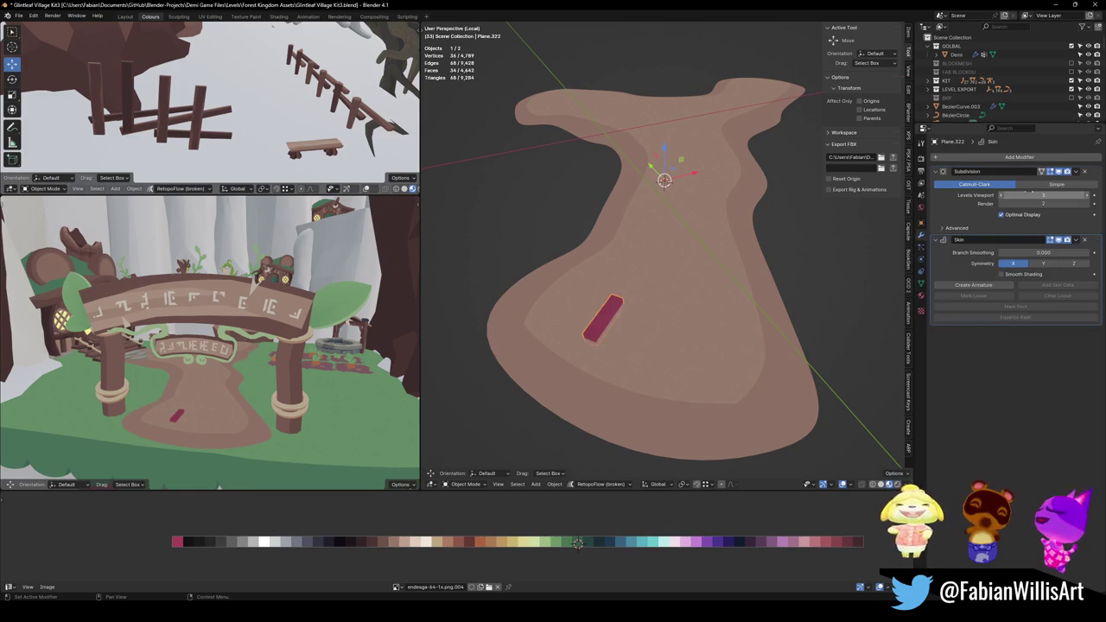
{"action": "key", "text": "Tab"}
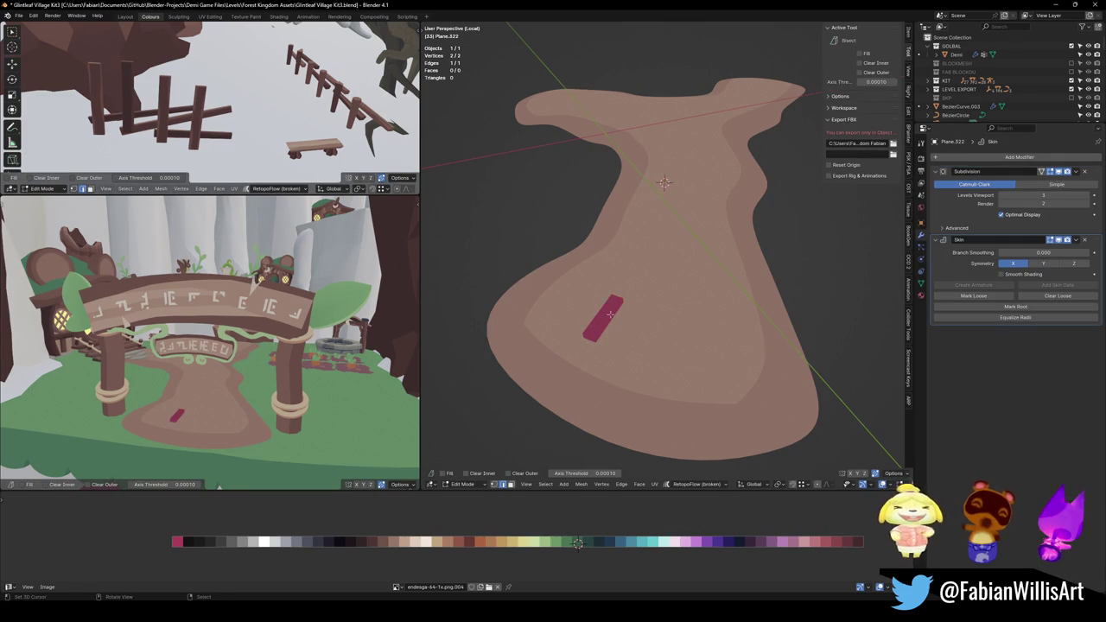
{"action": "key", "text": "KP_7"}
{"action": "key", "text": "1"}
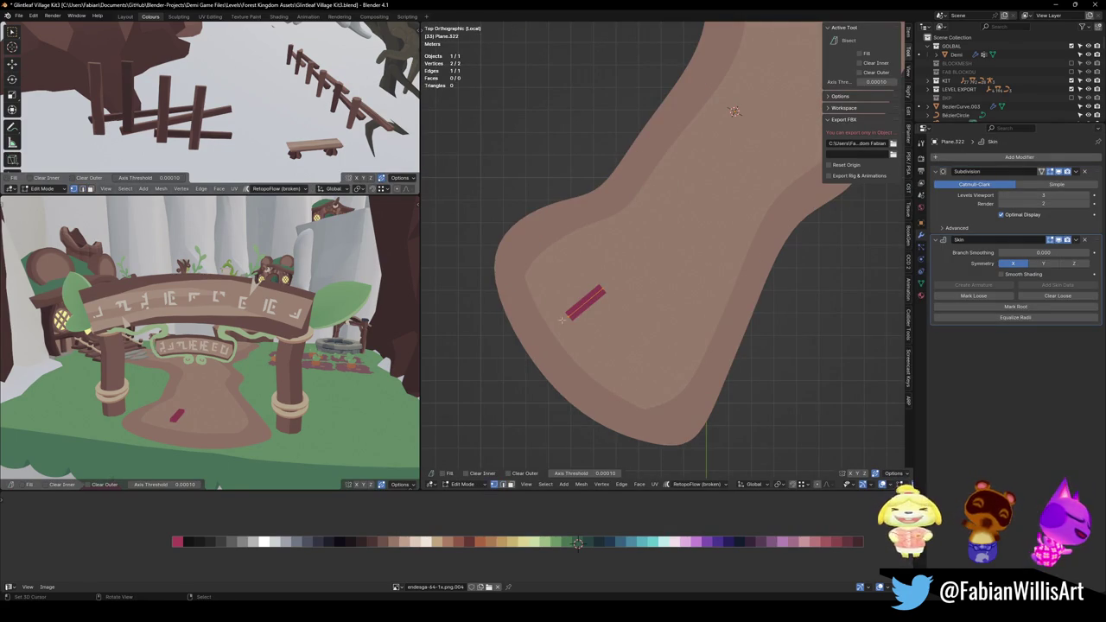
{"action": "key", "text": "a"}
{"action": "key", "text": "ctrl+a"}
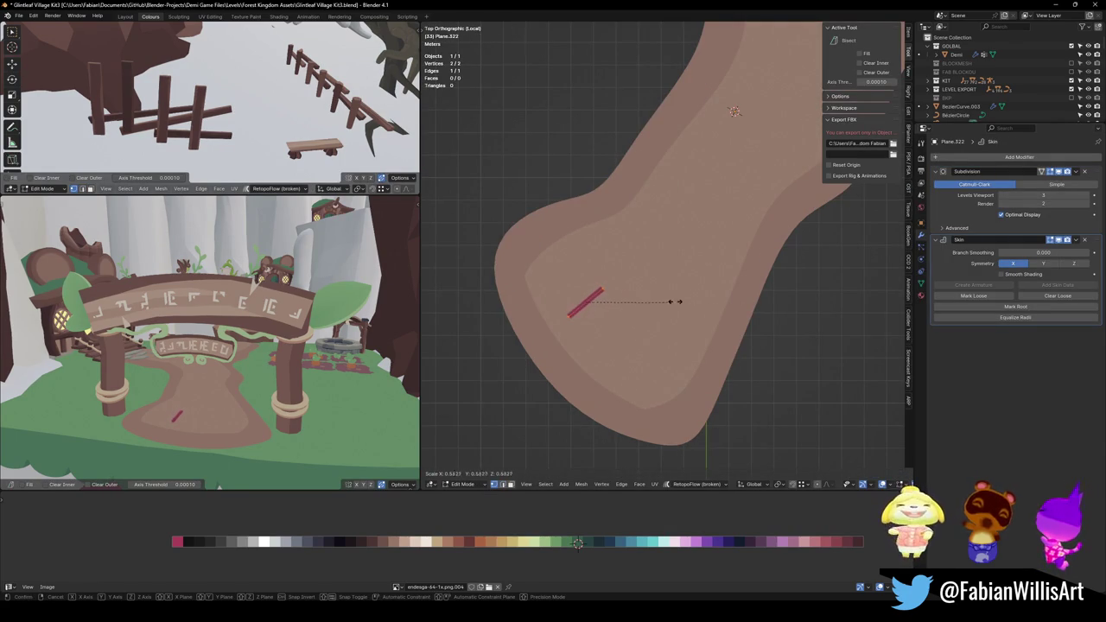
{"action": "left_click", "coordinate": [661, 304]}
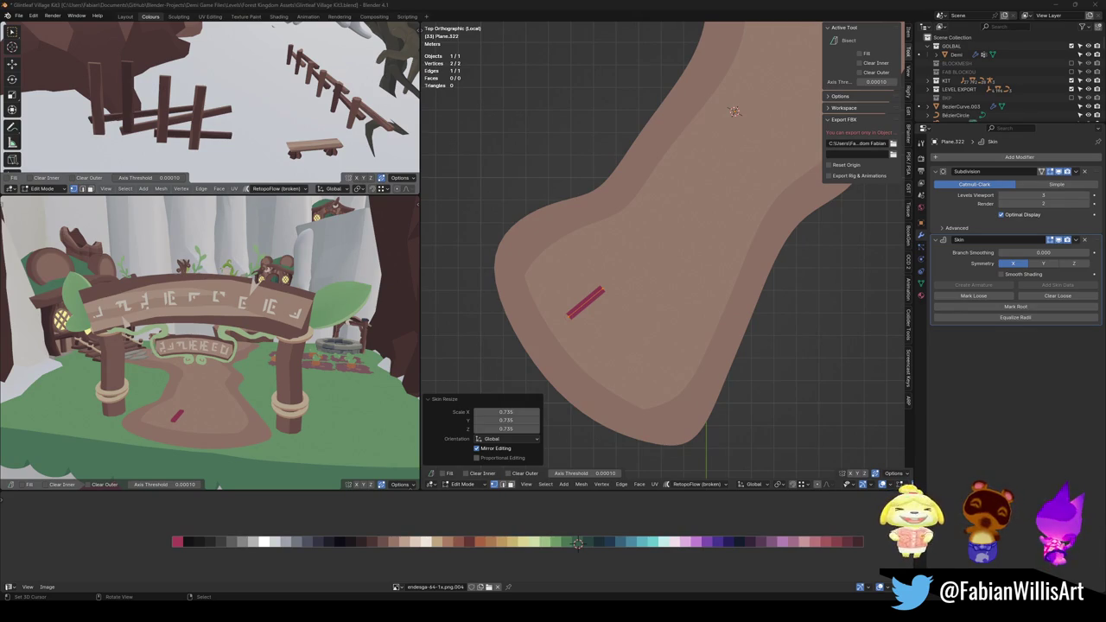
Zoom out and select the end vertex of the crack.
{"action": "scroll", "coordinate": [767, 221], "scroll_direction": "down", "scroll_amount": 2}
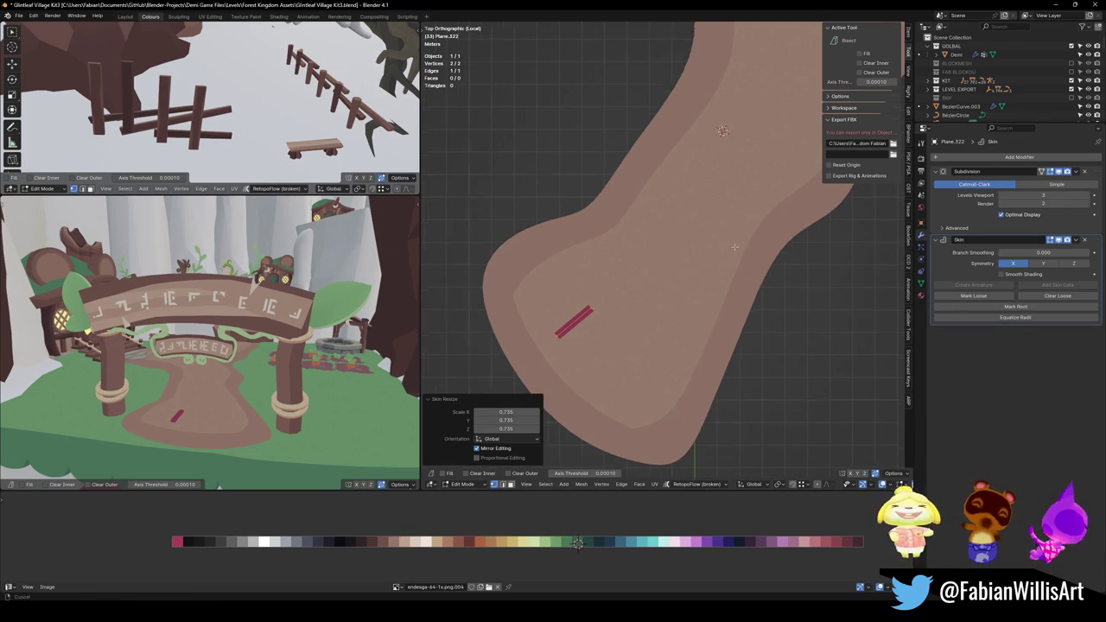
{"action": "scroll", "coordinate": [766, 221], "scroll_direction": "down", "scroll_amount": 2}
{"action": "left_click", "coordinate": [615, 297]}
Extrude the main crack vertex by vertex up along the path.
{"action": "key", "text": "e"}
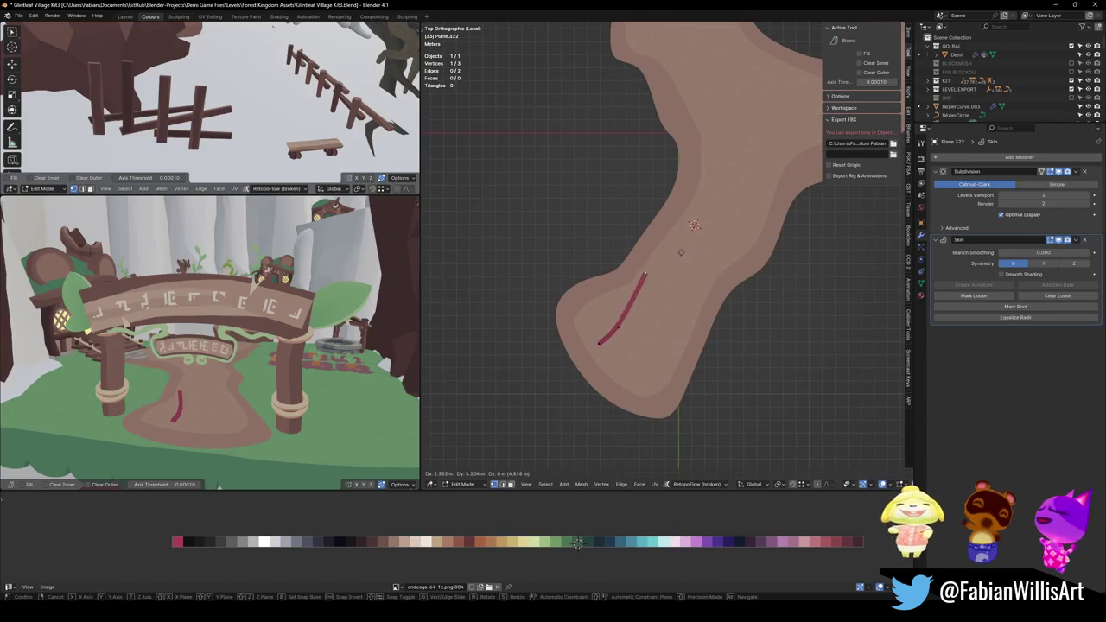
{"action": "left_click", "coordinate": [699, 255]}
{"action": "key", "text": "e"}
{"action": "left_click", "coordinate": [743, 191]}
{"action": "middle_click_drag", "start_coordinate": [744, 191], "coordinate": [739, 232], "text": "shift"}
{"action": "key", "text": "e"}
{"action": "left_click", "coordinate": [739, 168]}
{"action": "middle_click_drag", "start_coordinate": [739, 168], "coordinate": [735, 233], "text": "shift"}
{"action": "key", "text": "e"}
{"action": "left_click", "coordinate": [729, 171]}
{"action": "middle_click_drag", "start_coordinate": [728, 171], "coordinate": [746, 220], "text": "shift"}
Carry the crack to the arm's tip and curl it inward into a spiral.
{"action": "key", "text": "e"}
{"action": "left_click", "coordinate": [700, 165]}
{"action": "key", "text": "e"}
{"action": "left_click", "coordinate": [678, 136]}
{"action": "key", "text": "e"}
{"action": "left_click", "coordinate": [697, 161]}
{"action": "key", "text": "e"}
{"action": "left_click", "coordinate": [716, 184]}
{"action": "key", "text": "e"}
{"action": "left_click", "coordinate": [709, 189]}
{"action": "key", "text": "e"}
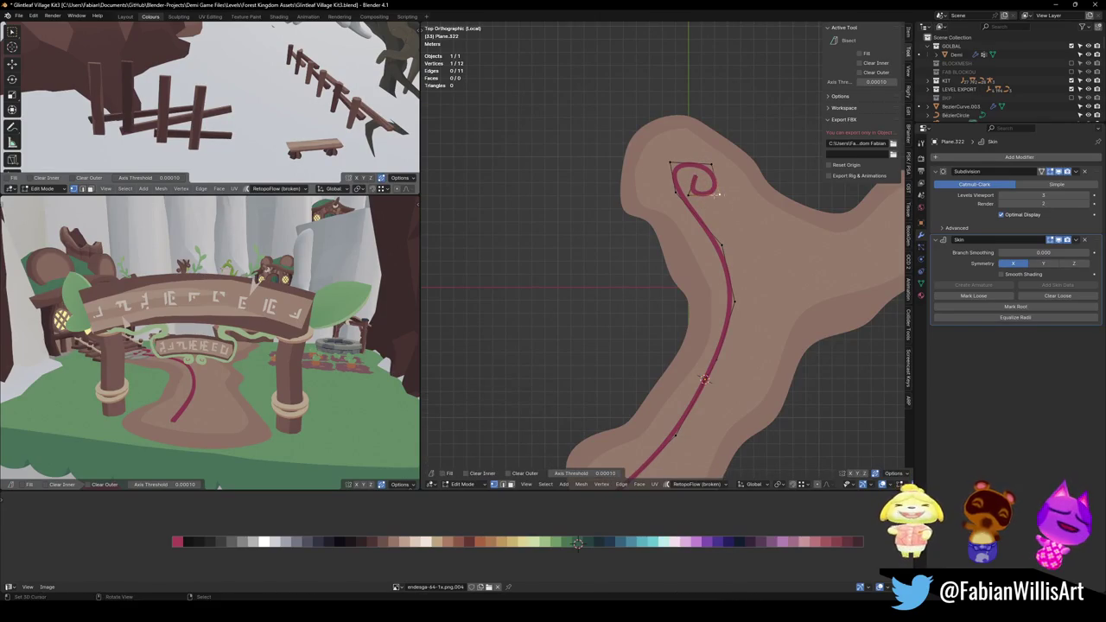
{"action": "left_click", "coordinate": [704, 204]}
{"action": "scroll", "coordinate": [731, 307], "scroll_direction": "down", "scroll_amount": 2}
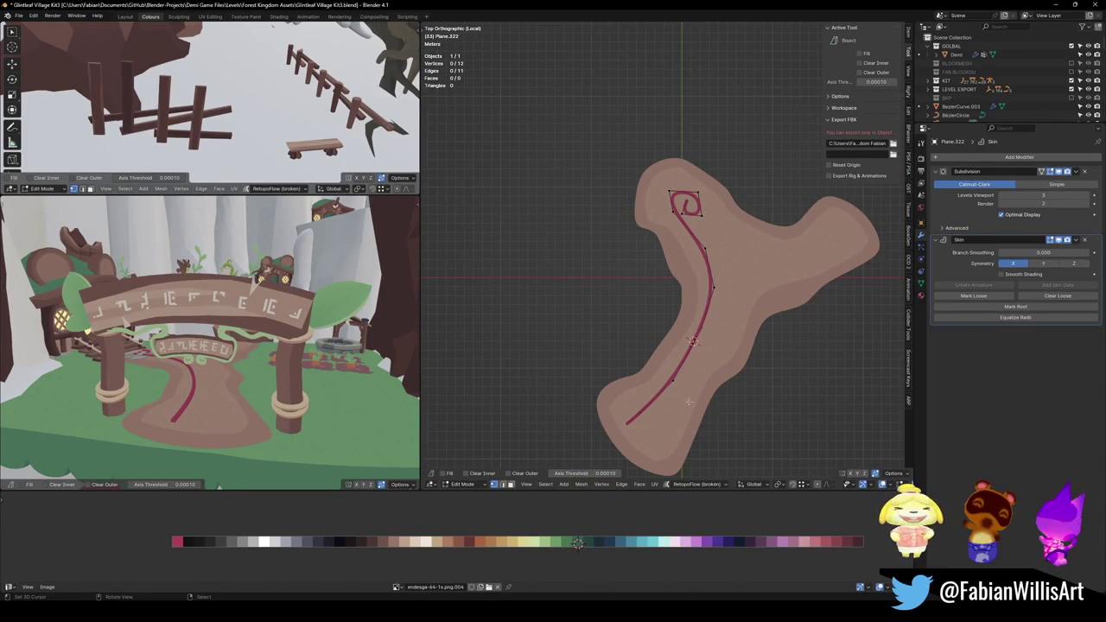
Extrude a new crack branch up and right toward the right arm.
{"action": "key", "text": "e"}
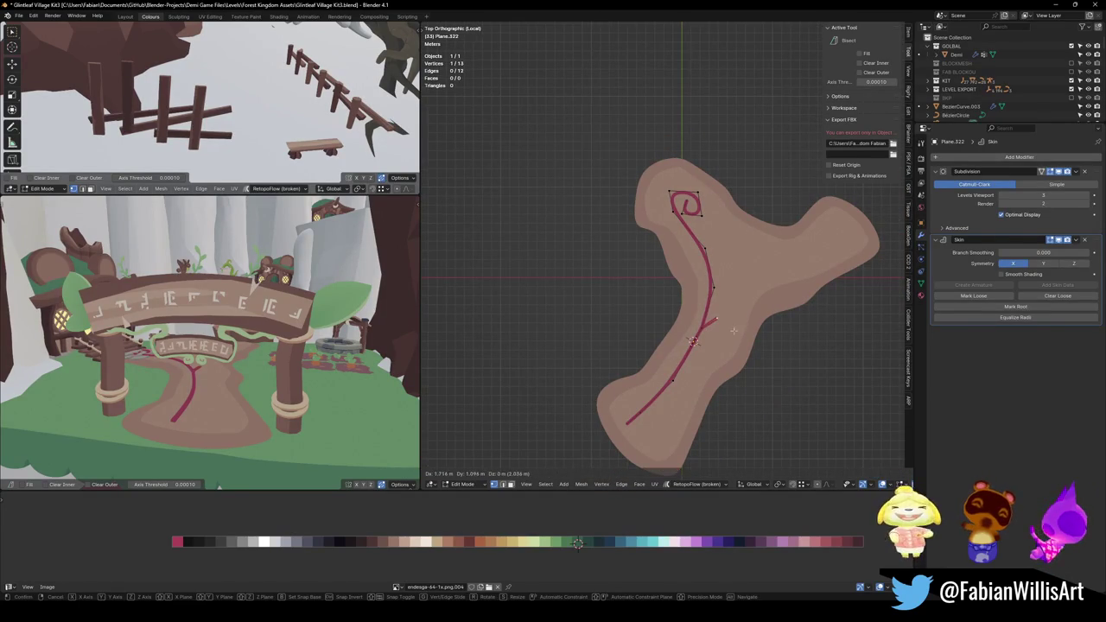
{"action": "left_click", "coordinate": [720, 307]}
{"action": "key", "text": "e"}
{"action": "left_click", "coordinate": [733, 287]}
{"action": "key", "text": "e"}
{"action": "left_click", "coordinate": [773, 261]}
{"action": "key", "text": "e"}
{"action": "left_click", "coordinate": [828, 235]}
{"action": "key", "text": "e"}
{"action": "left_click", "coordinate": [828, 263]}
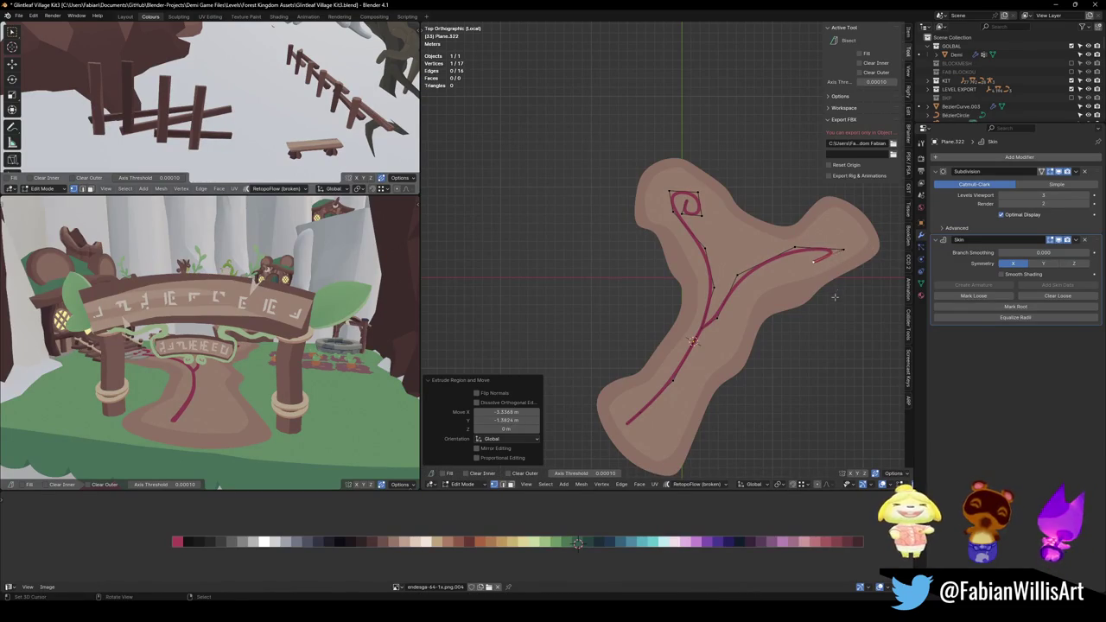
Reach the right arm's tip with the branch and curl its end inward.
{"action": "key", "text": "e"}
{"action": "left_click", "coordinate": [869, 231]}
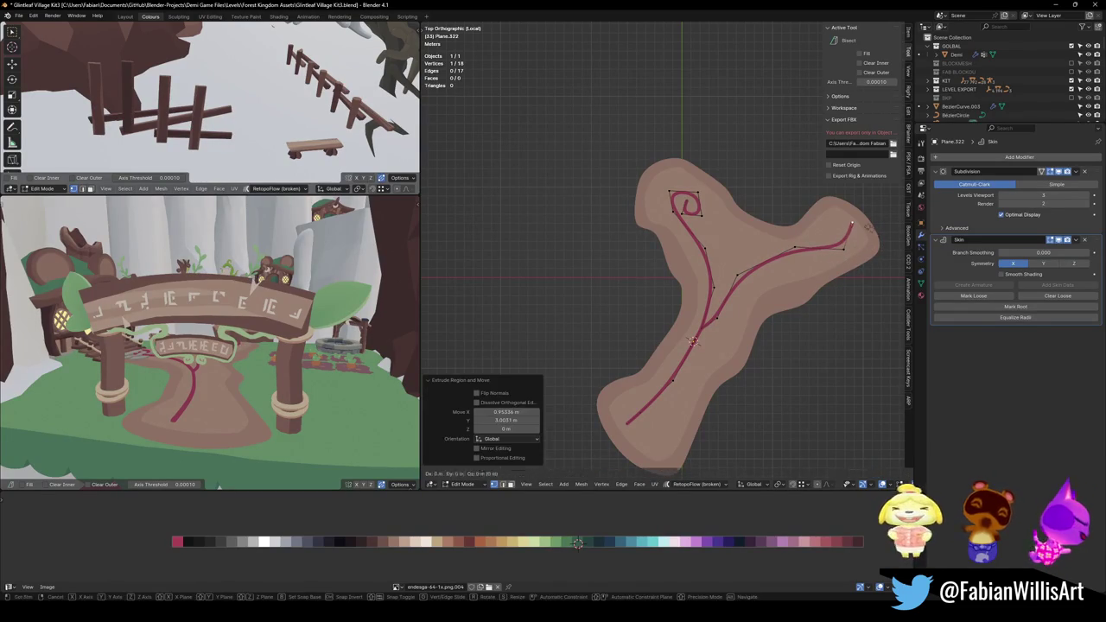
{"action": "key", "text": "e"}
{"action": "left_click", "coordinate": [831, 228]}
{"action": "key", "text": "e"}
{"action": "left_click", "coordinate": [840, 255]}
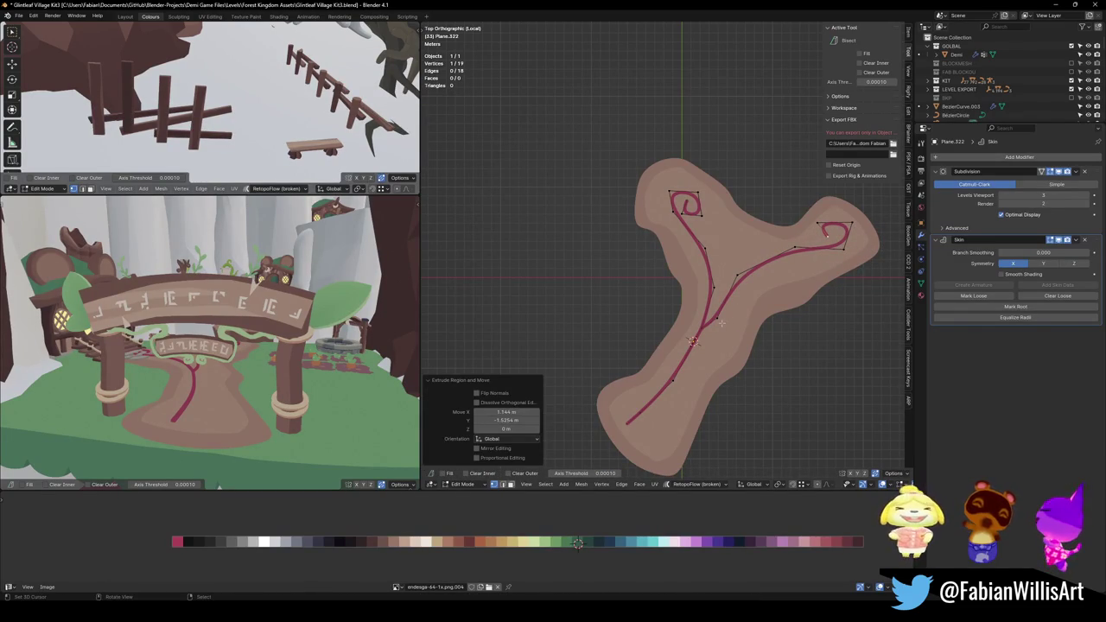
Delete the edge joining the branch to the main crack and Mark Root on the branch.
{"action": "left_click_drag", "start_coordinate": [720, 324], "coordinate": [708, 283]}
{"action": "key", "text": "x"}
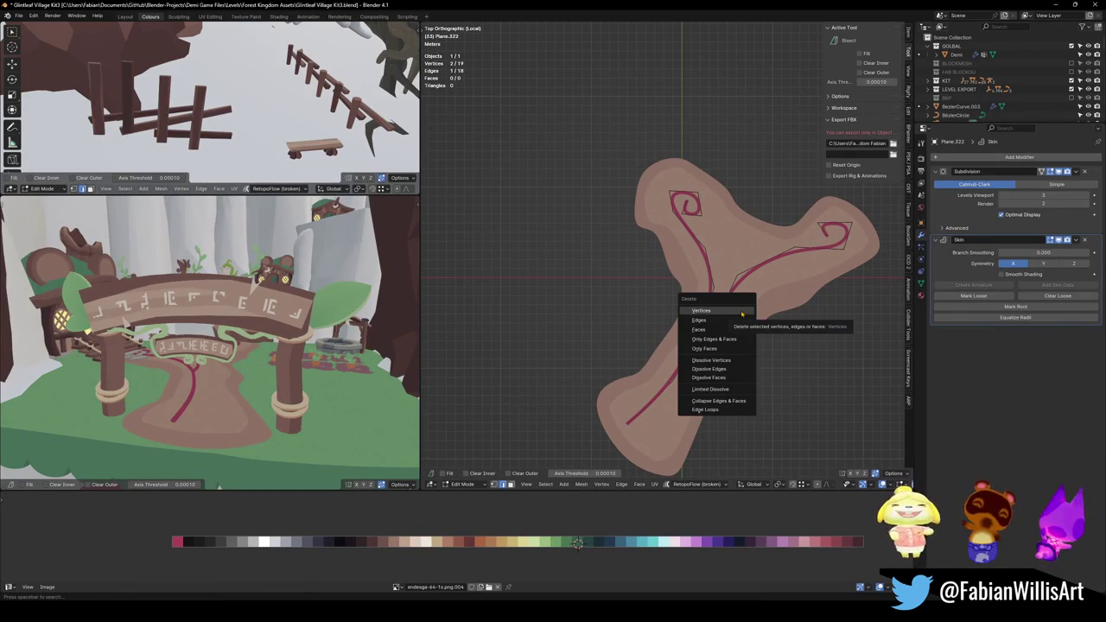
{"action": "key", "text": "Escape"}
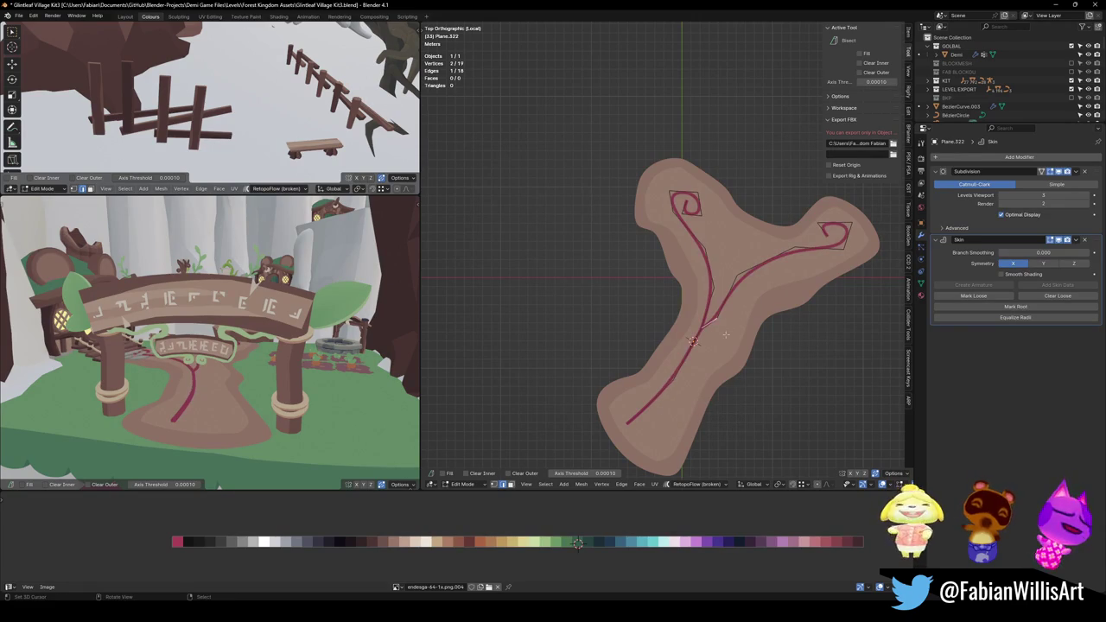
{"action": "key", "text": "x"}
{"action": "left_click", "coordinate": [705, 327]}
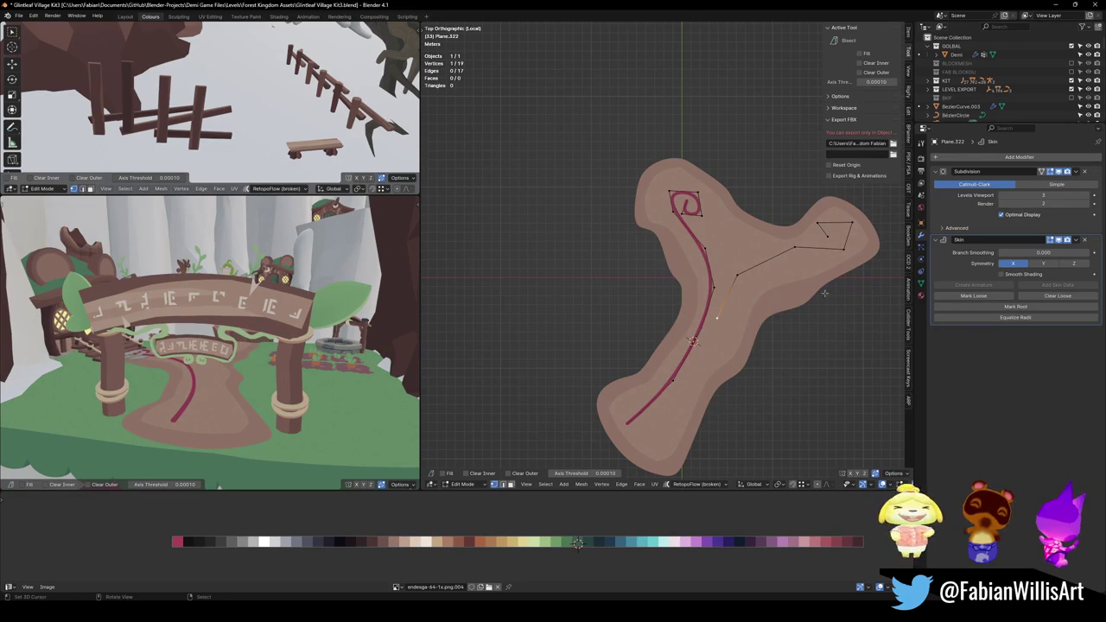
{"action": "left_click", "coordinate": [1008, 306]}
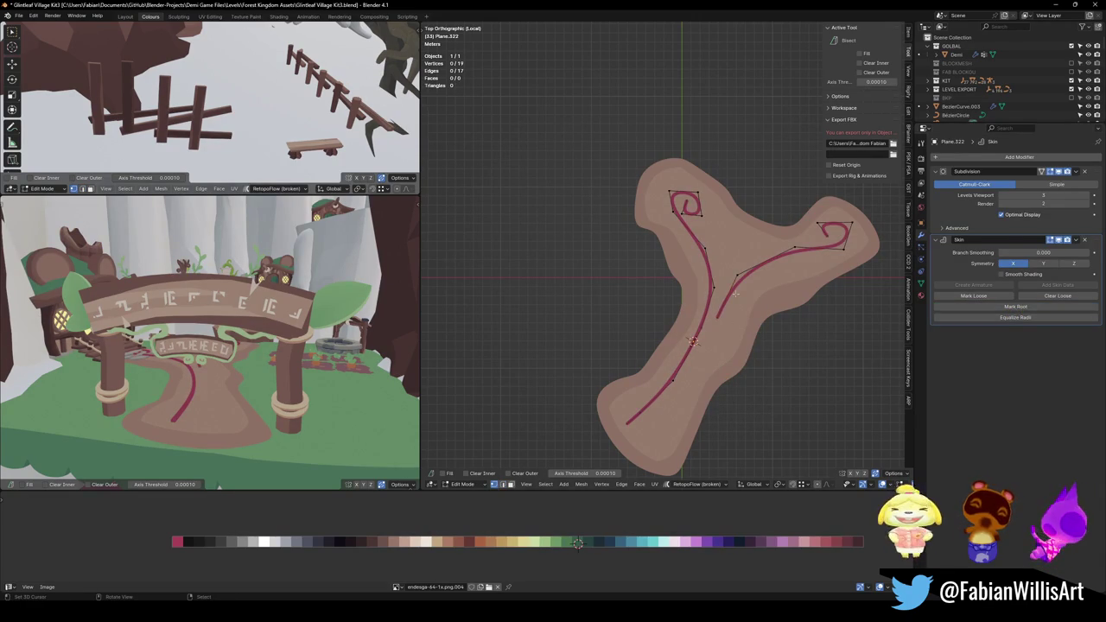
Duplicate the right-branch crack with Shift+D, then rotate, move and shrink the copy.
{"action": "middle_click_drag", "start_coordinate": [231, 385], "coordinate": [260, 260]}
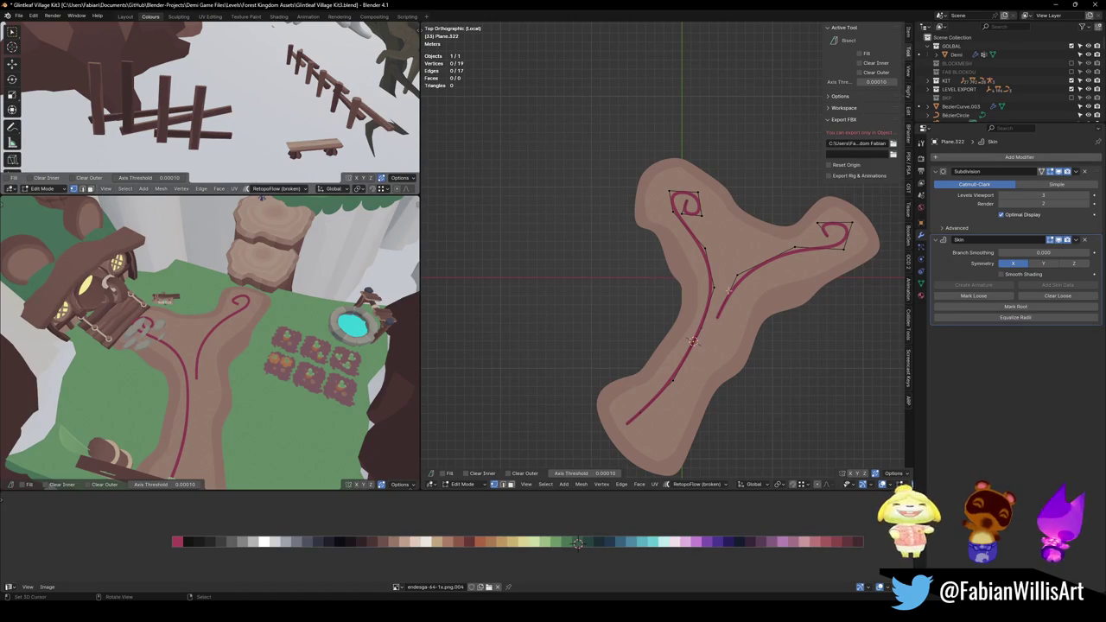
{"action": "left_click", "coordinate": [795, 248]}
{"action": "left_click", "coordinate": [737, 275], "text": "shift"}
{"action": "left_click", "coordinate": [718, 315], "text": "shift"}
{"action": "key", "text": "shift+d"}
{"action": "left_click", "coordinate": [780, 285]}
{"action": "key", "text": "r"}
{"action": "left_click", "coordinate": [823, 272]}
{"action": "key", "text": "g"}
{"action": "left_click", "coordinate": [826, 271]}
{"action": "key", "text": "s"}
{"action": "left_click", "coordinate": [830, 264]}
Fine-tune the copy's rotation and position so it sits parallel beside the branch.
{"action": "key", "text": "r"}
{"action": "left_click", "coordinate": [809, 270]}
{"action": "key", "text": "g"}
{"action": "left_click", "coordinate": [804, 277]}
{"action": "key", "text": "r"}
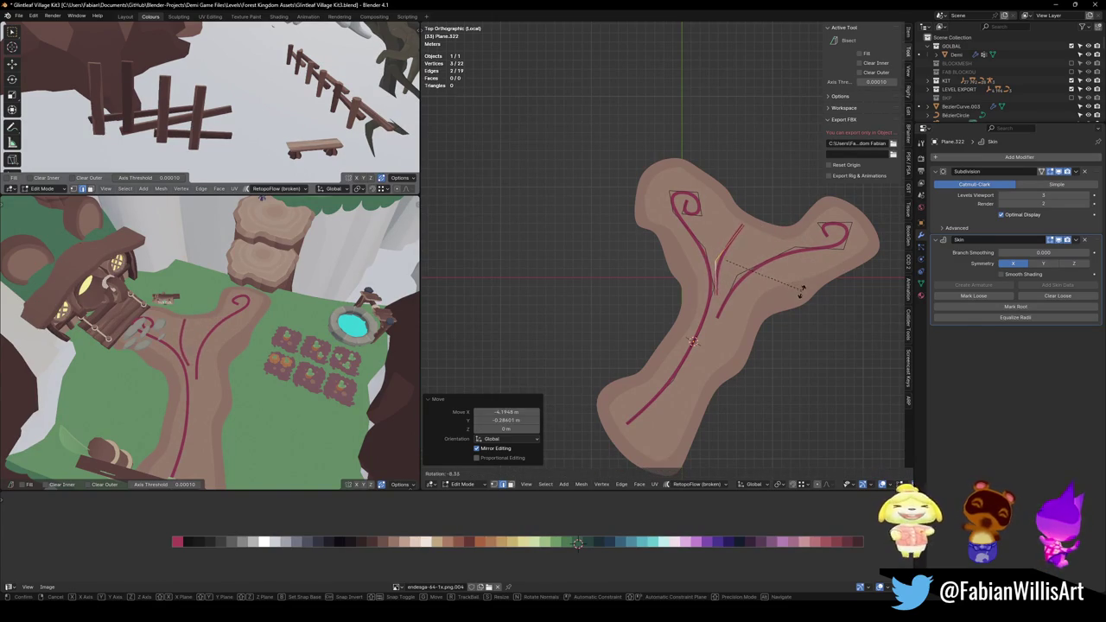
{"action": "left_click", "coordinate": [793, 292]}
{"action": "key", "text": "g"}
{"action": "left_click", "coordinate": [782, 298]}
{"action": "mouse_move", "coordinate": [216, 345]}
{"action": "middle_mouse_down"}
{"action": "mouse_move", "coordinate": [300, 328]}
{"action": "mouse_move", "coordinate": [294, 371]}
{"action": "middle_mouse_up"}
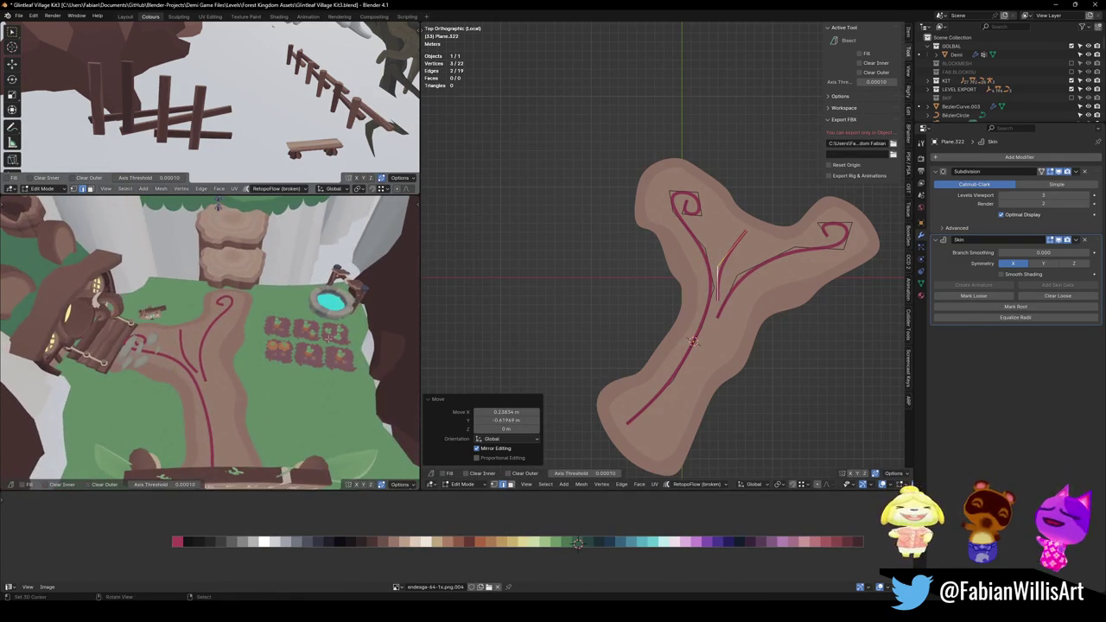
Reposition one end point of the copy and extrude an extra crack point.
{"action": "left_click", "coordinate": [821, 259]}
{"action": "left_click", "coordinate": [819, 227]}
{"action": "key", "text": "g"}
{"action": "left_click", "coordinate": [842, 216]}
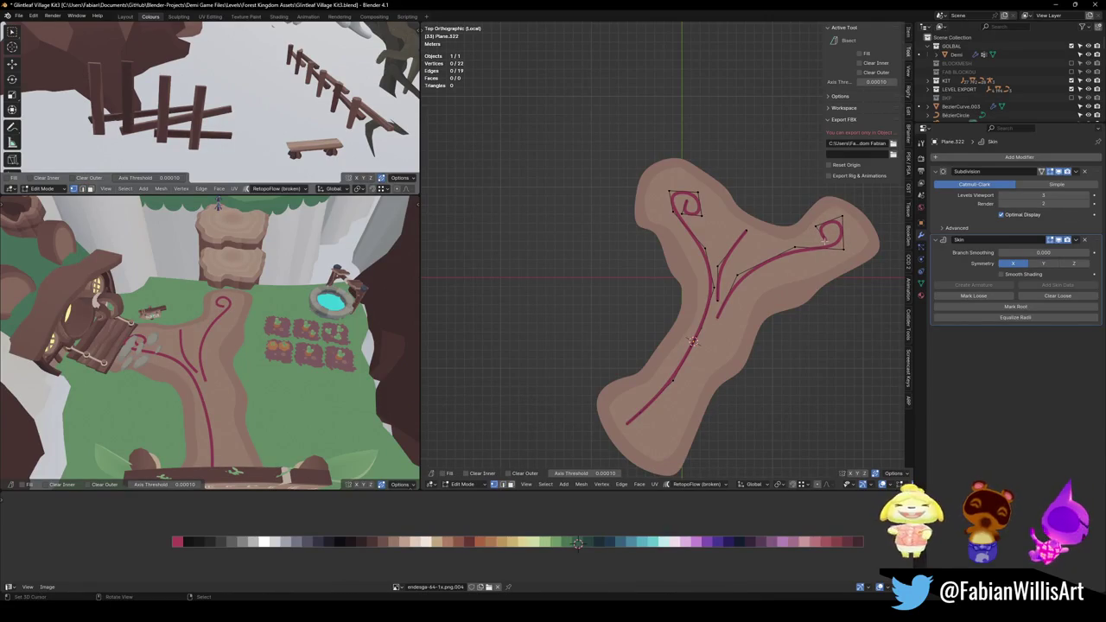
{"action": "key", "text": "e"}
{"action": "left_click", "coordinate": [802, 248]}
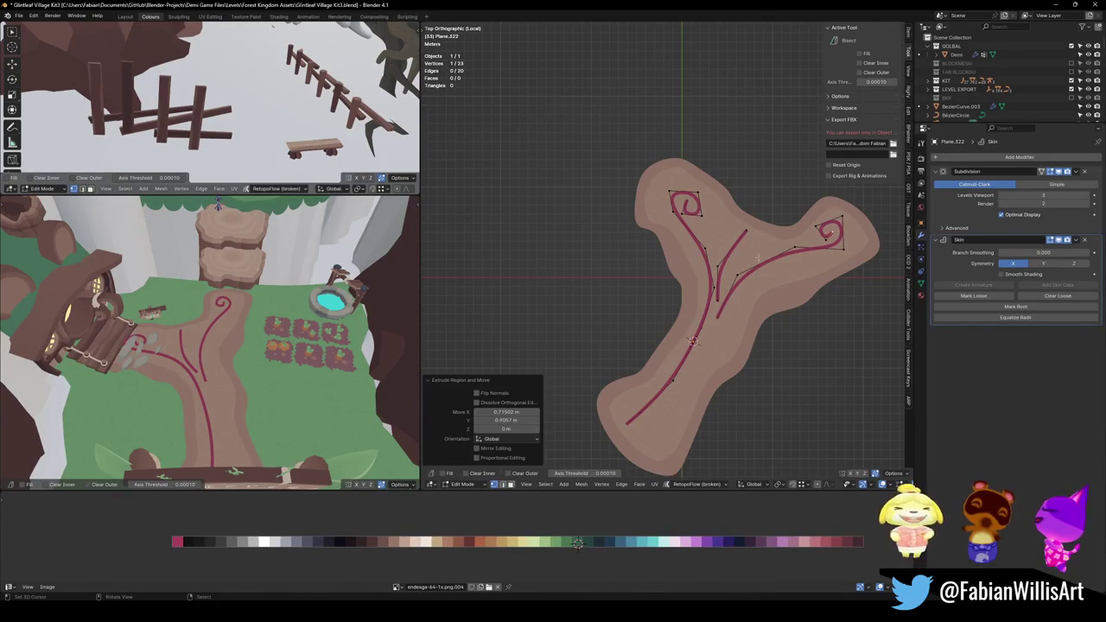
{"action": "middle_click_drag", "start_coordinate": [342, 381], "coordinate": [375, 360]}
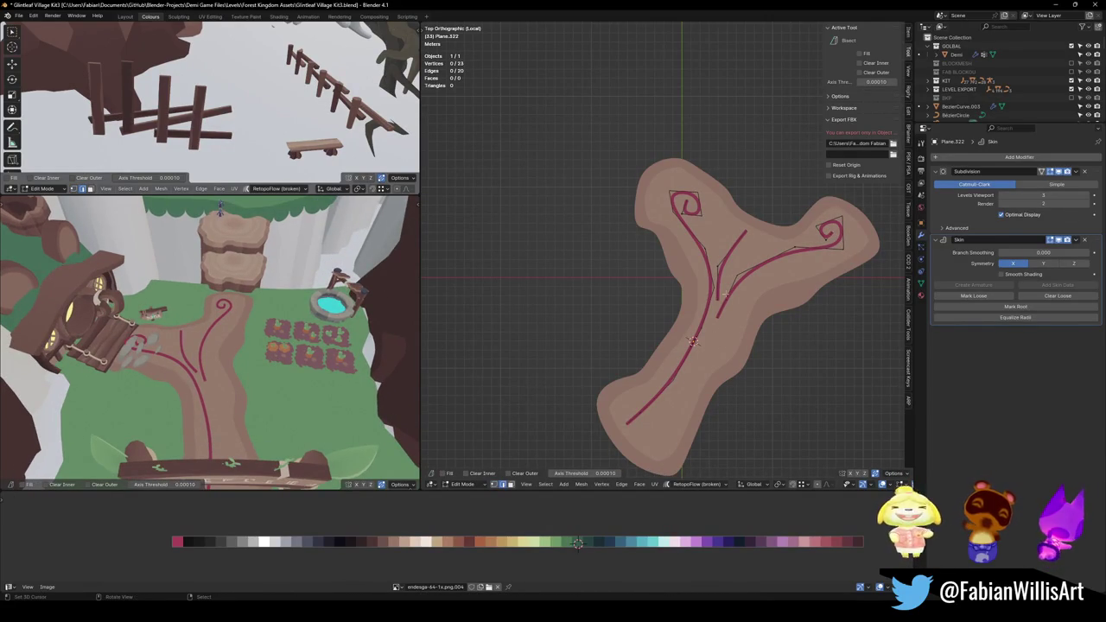
Duplicate and rotate a three-point crack piece, then reposition its branch-end vertex.
{"action": "key", "text": "shift+d"}
{"action": "key", "text": "r"}
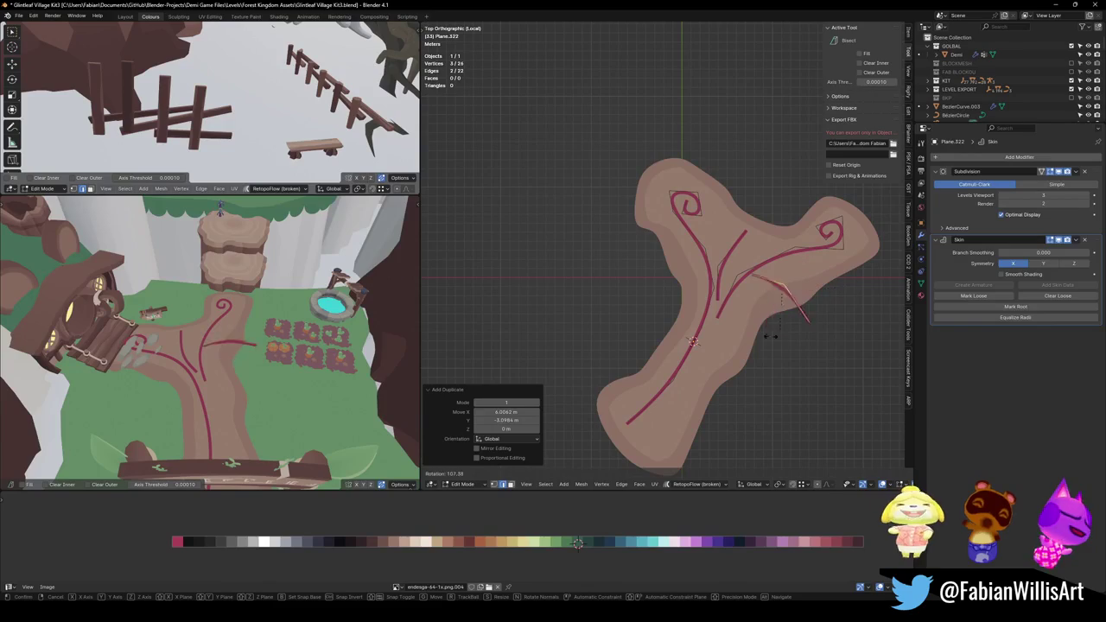
{"action": "left_click", "coordinate": [802, 286]}
{"action": "key", "text": "alt+a"}
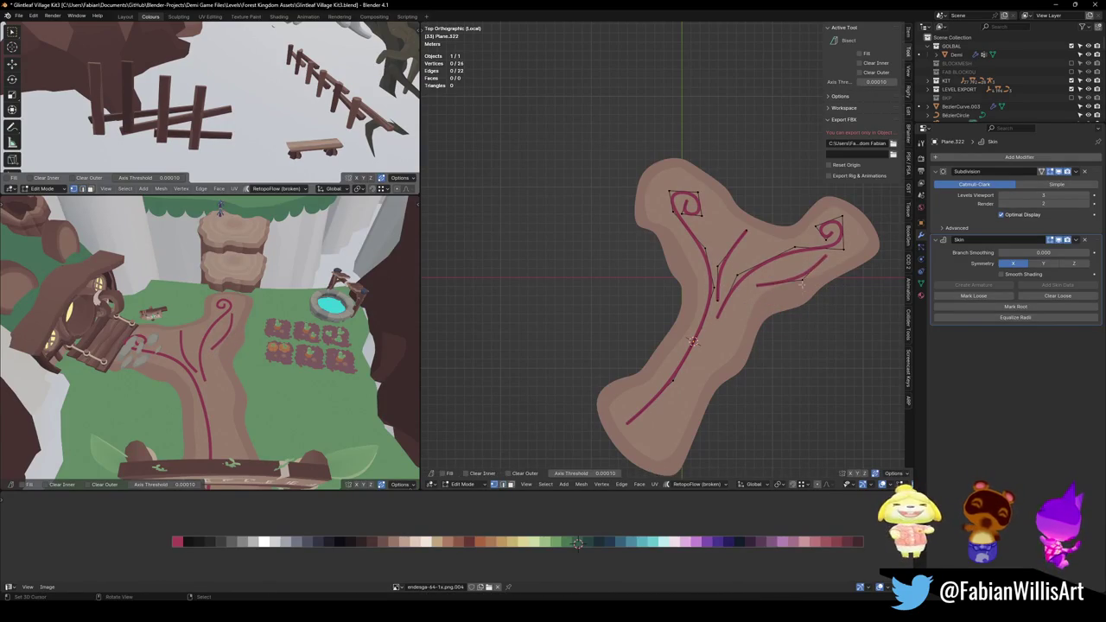
{"action": "left_click", "coordinate": [802, 283]}
{"action": "key", "text": "g"}
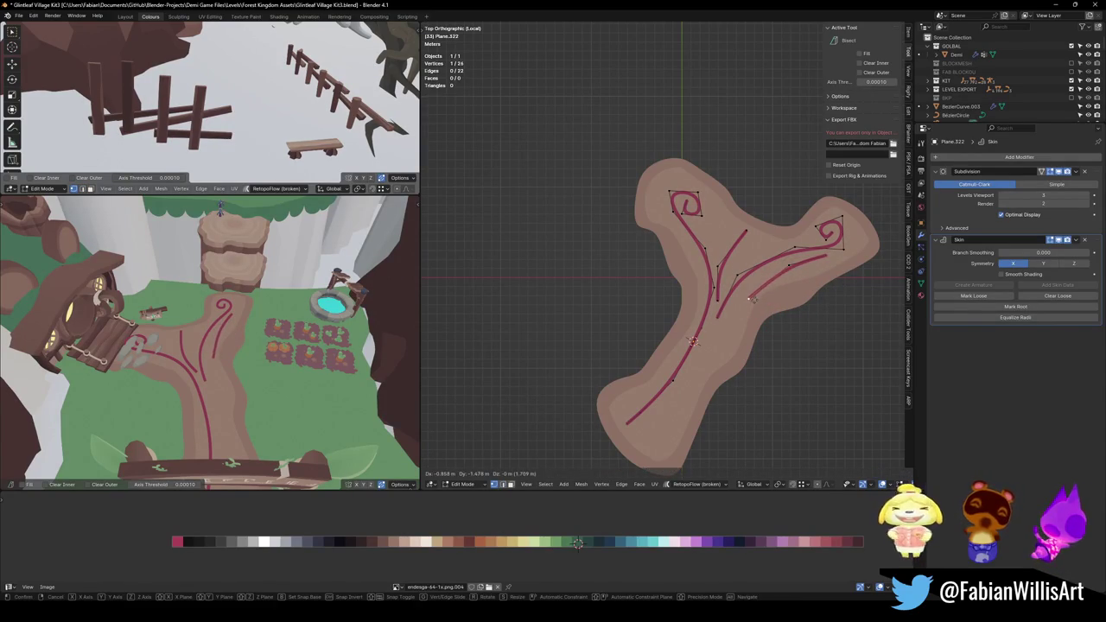
{"action": "left_click", "coordinate": [757, 287]}
{"action": "key", "text": "g"}
{"action": "key", "text": "g"}
{"action": "left_click", "coordinate": [813, 265]}
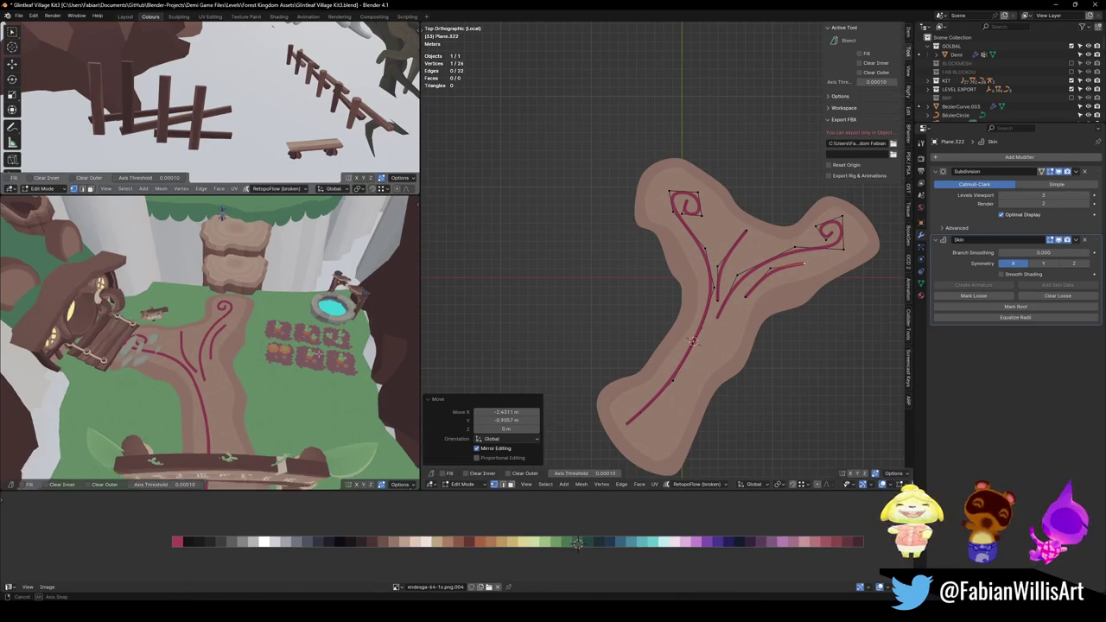
Adjust the positions of several crack vertices on the upper branch.
{"action": "middle_click_drag", "start_coordinate": [246, 353], "coordinate": [259, 363]}
{"action": "left_click", "coordinate": [717, 268]}
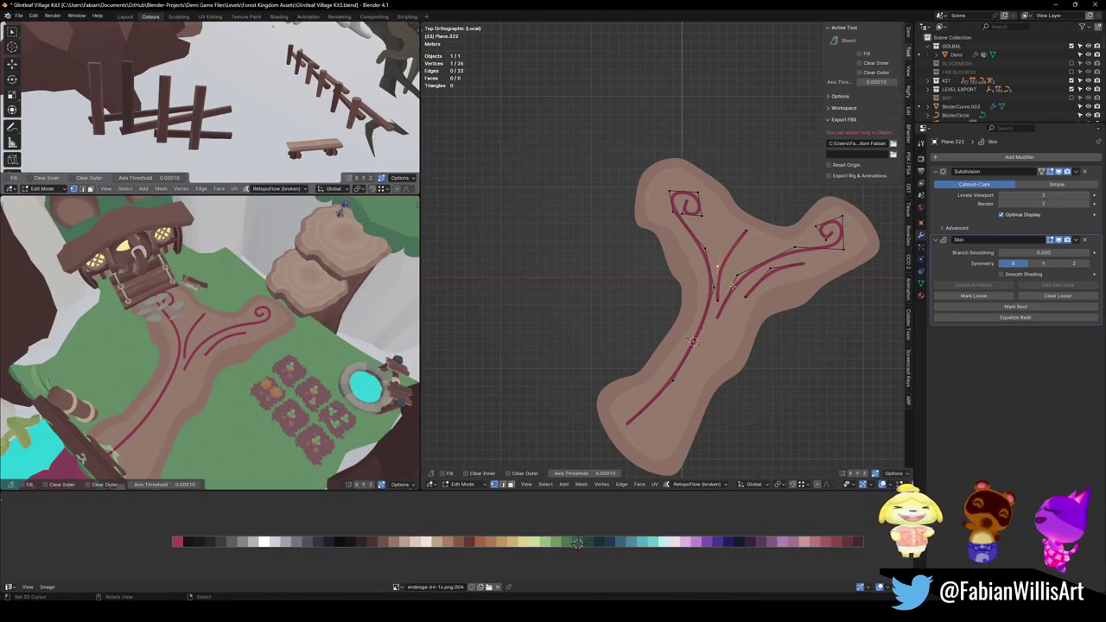
{"action": "key", "text": "g"}
{"action": "left_click", "coordinate": [726, 250]}
{"action": "key", "text": "g"}
{"action": "left_click", "coordinate": [721, 253]}
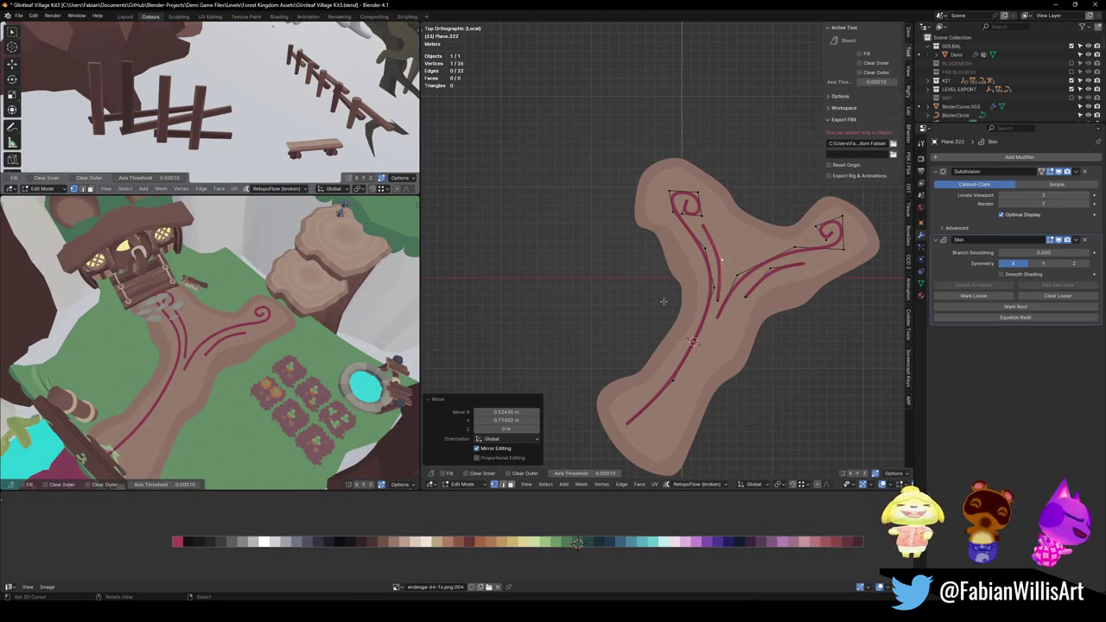
{"action": "key", "text": "g"}
{"action": "left_click", "coordinate": [714, 226]}
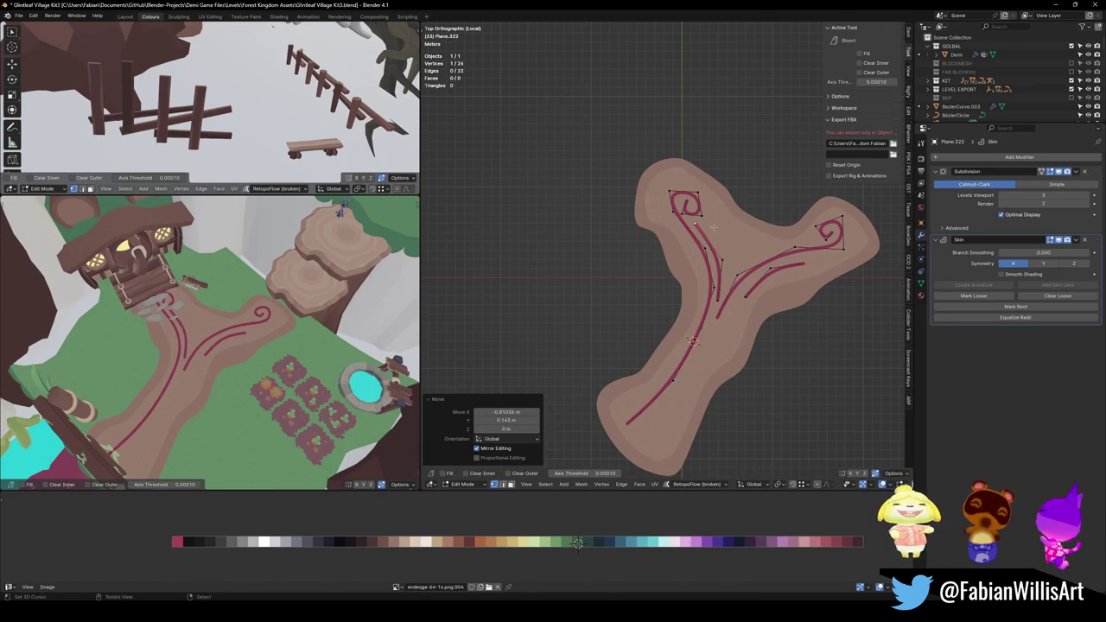
{"action": "key", "text": "g"}
{"action": "left_click", "coordinate": [723, 258]}
{"action": "key", "text": "g"}
{"action": "left_click", "coordinate": [732, 275]}
Extend the crack with two new points and settle the branch end.
{"action": "key", "text": "g"}
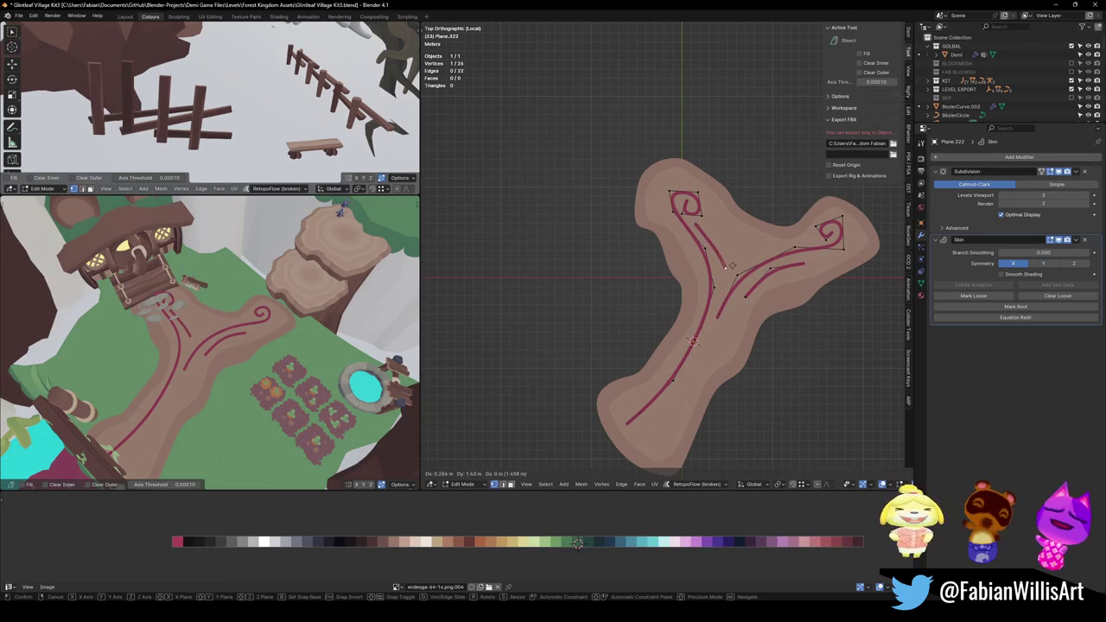
{"action": "left_click", "coordinate": [726, 260]}
{"action": "key", "text": "e"}
{"action": "left_click", "coordinate": [765, 254]}
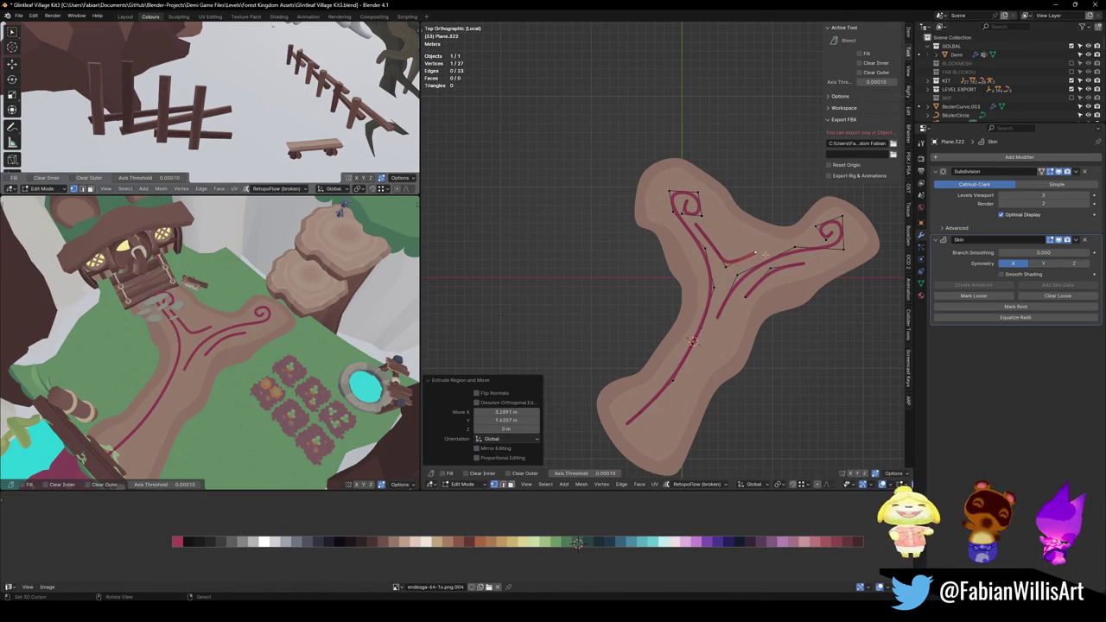
{"action": "key", "text": "g"}
{"action": "left_click", "coordinate": [774, 249]}
{"action": "key", "text": "g"}
{"action": "left_click", "coordinate": [772, 247]}
Move the branch vertex a few more times into its final spot.
{"action": "key", "text": "g"}
{"action": "left_click", "coordinate": [724, 252]}
{"action": "key", "text": "g"}
{"action": "left_click", "coordinate": [733, 259]}
{"action": "key", "text": "g"}
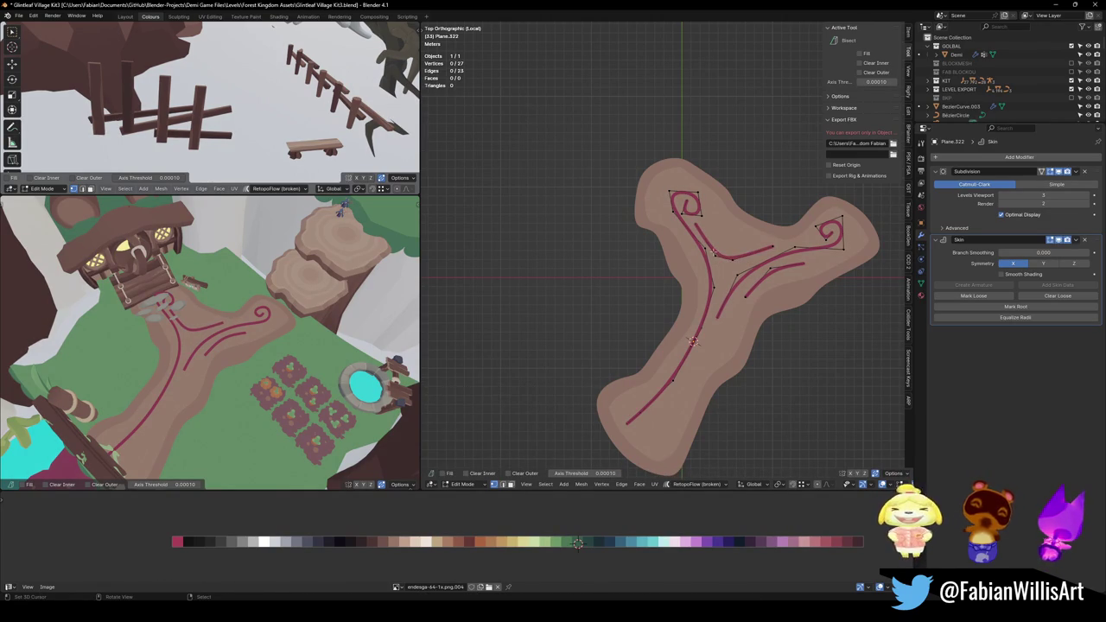
{"action": "key", "text": "g"}
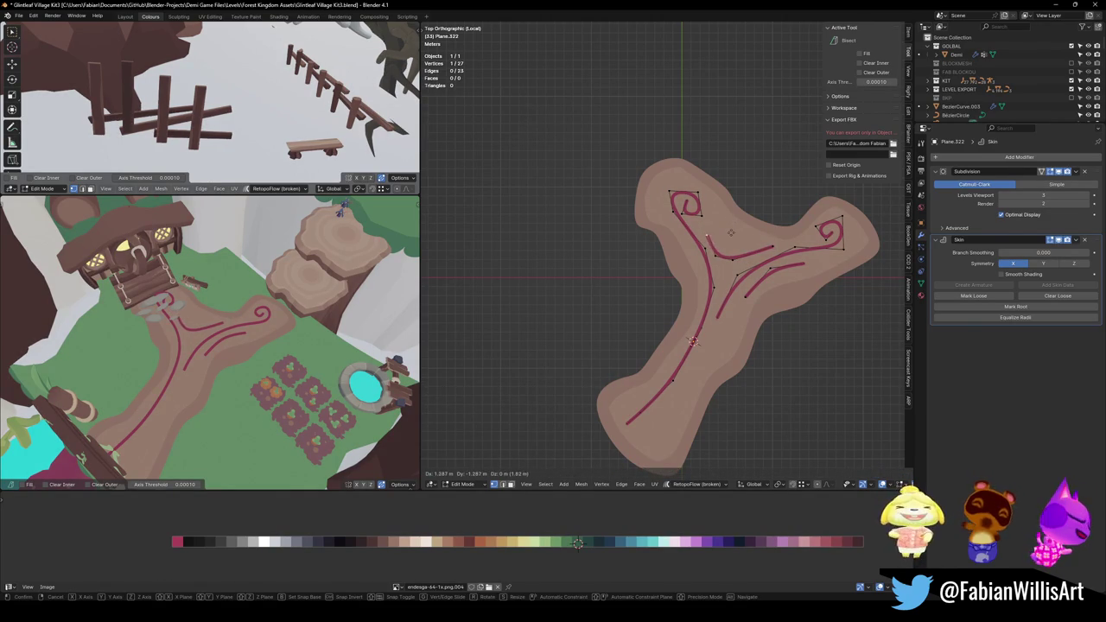
{"action": "left_click", "coordinate": [712, 266]}
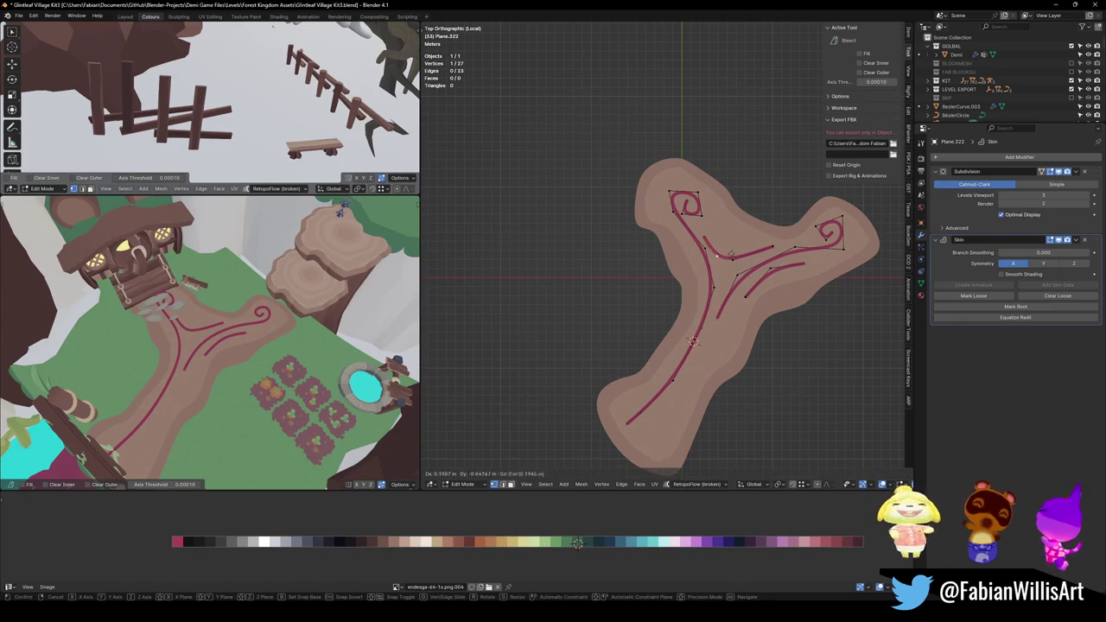
Duplicate the small crack branch, rotating it about -32° and moving it down-left near the trunk's bottom.
{"action": "middle_click_drag", "start_coordinate": [285, 345], "coordinate": [406, 346]}
{"action": "key", "text": "l"}
{"action": "key", "text": "shift+d"}
{"action": "left_click", "coordinate": [734, 367]}
{"action": "key", "text": "r"}
{"action": "left_click", "coordinate": [726, 332]}
{"action": "key", "text": "g"}
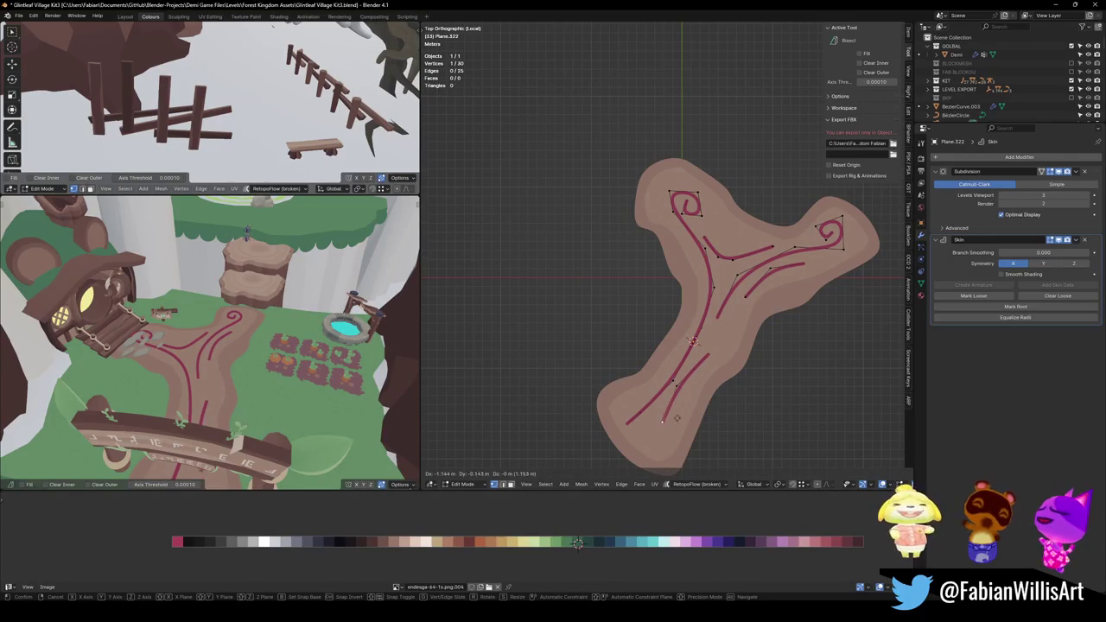
{"action": "left_click", "coordinate": [683, 403]}
Nudge the new crack branch slightly, then return to Object Mode.
{"action": "middle_click_drag", "start_coordinate": [259, 363], "coordinate": [381, 354]}
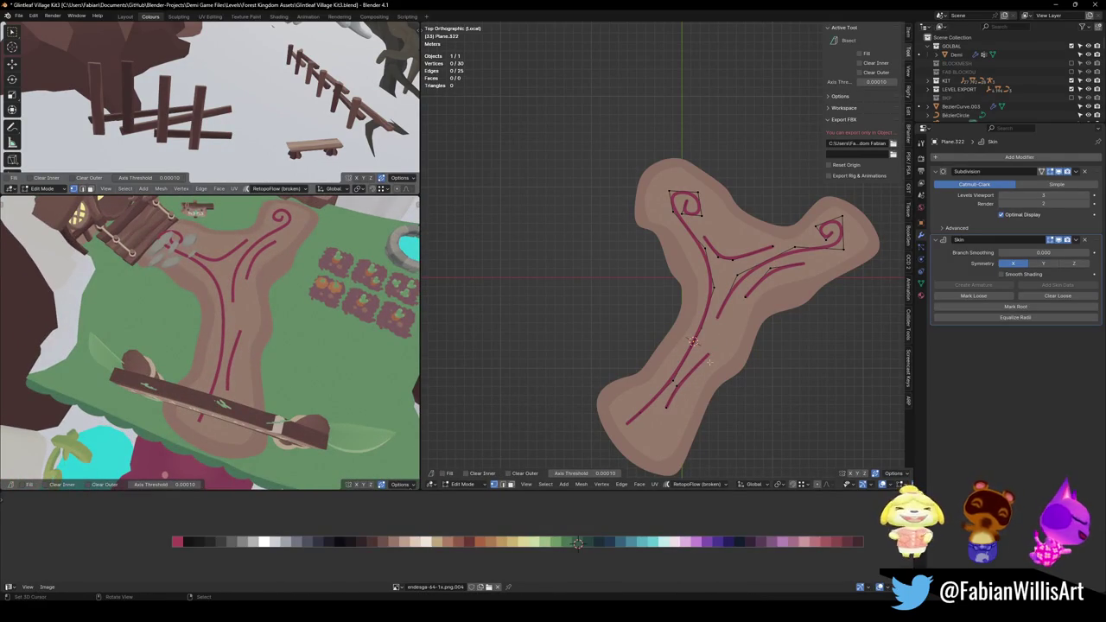
{"action": "key", "text": "g"}
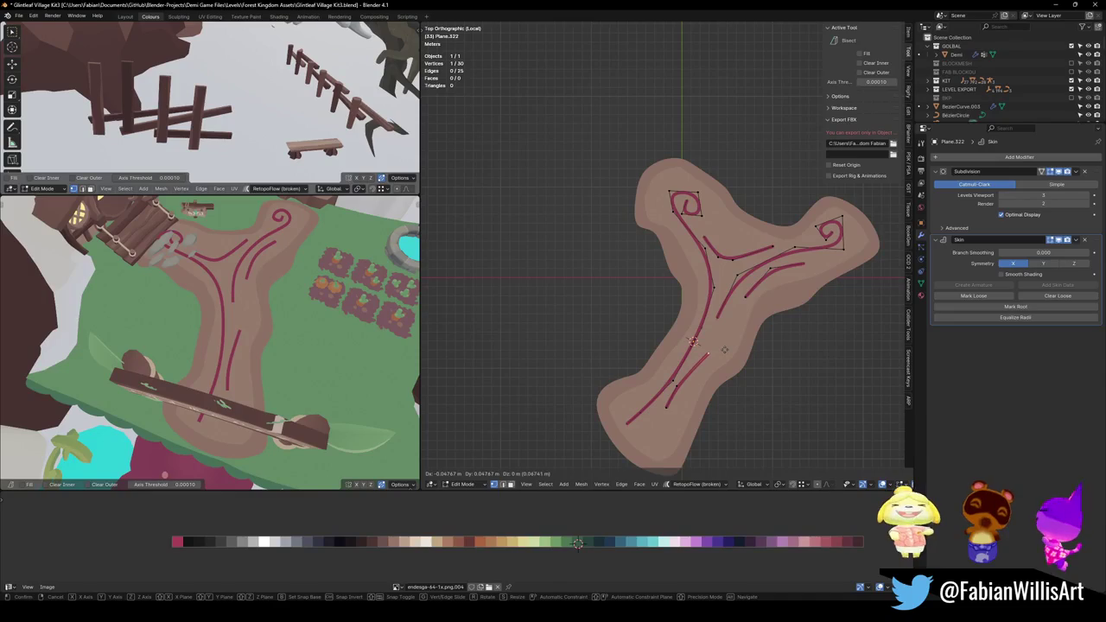
{"action": "left_click", "coordinate": [725, 350]}
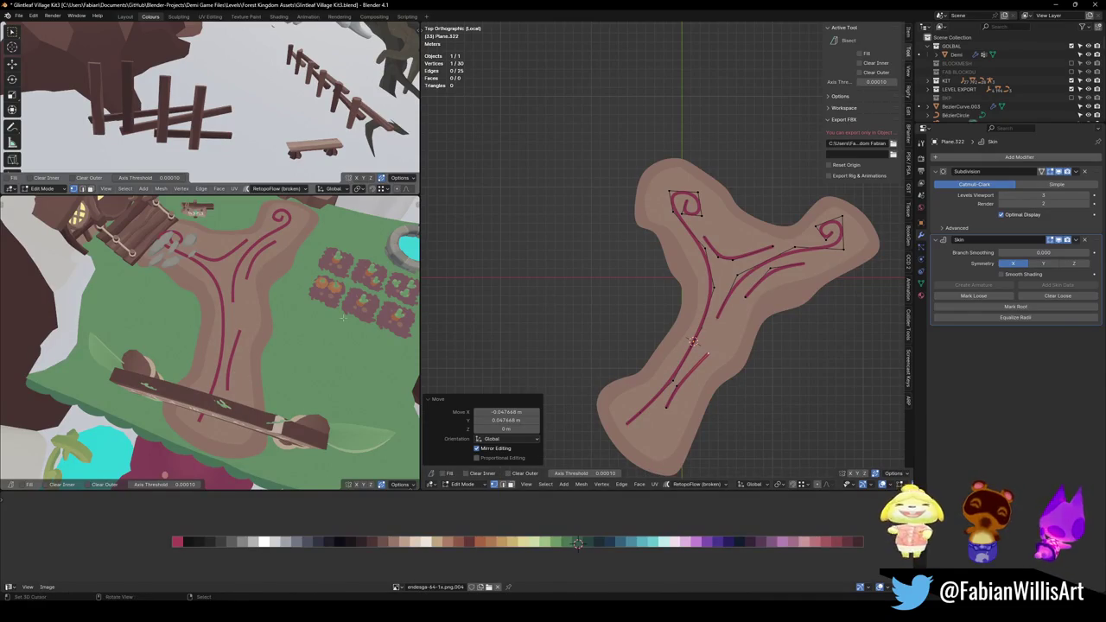
{"action": "middle_click_drag", "start_coordinate": [260, 346], "coordinate": [259, 293]}
{"action": "key", "text": "Tab"}
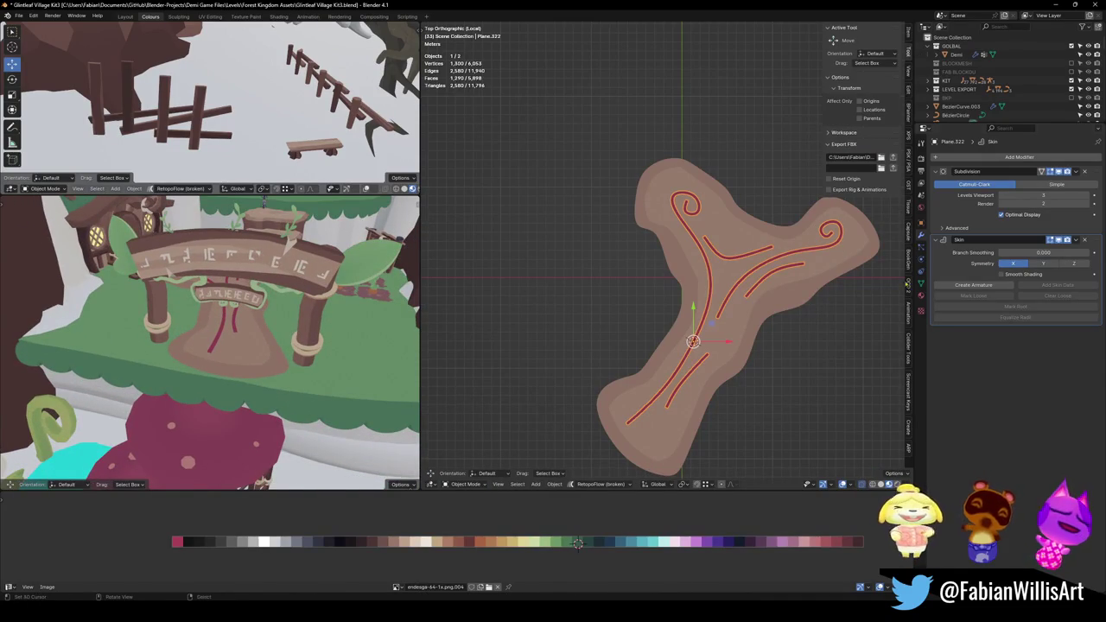
Apply the Skin and Subdivision modifiers so the crack strands become real mesh.
{"action": "left_click", "coordinate": [1059, 172]}
{"action": "left_click", "coordinate": [1060, 172]}
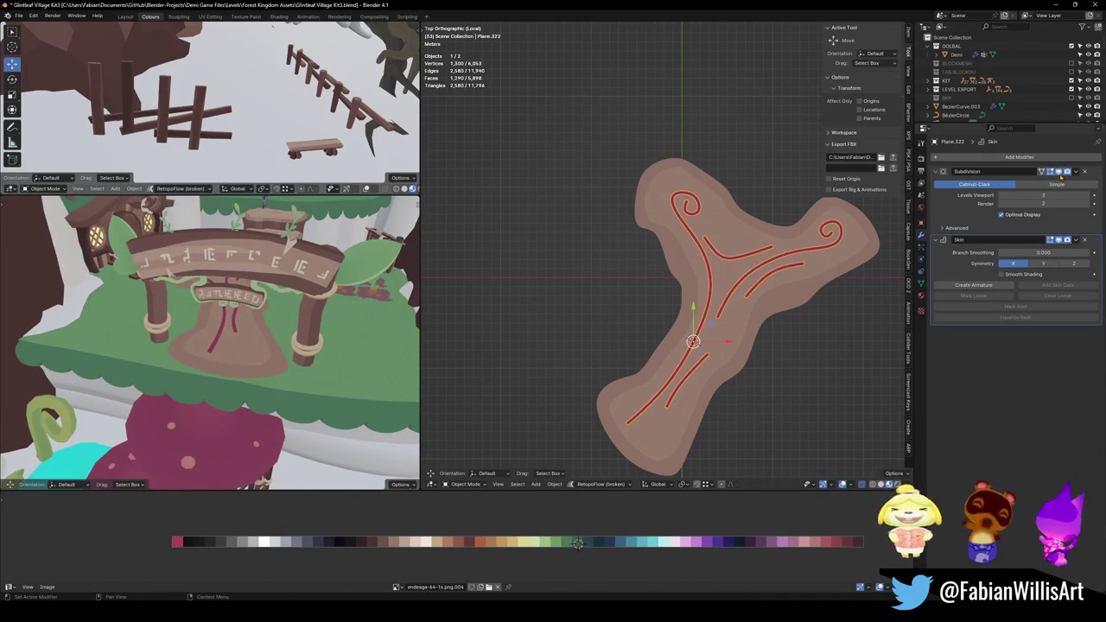
{"action": "key", "text": "ctrl+a"}
{"action": "key", "text": "ctrl+a"}
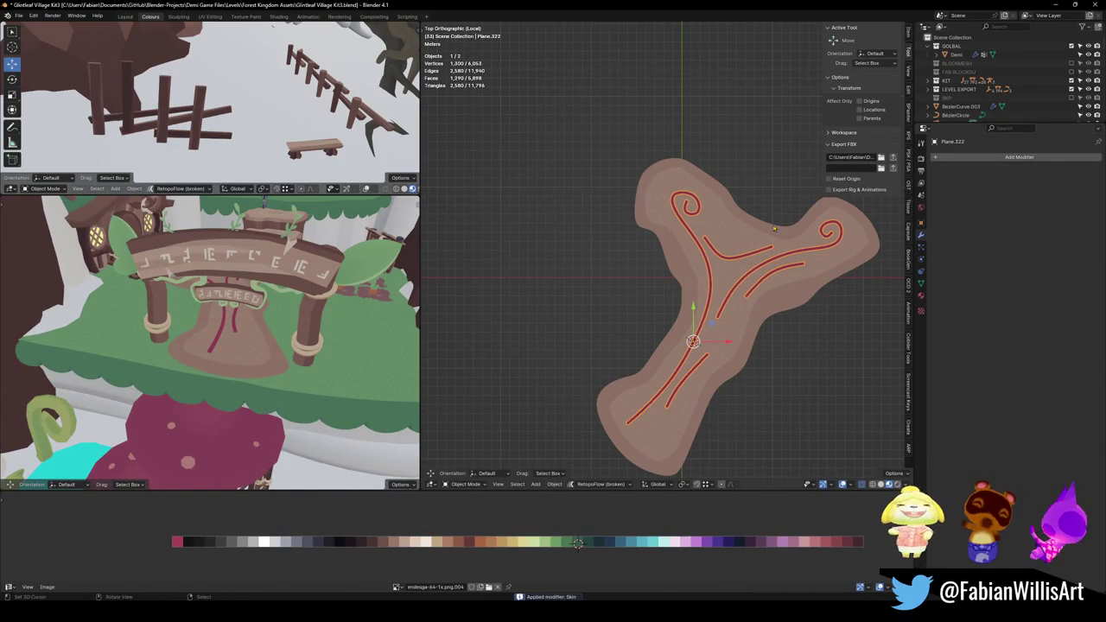
{"action": "scroll", "coordinate": [684, 294], "scroll_direction": "up", "scroll_amount": 2}
{"action": "middle_click_drag", "start_coordinate": [684, 295], "coordinate": [734, 290]}
Unwrap the crack geometry's UVs and slide them onto a darker brown palette colour.
{"action": "key", "text": "Tab"}
{"action": "key", "text": "a"}
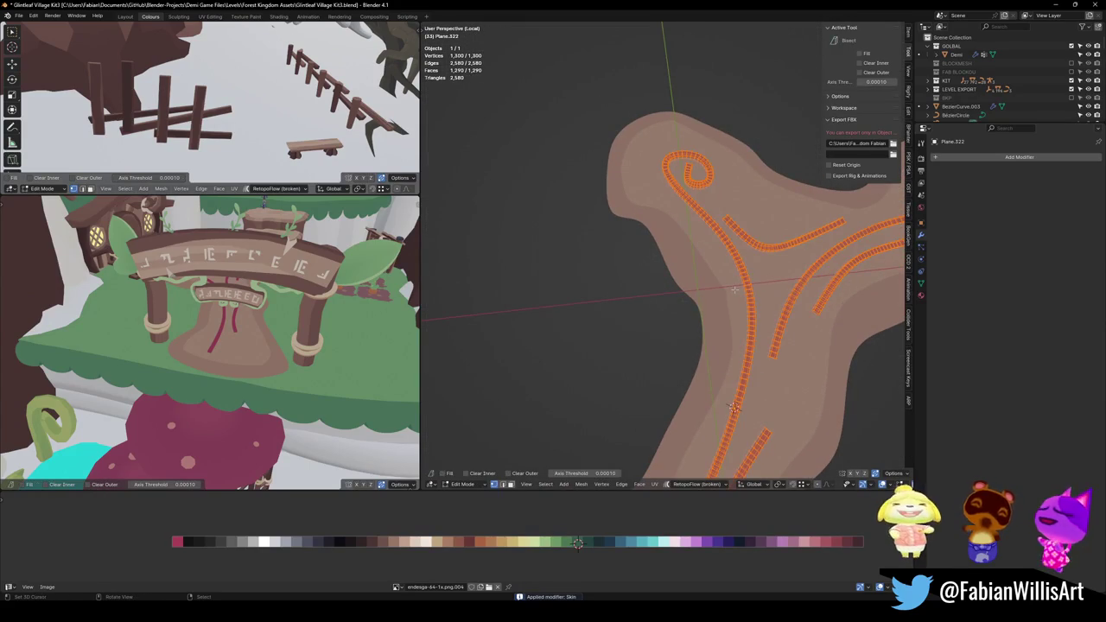
{"action": "key", "text": "u"}
{"action": "left_click", "coordinate": [734, 289]}
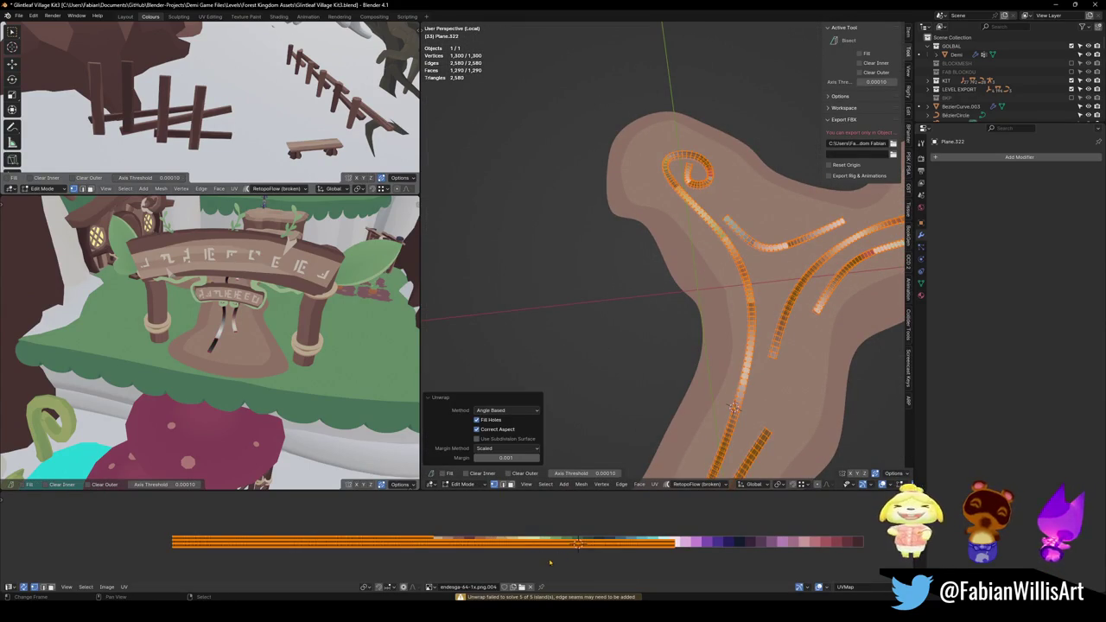
{"action": "key", "text": "s"}
{"action": "key", "text": "0"}
{"action": "key", "text": "Return"}
{"action": "key", "text": "g"}
{"action": "key", "text": "x"}
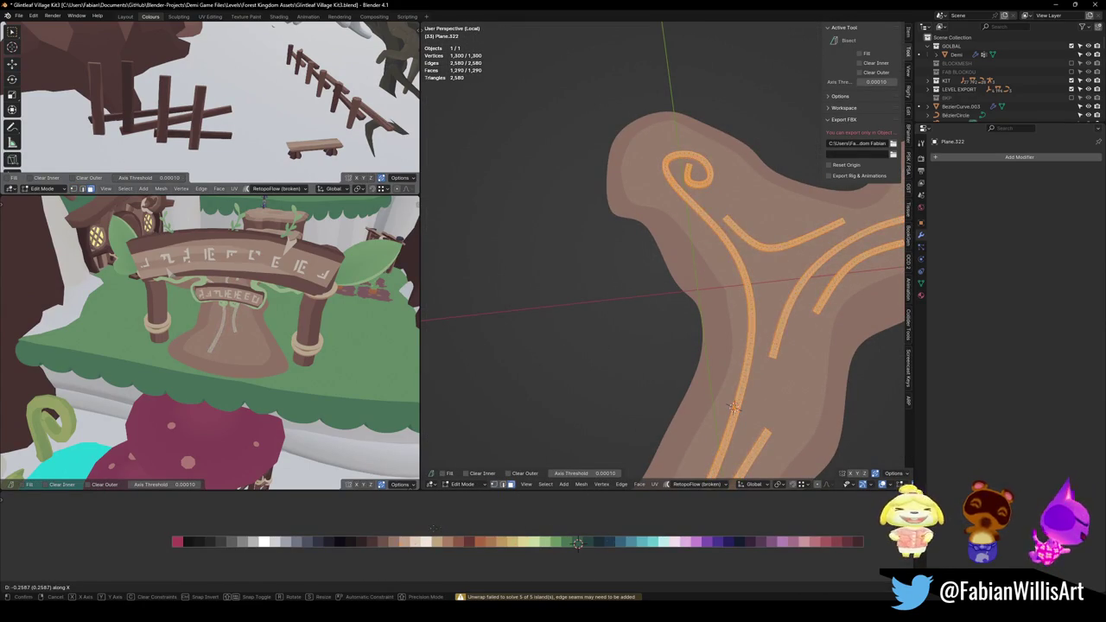
{"action": "left_click", "coordinate": [390, 523]}
{"action": "mouse_move", "coordinate": [260, 345]}
{"action": "middle_mouse_down"}
{"action": "mouse_move", "coordinate": [249, 325]}
{"action": "mouse_move", "coordinate": [295, 333]}
{"action": "mouse_move", "coordinate": [280, 337]}
{"action": "middle_mouse_up"}
Sink the cracks slightly down along Z into the path and return to object mode.
{"action": "key", "text": "g"}
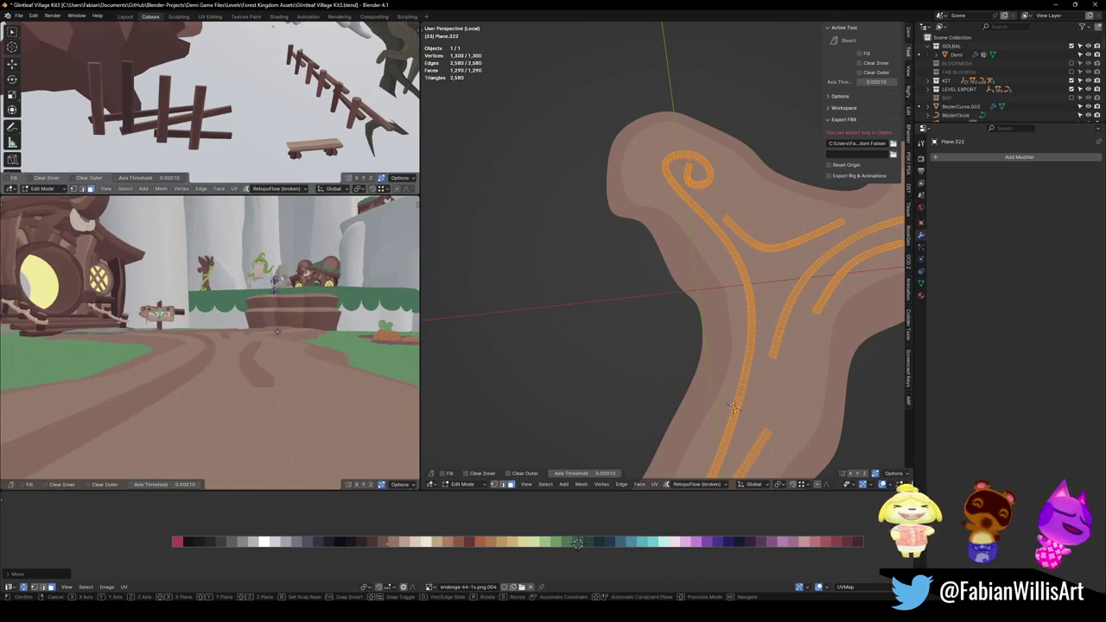
{"action": "key", "text": "z"}
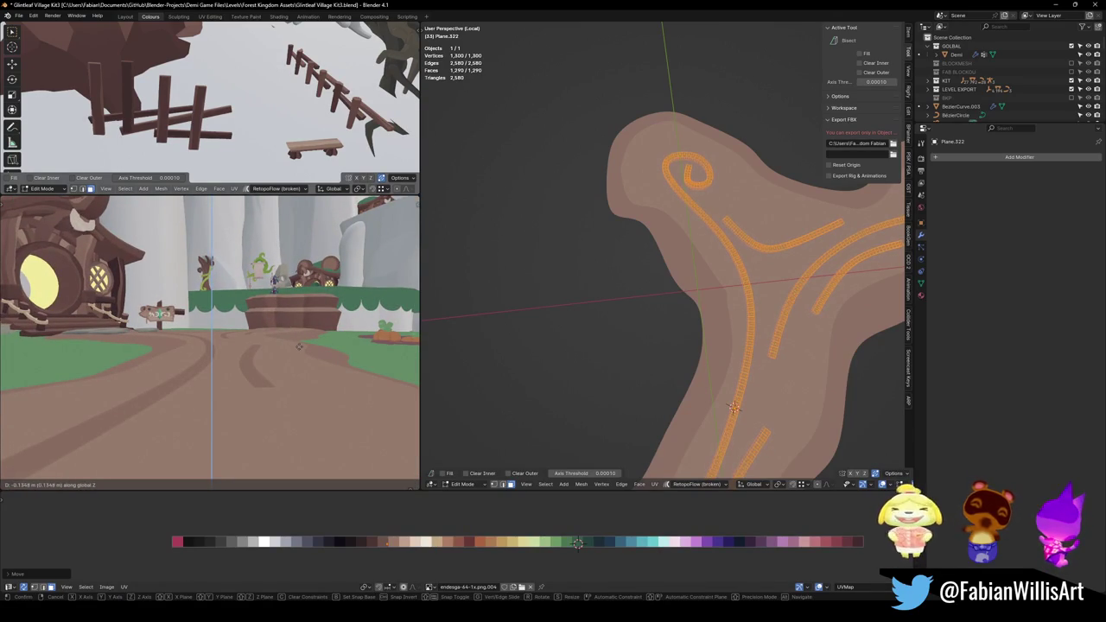
{"action": "left_click", "coordinate": [295, 345]}
{"action": "scroll", "coordinate": [291, 317], "scroll_direction": "down", "scroll_amount": 3}
{"action": "middle_click_drag", "start_coordinate": [291, 317], "coordinate": [263, 361]}
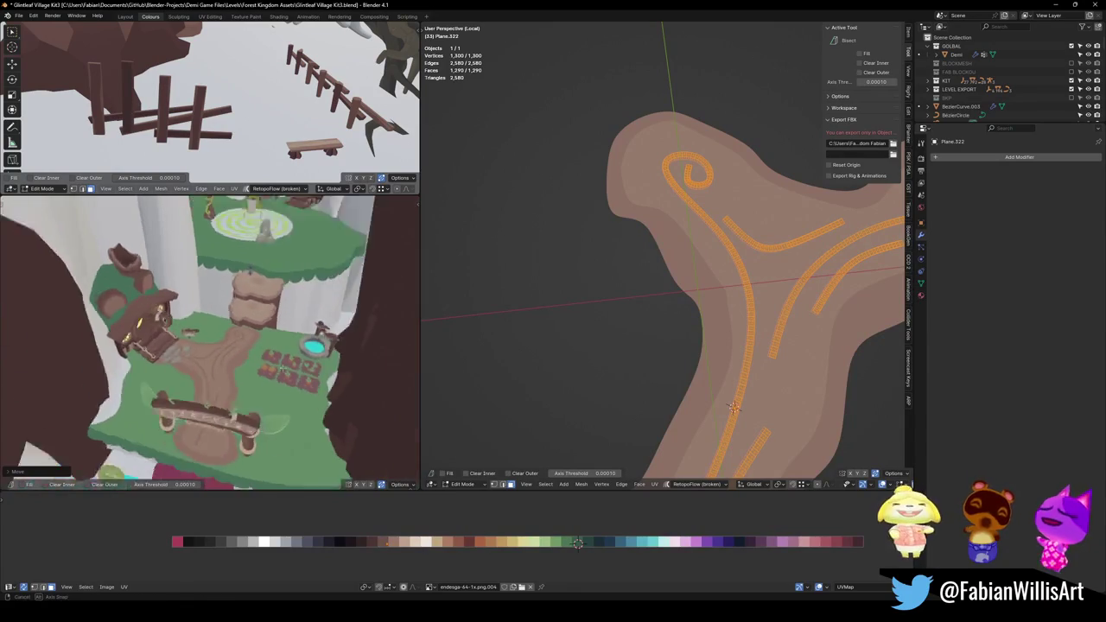
{"action": "mouse_move", "coordinate": [264, 362]}
{"action": "middle_mouse_down"}
{"action": "mouse_move", "coordinate": [303, 342]}
{"action": "mouse_move", "coordinate": [322, 312]}
{"action": "mouse_move", "coordinate": [245, 337]}
{"action": "middle_mouse_up"}
{"action": "key", "text": "Tab"}
{"action": "key", "text": "alt+a"}
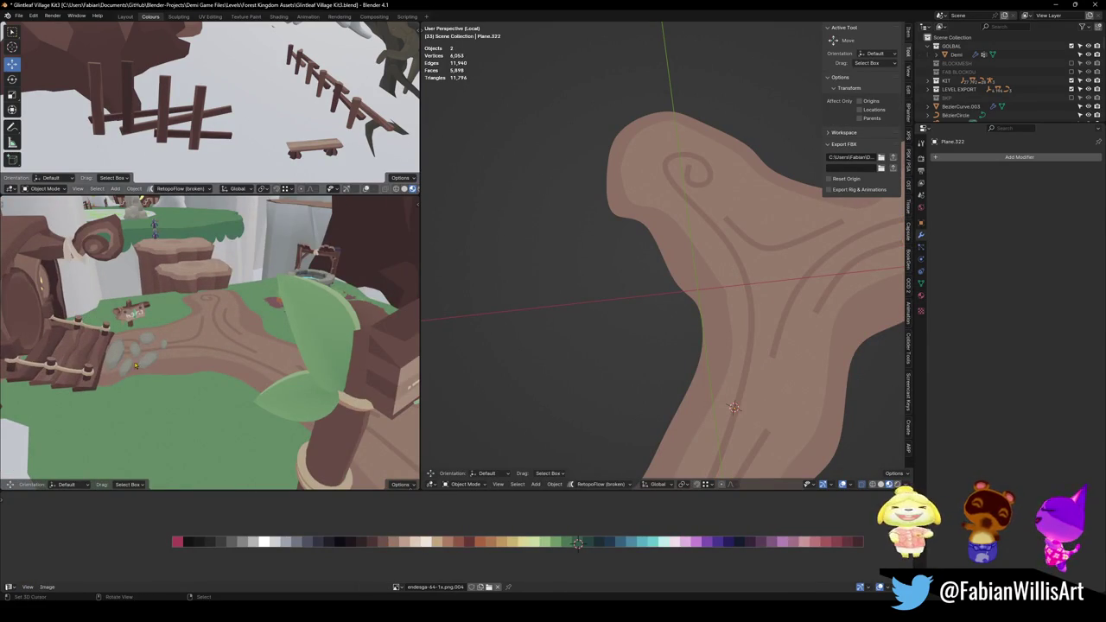
Inspect the cracked path around the rock and sign arch, then save the blend file.
{"action": "left_click", "coordinate": [145, 363]}
{"action": "middle_click_drag", "start_coordinate": [145, 363], "coordinate": [177, 382]}
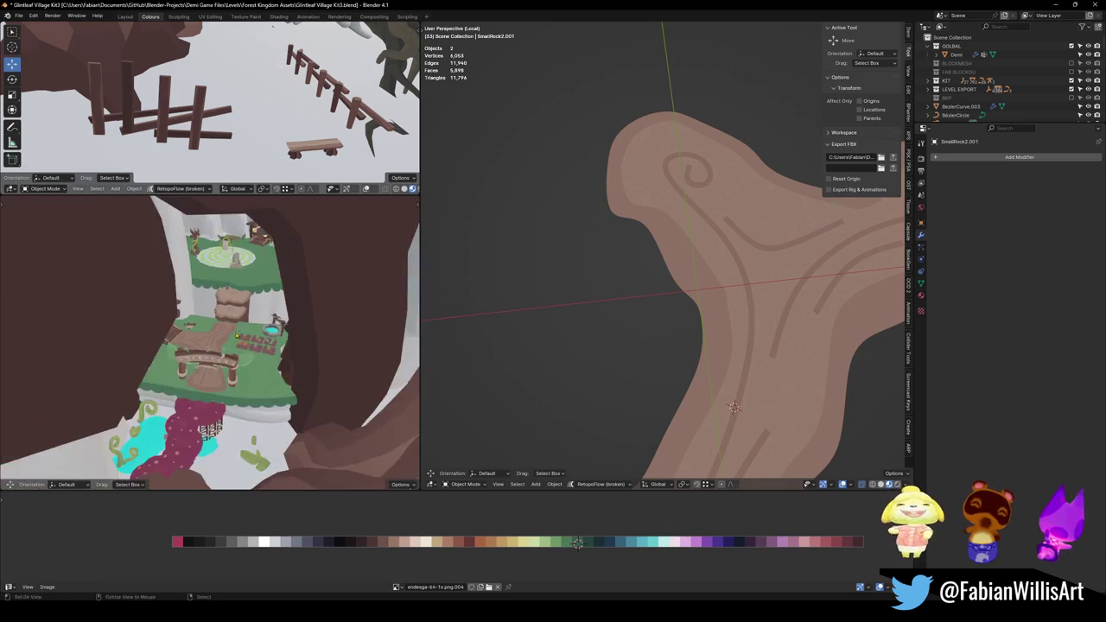
{"action": "scroll", "coordinate": [259, 345], "scroll_direction": "up", "scroll_amount": 5}
{"action": "mouse_move", "coordinate": [259, 346]}
{"action": "middle_mouse_down"}
{"action": "mouse_move", "coordinate": [327, 341]}
{"action": "mouse_move", "coordinate": [291, 316]}
{"action": "mouse_move", "coordinate": [199, 293]}
{"action": "mouse_move", "coordinate": [252, 307]}
{"action": "mouse_move", "coordinate": [234, 349]}
{"action": "mouse_move", "coordinate": [217, 335]}
{"action": "mouse_move", "coordinate": [226, 307]}
{"action": "mouse_move", "coordinate": [216, 328]}
{"action": "middle_mouse_up"}
{"action": "scroll", "coordinate": [252, 306], "scroll_direction": "down", "scroll_amount": 2}
{"action": "middle_click_drag", "start_coordinate": [777, 286], "coordinate": [786, 273]}
{"action": "mouse_move", "coordinate": [663, 382]}
{"action": "middle_mouse_down"}
{"action": "mouse_move", "coordinate": [688, 346]}
{"action": "mouse_move", "coordinate": [639, 320]}
{"action": "mouse_move", "coordinate": [652, 298]}
{"action": "middle_mouse_up"}
{"action": "key", "text": "ctrl+s"}
Parent the crack mesh and path surface to the village's MESH empty.
{"action": "key", "text": "KP_Divide"}
{"action": "left_click", "coordinate": [640, 319]}
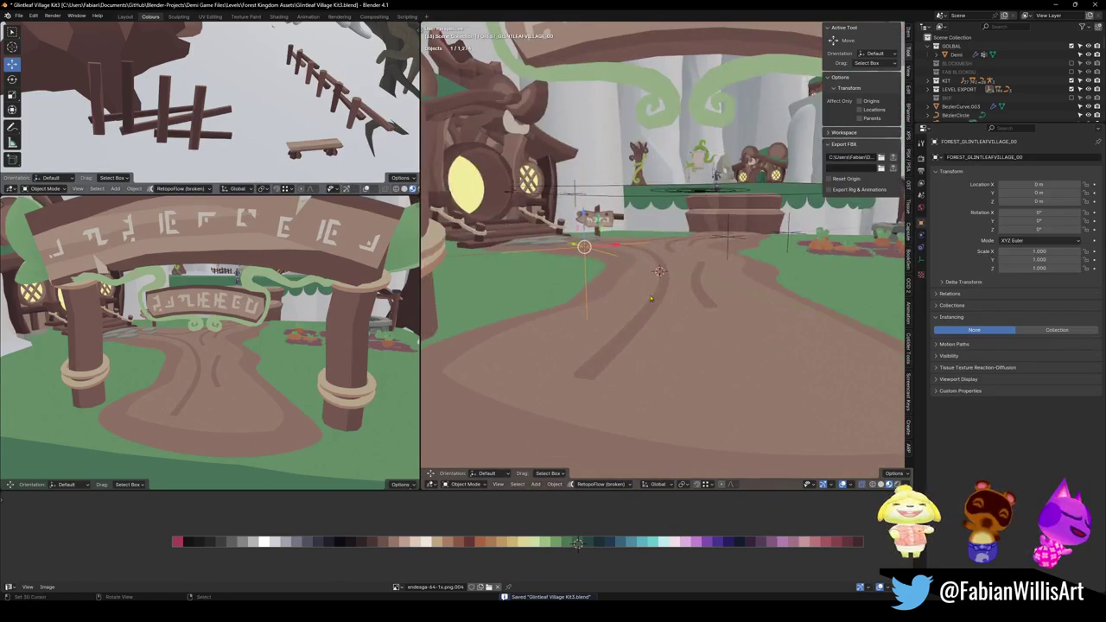
{"action": "left_click", "coordinate": [658, 292]}
{"action": "left_click", "coordinate": [639, 298], "text": "shift"}
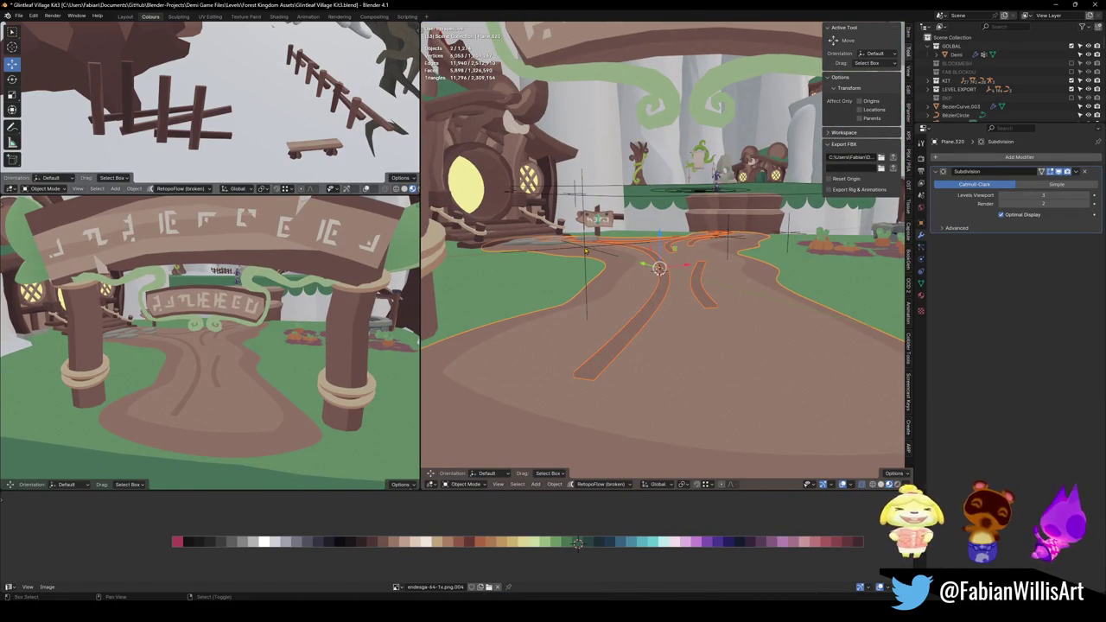
{"action": "middle_click_drag", "start_coordinate": [658, 268], "coordinate": [658, 271]}
{"action": "left_click", "coordinate": [750, 156], "text": "shift"}
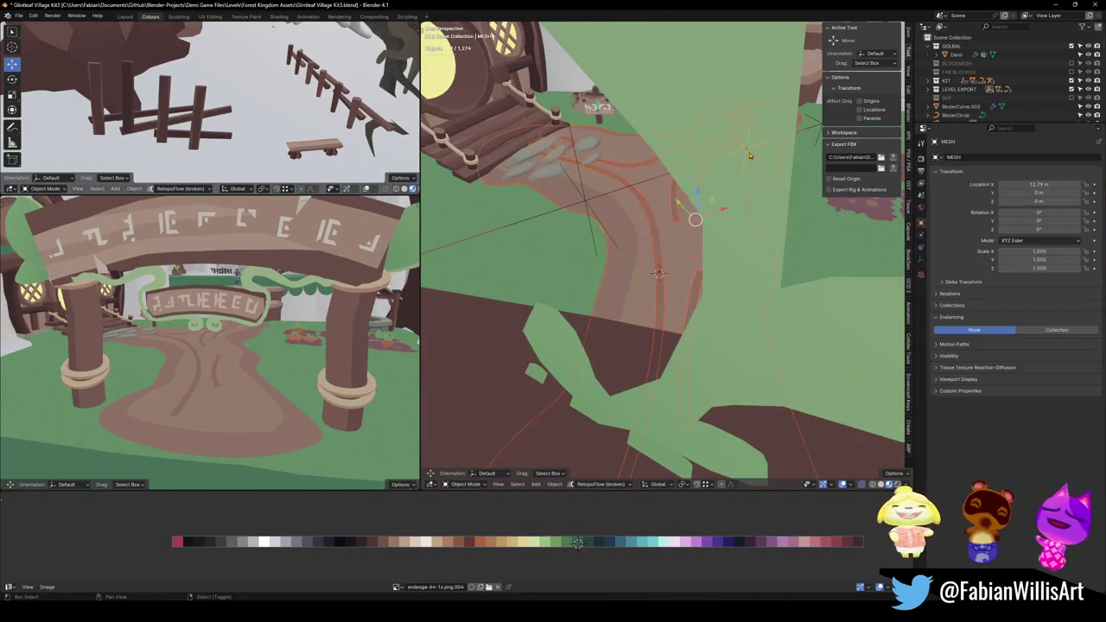
{"action": "key", "text": "ctrl+p"}
{"action": "left_click", "coordinate": [753, 164]}
Save, select the whole village hierarchy, and view the cracked path under the arch in Unity.
{"action": "middle_click_drag", "start_coordinate": [754, 165], "coordinate": [608, 245]}
{"action": "key", "text": "ctrl+s"}
{"action": "left_click", "coordinate": [607, 244]}
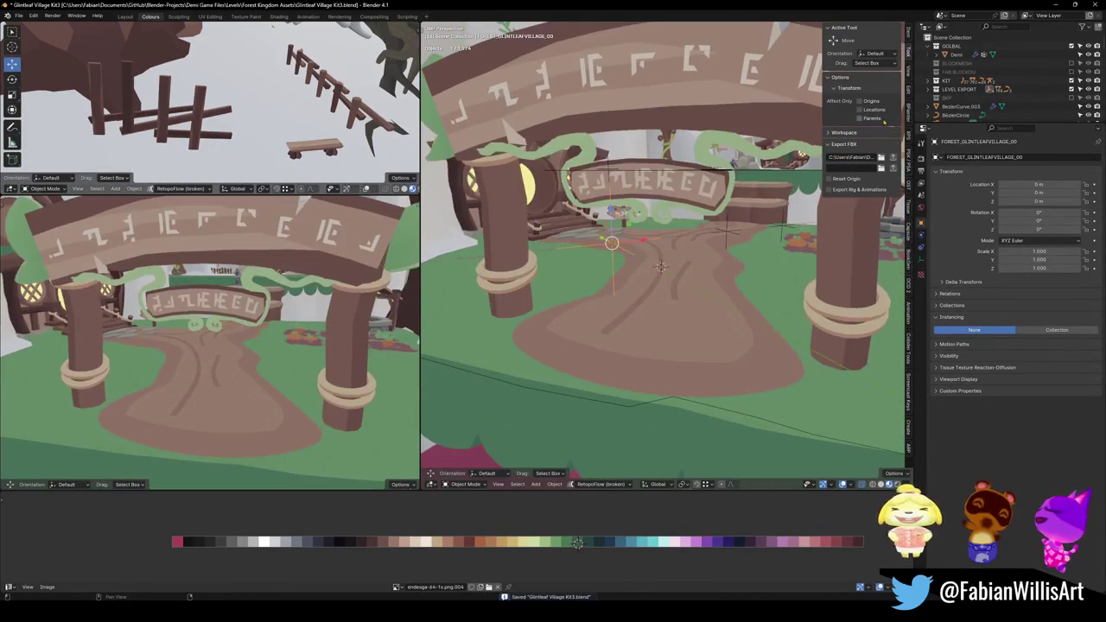
{"action": "key", "text": "a"}
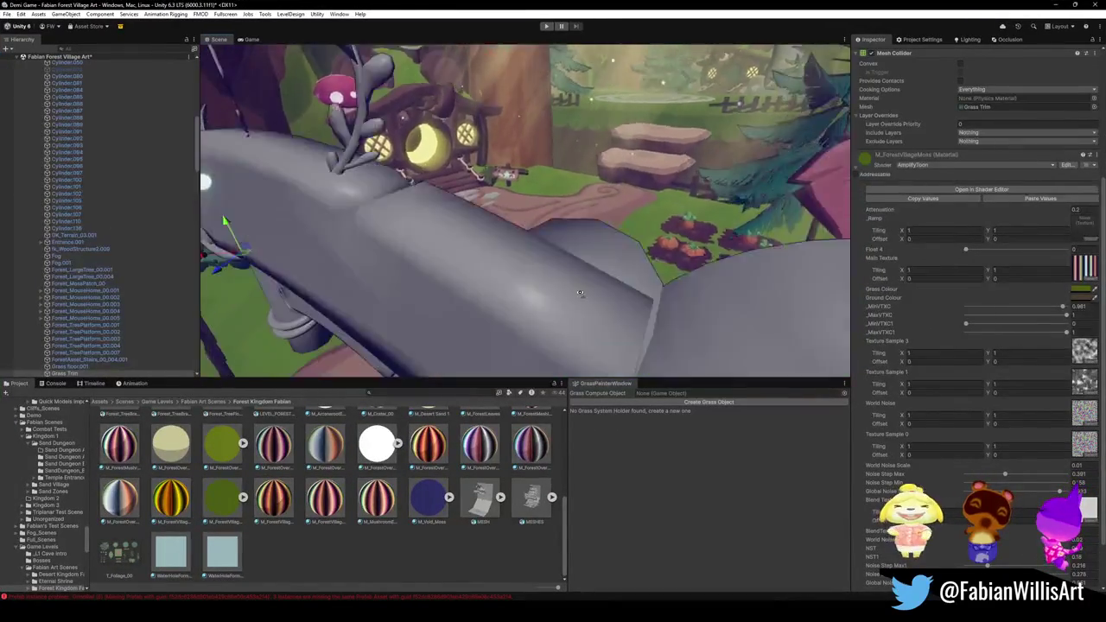
{"action": "mouse_move", "coordinate": [580, 293]}
{"action": "right_mouse_down"}
{"action": "mouse_move", "coordinate": [630, 268]}
{"action": "mouse_move", "coordinate": [659, 287]}
{"action": "mouse_move", "coordinate": [585, 263]}
{"action": "mouse_move", "coordinate": [606, 248]}
{"action": "mouse_move", "coordinate": [595, 232]}
{"action": "mouse_move", "coordinate": [477, 195]}
{"action": "right_mouse_up"}
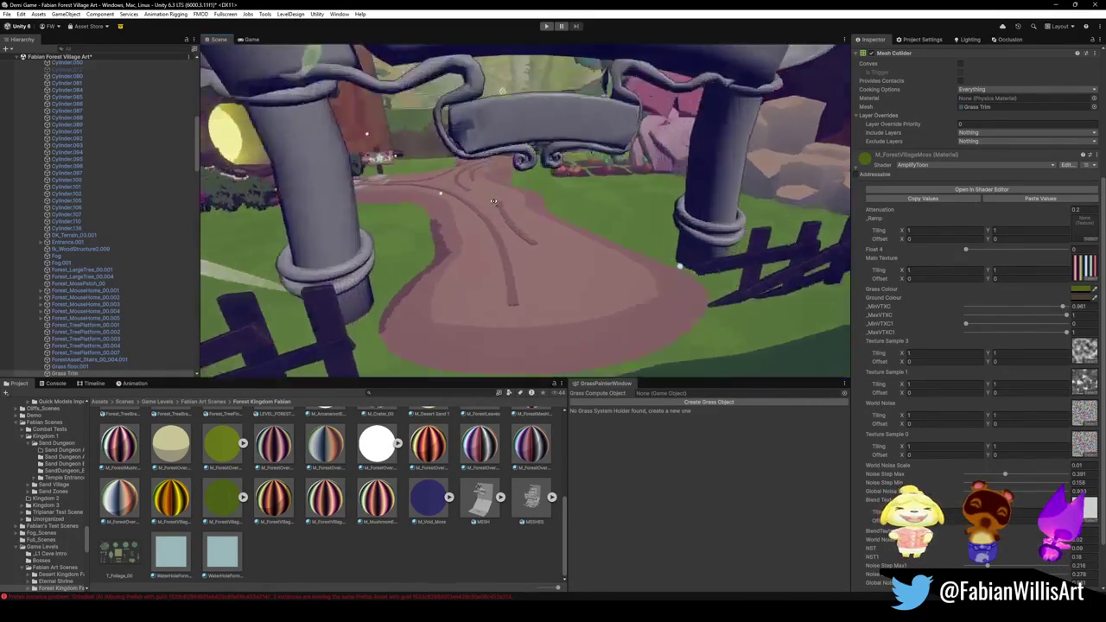
{"action": "left_click", "coordinate": [477, 194]}
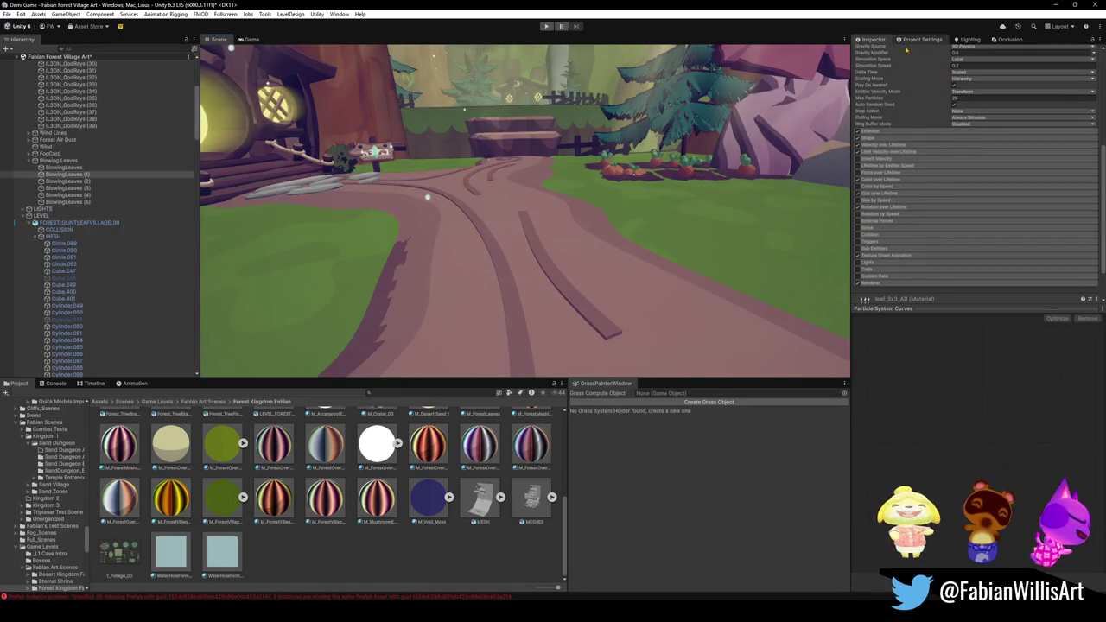
{"action": "left_click", "coordinate": [507, 277]}
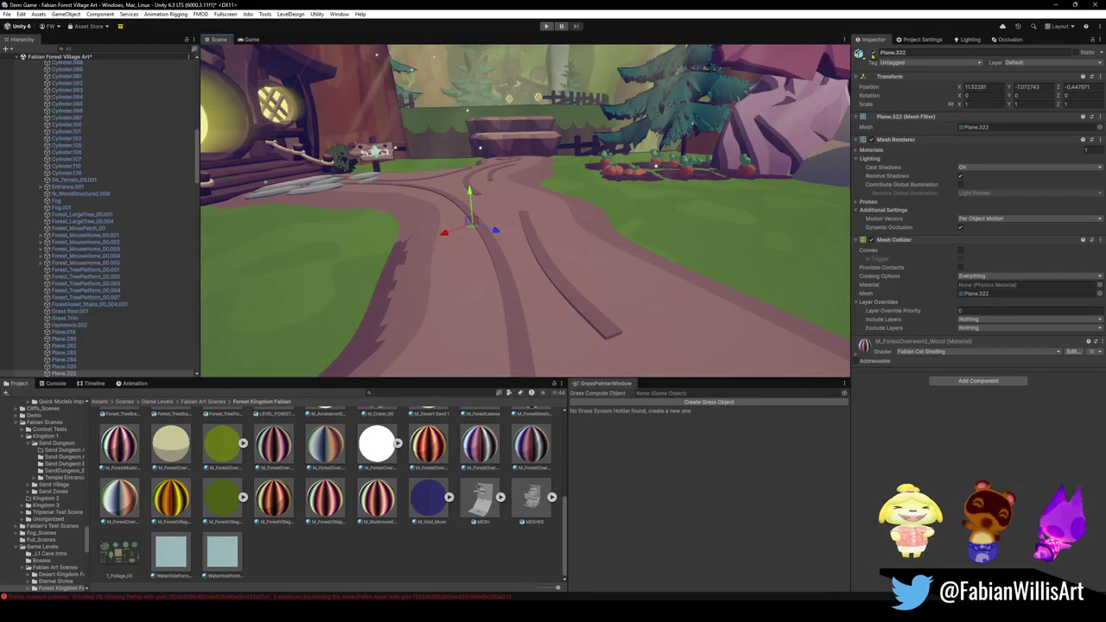
{"action": "mouse_move", "coordinate": [484, 216]}
{"action": "right_mouse_down"}
{"action": "mouse_move", "coordinate": [522, 249]}
{"action": "mouse_move", "coordinate": [594, 253]}
{"action": "mouse_move", "coordinate": [484, 229]}
{"action": "mouse_move", "coordinate": [653, 265]}
{"action": "mouse_move", "coordinate": [571, 223]}
{"action": "mouse_move", "coordinate": [560, 282]}
{"action": "right_mouse_up"}
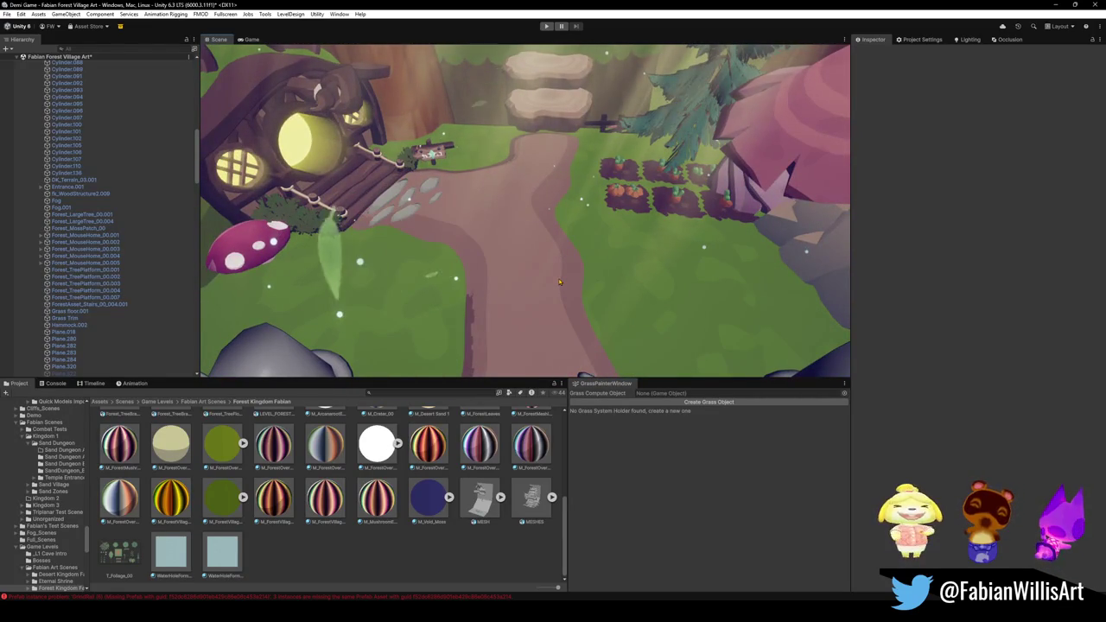
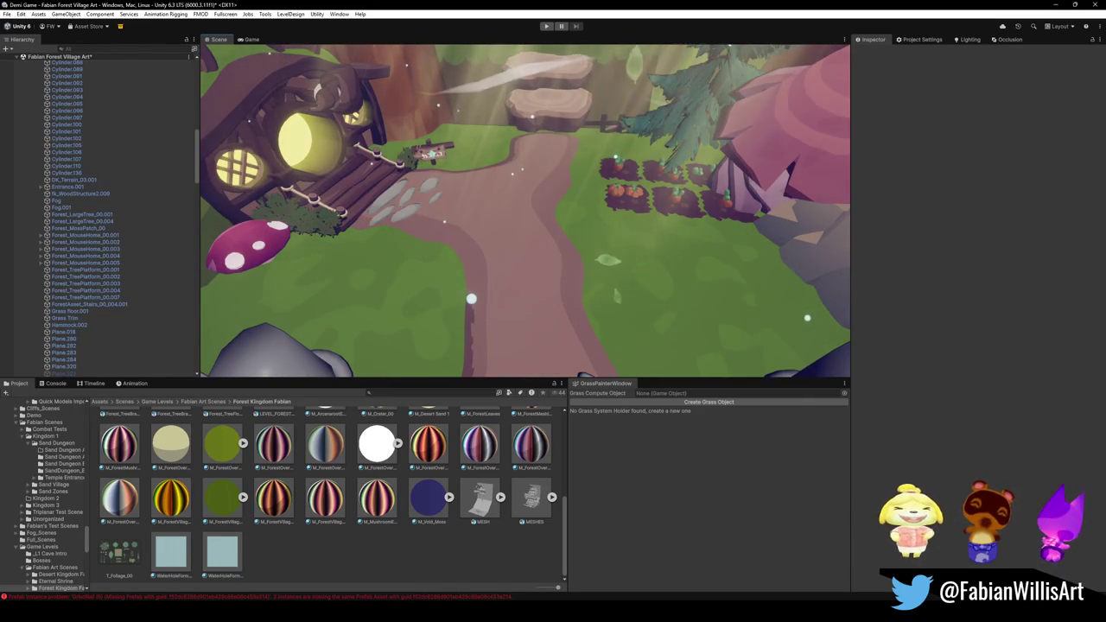
Switch from Unity to the Blender window showing the Glintleaf Village Kit3 file.
{"action": "left_click", "coordinate": [1058, 4]}
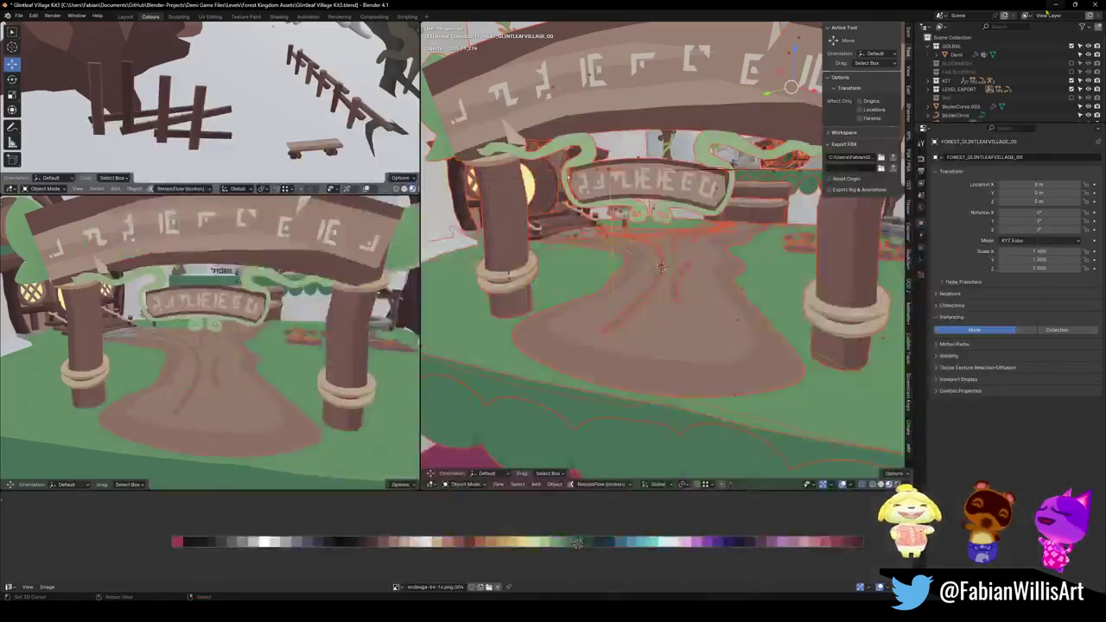
Clear the parent of the path mesh and its curves, keeping their transformation.
{"action": "left_click", "coordinate": [687, 331]}
{"action": "left_click", "coordinate": [675, 291], "text": "shift"}
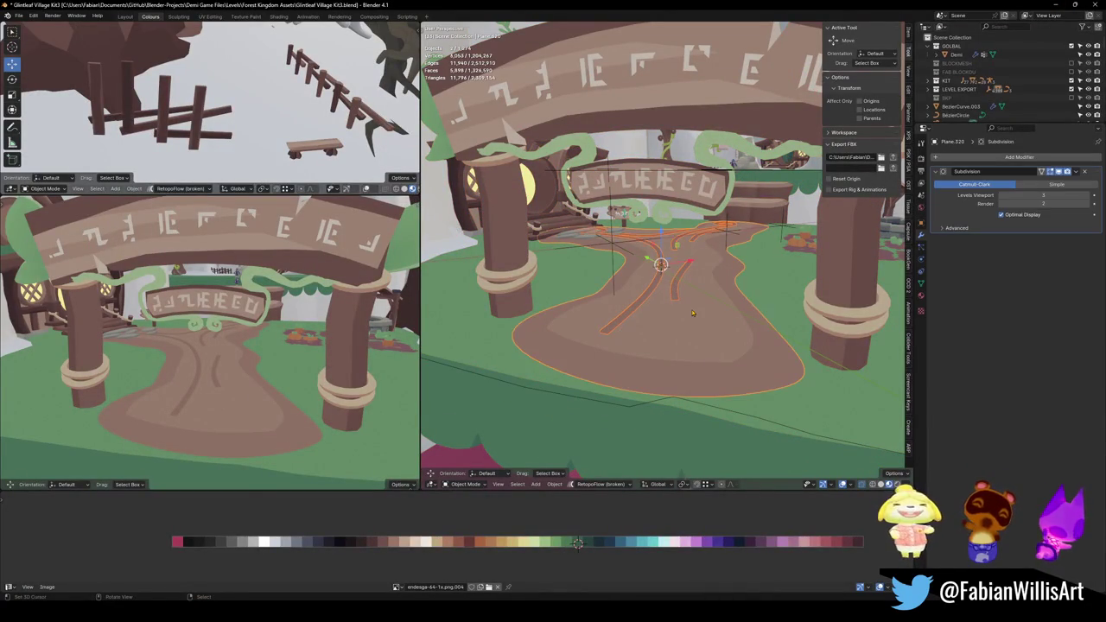
{"action": "key", "text": "alt+p"}
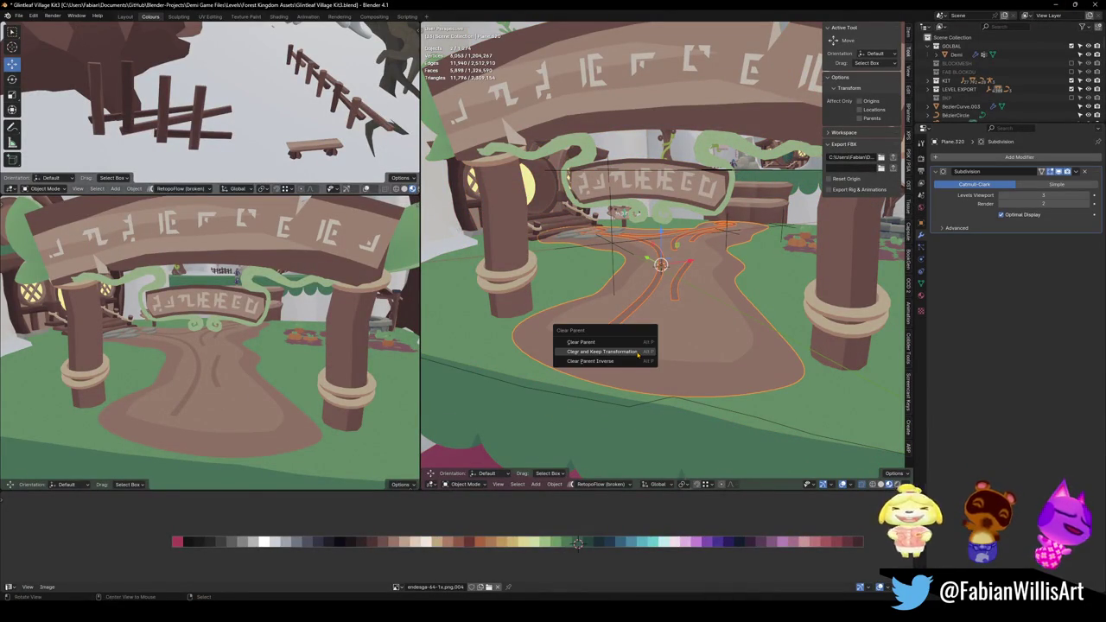
{"action": "left_click", "coordinate": [638, 352]}
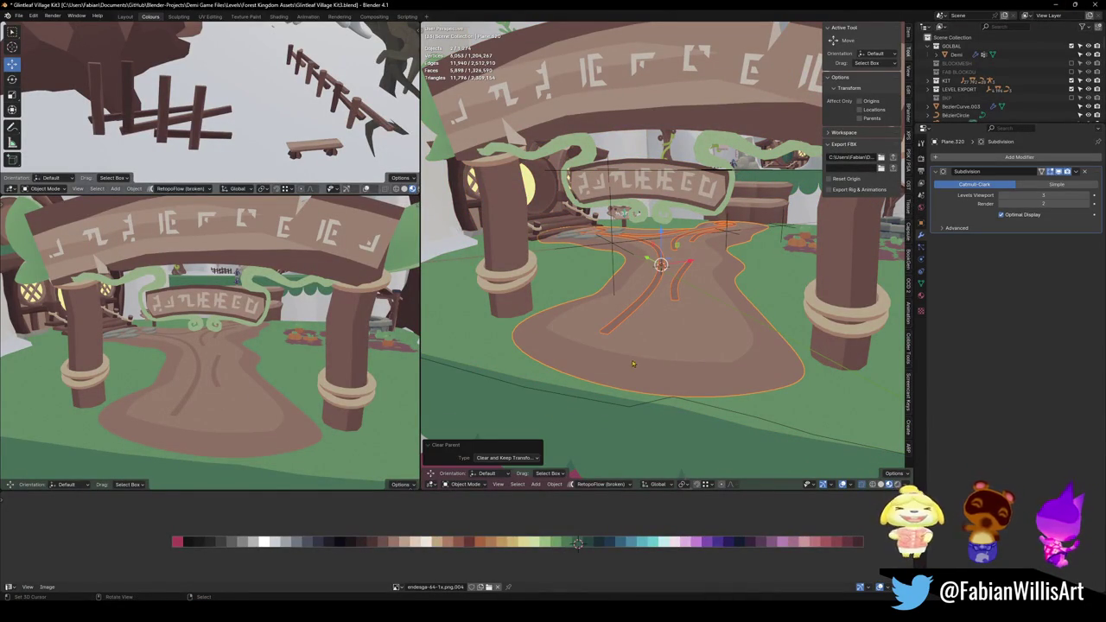
Move the old path objects into the BKP collection and edit the TreeMoss.001 mesh.
{"action": "key", "text": "m"}
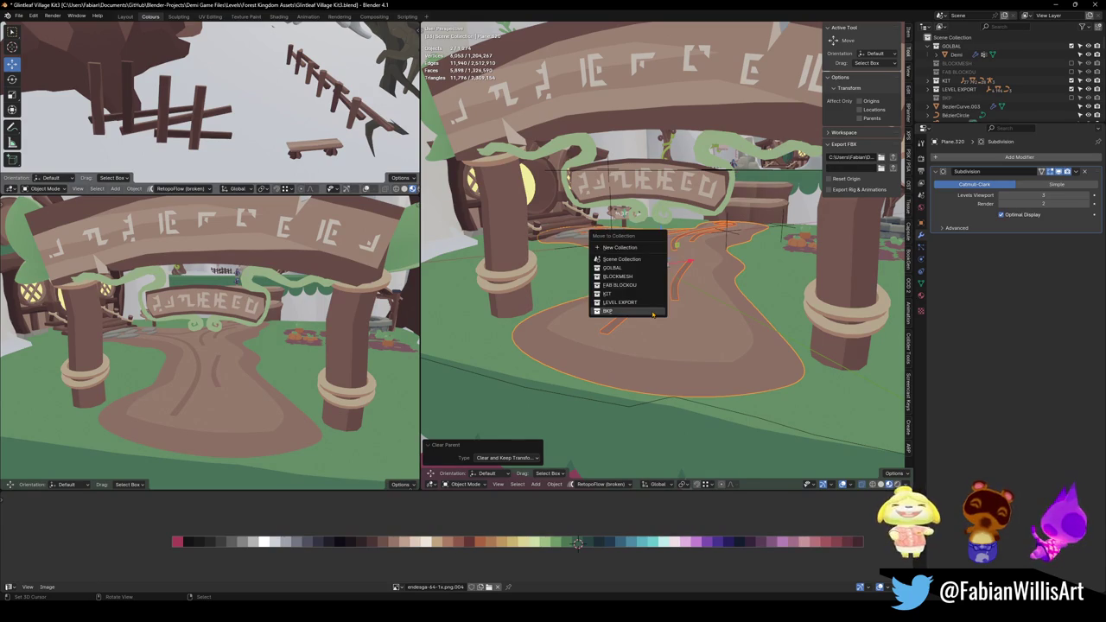
{"action": "left_click", "coordinate": [652, 313]}
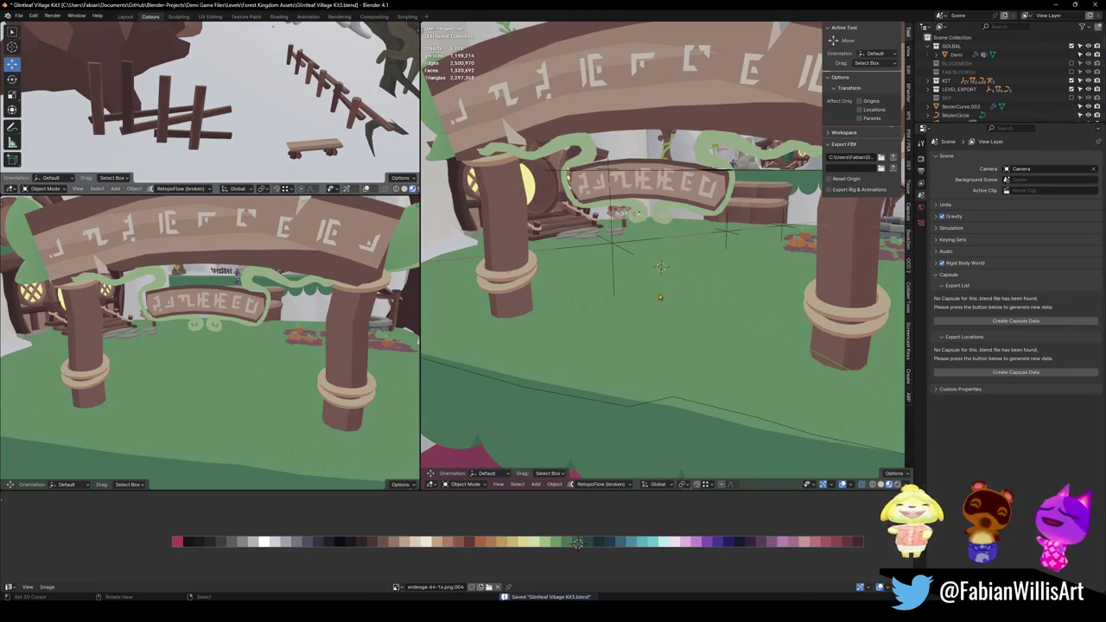
{"action": "left_click", "coordinate": [683, 303]}
{"action": "key", "text": "Tab"}
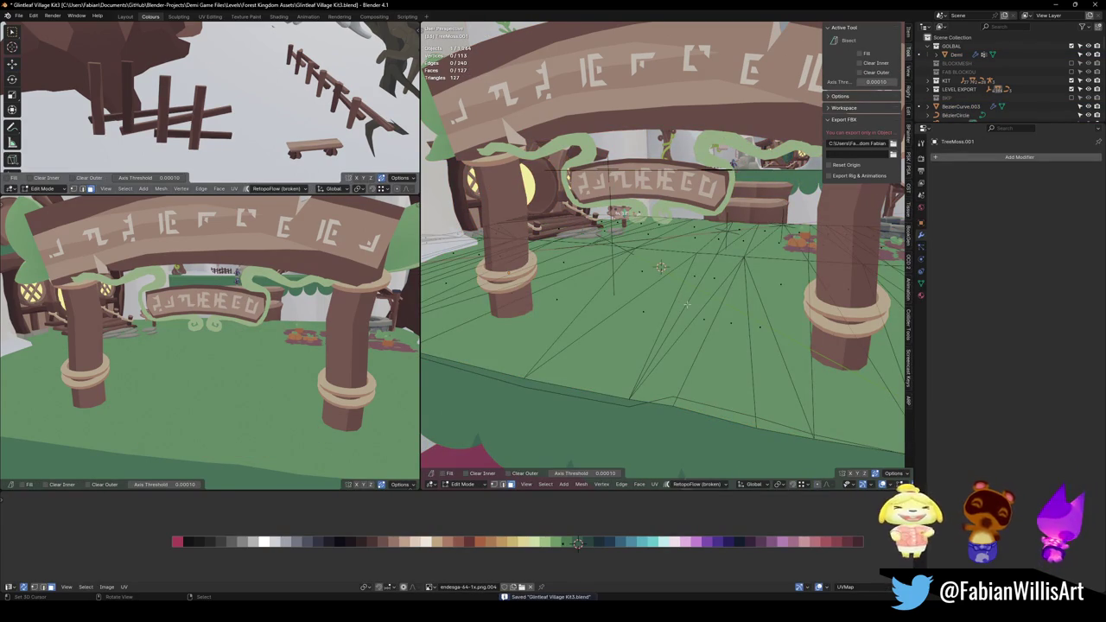
Isolate TreeMoss.001 in a top-down local view and dissolve its selected geometry.
{"action": "key", "text": "slash"}
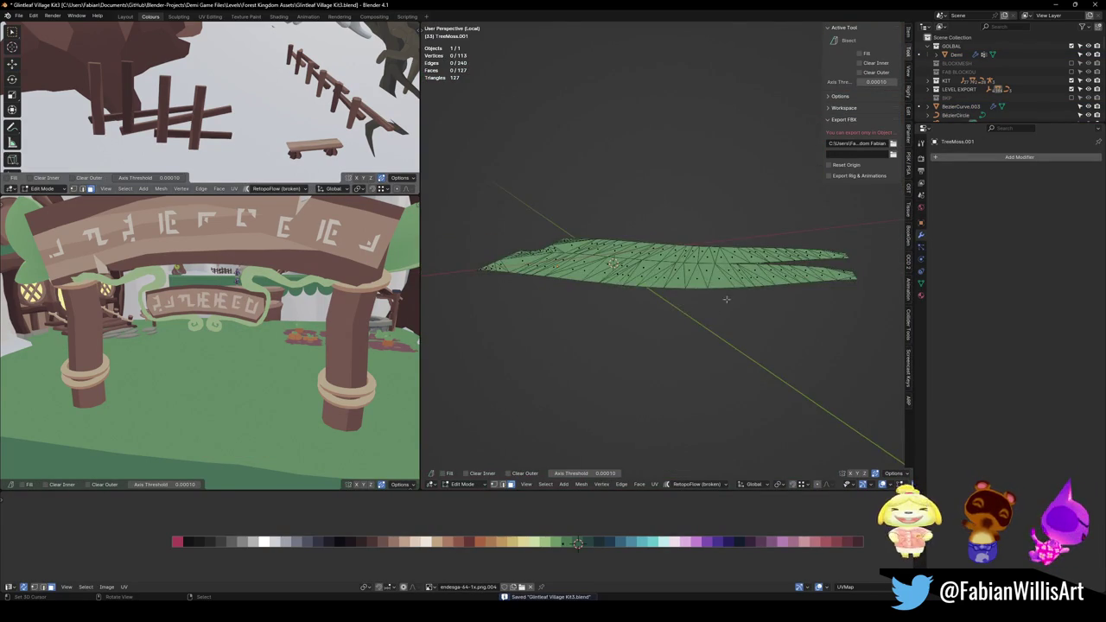
{"action": "scroll", "coordinate": [724, 300], "scroll_direction": "up", "scroll_amount": 4}
{"action": "middle_click_drag", "start_coordinate": [724, 300], "coordinate": [659, 332]}
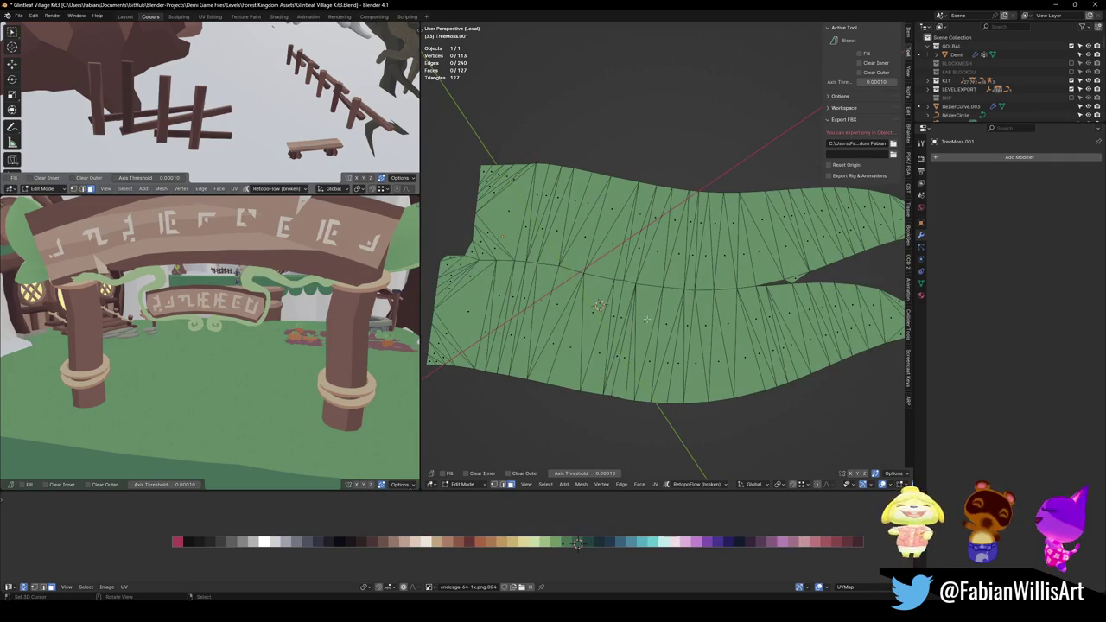
{"action": "key", "text": "slash"}
{"action": "key", "text": "slash"}
{"action": "key", "text": "KP_7"}
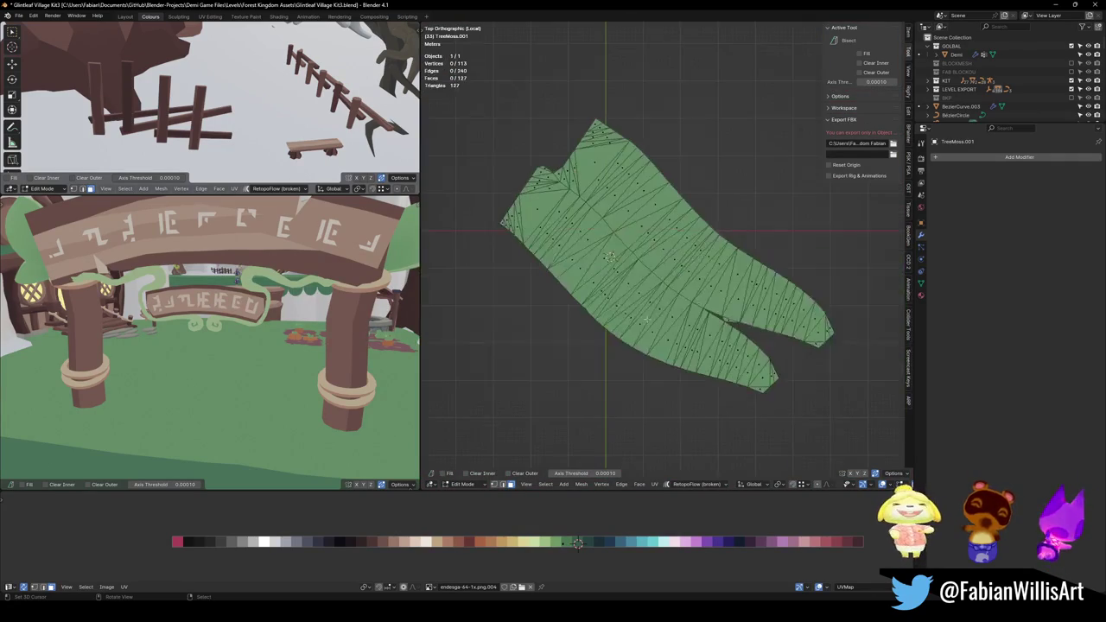
{"action": "scroll", "coordinate": [647, 319], "scroll_direction": "up", "scroll_amount": 2}
{"action": "key", "text": "a"}
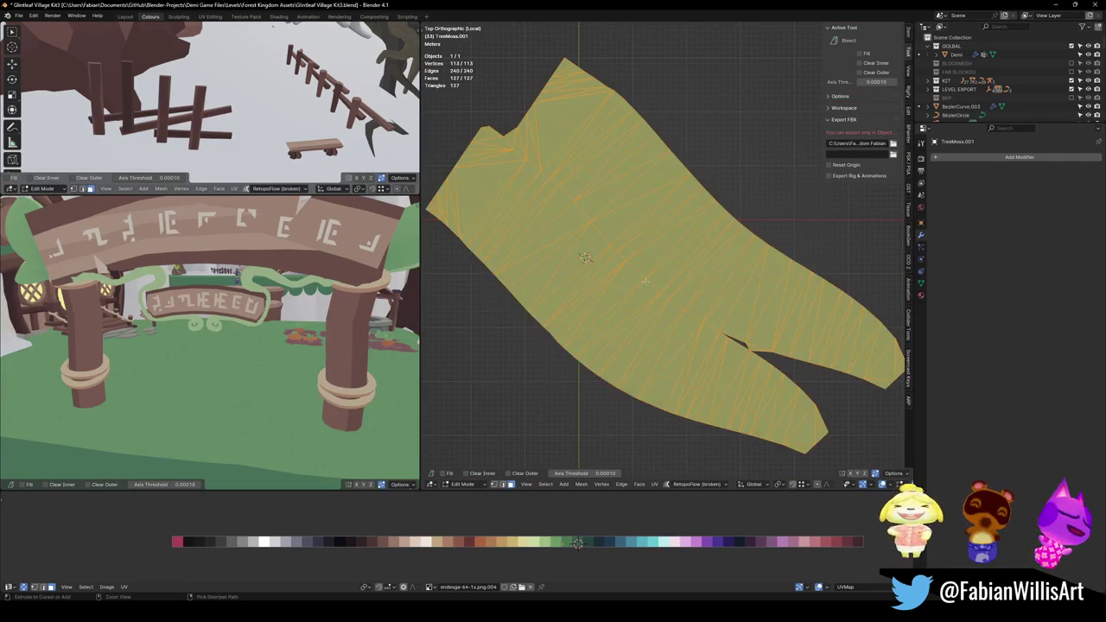
{"action": "key", "text": "ctrl+x"}
{"action": "key", "text": "alt+a"}
{"action": "scroll", "coordinate": [605, 285], "scroll_direction": "up", "scroll_amount": 2}
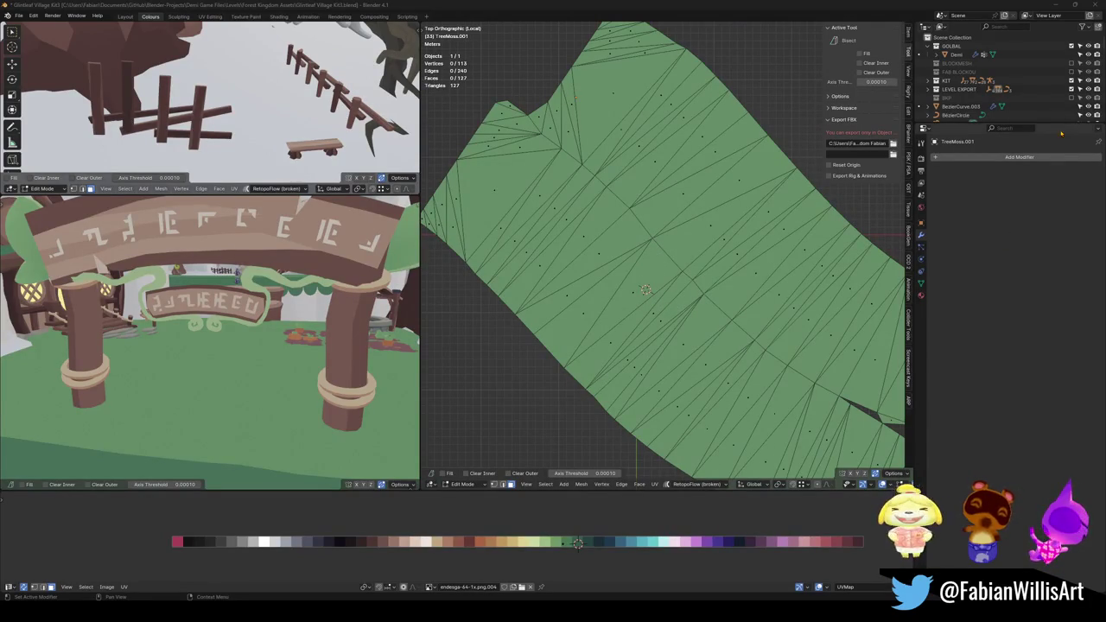
{"action": "middle_click_drag", "start_coordinate": [621, 278], "coordinate": [624, 279]}
Circle-select the diagonal rows of vertices and dissolve those stray diagonal edges.
{"action": "key", "text": "c"}
{"action": "mouse_move", "coordinate": [667, 247]}
{"action": "left_mouse_down"}
{"action": "mouse_move", "coordinate": [612, 217]}
{"action": "mouse_move", "coordinate": [586, 163]}
{"action": "left_mouse_up"}
{"action": "key", "text": "Escape"}
{"action": "key", "text": "ctrl+x"}
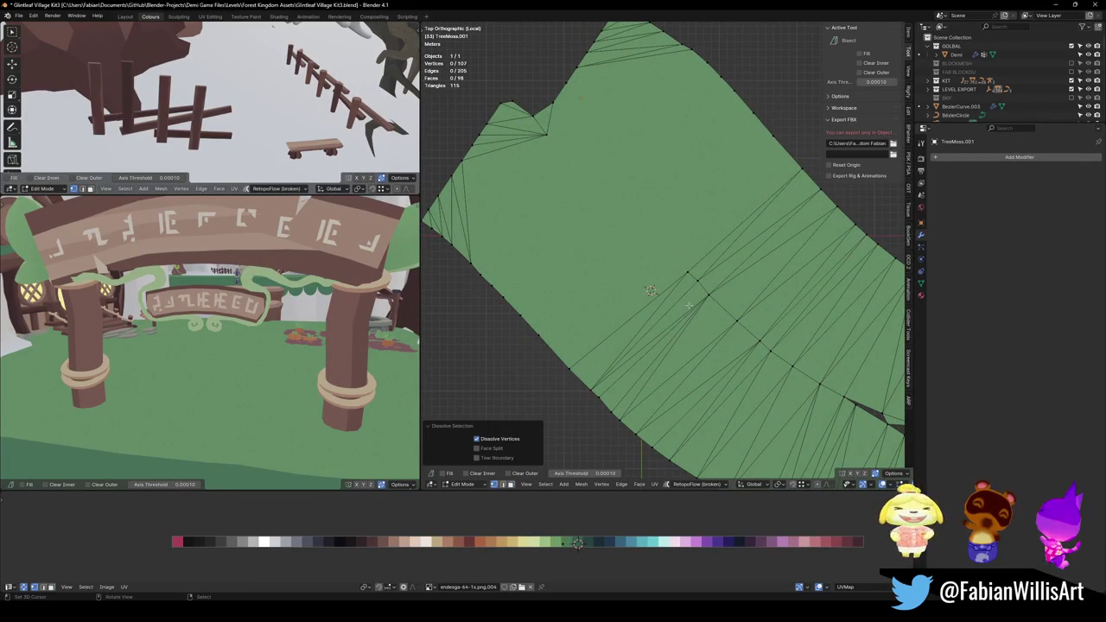
{"action": "key", "text": "c"}
{"action": "left_click_drag", "start_coordinate": [662, 254], "coordinate": [802, 378]}
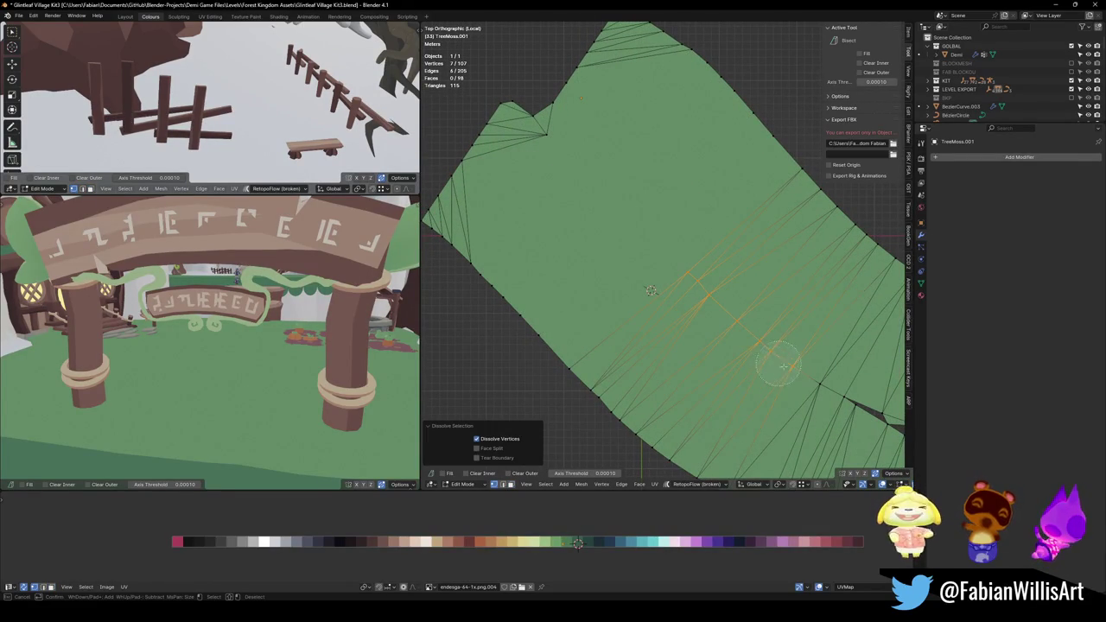
{"action": "key", "text": "Escape"}
{"action": "middle_click_drag", "start_coordinate": [731, 334], "coordinate": [729, 343], "text": "shift"}
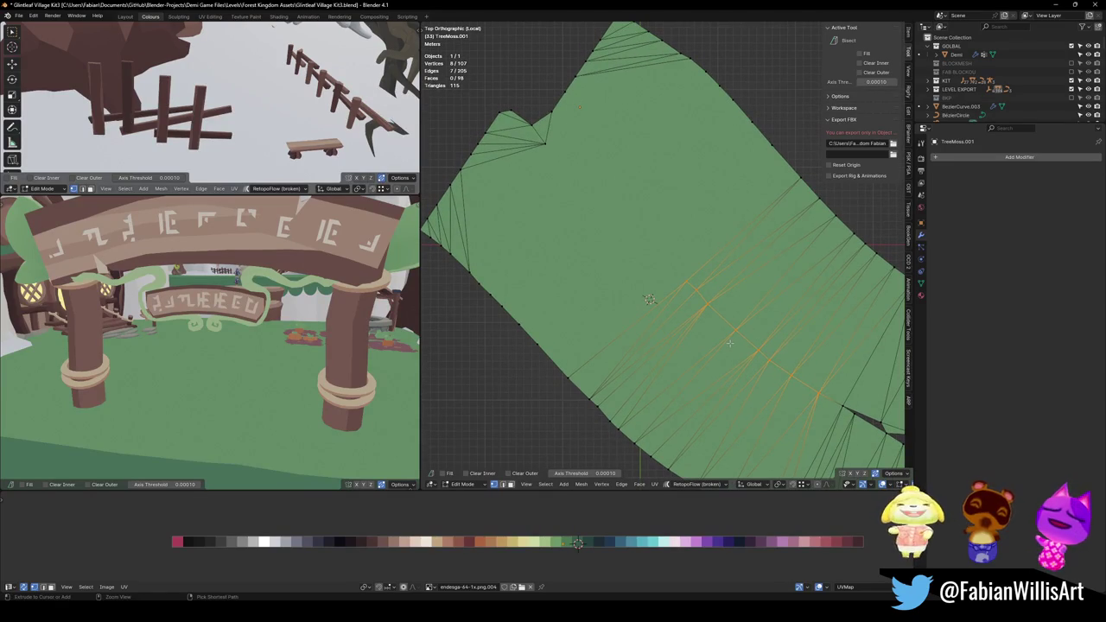
{"action": "key", "text": "ctrl+x"}
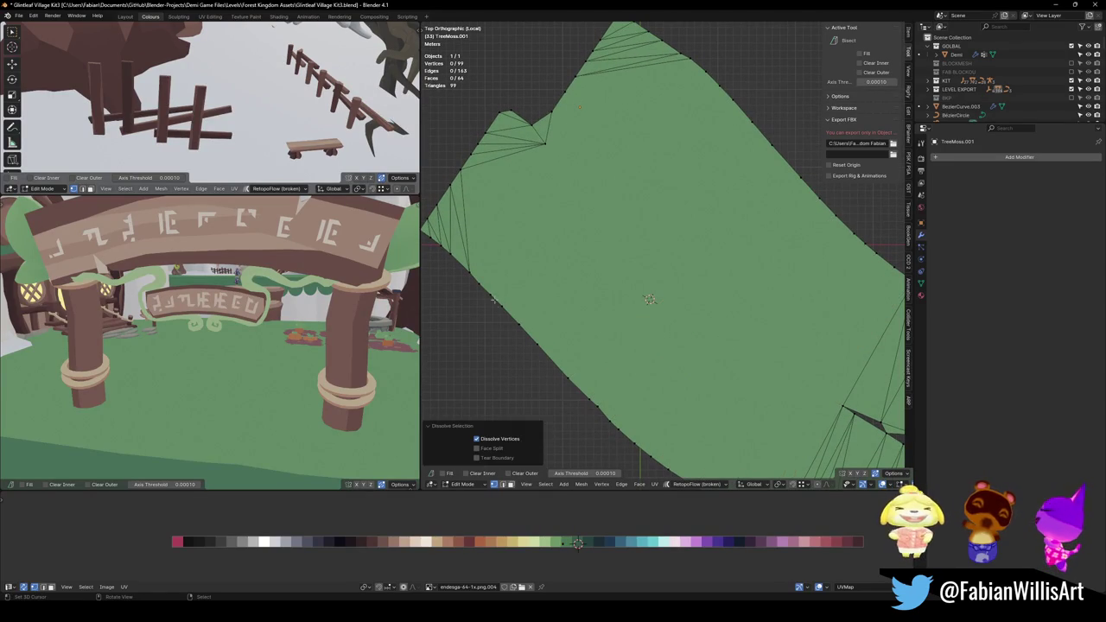
Fill three straight face strips between pairs of edge chains.
{"action": "left_click", "coordinate": [494, 299]}
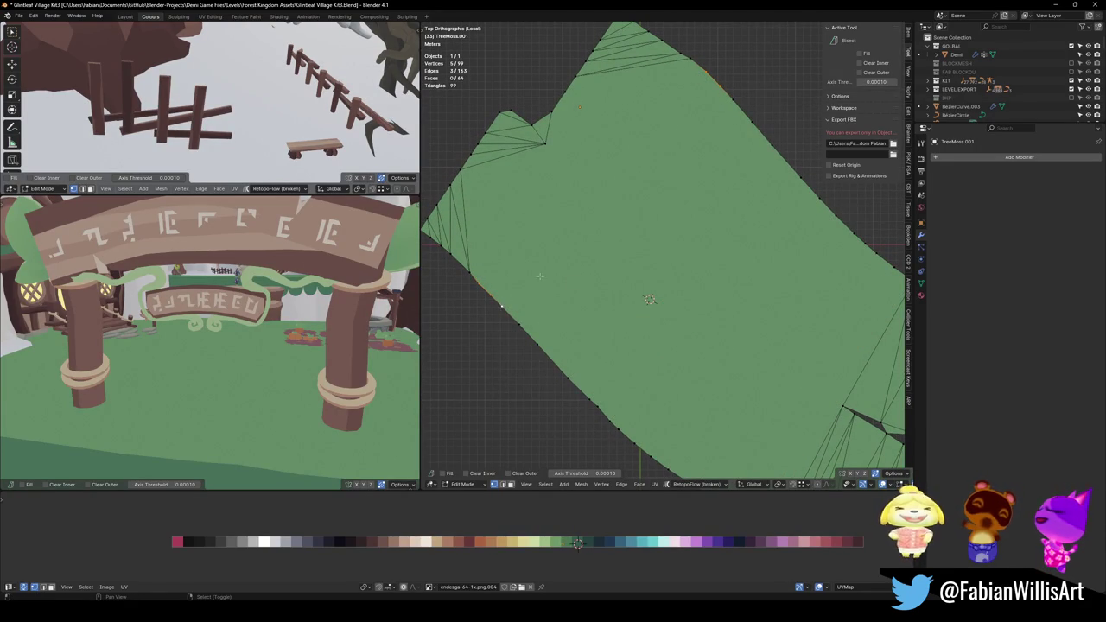
{"action": "key", "text": "f"}
{"action": "key", "text": "alt+a"}
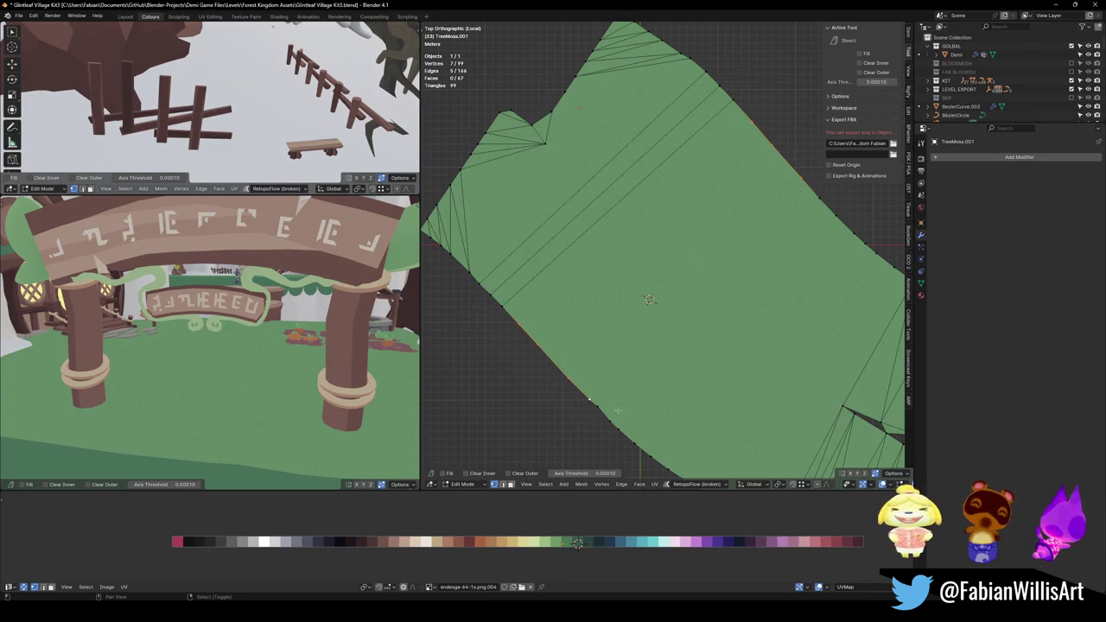
{"action": "key", "text": "f"}
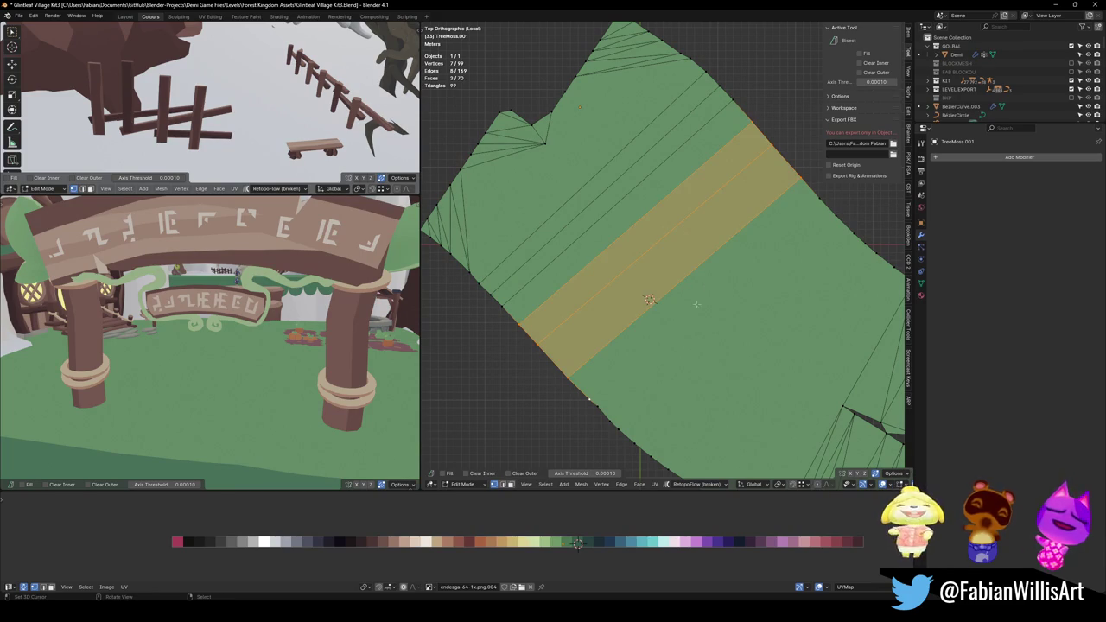
{"action": "key", "text": "alt+a"}
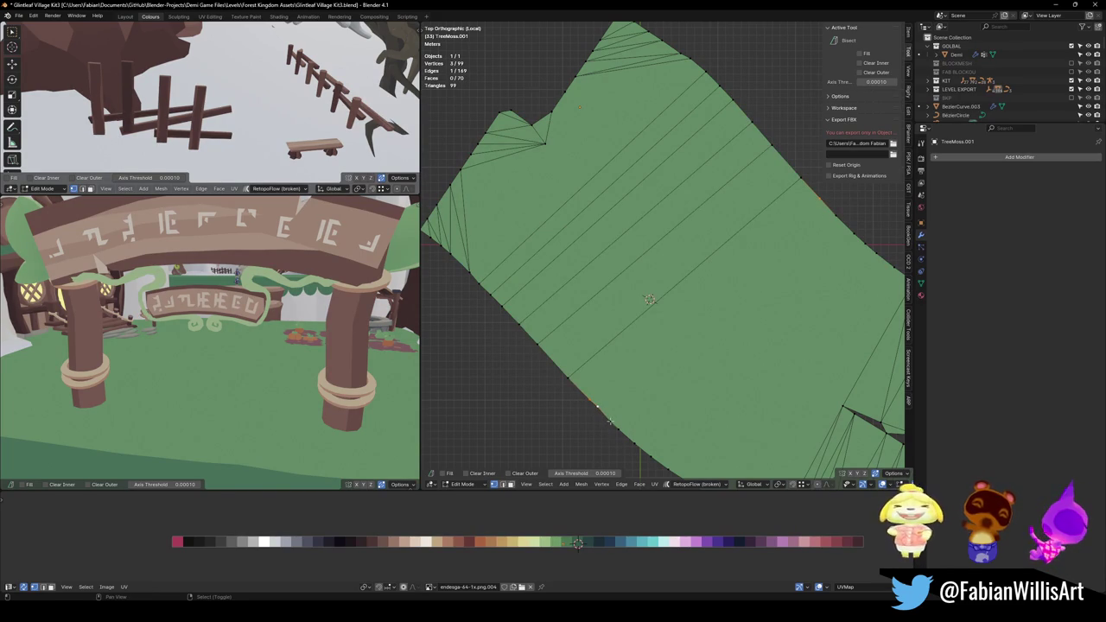
{"action": "key", "text": "f"}
{"action": "key", "text": "alt+a"}
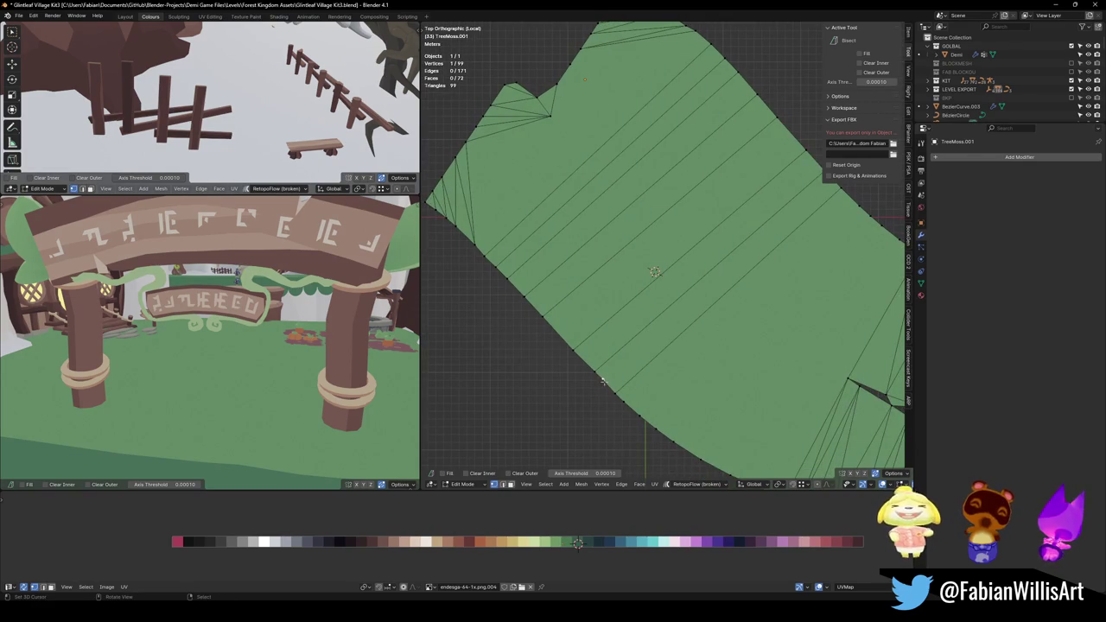
Dissolve the selected border vertex on the lower part of the mesh.
{"action": "middle_click_drag", "start_coordinate": [602, 381], "coordinate": [543, 402], "text": "shift"}
{"action": "key", "text": "ctrl+x"}
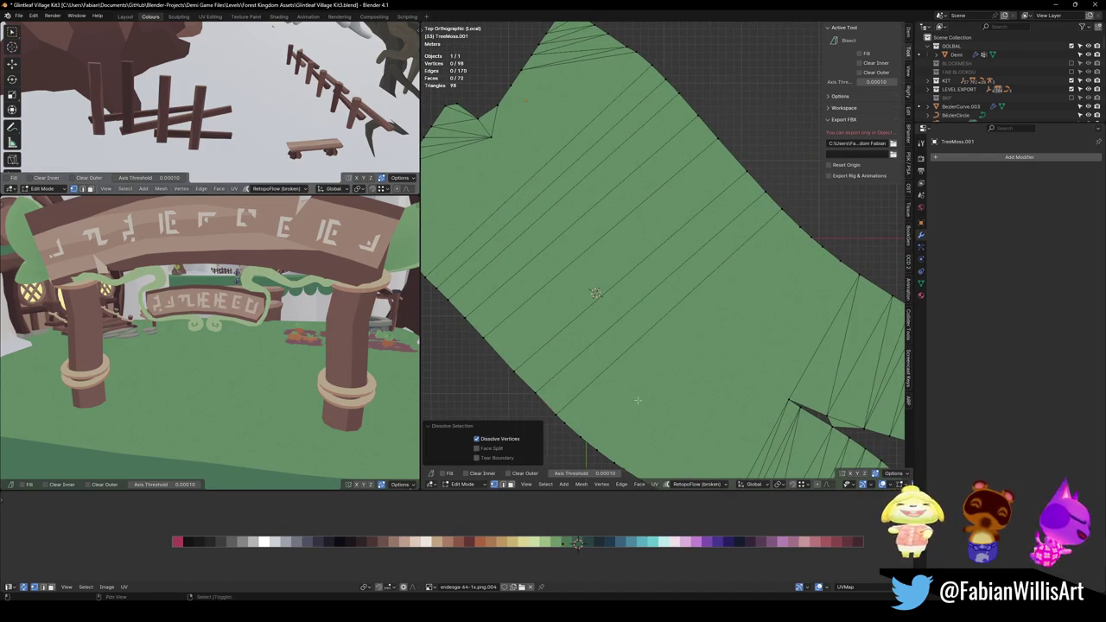
{"action": "middle_click_drag", "start_coordinate": [637, 402], "coordinate": [571, 372], "text": "shift"}
Try a loop cut and a border-vertex dissolve, cancelling and undoing both.
{"action": "right_click", "coordinate": [572, 370], "text": "ctrl"}
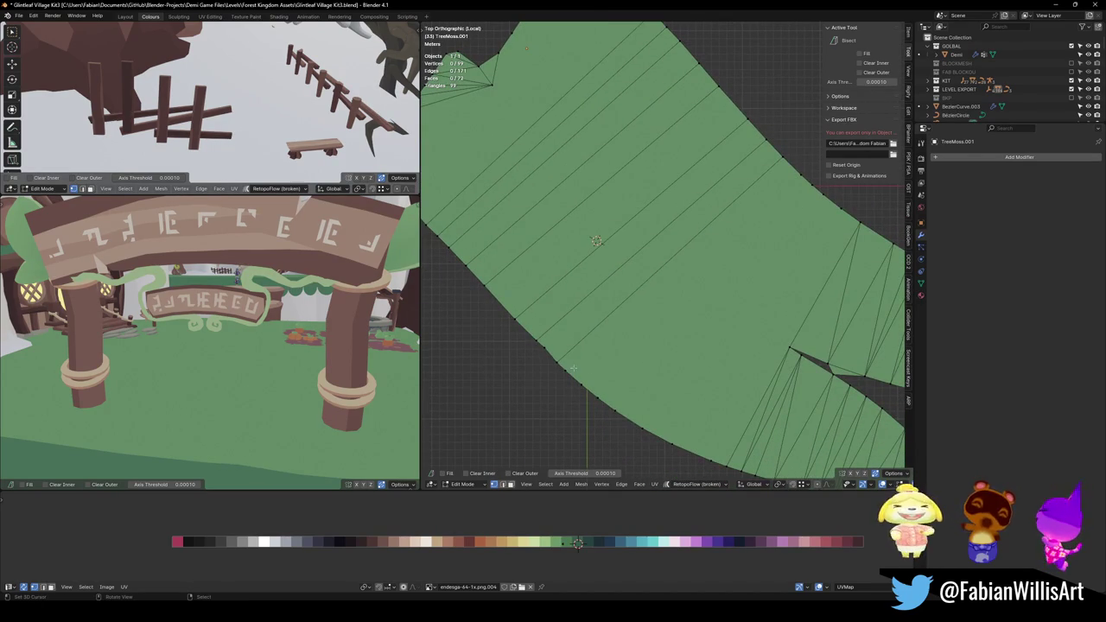
{"action": "key", "text": "ctrl+r"}
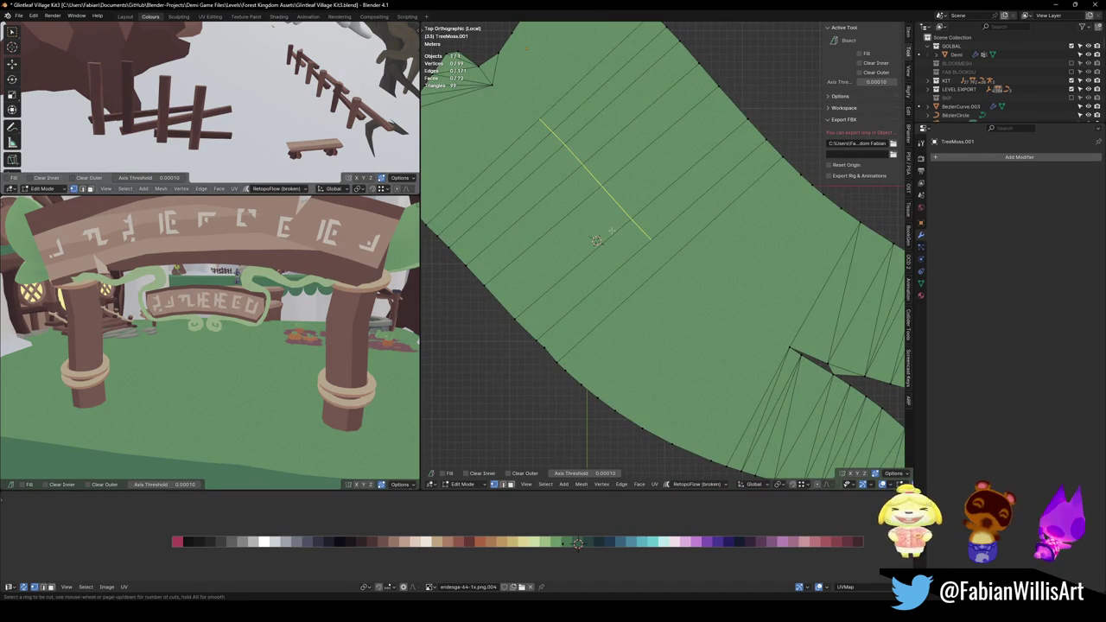
{"action": "key", "text": "Escape"}
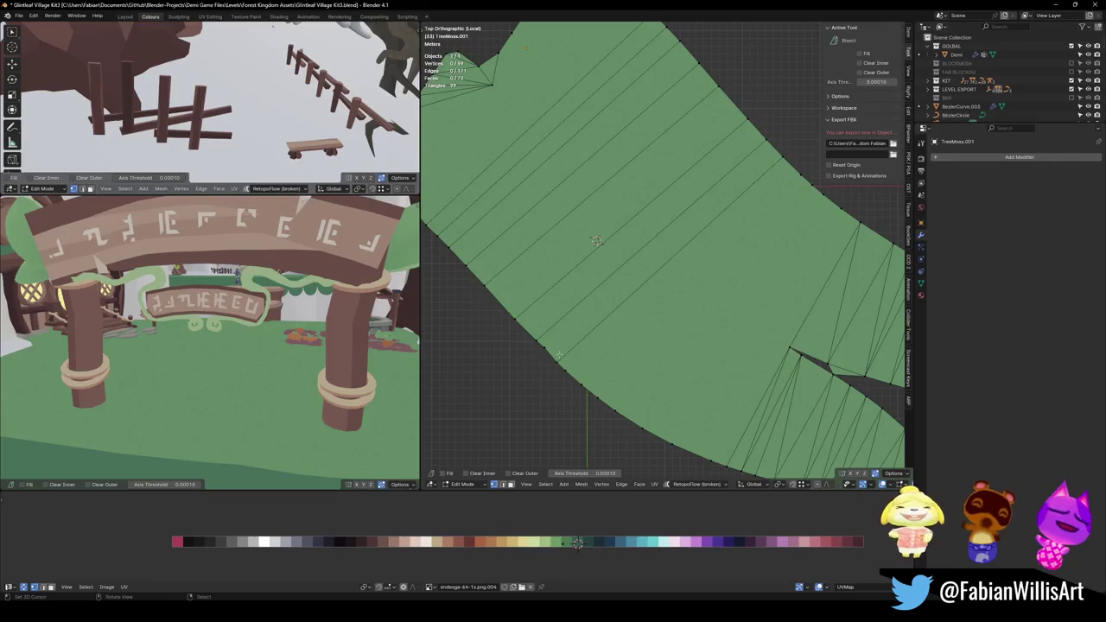
{"action": "left_click", "coordinate": [745, 195]}
{"action": "key", "text": "ctrl+x"}
{"action": "left_click", "coordinate": [573, 394]}
{"action": "key", "text": "ctrl+z"}
{"action": "key", "text": "ctrl+z"}
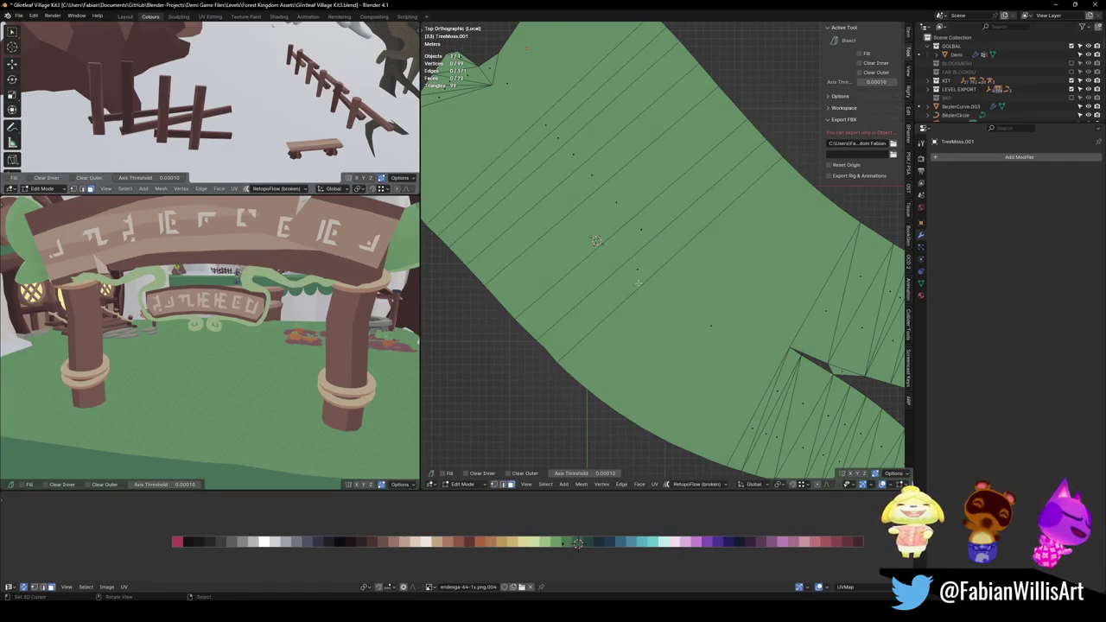
Merge two adjacent faces, then fill a face between two edge chains.
{"action": "left_click", "coordinate": [638, 282]}
{"action": "left_click", "coordinate": [696, 320], "text": "shift"}
{"action": "key", "text": "ctrl+x"}
{"action": "left_click", "coordinate": [571, 349]}
{"action": "key", "text": "1"}
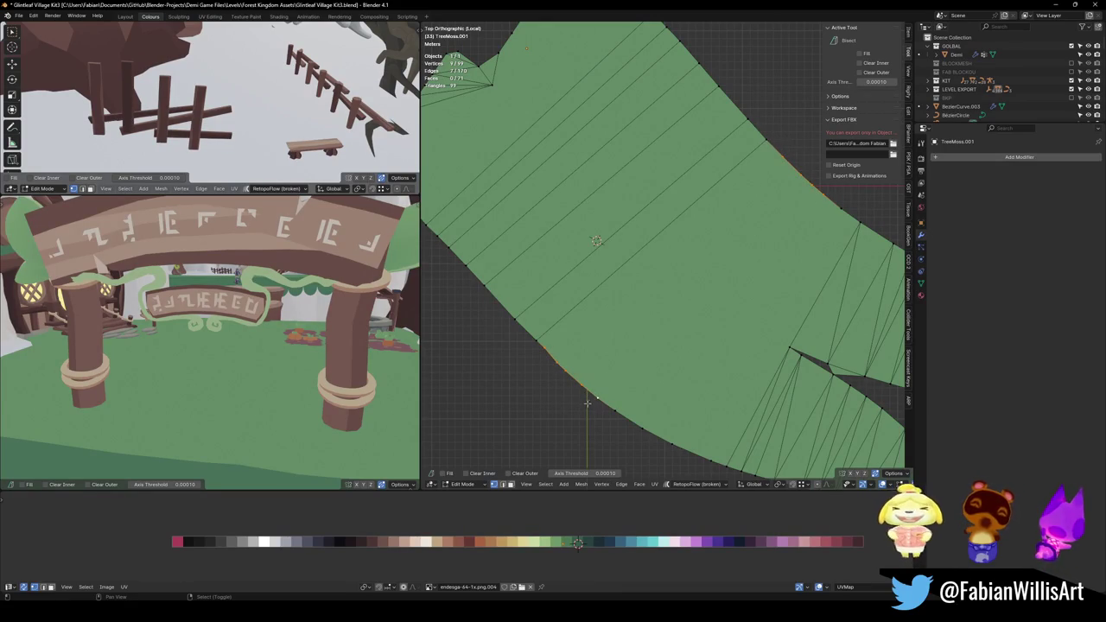
{"action": "key", "text": "f"}
{"action": "key", "text": "alt+a"}
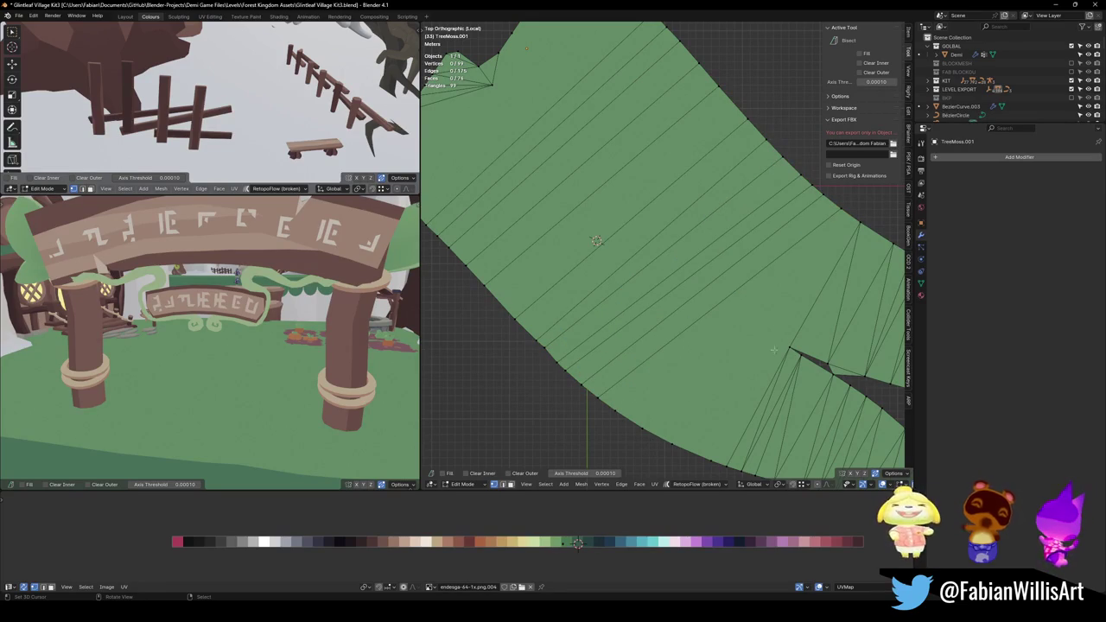
Fill the remaining gaps along the lower border with new faces.
{"action": "left_click", "coordinate": [707, 462]}
{"action": "left_click", "coordinate": [718, 457], "text": "alt+shift"}
{"action": "left_click", "coordinate": [676, 450], "text": "shift"}
{"action": "key", "text": "f"}
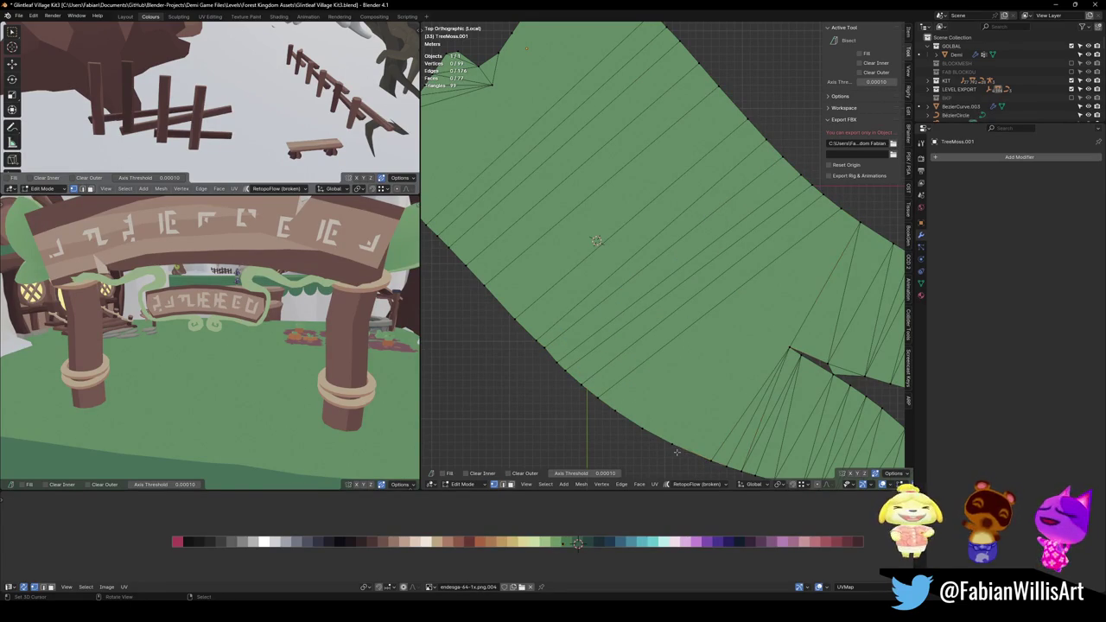
{"action": "left_click", "coordinate": [641, 430], "text": "shift"}
{"action": "key", "text": "f"}
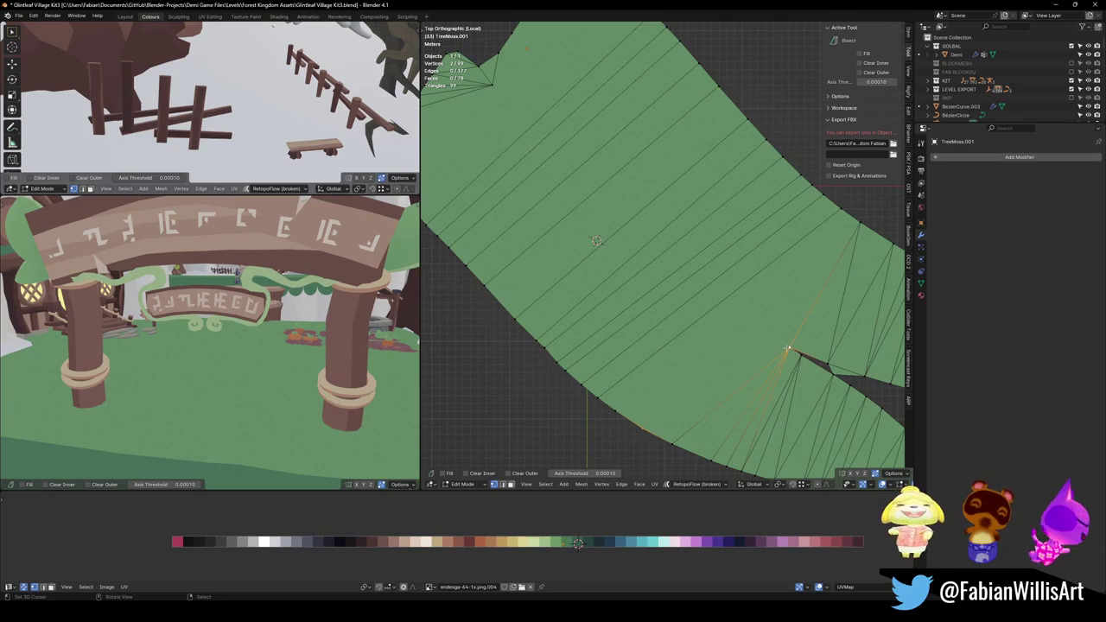
Preview a loop cut across the strip, cancel it, and switch to face select mode.
{"action": "left_click", "coordinate": [614, 410]}
{"action": "left_click", "coordinate": [847, 223], "text": "shift"}
{"action": "key", "text": "alt+a"}
{"action": "key", "text": "ctrl+r"}
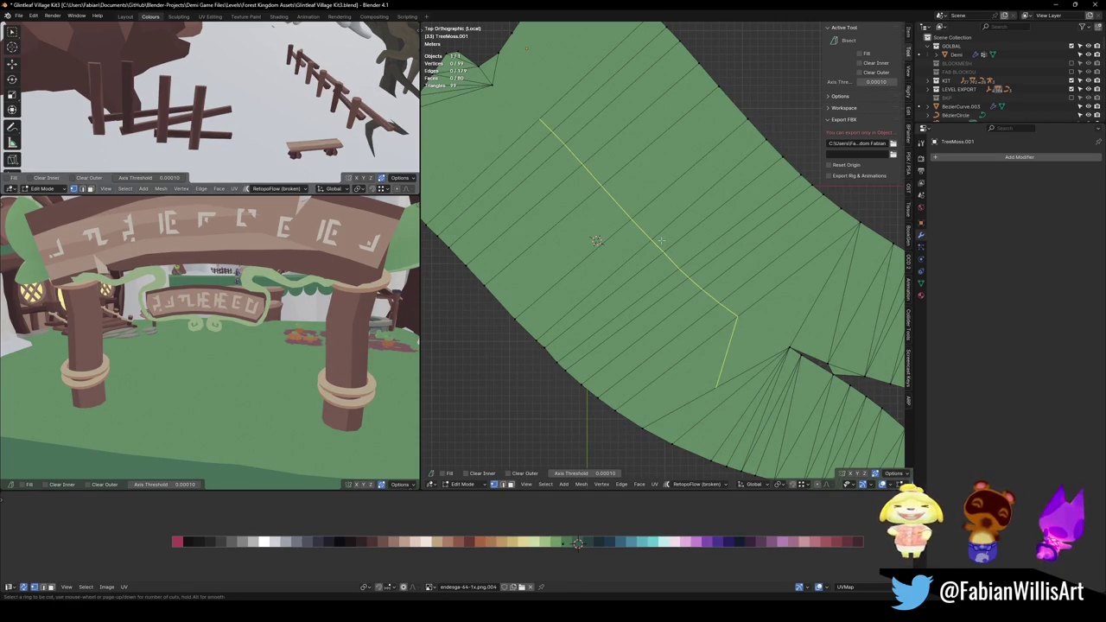
{"action": "scroll", "coordinate": [661, 241], "scroll_direction": "up", "scroll_amount": 2}
{"action": "left_click", "coordinate": [661, 240]}
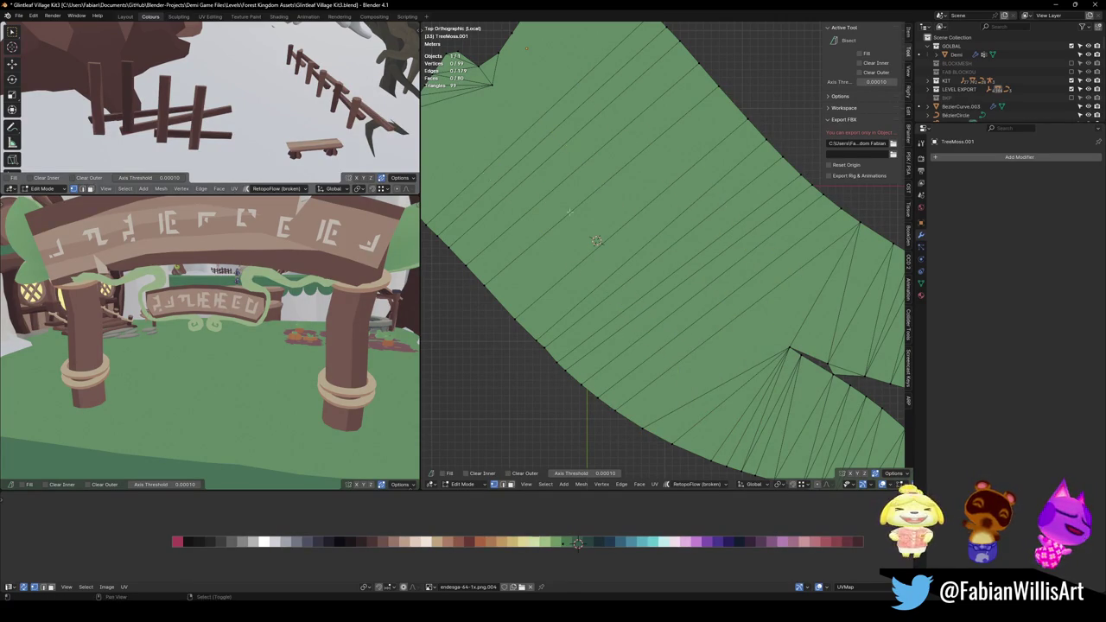
{"action": "middle_click_drag", "start_coordinate": [661, 240], "coordinate": [678, 297]}
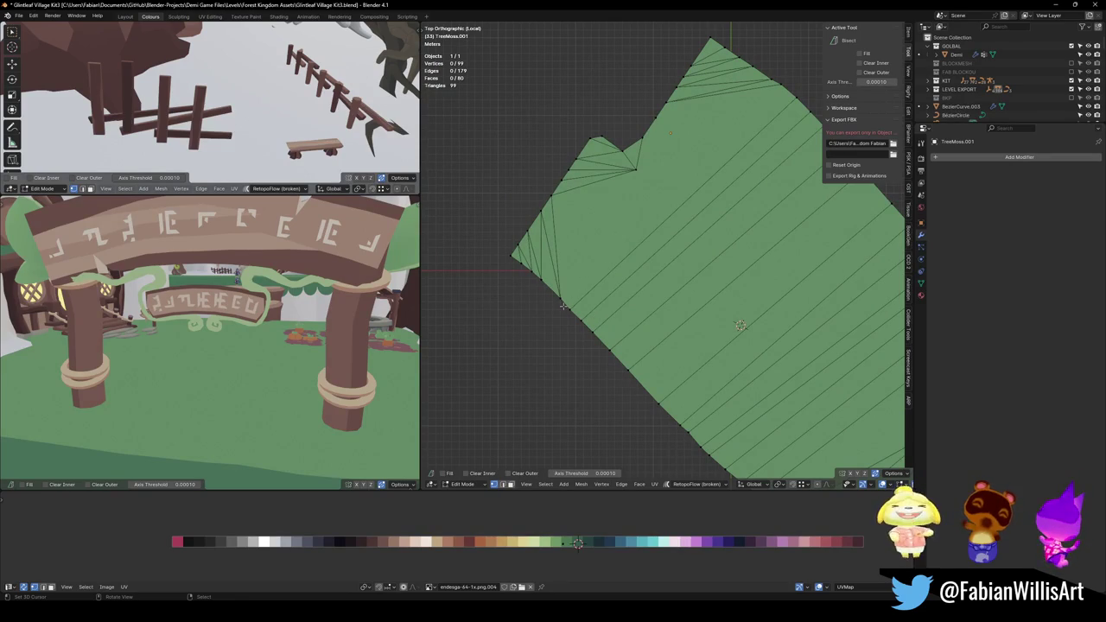
{"action": "key", "text": "3"}
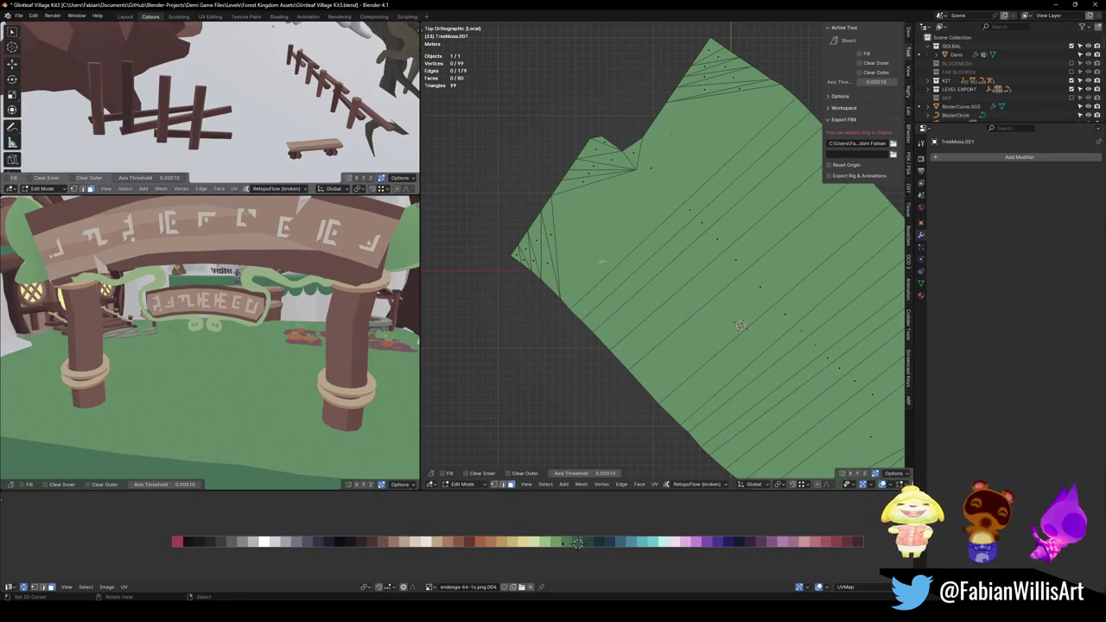
Cut three edge loops across the path strip.
{"action": "key", "text": "ctrl+r"}
{"action": "scroll", "coordinate": [716, 231], "scroll_direction": "up", "scroll_amount": 2}
{"action": "left_click", "coordinate": [716, 232]}
{"action": "mouse_move", "coordinate": [716, 232]}
{"action": "middle_mouse_down"}
{"action": "mouse_move", "coordinate": [649, 331]}
{"action": "mouse_move", "coordinate": [695, 279]}
{"action": "middle_mouse_up"}
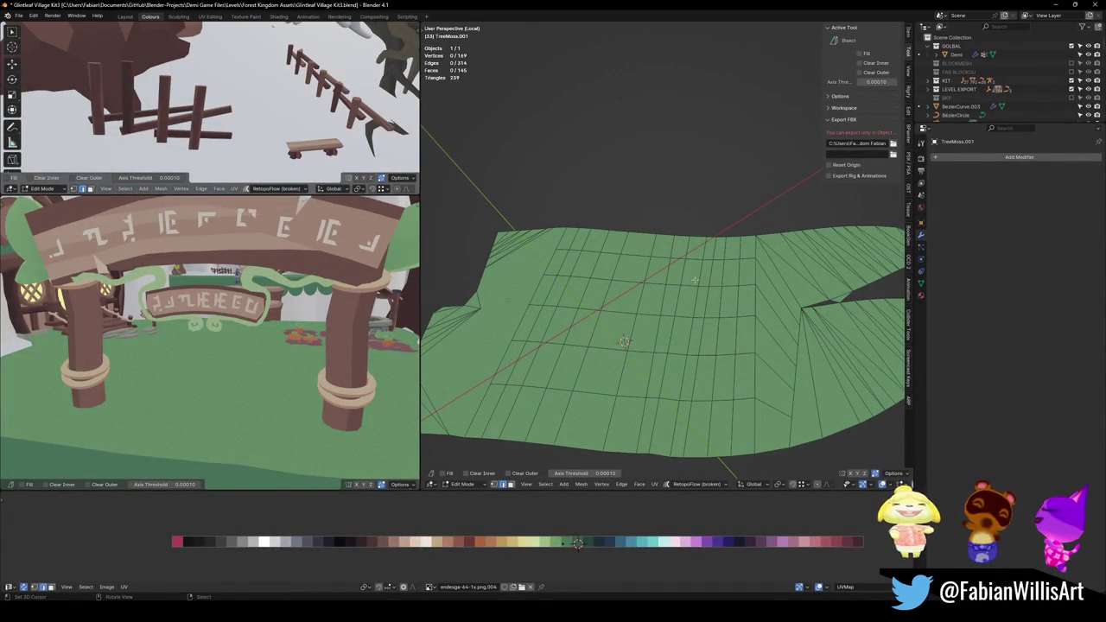
{"action": "mouse_move", "coordinate": [695, 280]}
{"action": "middle_mouse_down"}
{"action": "mouse_move", "coordinate": [657, 311]}
{"action": "mouse_move", "coordinate": [684, 317]}
{"action": "middle_mouse_up"}
Select a path face, the two bottom-left faces and the triangle face in local view.
{"action": "key", "text": "KP_Divide"}
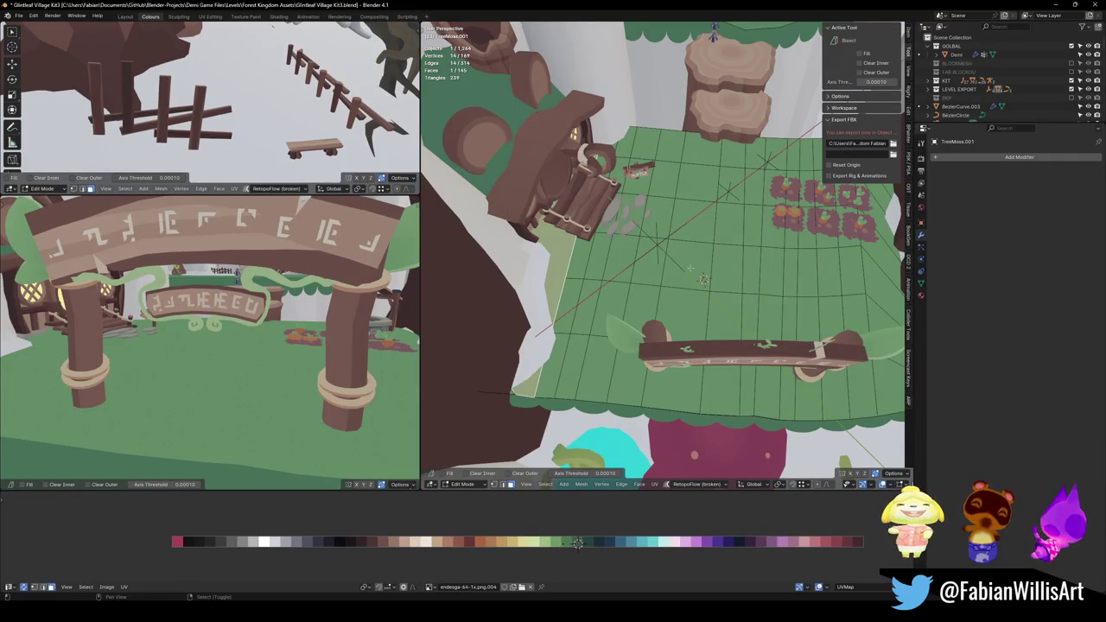
{"action": "middle_click_drag", "start_coordinate": [567, 264], "coordinate": [579, 292]}
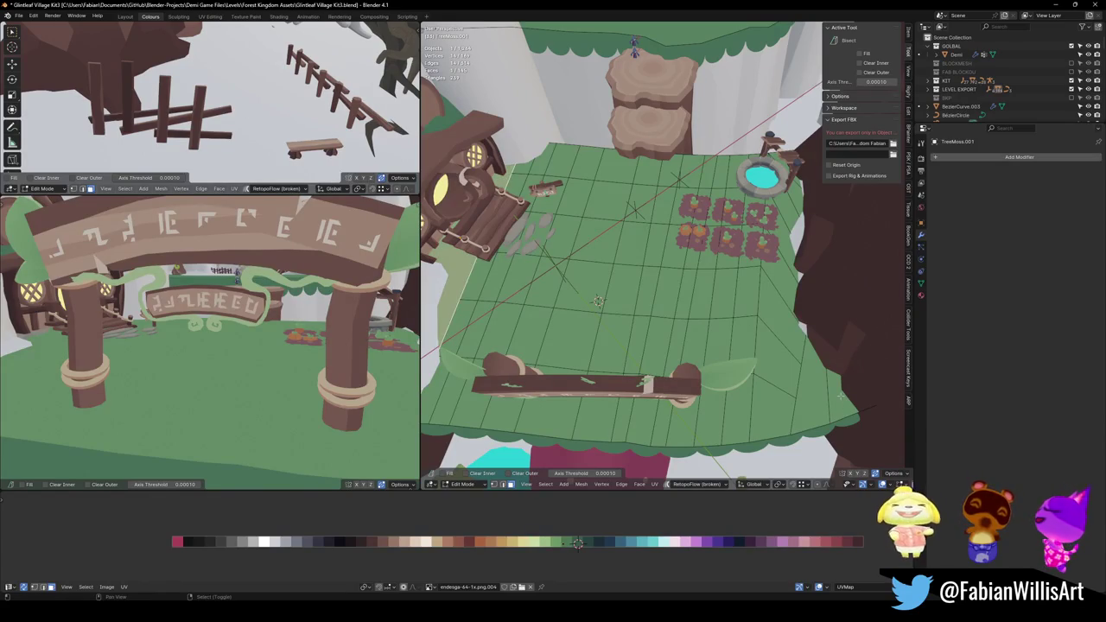
{"action": "left_click", "coordinate": [838, 396], "text": "shift"}
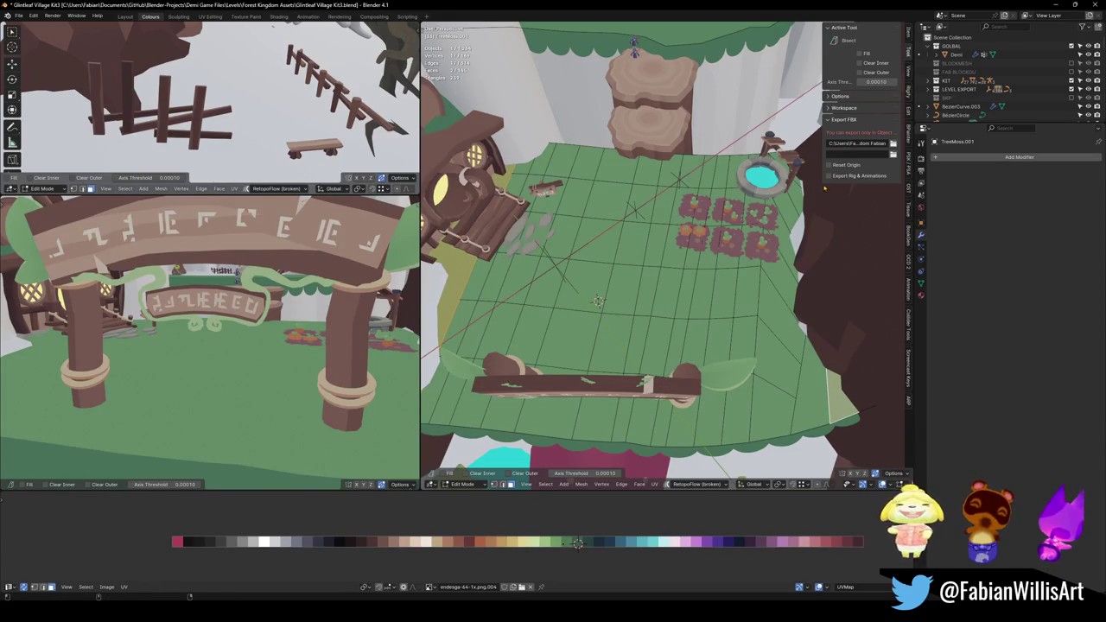
{"action": "middle_click_drag", "start_coordinate": [846, 248], "coordinate": [757, 248]}
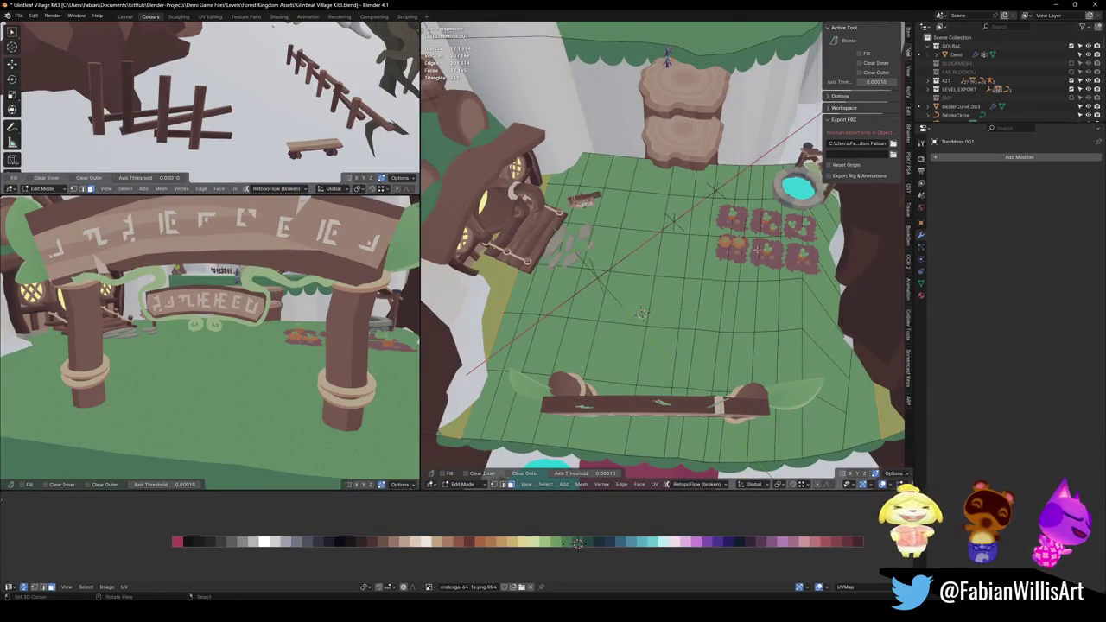
{"action": "key", "text": "KP_Divide"}
{"action": "left_click", "coordinate": [521, 338], "text": "shift"}
{"action": "left_click", "coordinate": [517, 323], "text": "shift"}
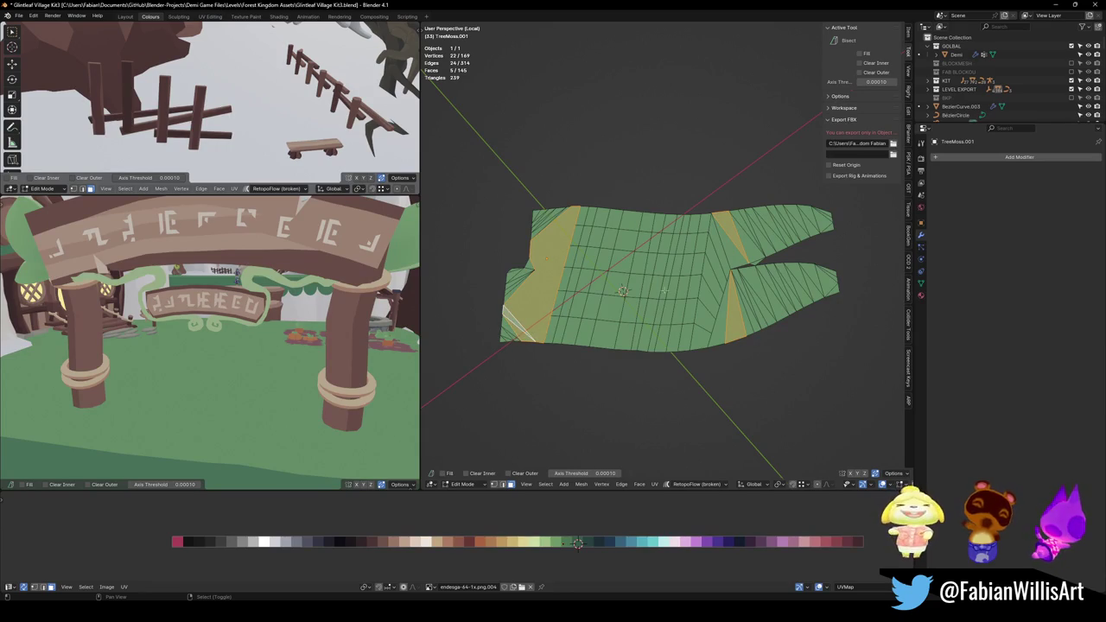
{"action": "left_click", "coordinate": [751, 272], "text": "shift"}
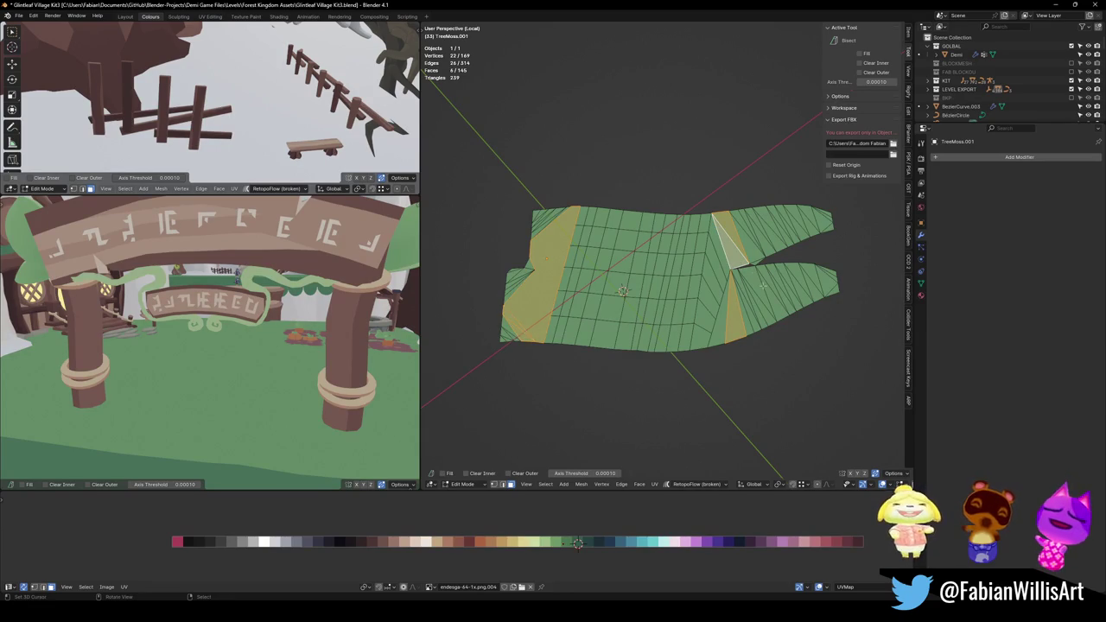
{"action": "scroll", "coordinate": [813, 312], "scroll_direction": "up", "scroll_amount": 3}
{"action": "scroll", "coordinate": [813, 312], "scroll_direction": "down", "scroll_amount": 1}
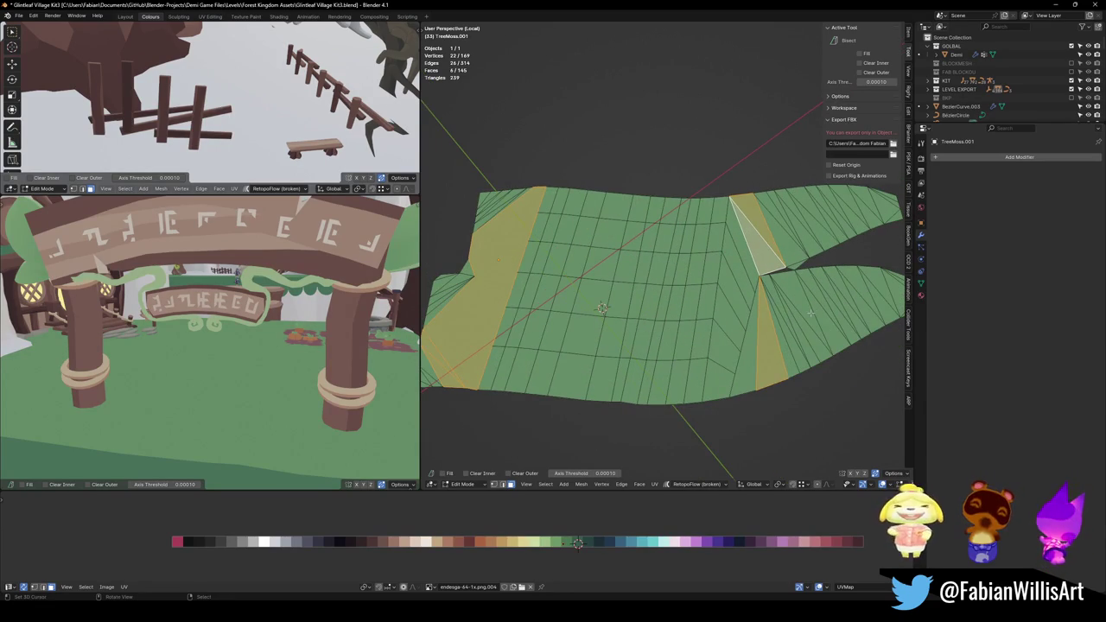
Hide the selected faces, then select and delete the linked loose side pieces.
{"action": "key", "text": "h"}
{"action": "key", "text": "l"}
{"action": "key", "text": "l"}
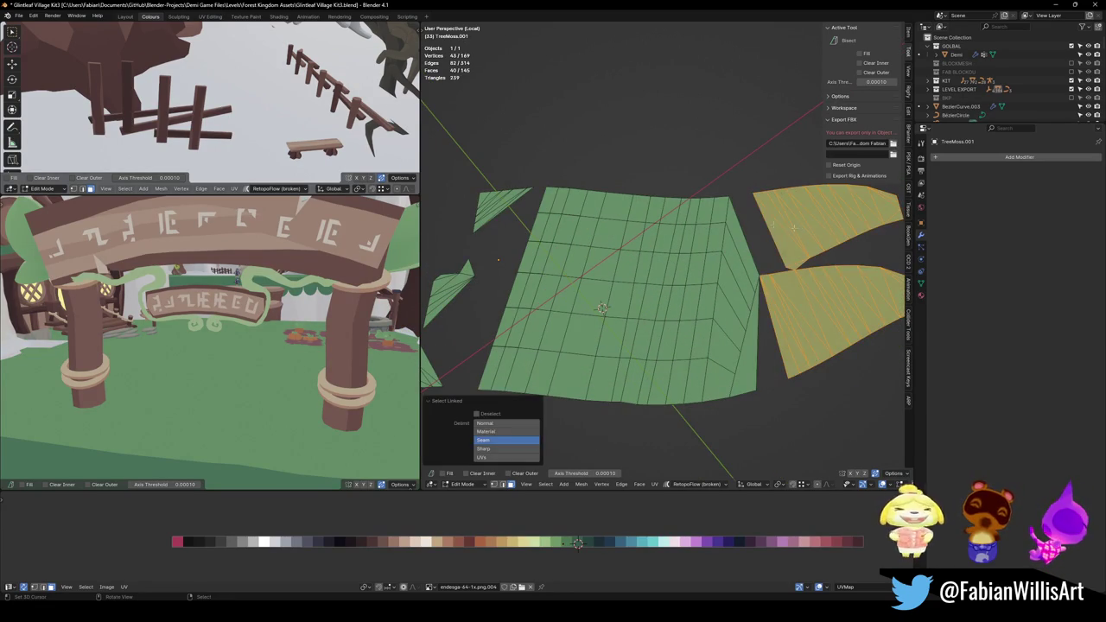
{"action": "key", "text": "l"}
{"action": "key", "text": "l"}
{"action": "scroll", "coordinate": [497, 258], "scroll_direction": "down", "scroll_amount": 2}
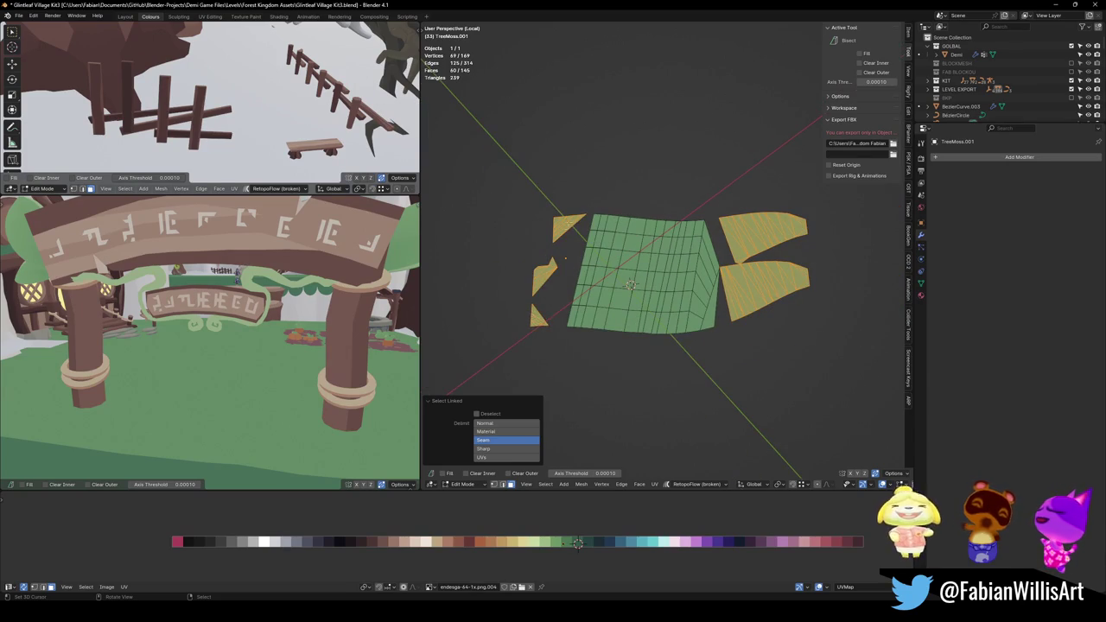
{"action": "key", "text": "x"}
{"action": "left_click", "coordinate": [570, 223]}
Reveal the hidden faces and dissolve the whole grid into a single n-gon.
{"action": "key", "text": "alt+h"}
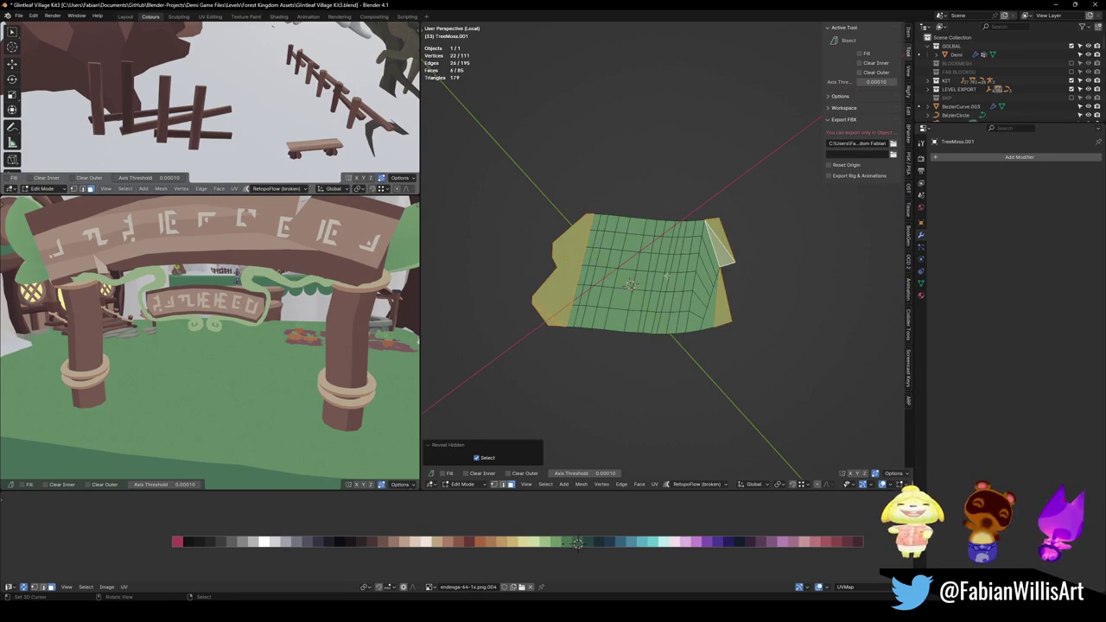
{"action": "scroll", "coordinate": [676, 322], "scroll_direction": "up", "scroll_amount": 3}
{"action": "key", "text": "alt+a"}
{"action": "key", "text": "1"}
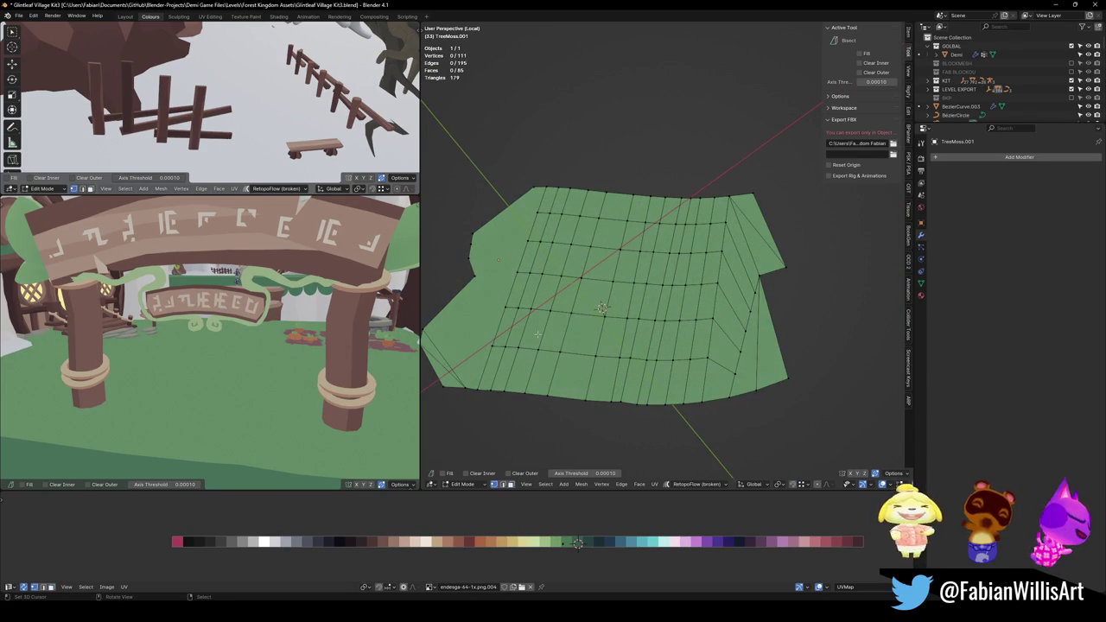
{"action": "key", "text": "a"}
{"action": "key", "text": "ctrl+x"}
{"action": "key", "text": "alt+a"}
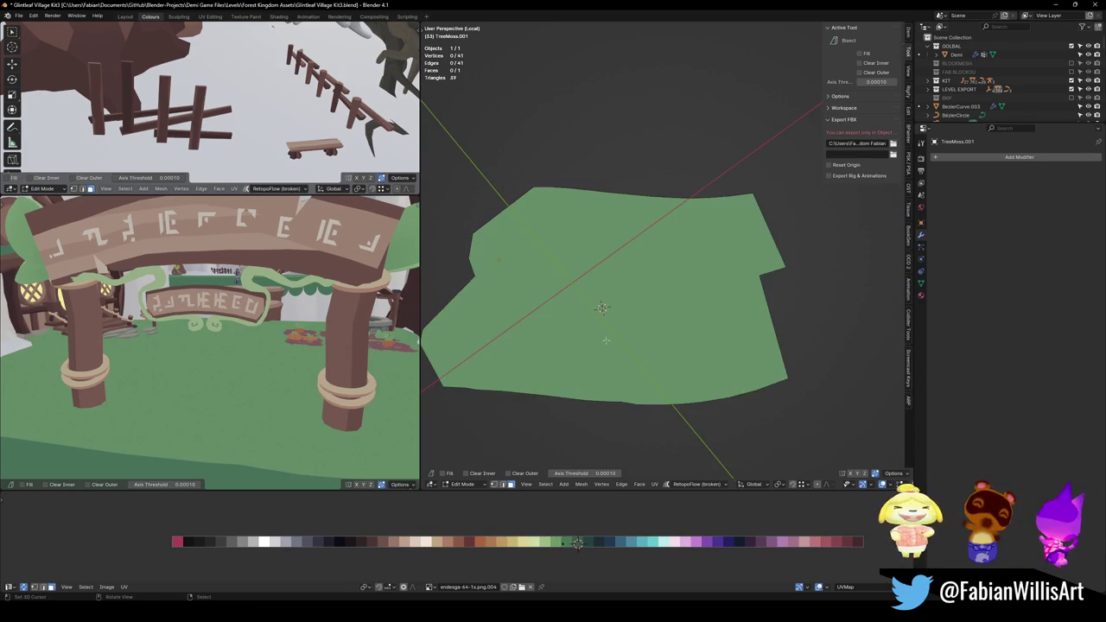
{"action": "middle_click_drag", "start_coordinate": [606, 340], "coordinate": [526, 386]}
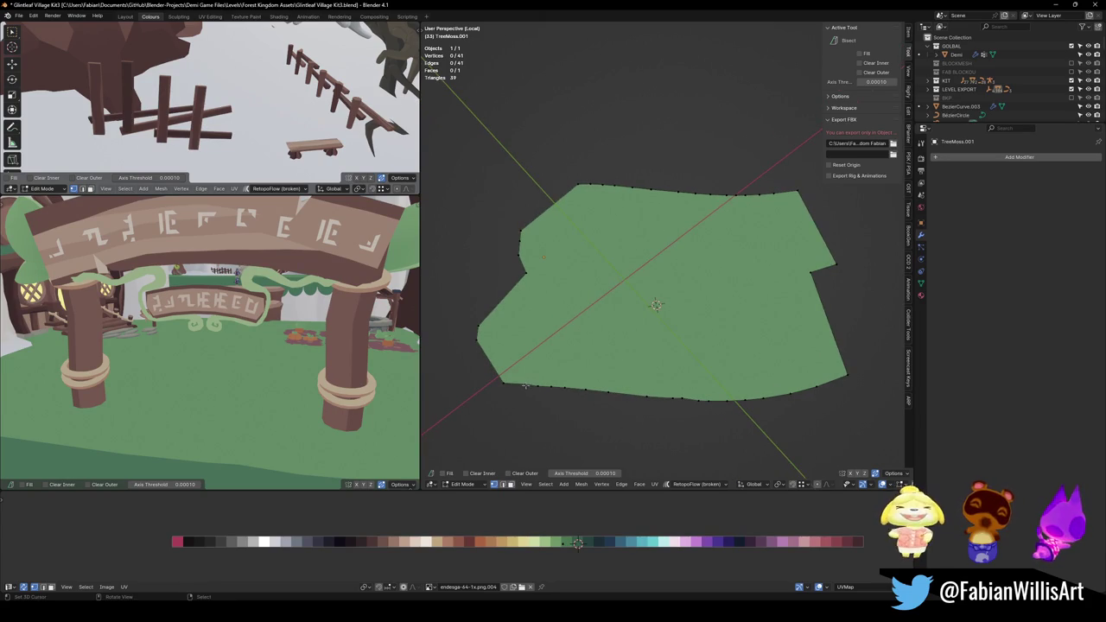
Dissolve the notch vertex and the top-right corner vertex on the boundary.
{"action": "left_click", "coordinate": [578, 185], "text": "shift"}
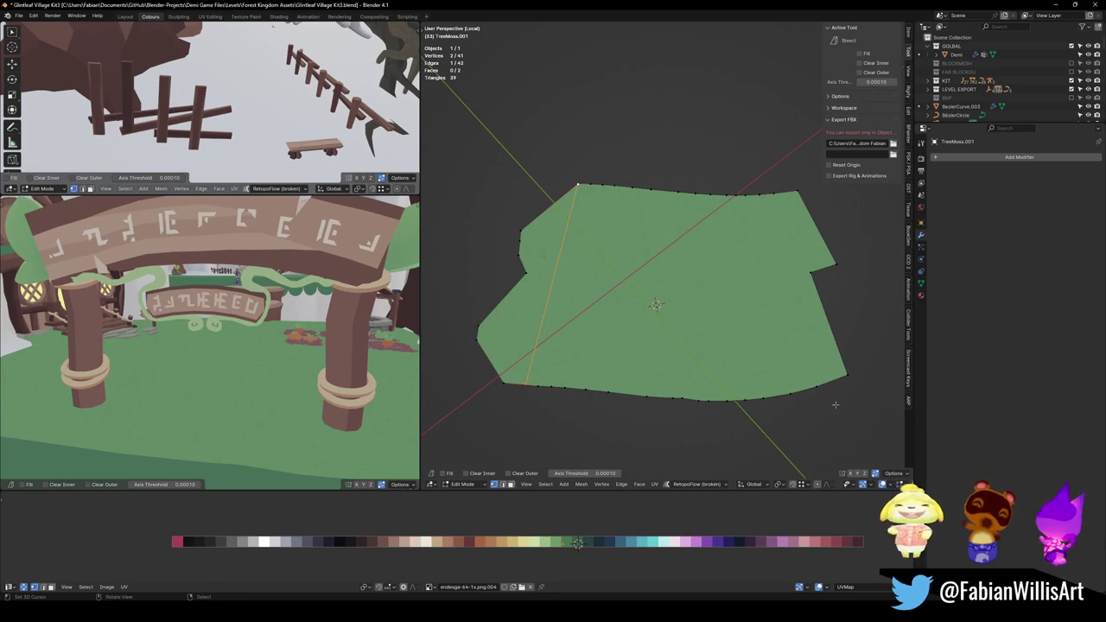
{"action": "left_click", "coordinate": [813, 272]}
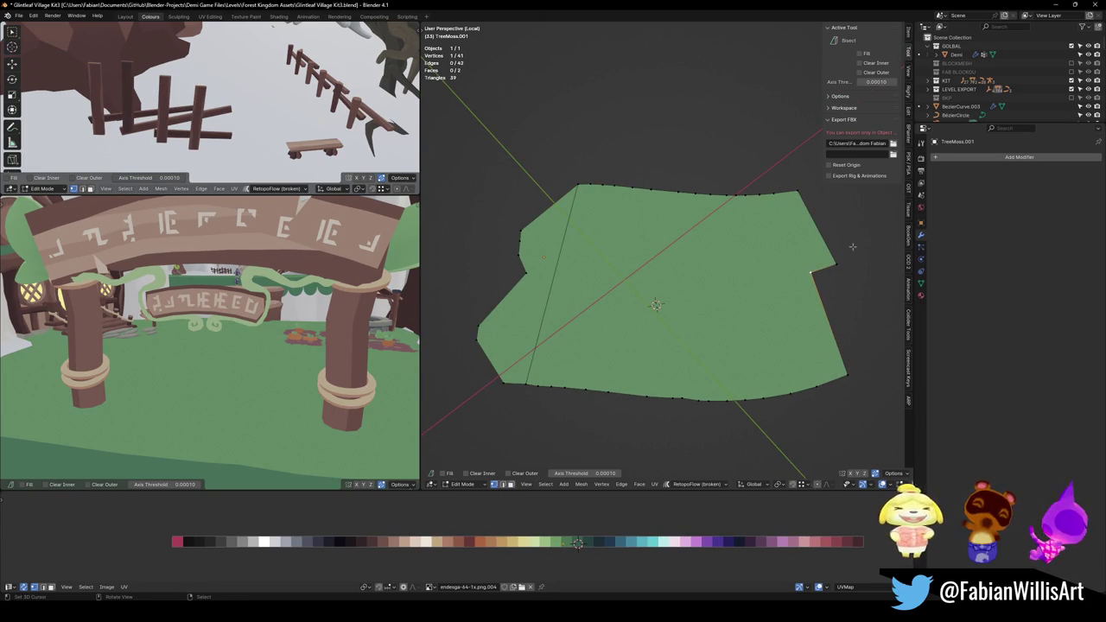
{"action": "left_click", "coordinate": [797, 191], "text": "shift"}
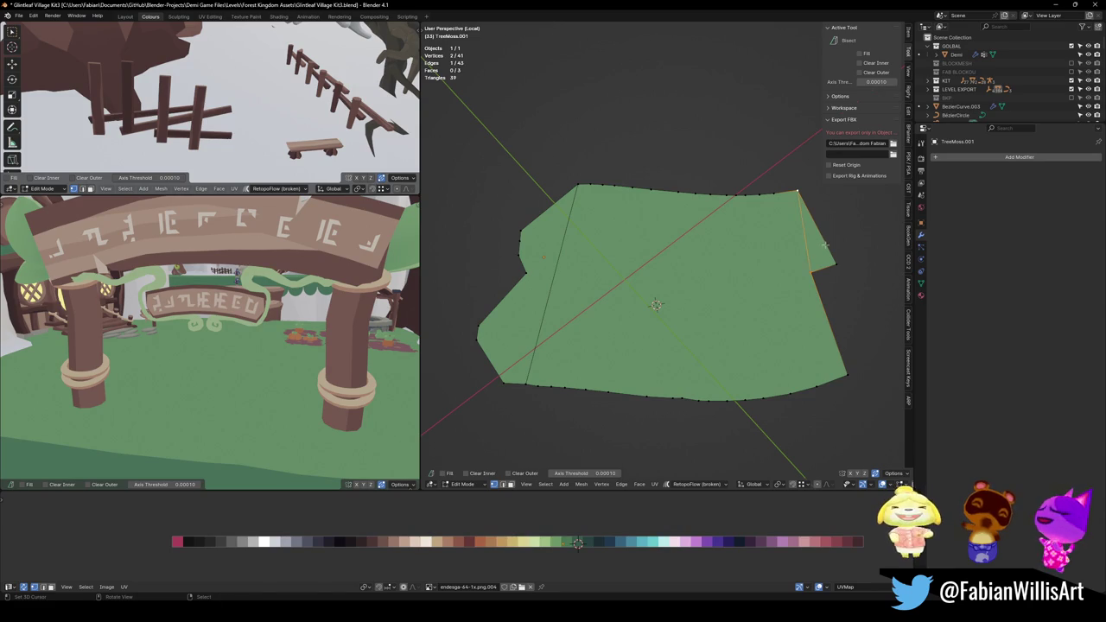
{"action": "key", "text": "ctrl+x"}
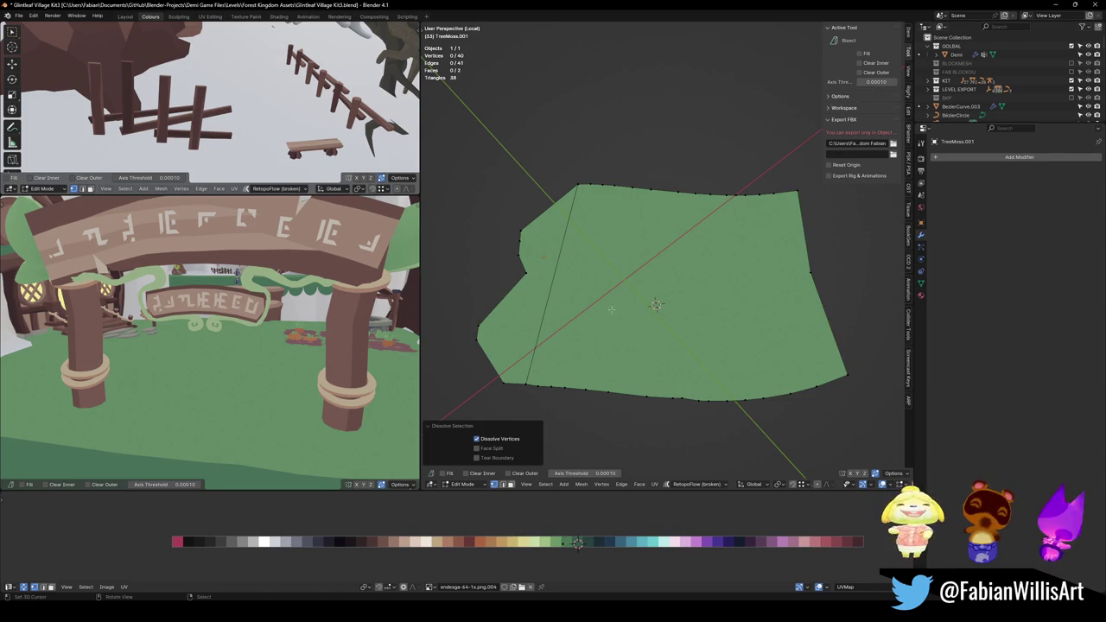
Delete the left face of the patch.
{"action": "key", "text": "3"}
{"action": "left_click", "coordinate": [527, 298]}
{"action": "key", "text": "x"}
{"action": "left_click", "coordinate": [524, 295]}
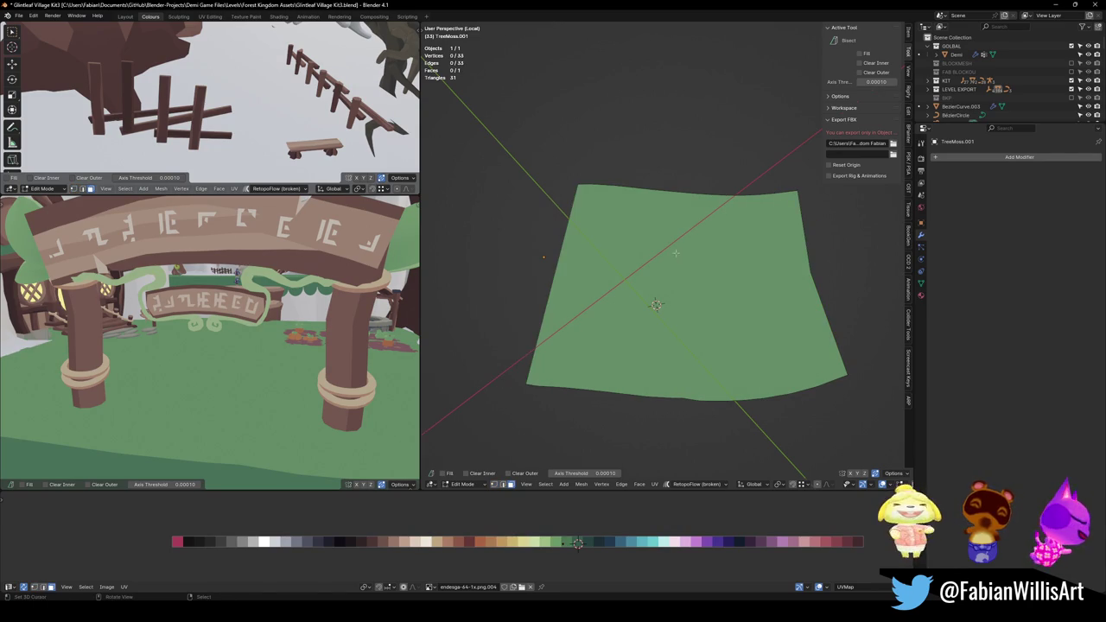
{"action": "key", "text": "1"}
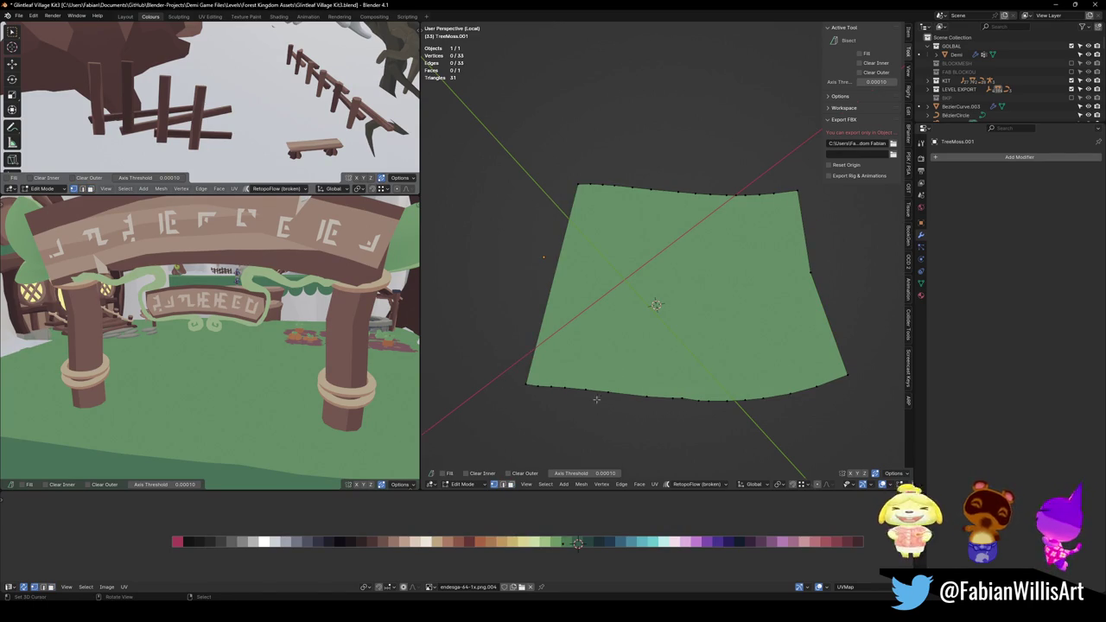
Delete only the patch faces and Grid Fill the outline with vertical strips.
{"action": "key", "text": "a"}
{"action": "key", "text": "x"}
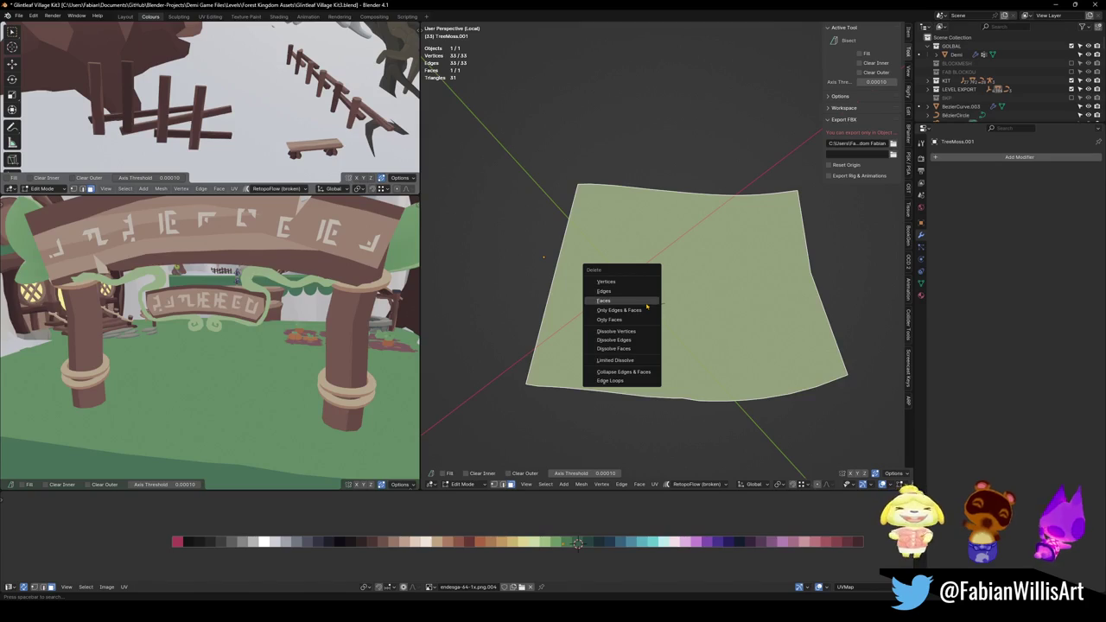
{"action": "left_click", "coordinate": [616, 320]}
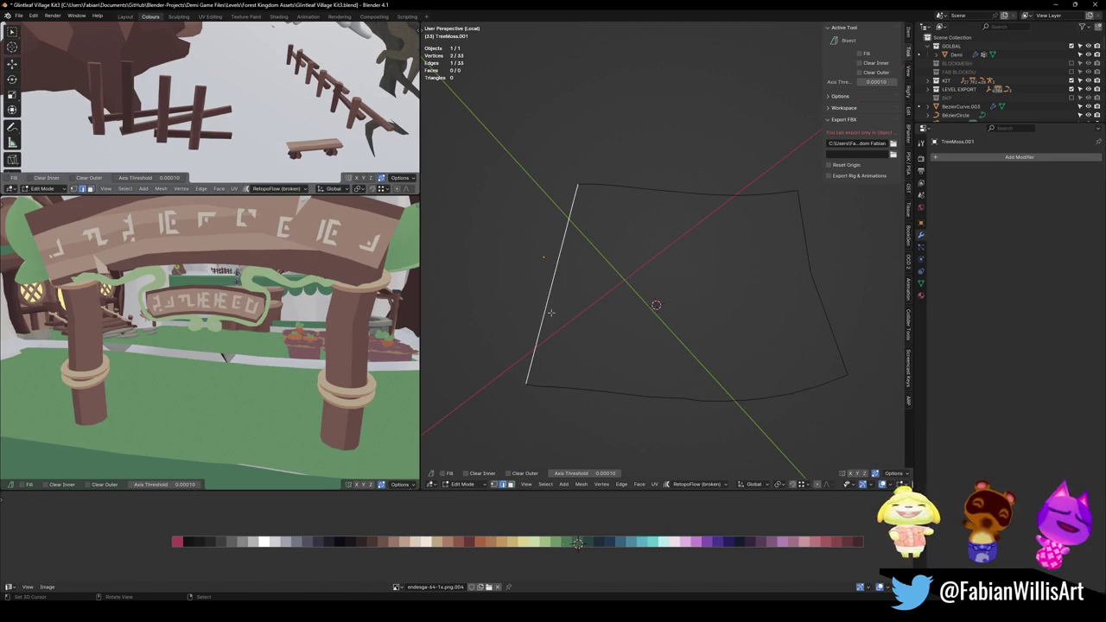
{"action": "left_click_drag", "start_coordinate": [553, 314], "coordinate": [648, 291]}
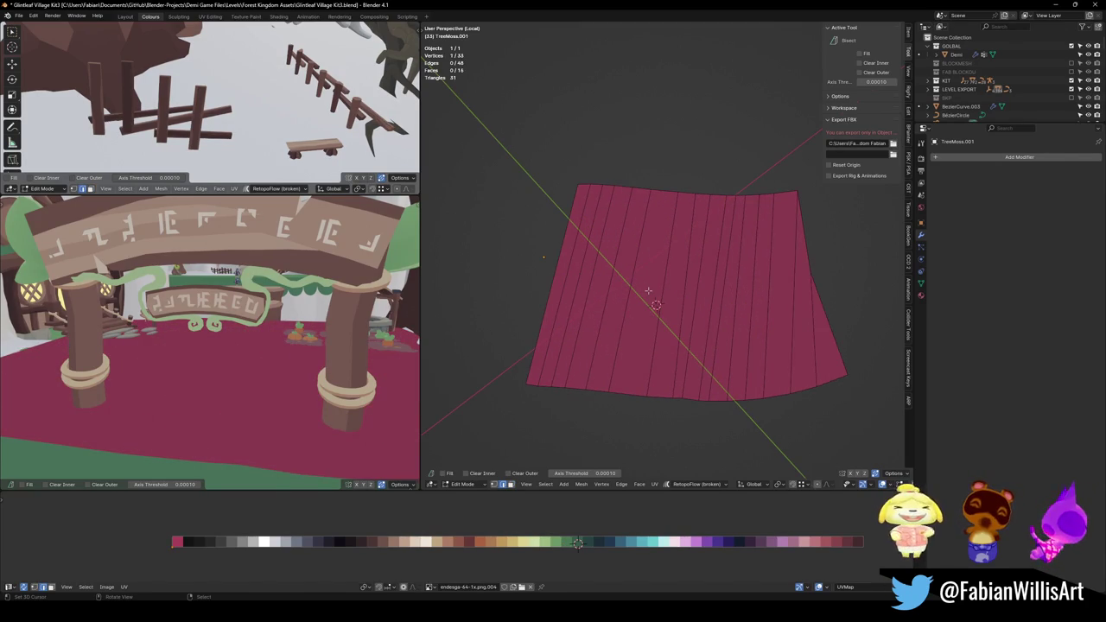
Add one edge loop across the middle and merge overlapping vertices by distance.
{"action": "key", "text": "ctrl+r"}
{"action": "key", "text": "Escape"}
{"action": "key", "text": "ctrl+r"}
{"action": "left_click", "coordinate": [812, 322]}
{"action": "left_click", "coordinate": [823, 329]}
{"action": "key", "text": "ctrl+z"}
{"action": "key", "text": "a"}
{"action": "key", "text": "alt+a"}
Select the bottom-right corner vertex and switch to orthographic top view.
{"action": "key", "text": "ctrl+r"}
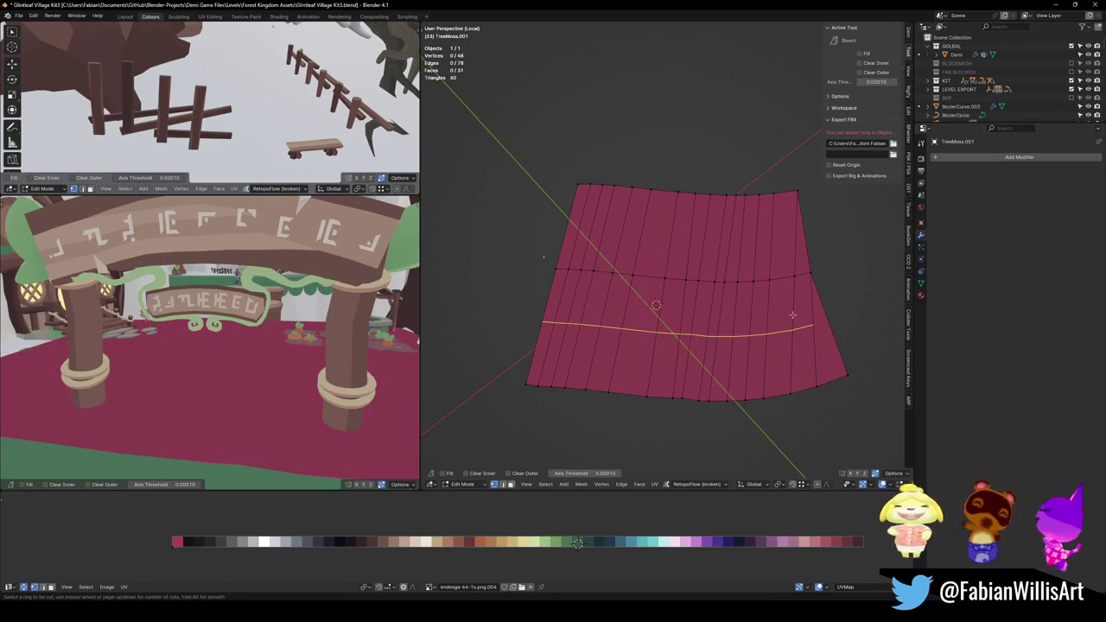
{"action": "key", "text": "Escape"}
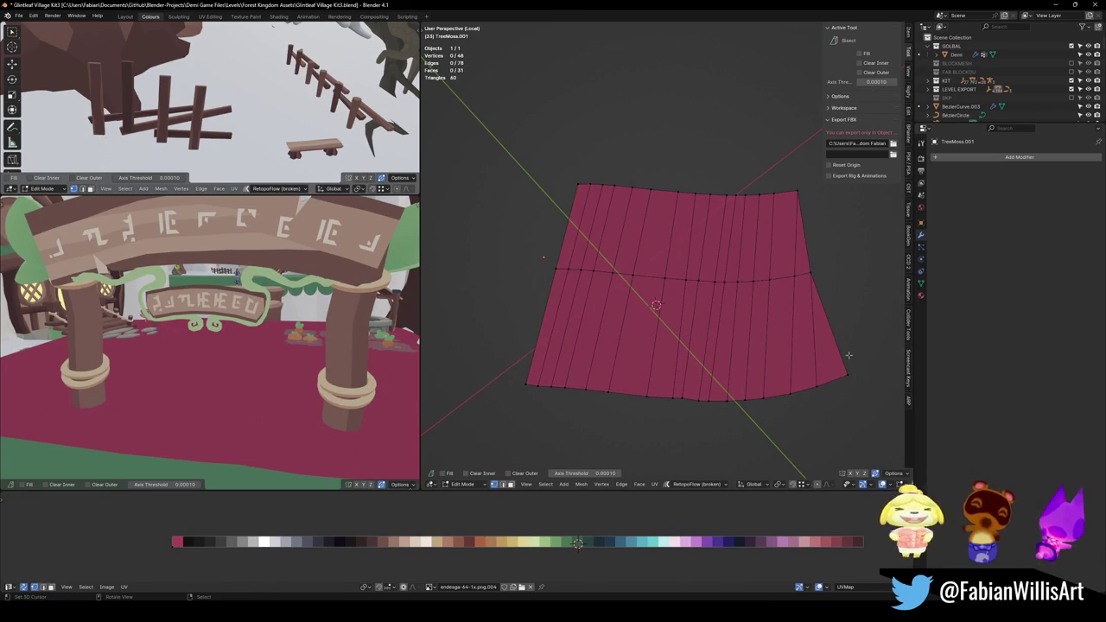
{"action": "left_click", "coordinate": [850, 370]}
{"action": "key", "text": "KP_7"}
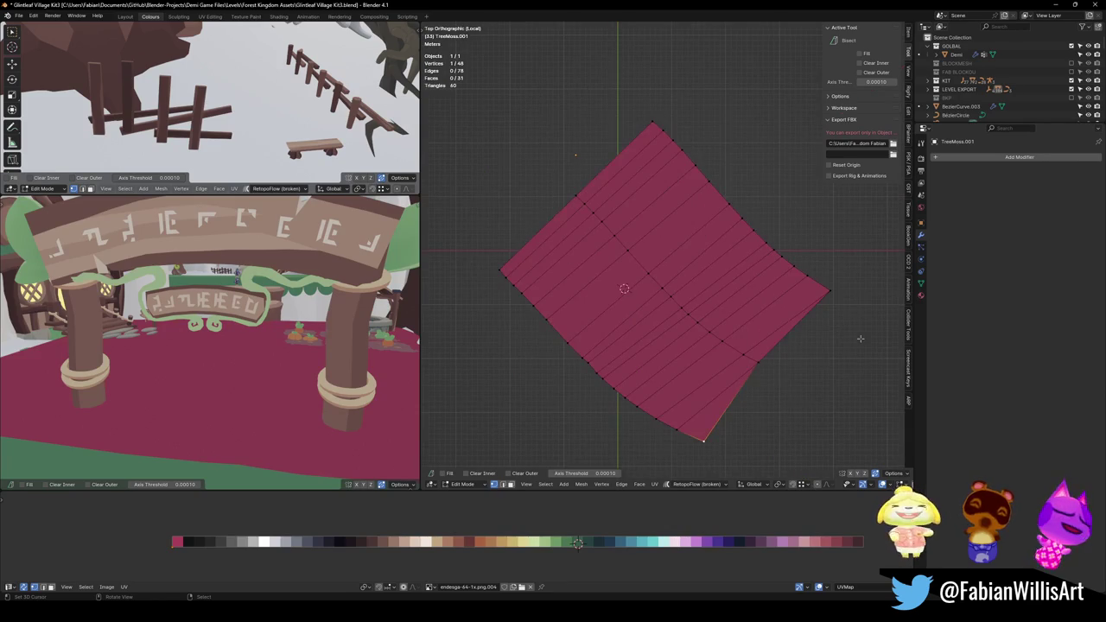
Join the two corner vertices with an edge and fill the lower-right triangle with a face.
{"action": "left_click", "coordinate": [829, 292], "text": "shift"}
{"action": "key", "text": "j"}
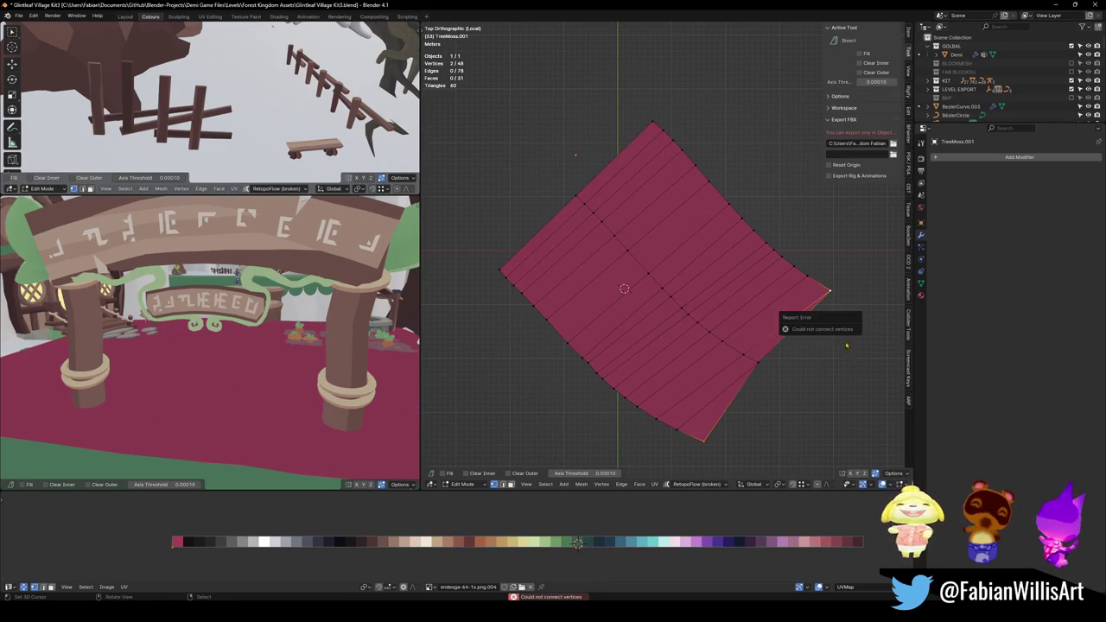
{"action": "key", "text": "f"}
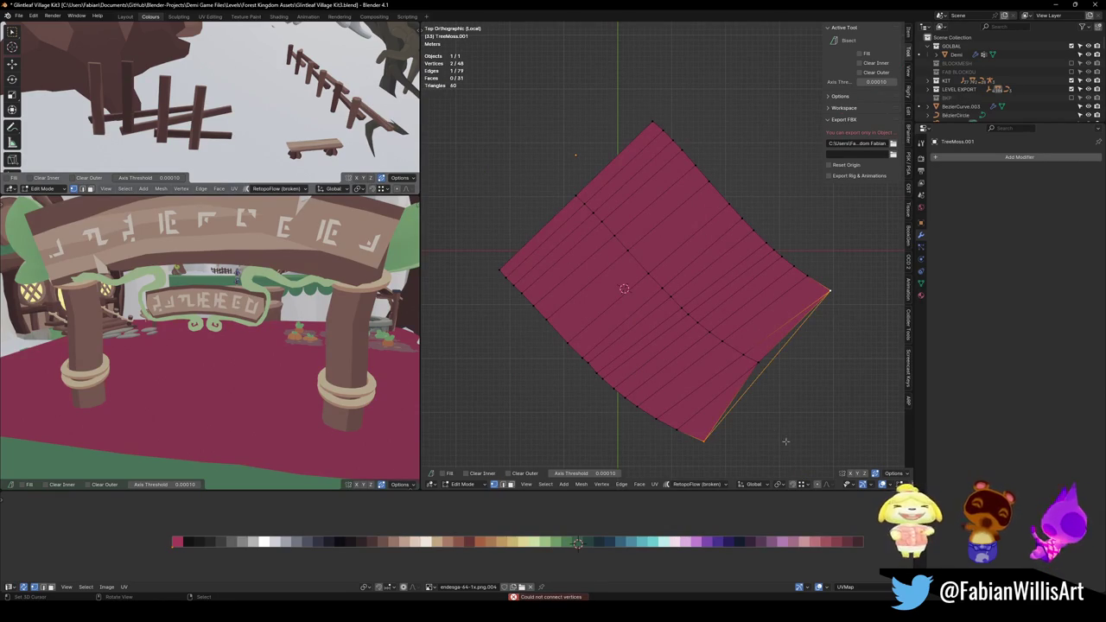
{"action": "left_click", "coordinate": [754, 381], "text": "alt"}
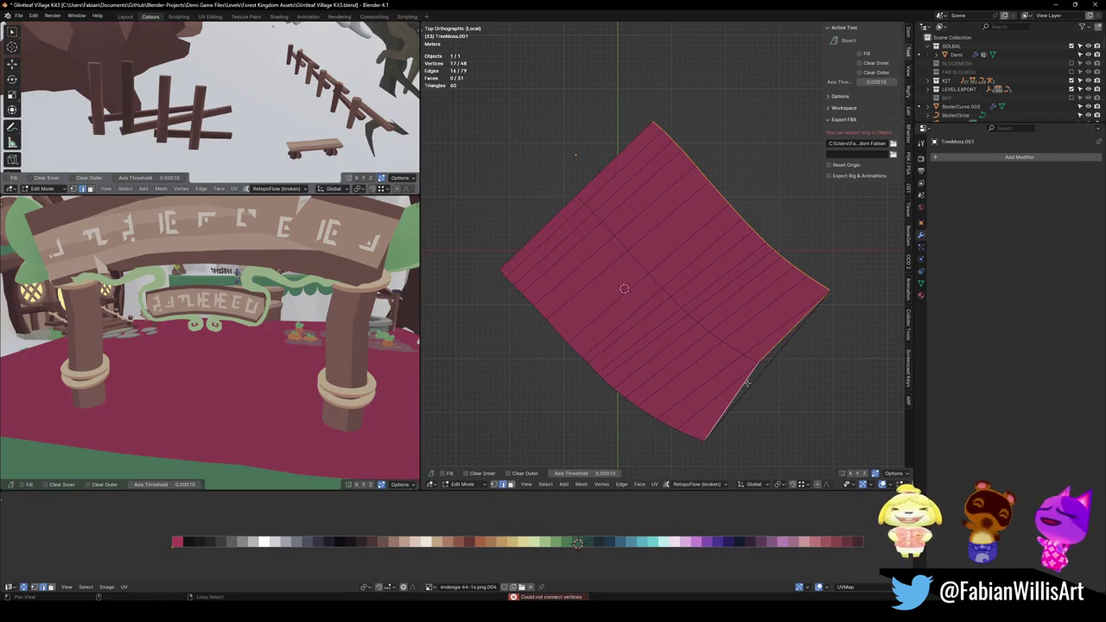
{"action": "key", "text": "f"}
{"action": "left_click", "coordinate": [766, 399]}
Delete the sliver edge along the lower-right border.
{"action": "key", "text": "1"}
{"action": "left_click", "coordinate": [787, 381]}
{"action": "key", "text": "2"}
{"action": "left_click", "coordinate": [749, 396]}
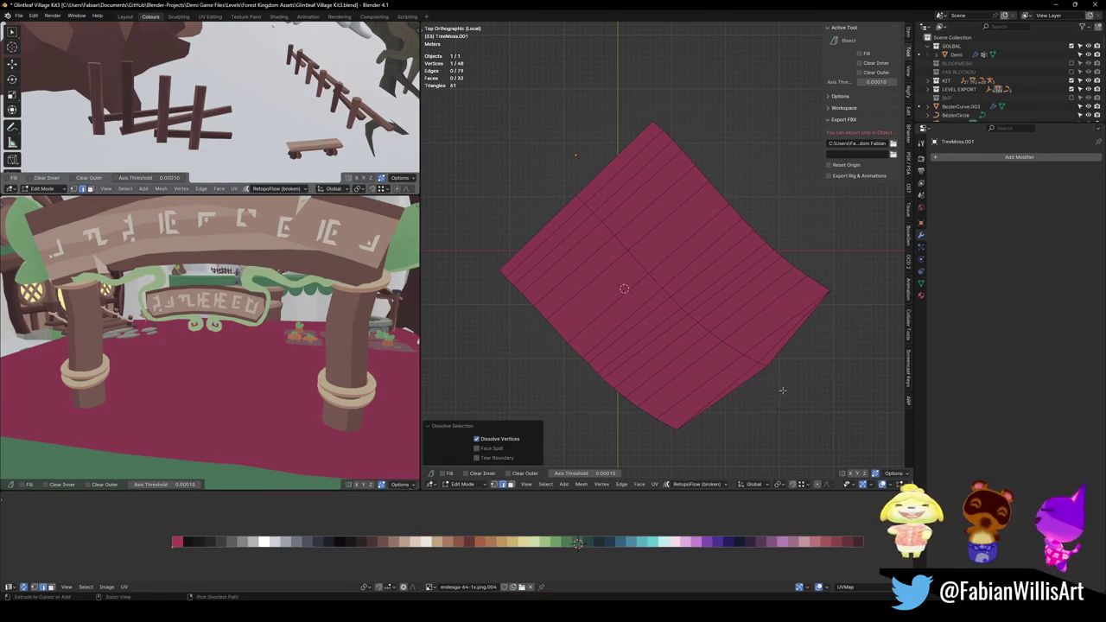
{"action": "key", "text": "x"}
{"action": "left_click", "coordinate": [774, 394]}
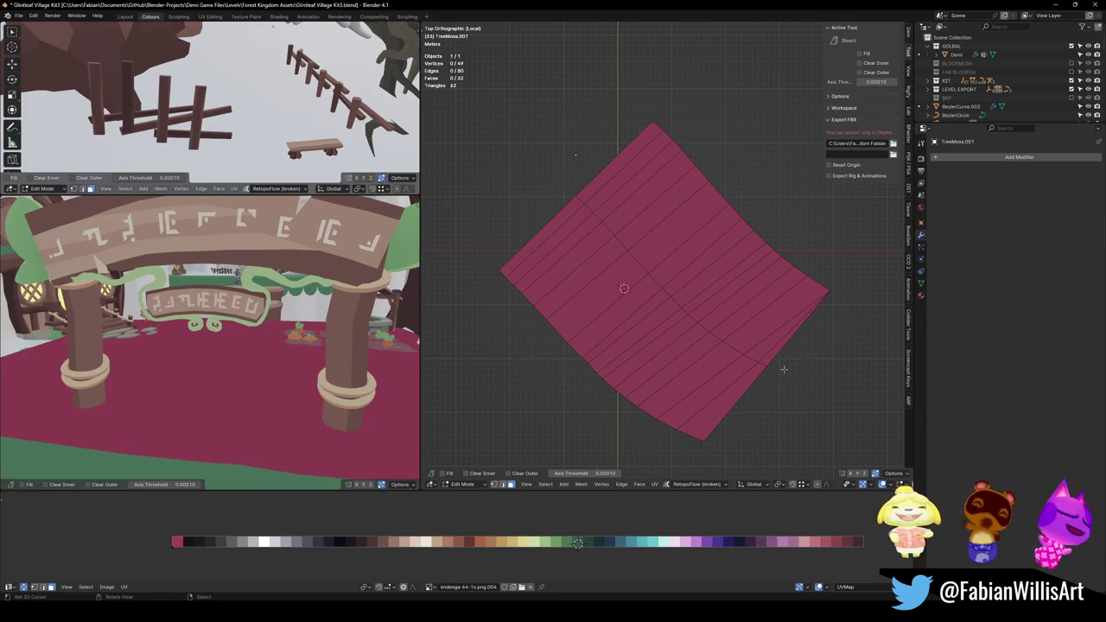
Dissolve the stray inner edge loops across the patch.
{"action": "scroll", "coordinate": [782, 367], "scroll_direction": "up", "scroll_amount": 2}
{"action": "scroll", "coordinate": [600, 324], "scroll_direction": "up", "scroll_amount": 2}
{"action": "left_click", "coordinate": [679, 232]}
{"action": "left_click", "coordinate": [593, 290], "text": "shift"}
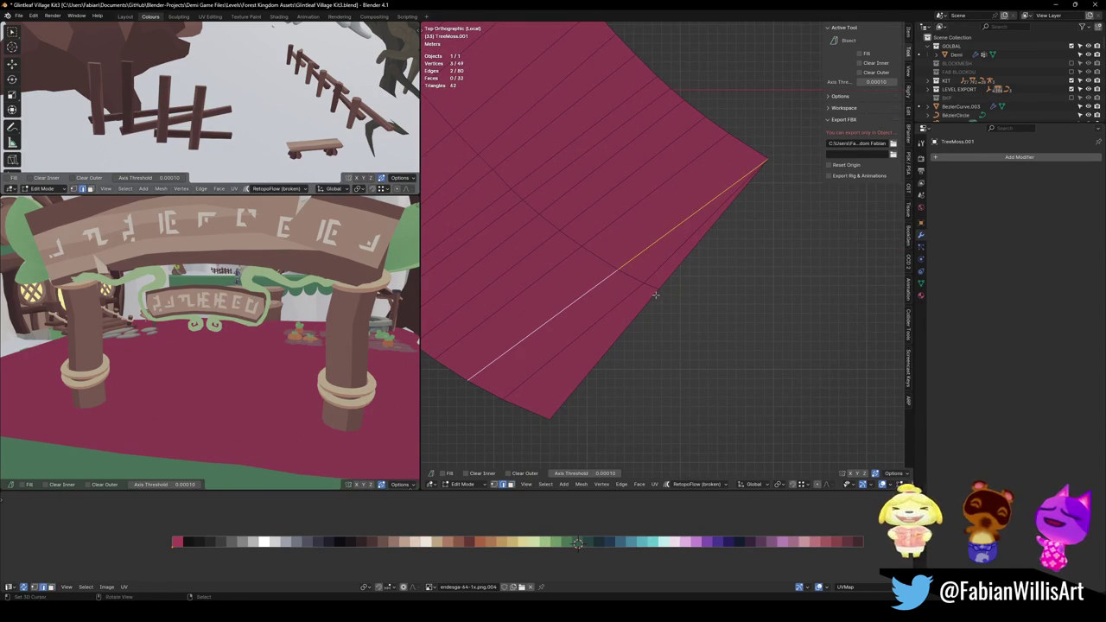
{"action": "key", "text": "ctrl+x"}
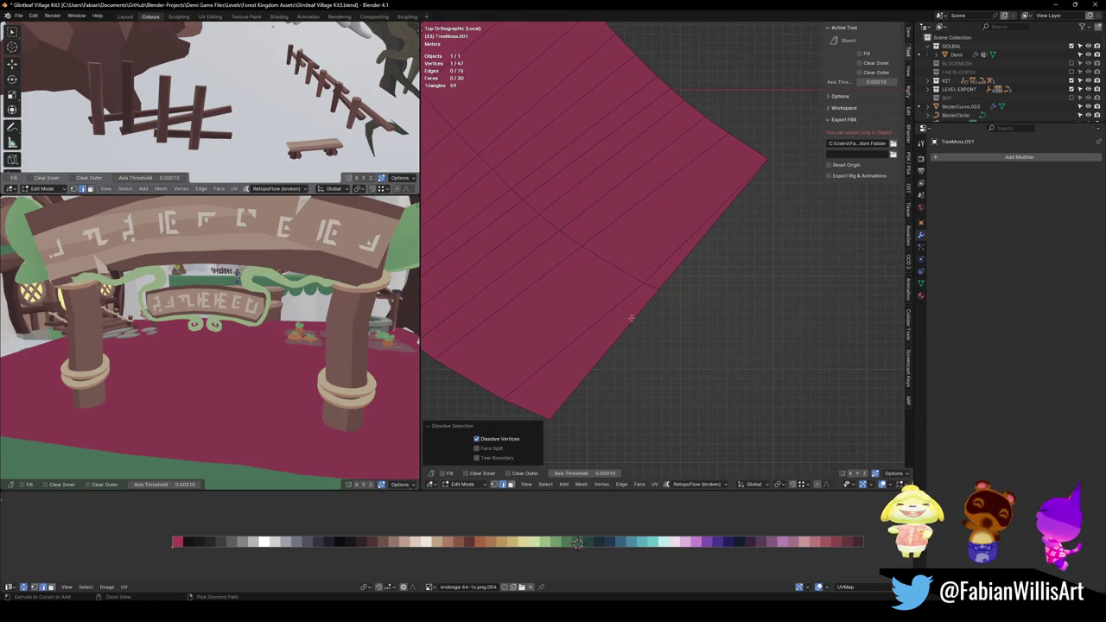
{"action": "key", "text": "ctrl+z"}
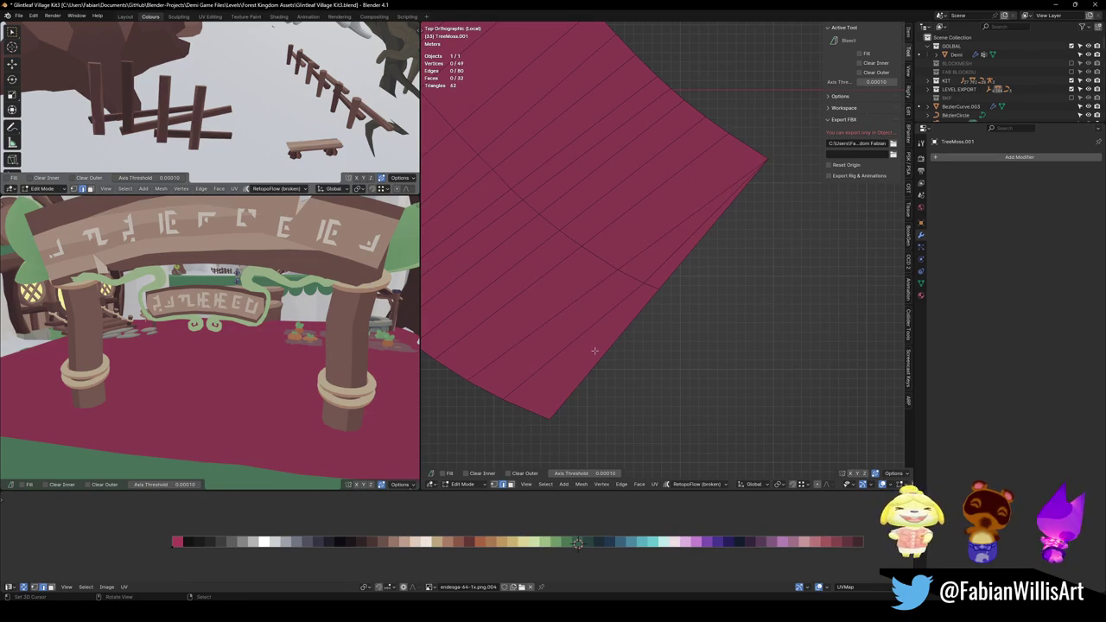
{"action": "left_click", "coordinate": [628, 323], "text": "alt"}
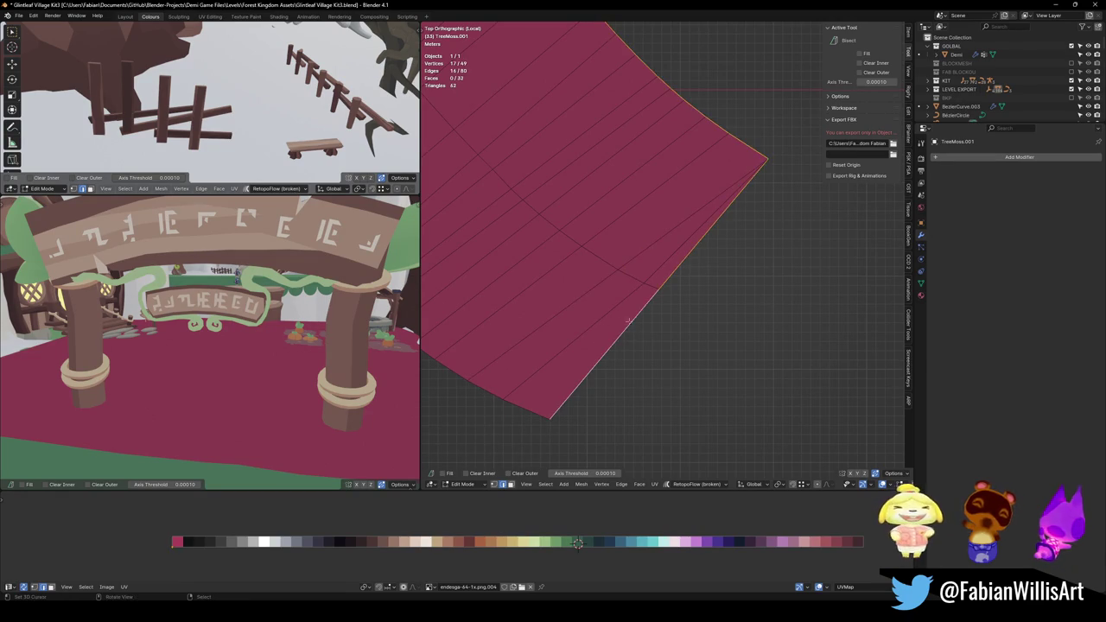
{"action": "left_click", "coordinate": [605, 320], "text": "alt"}
{"action": "key", "text": "ctrl+x"}
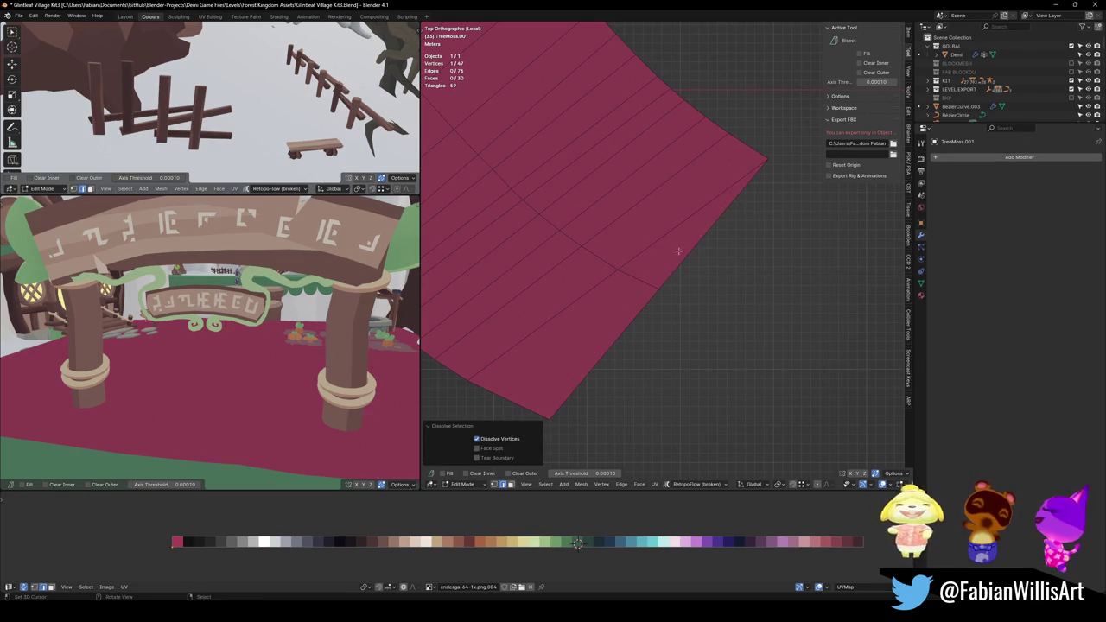
{"action": "key", "text": "ctrl+z"}
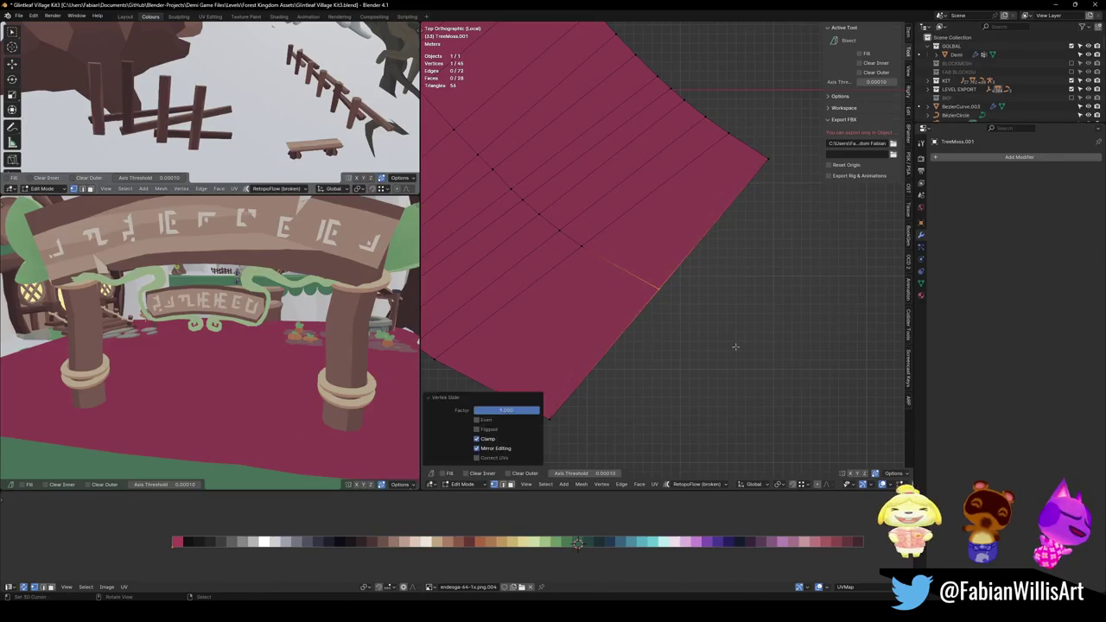
{"action": "key", "text": "ctrl+z"}
Add a new loop cut across the mesh.
{"action": "key", "text": "ctrl+r"}
{"action": "left_click", "coordinate": [660, 324]}
{"action": "mouse_move", "coordinate": [657, 324]}
{"action": "middle_mouse_down"}
{"action": "mouse_move", "coordinate": [647, 329]}
{"action": "mouse_move", "coordinate": [691, 315]}
{"action": "middle_mouse_up"}
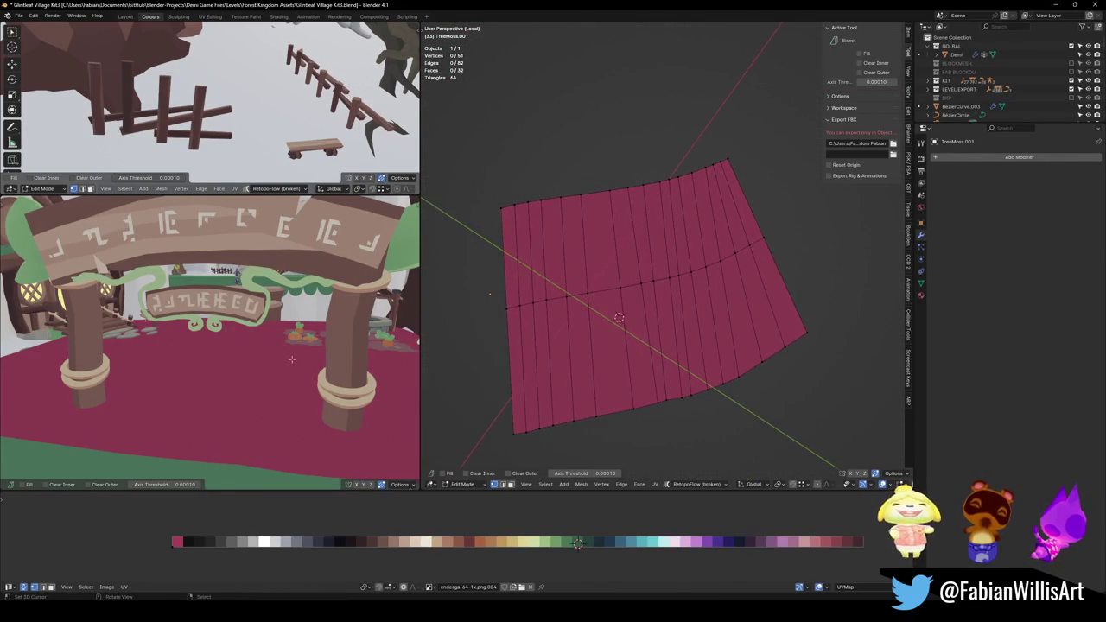
Exit local view to show the village around the patch, in see-through wireframe shading.
{"action": "scroll", "coordinate": [257, 370], "scroll_direction": "up", "scroll_amount": 5}
{"action": "middle_click_drag", "start_coordinate": [257, 370], "coordinate": [355, 367]}
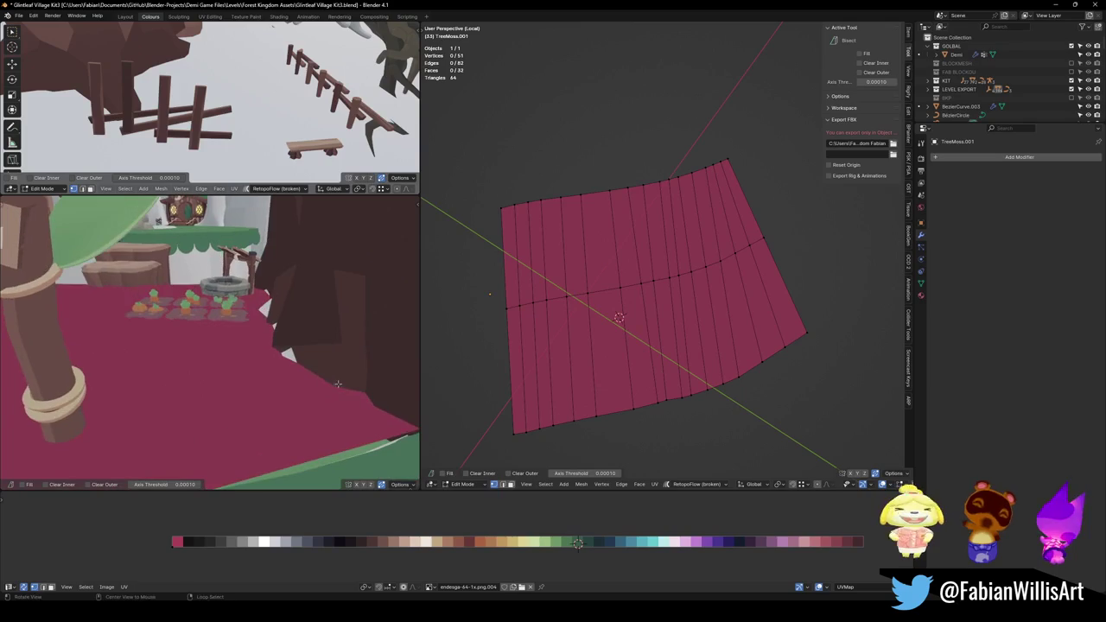
{"action": "key", "text": "KP_Divide"}
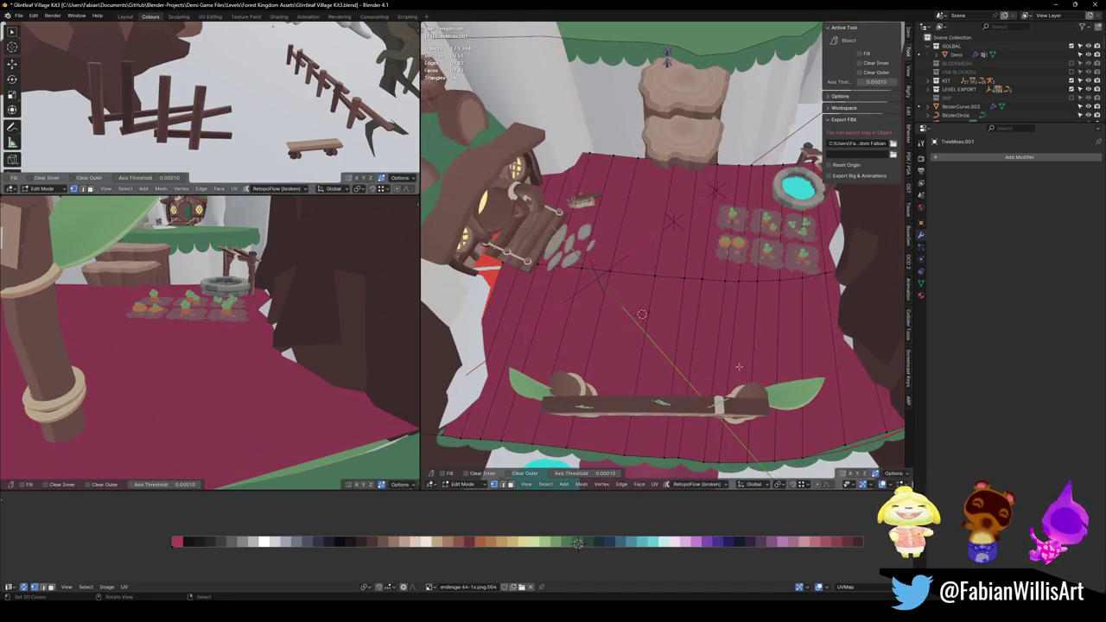
{"action": "mouse_move", "coordinate": [642, 314]}
{"action": "middle_mouse_down"}
{"action": "mouse_move", "coordinate": [665, 294]}
{"action": "mouse_move", "coordinate": [705, 305]}
{"action": "mouse_move", "coordinate": [730, 282]}
{"action": "mouse_move", "coordinate": [756, 335]}
{"action": "mouse_move", "coordinate": [744, 346]}
{"action": "mouse_move", "coordinate": [704, 316]}
{"action": "middle_mouse_up"}
{"action": "scroll", "coordinate": [681, 274], "scroll_direction": "up", "scroll_amount": 6}
{"action": "key", "text": "alt+z"}
Move the strip's vertex repeatedly until it fits the platform edge.
{"action": "key", "text": "g"}
{"action": "left_click", "coordinate": [696, 289]}
{"action": "key", "text": "g"}
{"action": "left_click", "coordinate": [740, 359]}
{"action": "key", "text": "g"}
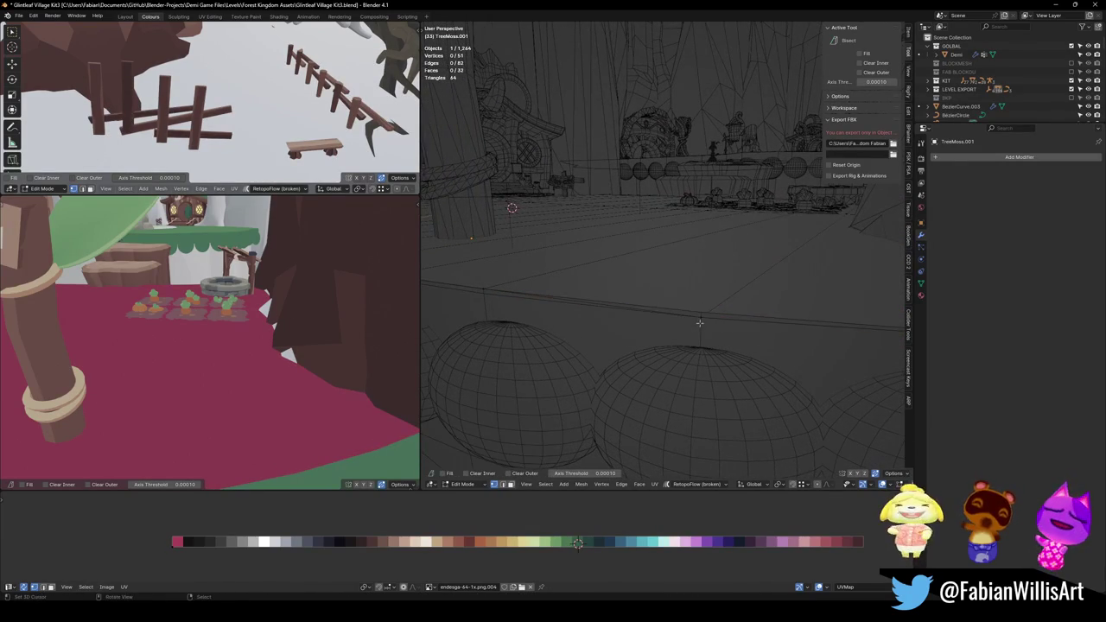
{"action": "left_click", "coordinate": [703, 314]}
{"action": "mouse_move", "coordinate": [702, 314]}
{"action": "middle_mouse_down"}
{"action": "mouse_move", "coordinate": [712, 307]}
{"action": "mouse_move", "coordinate": [657, 259]}
{"action": "mouse_move", "coordinate": [620, 268]}
{"action": "mouse_move", "coordinate": [723, 215]}
{"action": "mouse_move", "coordinate": [622, 264]}
{"action": "mouse_move", "coordinate": [649, 215]}
{"action": "mouse_move", "coordinate": [643, 198]}
{"action": "middle_mouse_up"}
{"action": "key", "text": "g"}
{"action": "left_click", "coordinate": [654, 256]}
Reposition a rim vertex to reshape the faces, then return to solid shading.
{"action": "key", "text": "alt+a"}
{"action": "mouse_move", "coordinate": [682, 257]}
{"action": "middle_mouse_down"}
{"action": "mouse_move", "coordinate": [672, 240]}
{"action": "mouse_move", "coordinate": [753, 316]}
{"action": "mouse_move", "coordinate": [735, 276]}
{"action": "mouse_move", "coordinate": [748, 278]}
{"action": "mouse_move", "coordinate": [753, 321]}
{"action": "mouse_move", "coordinate": [703, 320]}
{"action": "mouse_move", "coordinate": [796, 330]}
{"action": "mouse_move", "coordinate": [737, 333]}
{"action": "middle_mouse_up"}
{"action": "left_click", "coordinate": [745, 344]}
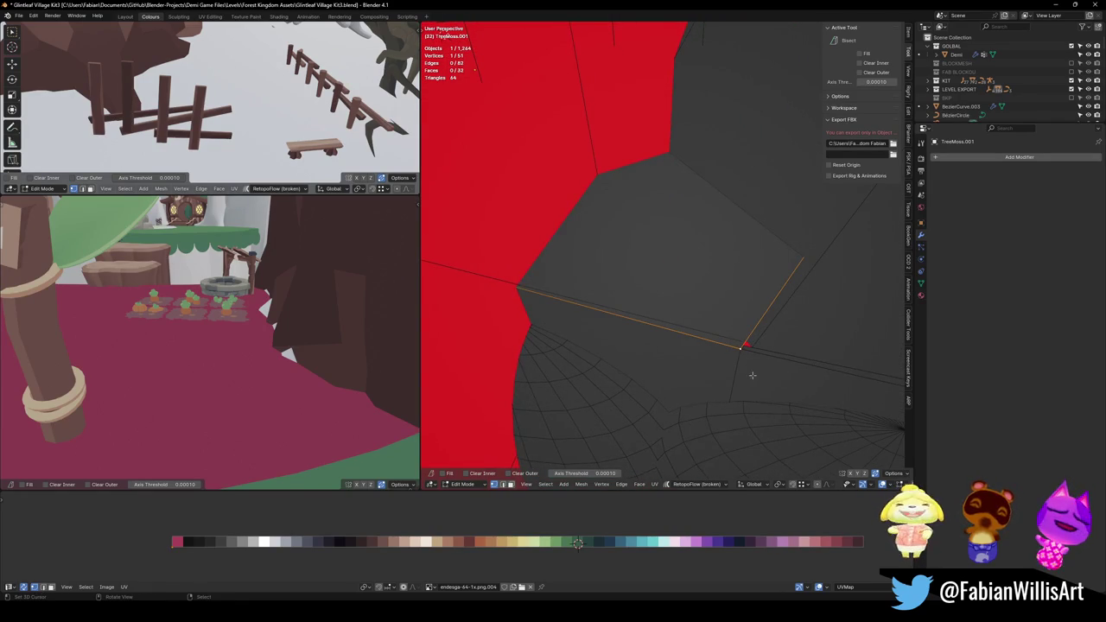
{"action": "key", "text": "g"}
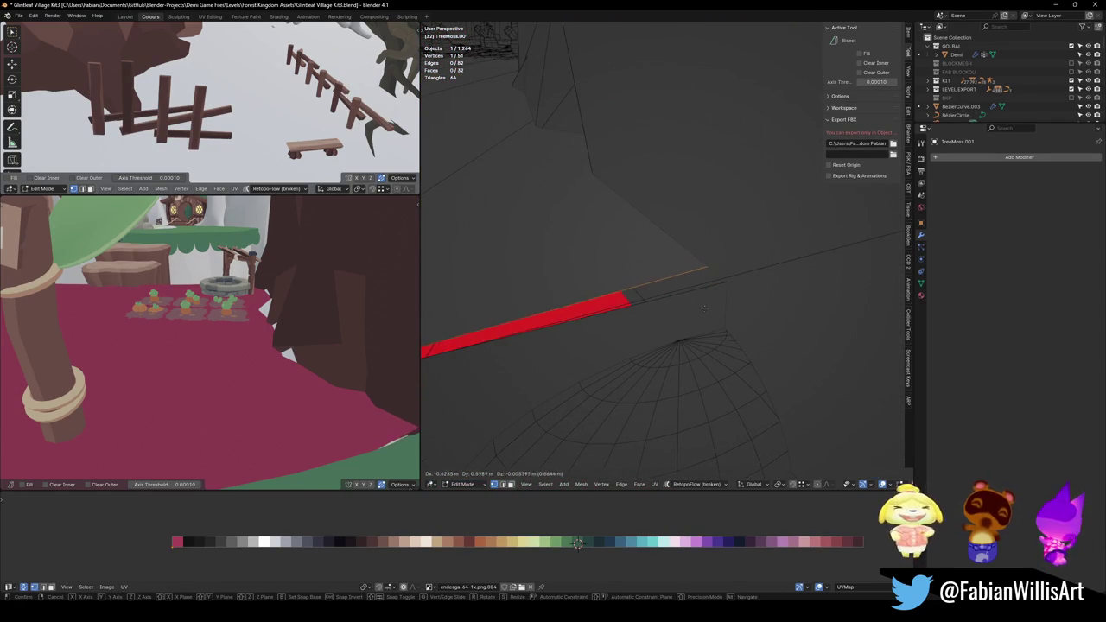
{"action": "mouse_move", "coordinate": [779, 308]}
{"action": "middle_mouse_down"}
{"action": "mouse_move", "coordinate": [729, 314]}
{"action": "mouse_move", "coordinate": [779, 304]}
{"action": "middle_mouse_up"}
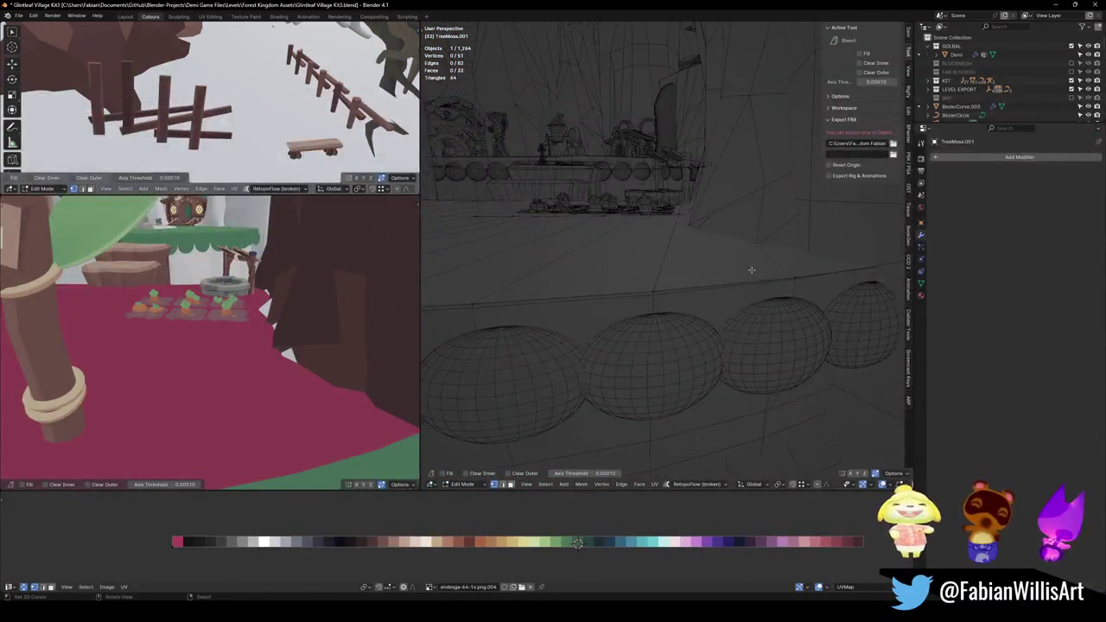
{"action": "key", "text": "shift+z"}
{"action": "middle_click_drag", "start_coordinate": [779, 304], "coordinate": [624, 388]}
Snap the UV cursor to the green rim vertex's palette colour.
{"action": "key", "text": "a"}
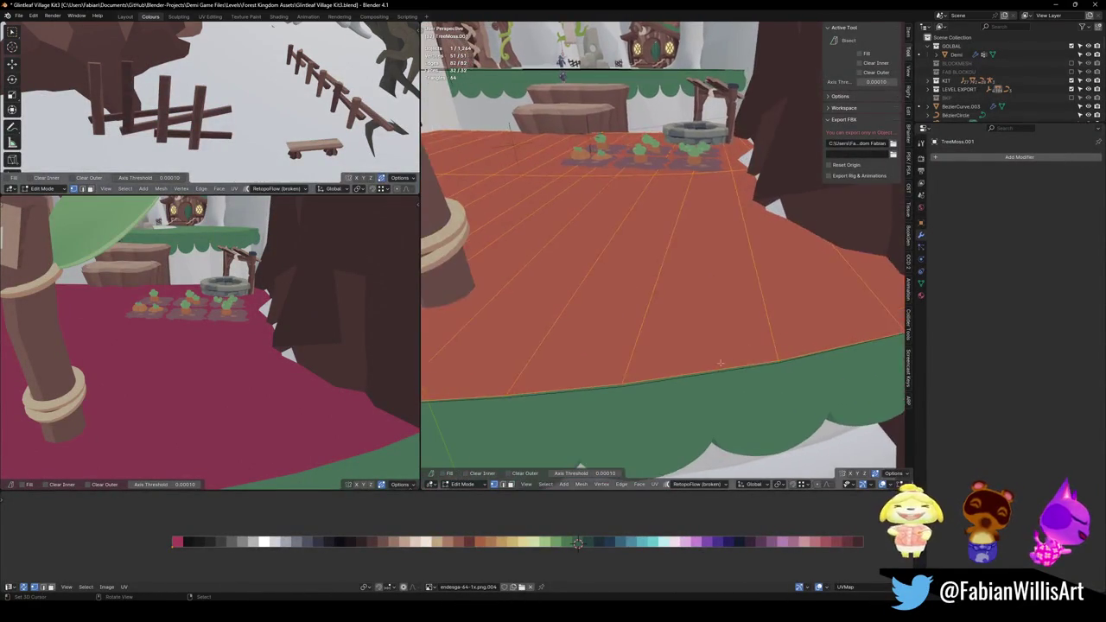
{"action": "key", "text": "alt+q"}
{"action": "left_click", "coordinate": [624, 388]}
{"action": "key", "text": "shift+s"}
{"action": "left_click", "coordinate": [617, 535]}
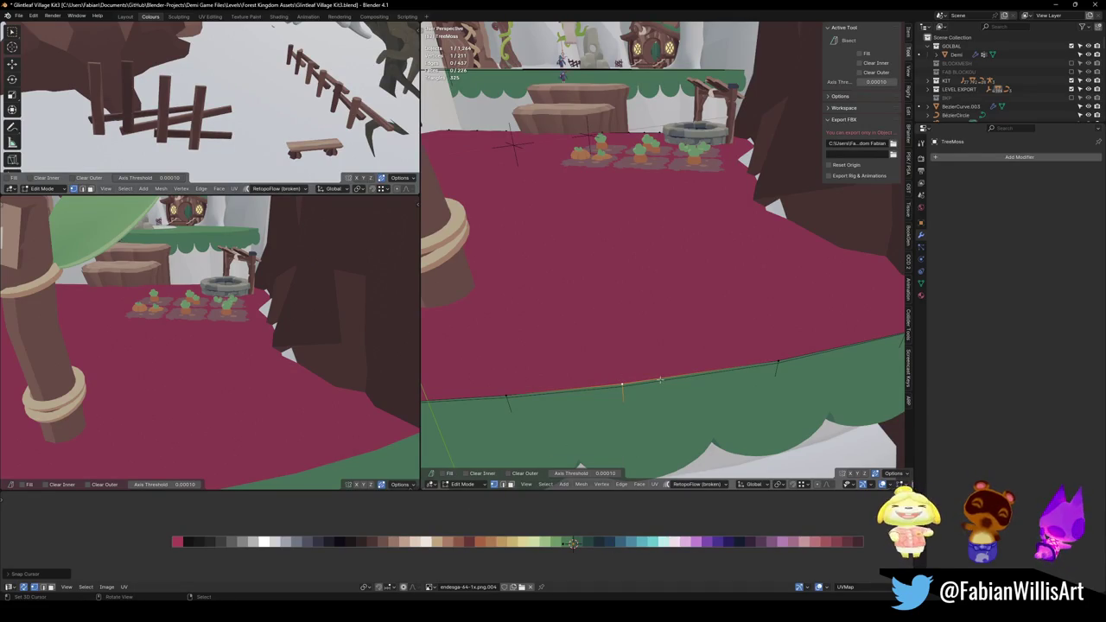
Snap all TreeMoss.001 UVs to the cursor and settle them on the green swatch.
{"action": "key", "text": "alt+q"}
{"action": "key", "text": "a"}
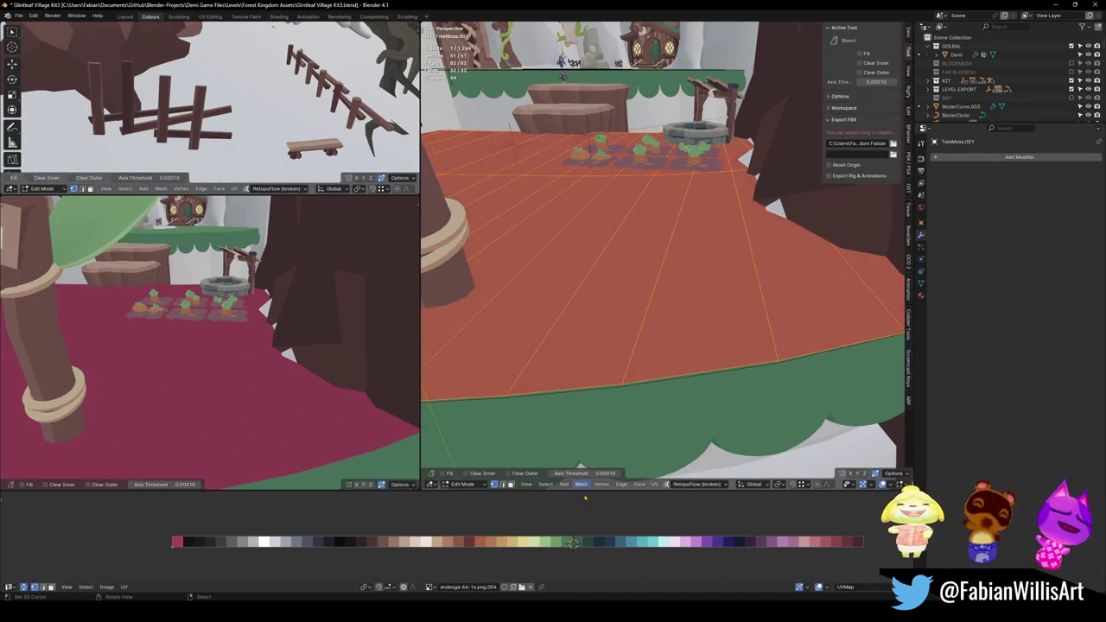
{"action": "key", "text": "shift+s"}
{"action": "left_click", "coordinate": [621, 510]}
{"action": "key", "text": "g"}
{"action": "key", "text": "x"}
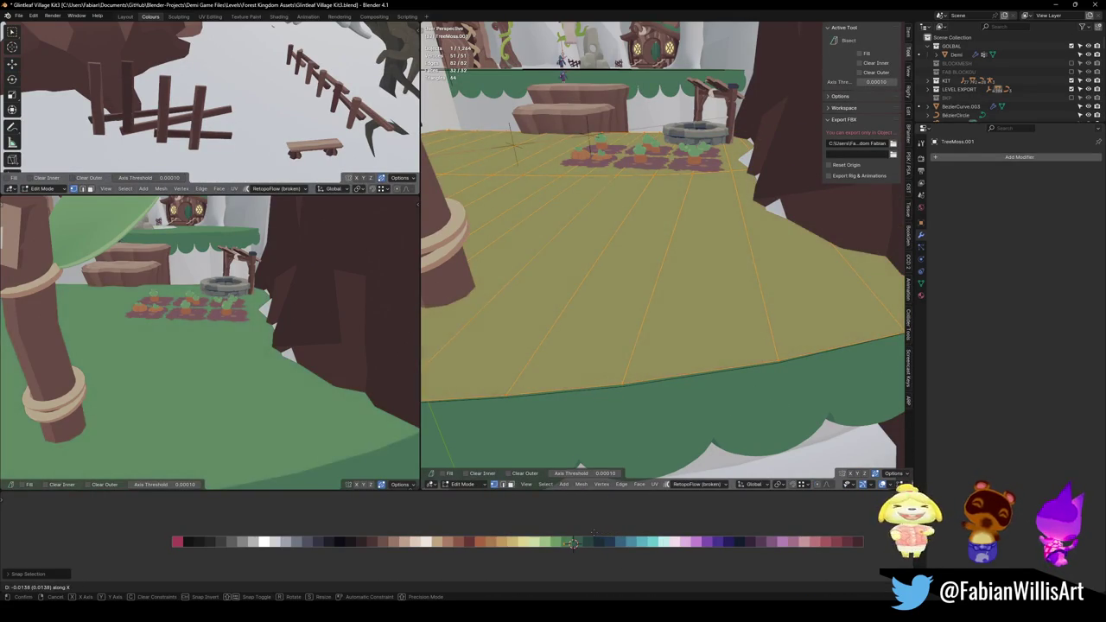
{"action": "left_click", "coordinate": [573, 543]}
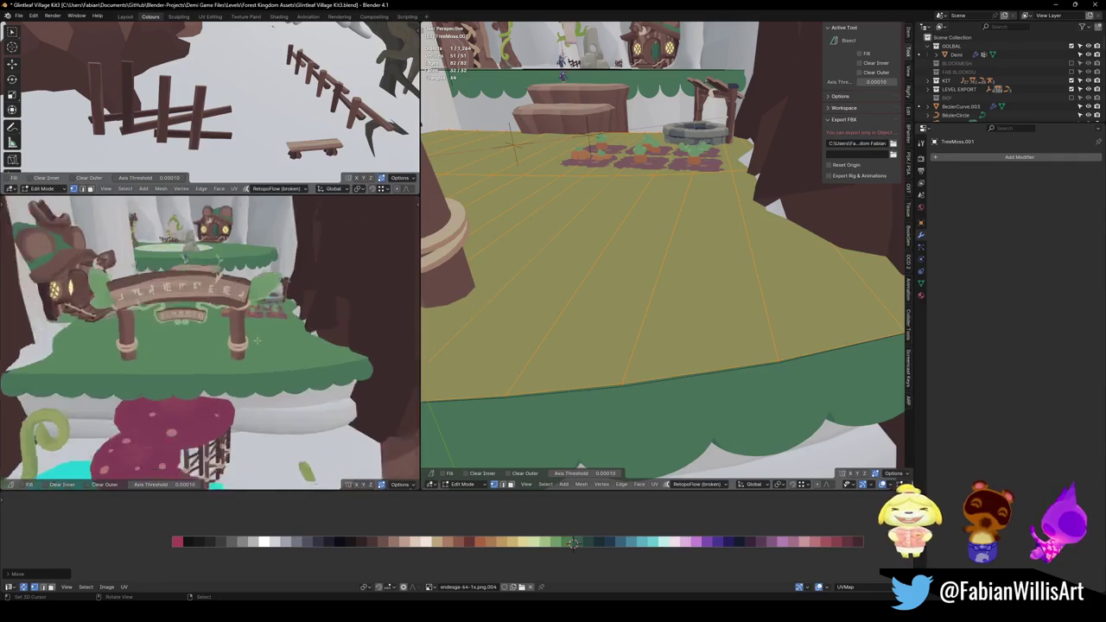
Add a three-cut and a four-cut loop across the floor.
{"action": "middle_click_drag", "start_coordinate": [656, 277], "coordinate": [696, 306]}
{"action": "key", "text": "alt+a"}
{"action": "key", "text": "ctrl+r"}
{"action": "scroll", "coordinate": [696, 307], "scroll_direction": "up", "scroll_amount": 2}
{"action": "left_click", "coordinate": [696, 307]}
{"action": "mouse_move", "coordinate": [696, 307]}
{"action": "middle_mouse_down"}
{"action": "mouse_move", "coordinate": [674, 245]}
{"action": "mouse_move", "coordinate": [688, 188]}
{"action": "middle_mouse_up"}
{"action": "key", "text": "ctrl+r"}
{"action": "scroll", "coordinate": [688, 187], "scroll_direction": "up", "scroll_amount": 3}
{"action": "left_click", "coordinate": [688, 188]}
{"action": "key", "text": "alt+a"}
Save the file and slide the selected edges across the floor.
{"action": "key", "text": "ctrl+s"}
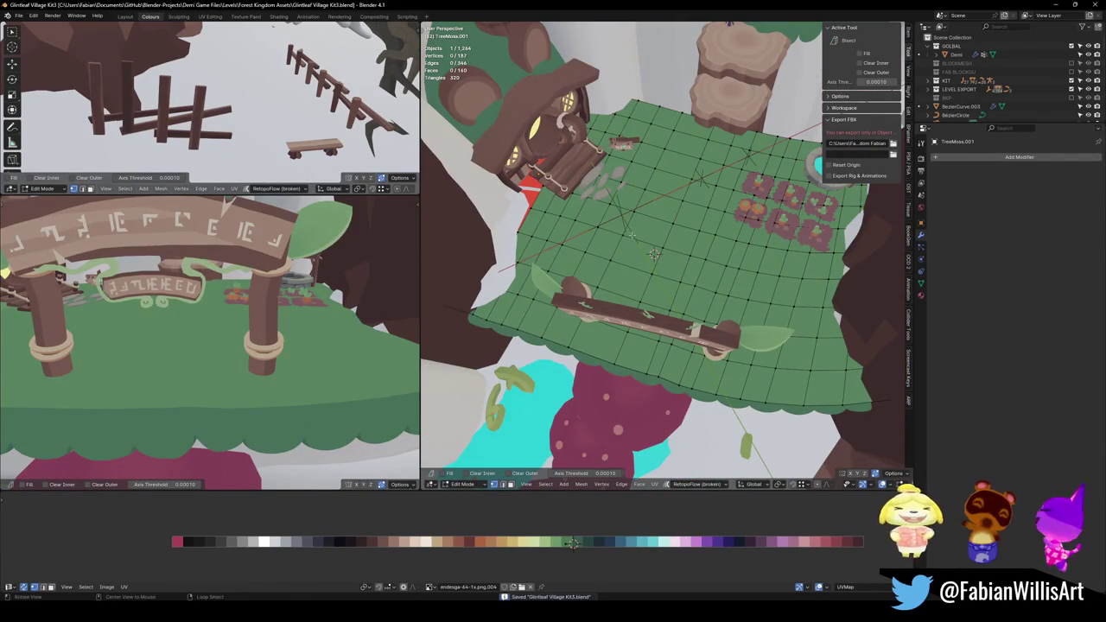
{"action": "scroll", "coordinate": [669, 273], "scroll_direction": "up", "scroll_amount": 5}
{"action": "key", "text": "a"}
{"action": "key", "text": "alt+a"}
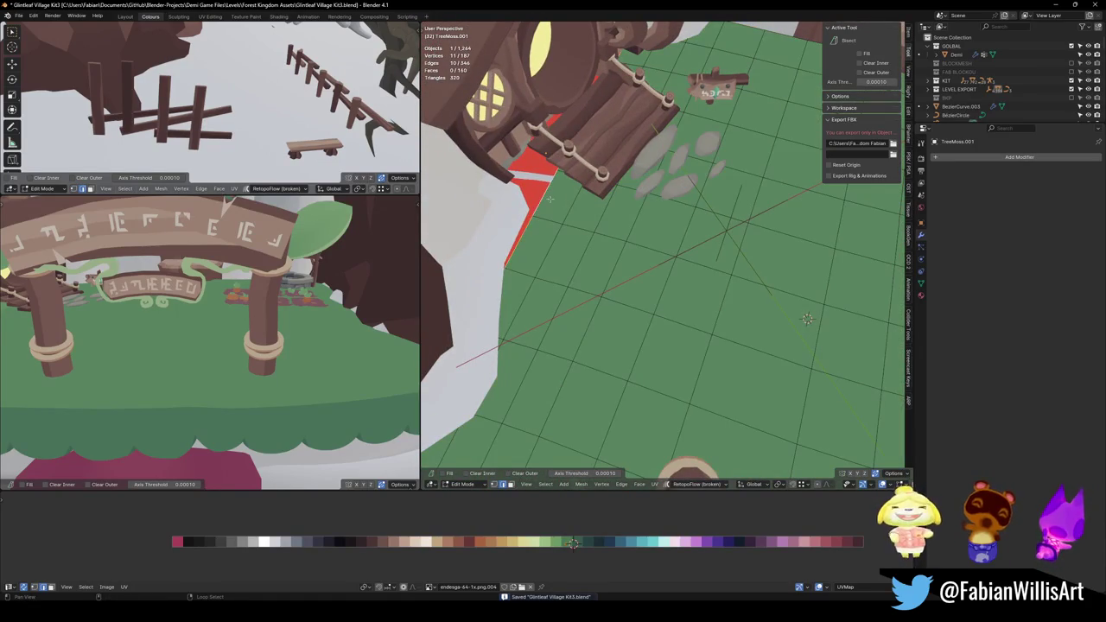
{"action": "middle_click_drag", "start_coordinate": [669, 273], "coordinate": [649, 260]}
{"action": "key", "text": "g"}
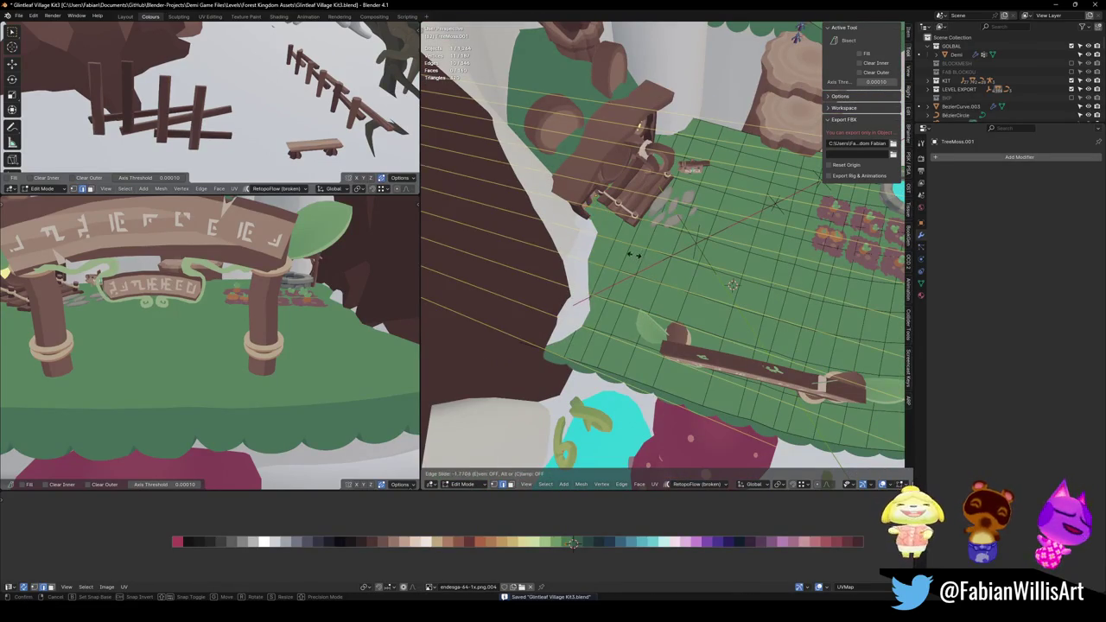
{"action": "left_click", "coordinate": [606, 243]}
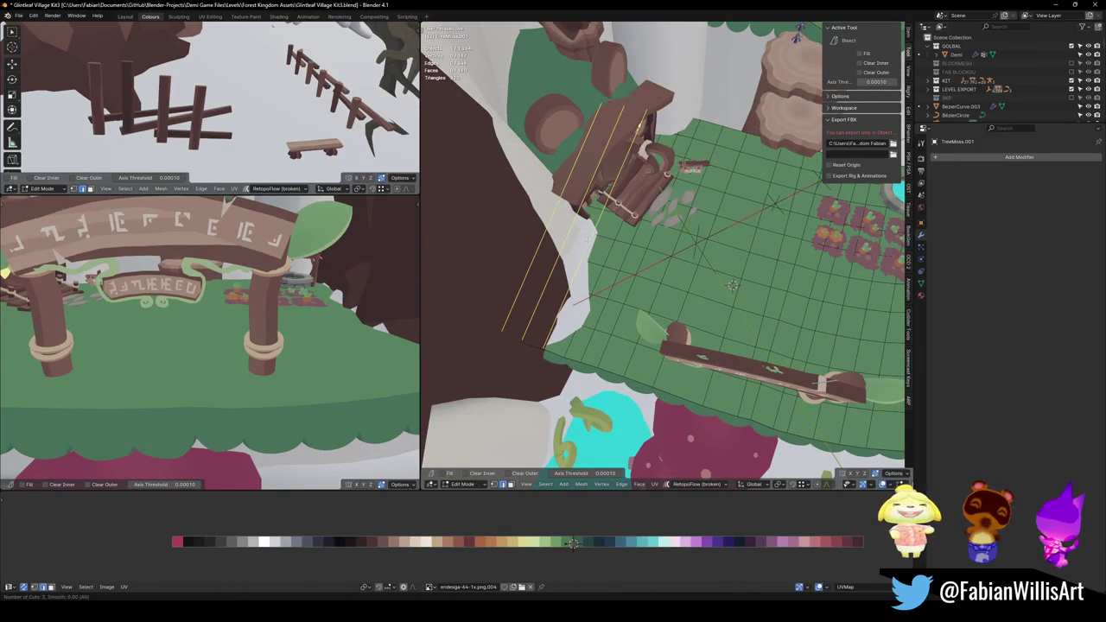
{"action": "scroll", "coordinate": [666, 264], "scroll_direction": "up", "scroll_amount": 2}
{"action": "mouse_move", "coordinate": [666, 263]}
{"action": "middle_mouse_down"}
{"action": "mouse_move", "coordinate": [651, 269]}
{"action": "mouse_move", "coordinate": [680, 307]}
{"action": "mouse_move", "coordinate": [696, 305]}
{"action": "middle_mouse_up"}
Save, then switch the selected TreeMoss.001 into Vertex Paint via the Ctrl+Tab mode menu.
{"action": "key", "text": "ctrl+s"}
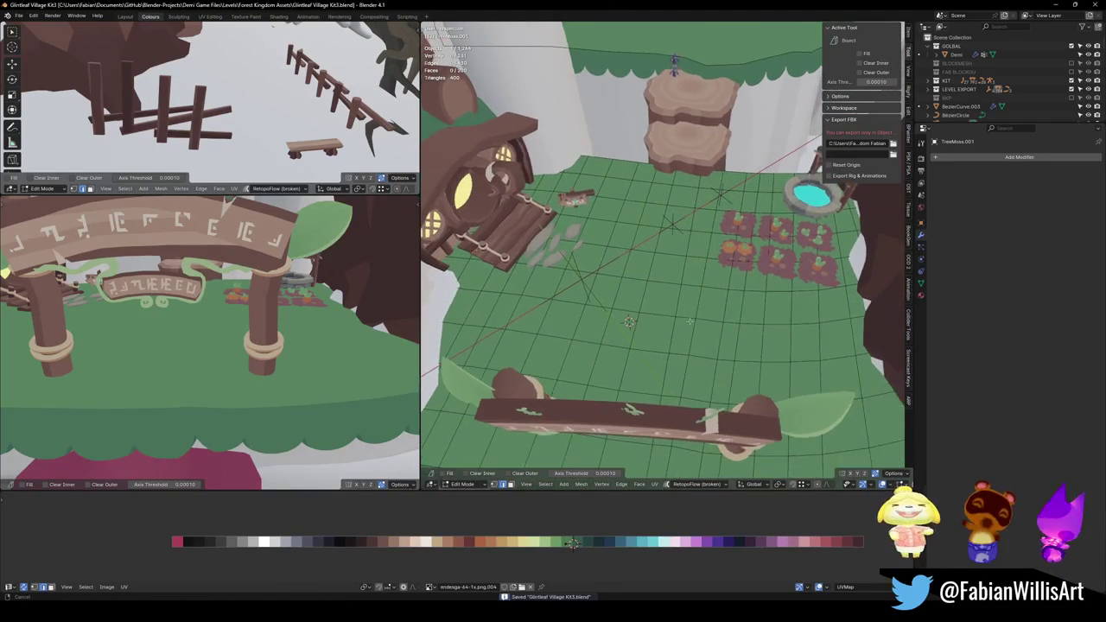
{"action": "key", "text": "Tab"}
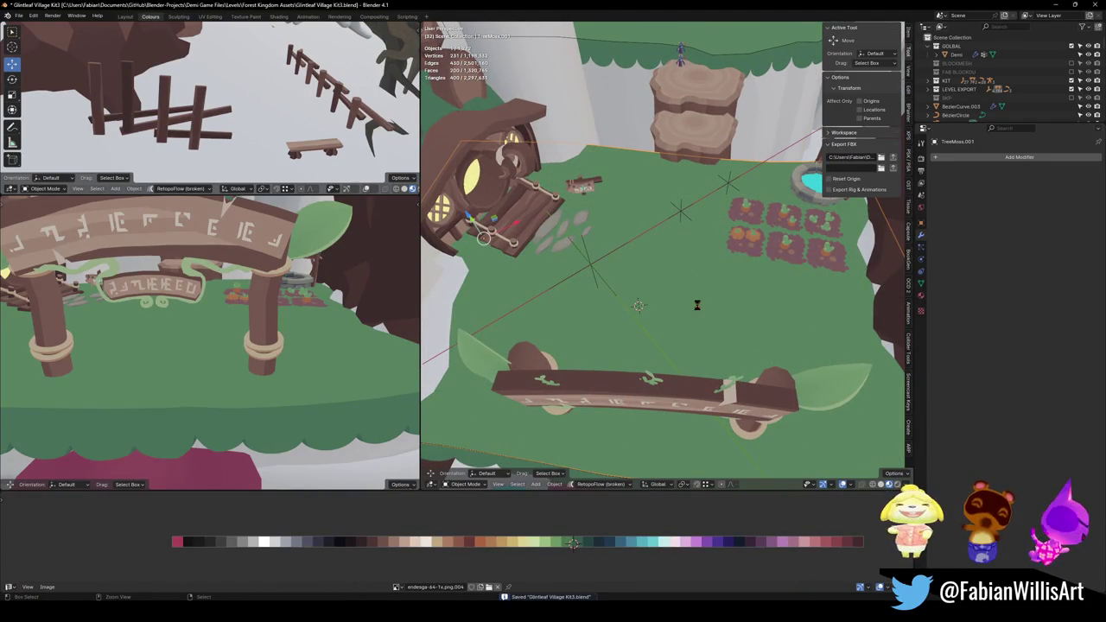
{"action": "left_click", "coordinate": [665, 293]}
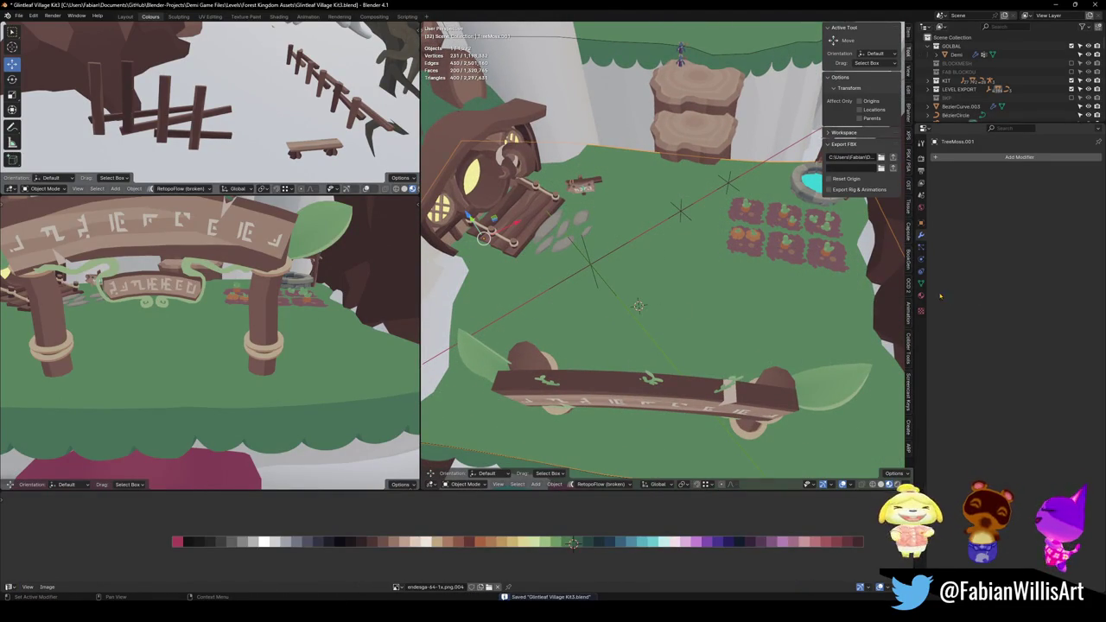
{"action": "key", "text": "ctrl+Tab"}
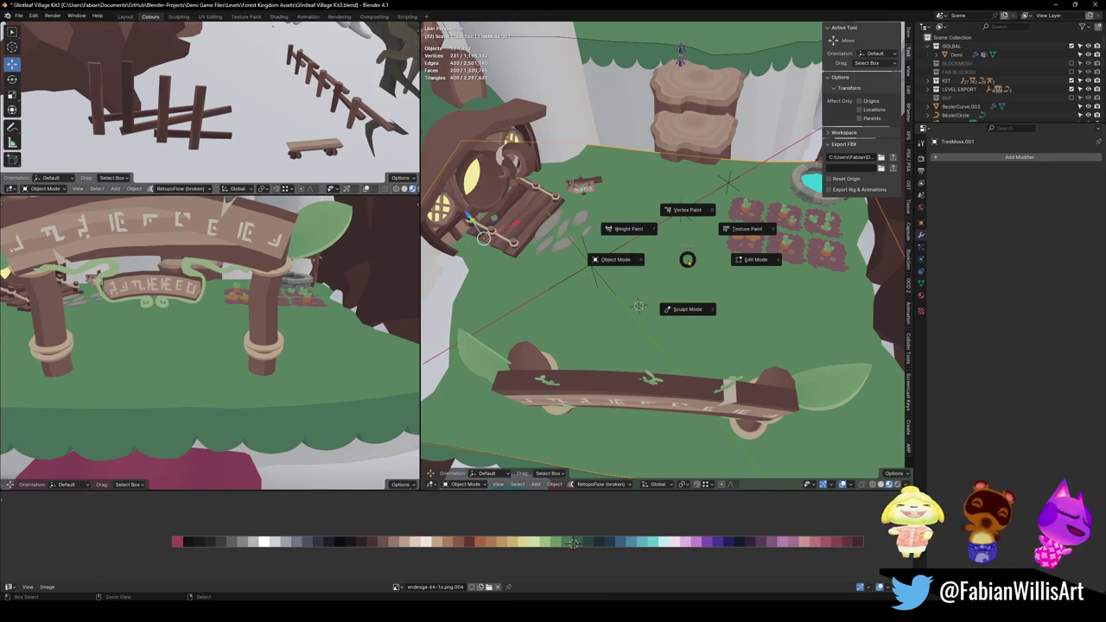
{"action": "left_click", "coordinate": [688, 210]}
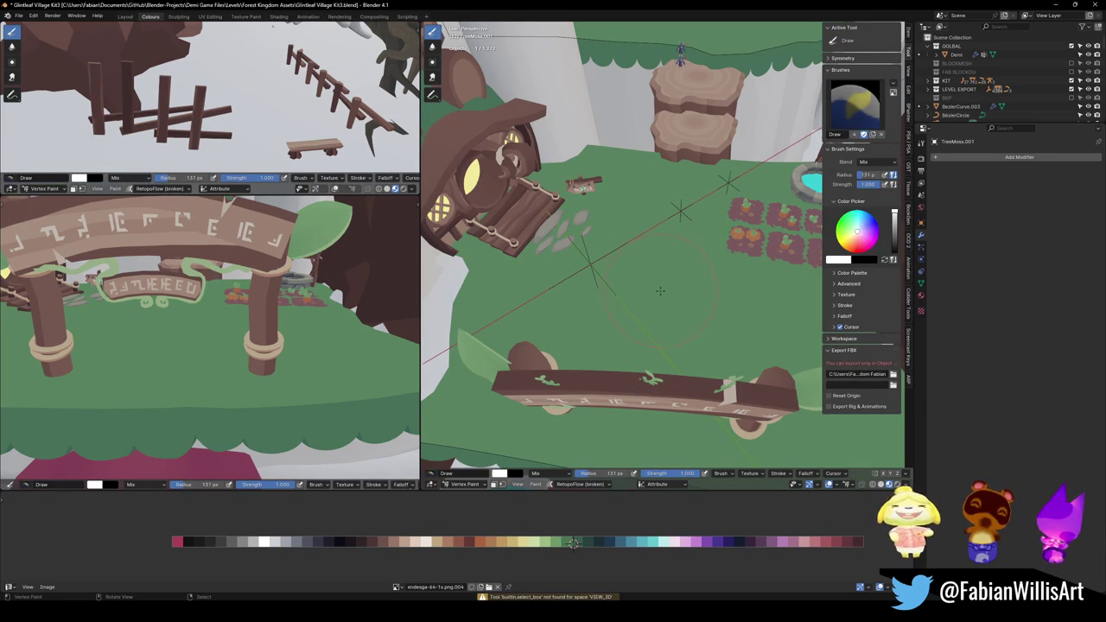
Set the right view to solid shading showing the vertex colours.
{"action": "key", "text": "shift+z"}
{"action": "key", "text": "z"}
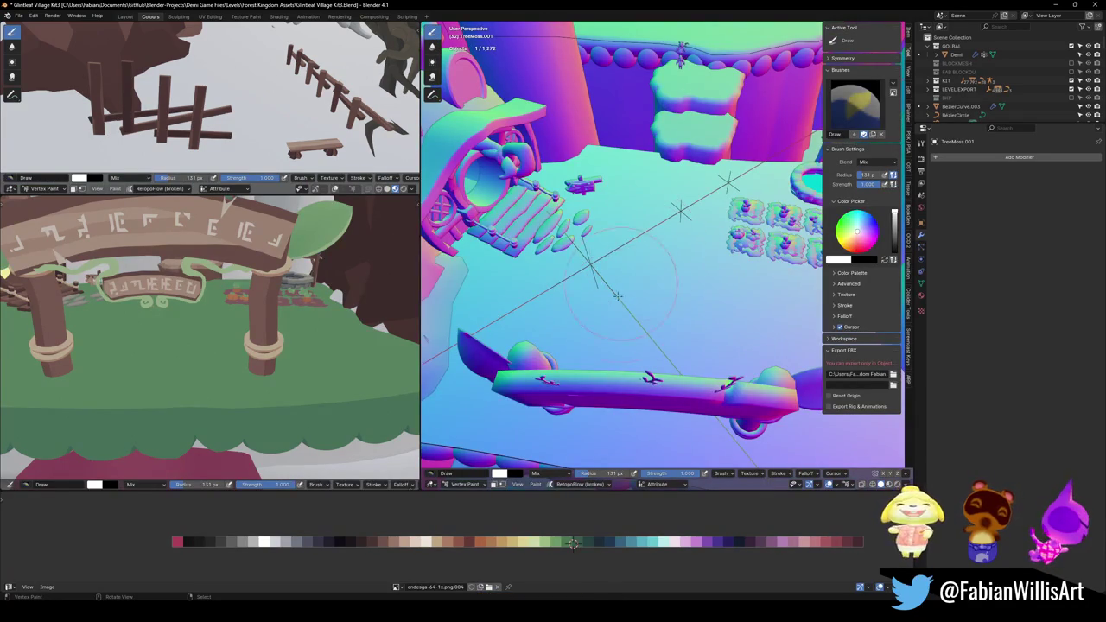
{"action": "key", "text": "shift+z"}
{"action": "key", "text": "z"}
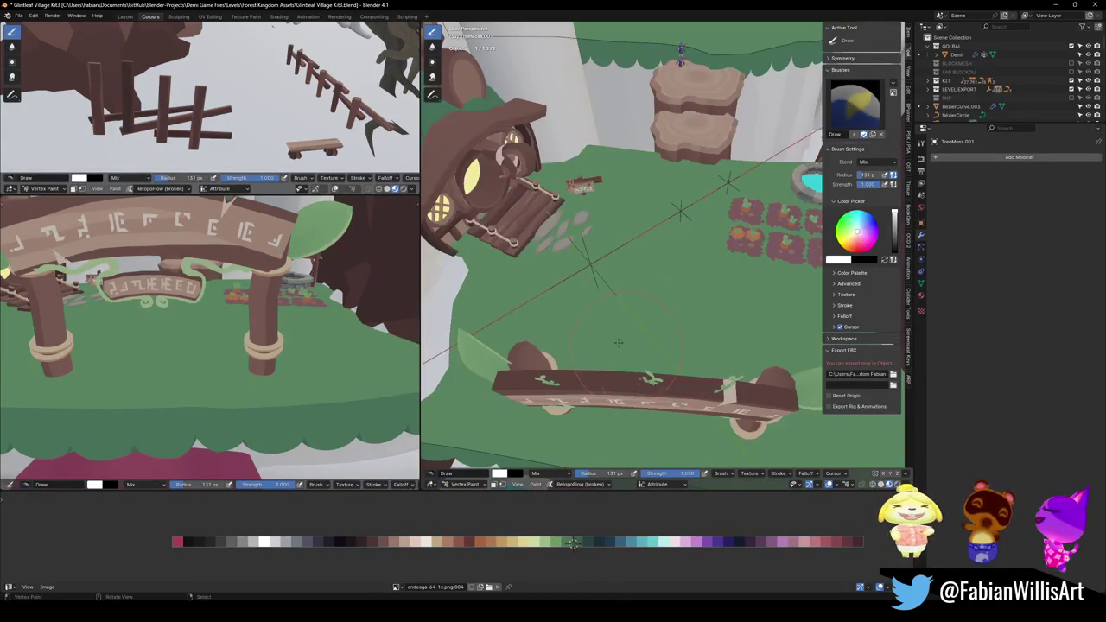
{"action": "middle_click_drag", "start_coordinate": [640, 358], "coordinate": [633, 315]}
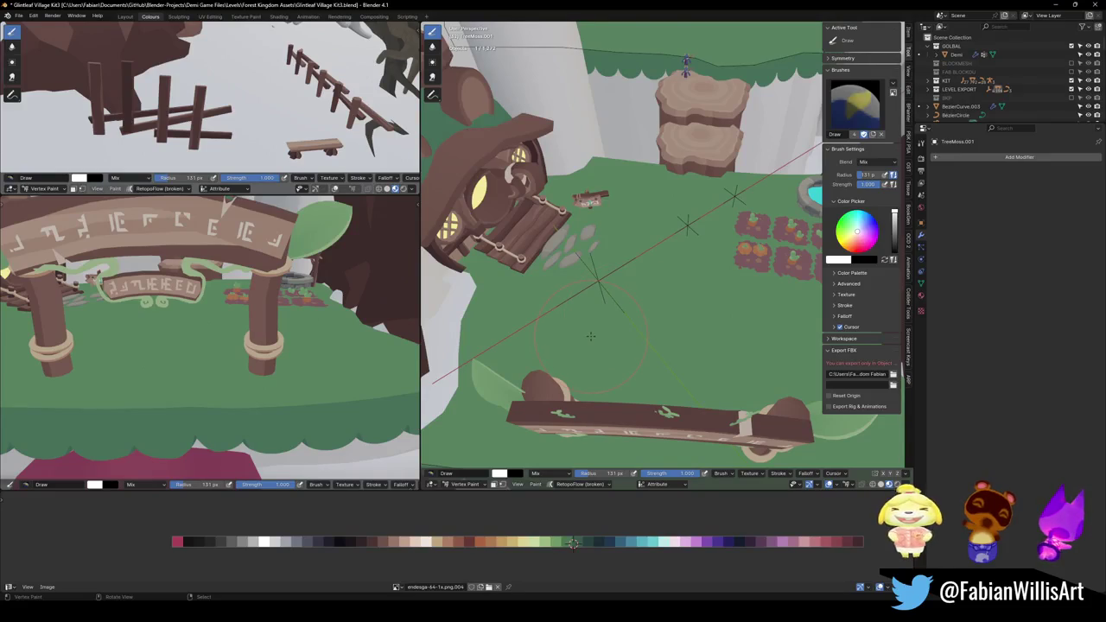
{"action": "scroll", "coordinate": [629, 331], "scroll_direction": "up", "scroll_amount": 1}
{"action": "scroll", "coordinate": [627, 338], "scroll_direction": "up", "scroll_amount": 1}
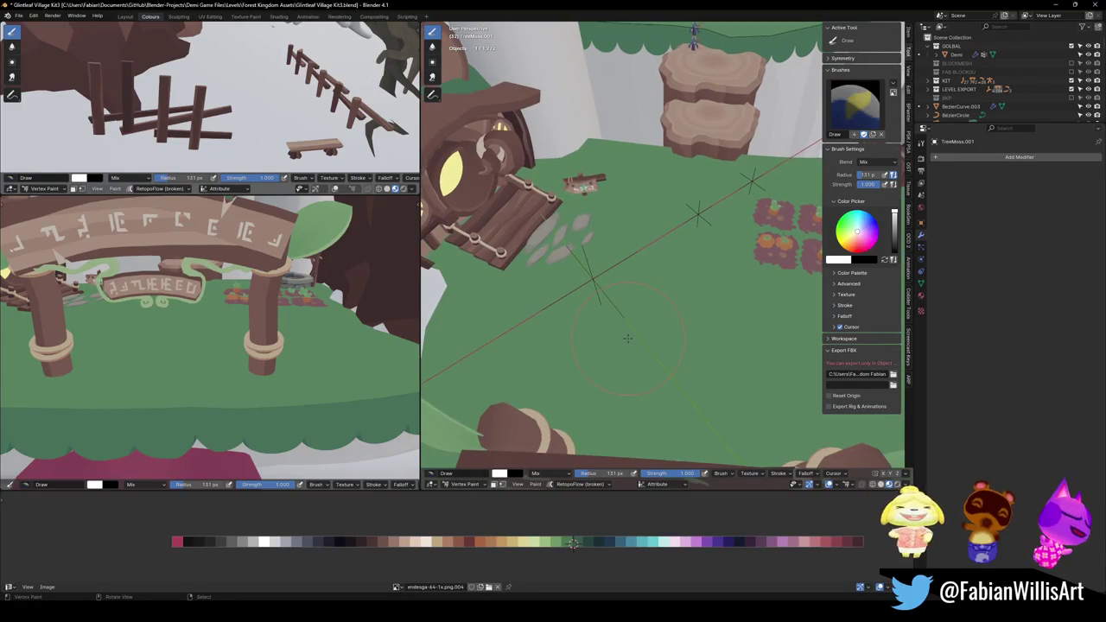
Isolate TreeMoss.001 in solid top view and set the brush radius to 73 px.
{"action": "key", "text": "KP_Divide"}
{"action": "key", "text": "KP_7"}
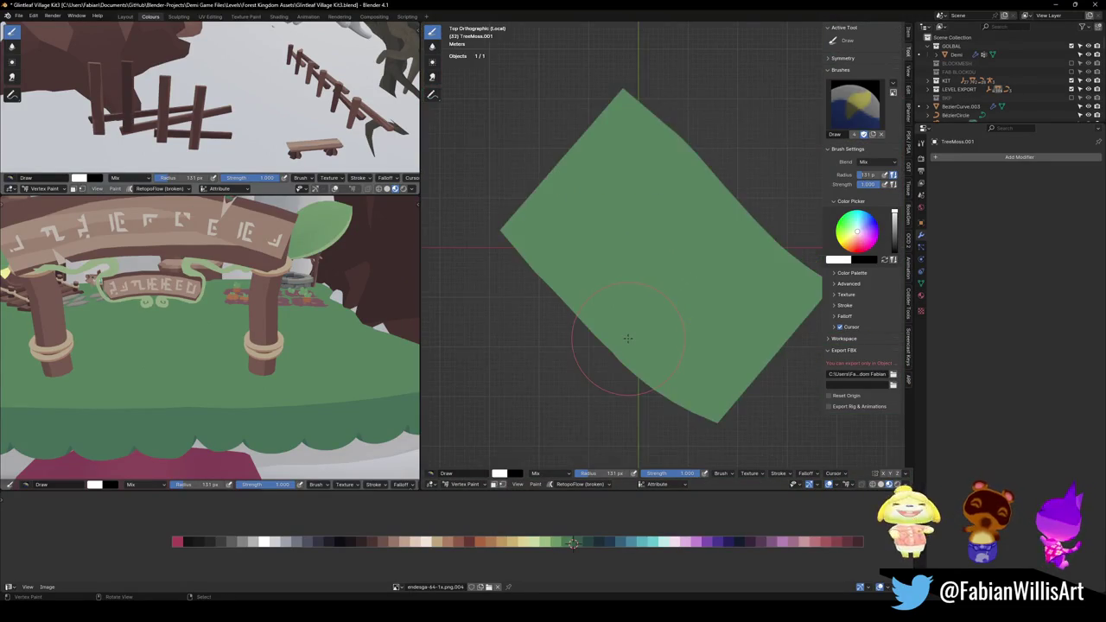
{"action": "scroll", "coordinate": [642, 291], "scroll_direction": "up", "scroll_amount": 2}
{"action": "key", "text": "shift+z"}
{"action": "key", "text": "z"}
{"action": "left_click", "coordinate": [653, 301]}
{"action": "key", "text": "f"}
{"action": "left_click", "coordinate": [561, 325]}
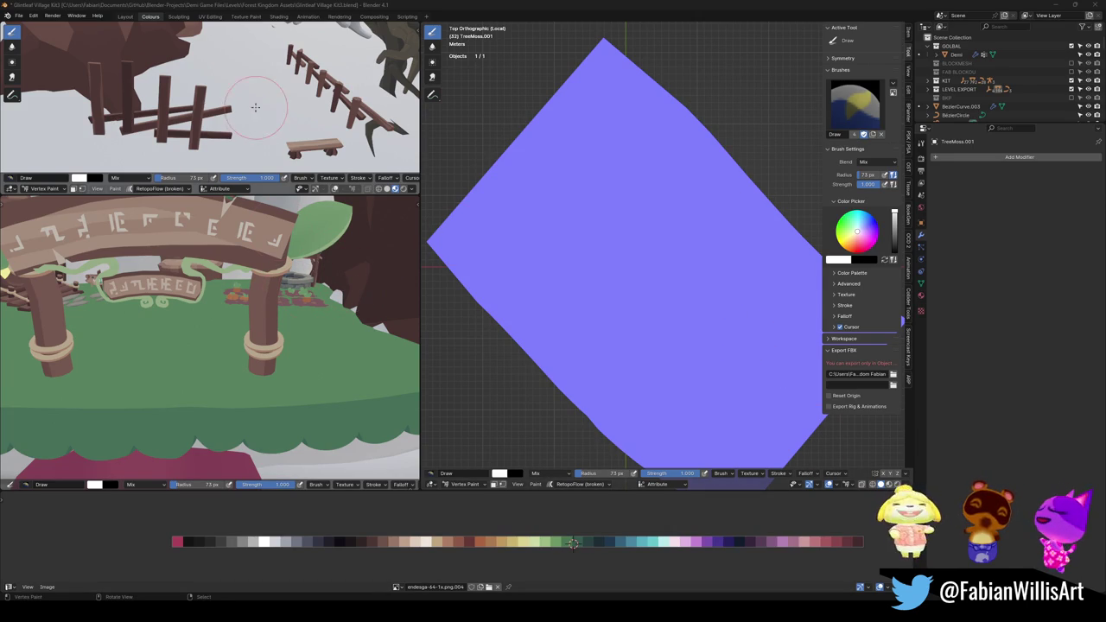
Isolate the moss in the top-left view and set its lighting to MatCap.
{"action": "scroll", "coordinate": [255, 107], "scroll_direction": "down", "scroll_amount": 5}
{"action": "scroll", "coordinate": [214, 112], "scroll_direction": "up", "scroll_amount": 5}
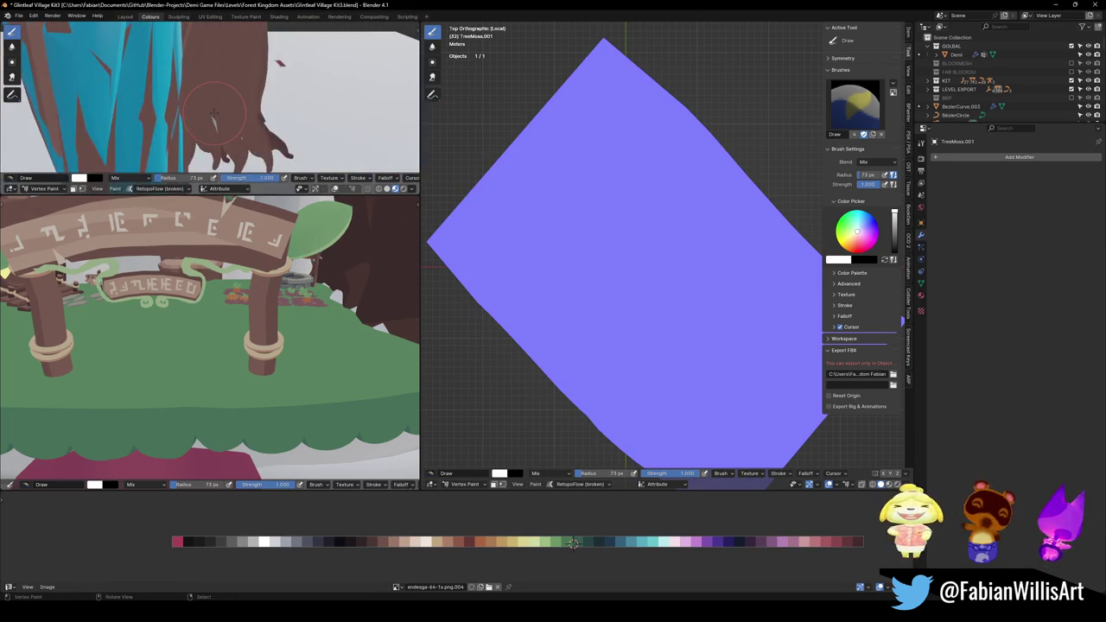
{"action": "key", "text": "KP_Divide"}
{"action": "scroll", "coordinate": [263, 117], "scroll_direction": "up", "scroll_amount": 2}
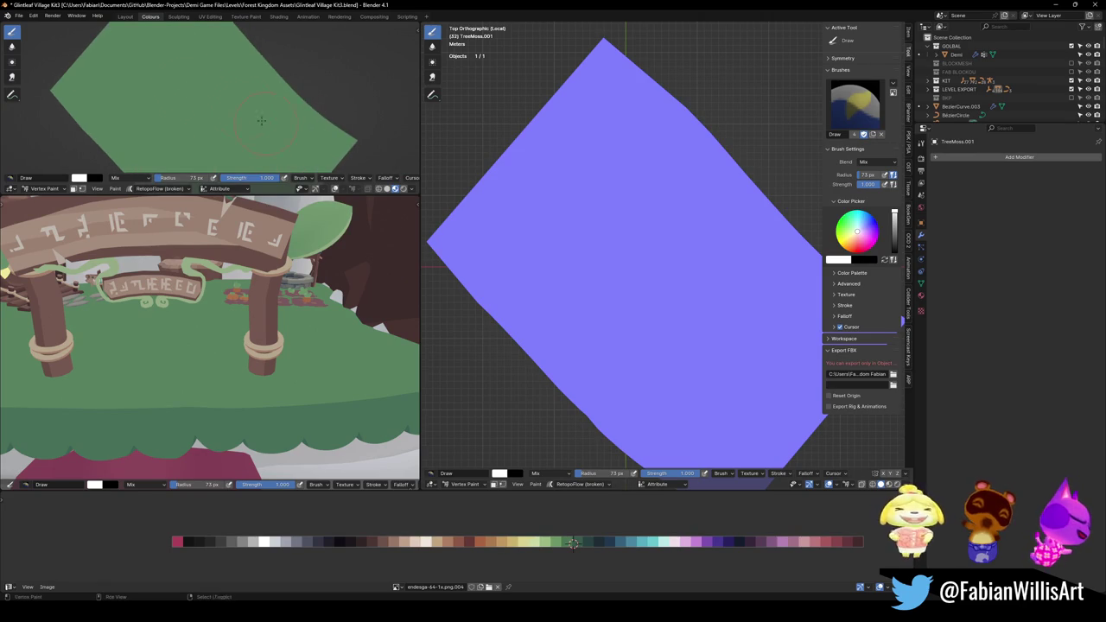
{"action": "key", "text": "shift+k"}
{"action": "left_click", "coordinate": [412, 189]}
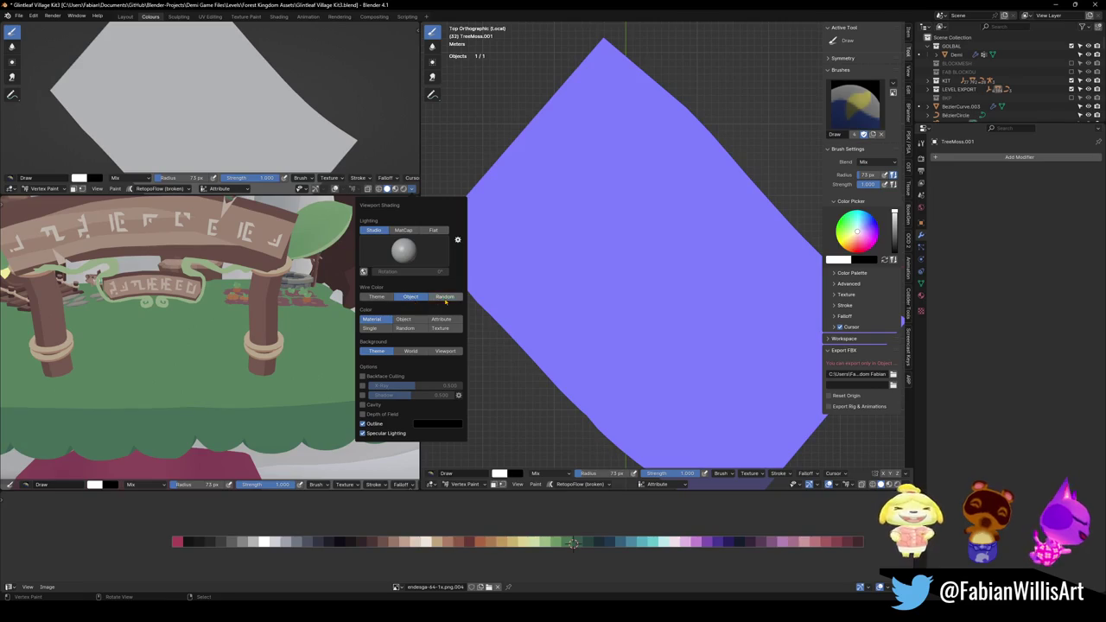
{"action": "left_click", "coordinate": [404, 231]}
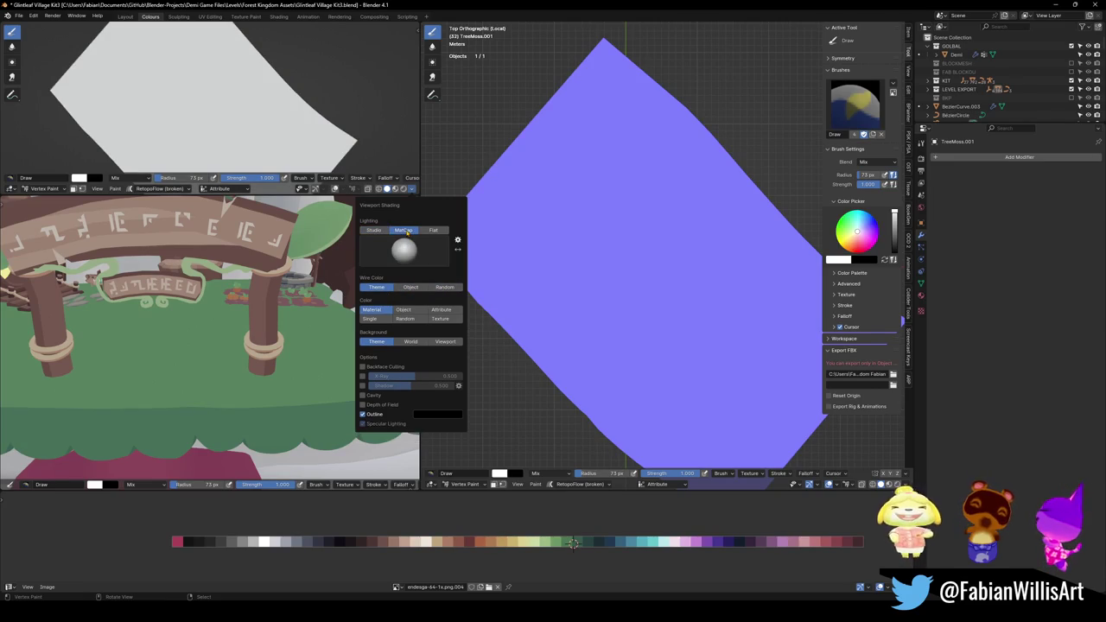
{"action": "left_click", "coordinate": [373, 231]}
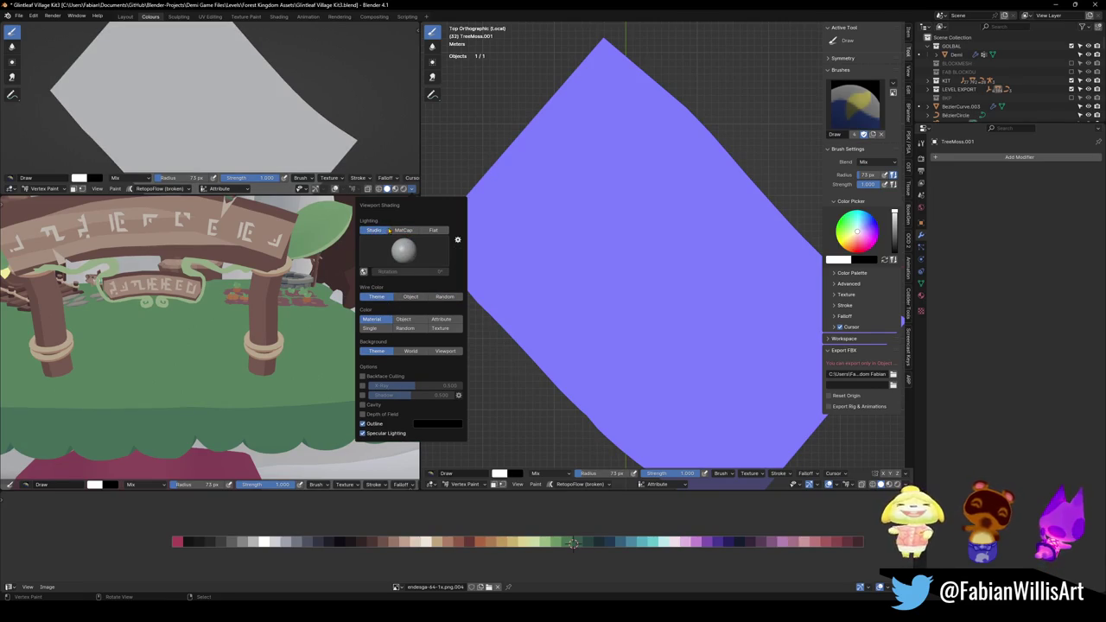
{"action": "left_click", "coordinate": [396, 231]}
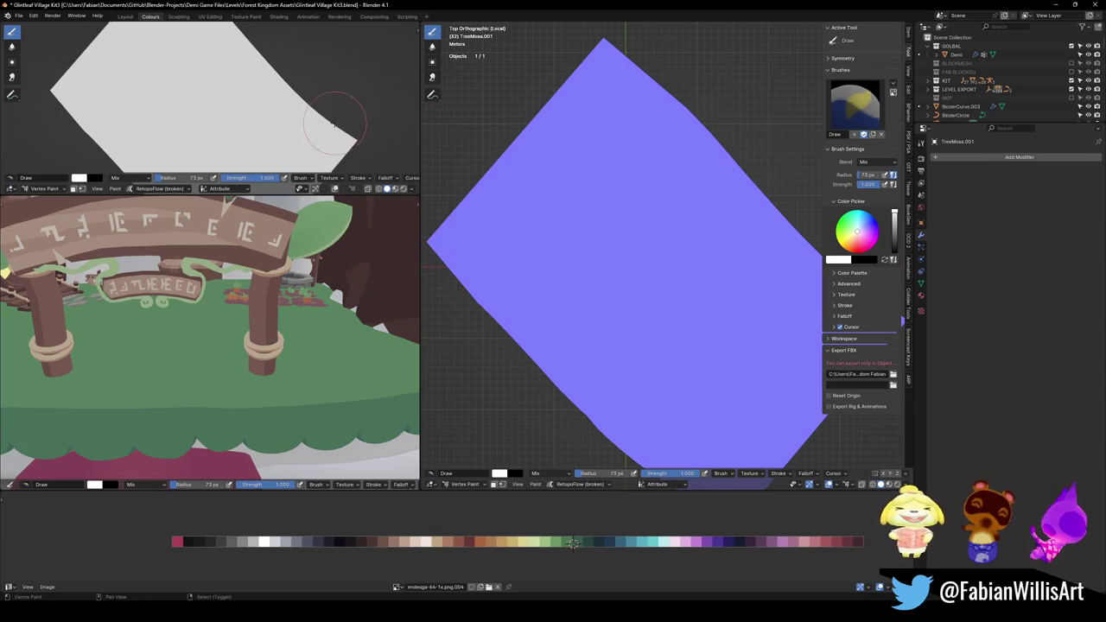
Cycle the top-left view's shading modes, ending on solid shading.
{"action": "key", "text": "z"}
{"action": "left_click", "coordinate": [412, 189]}
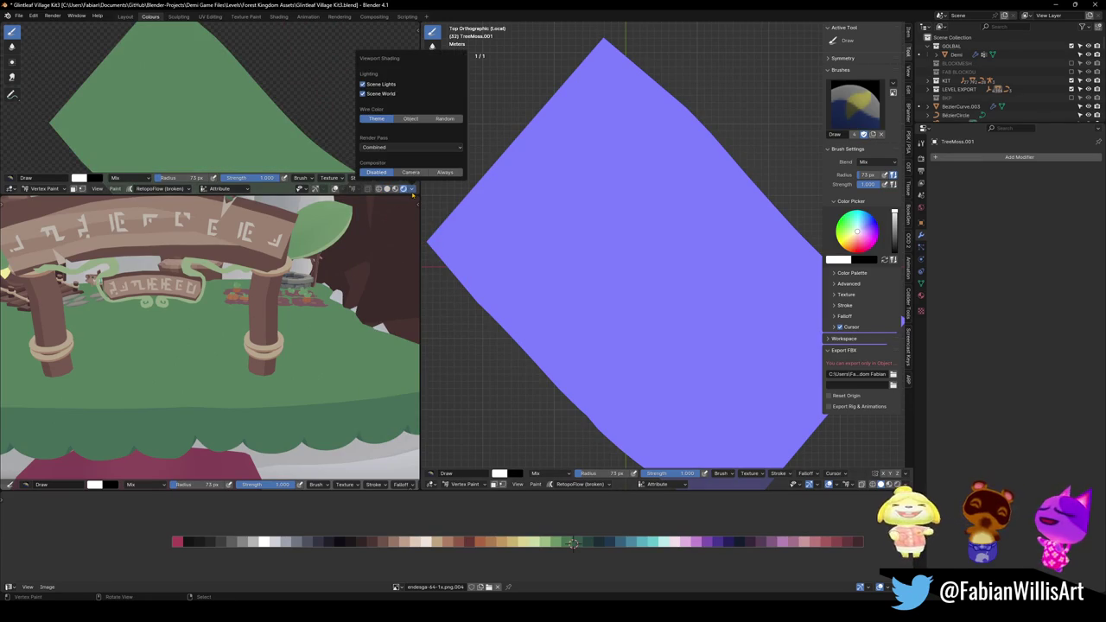
{"action": "key", "text": "z"}
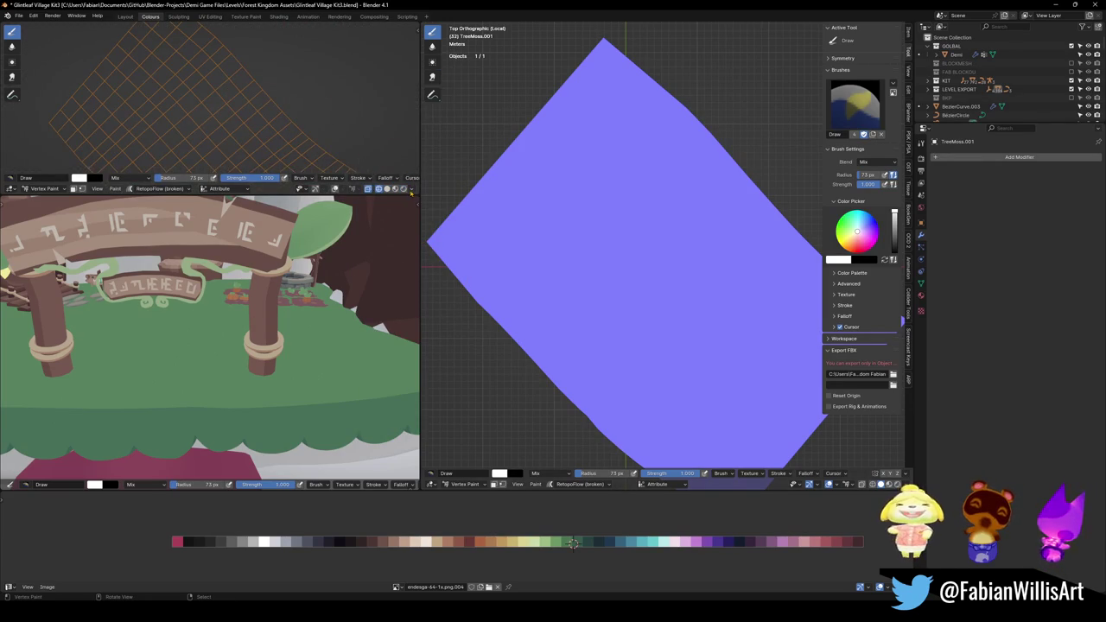
{"action": "left_click", "coordinate": [412, 189]}
{"action": "key", "text": "z"}
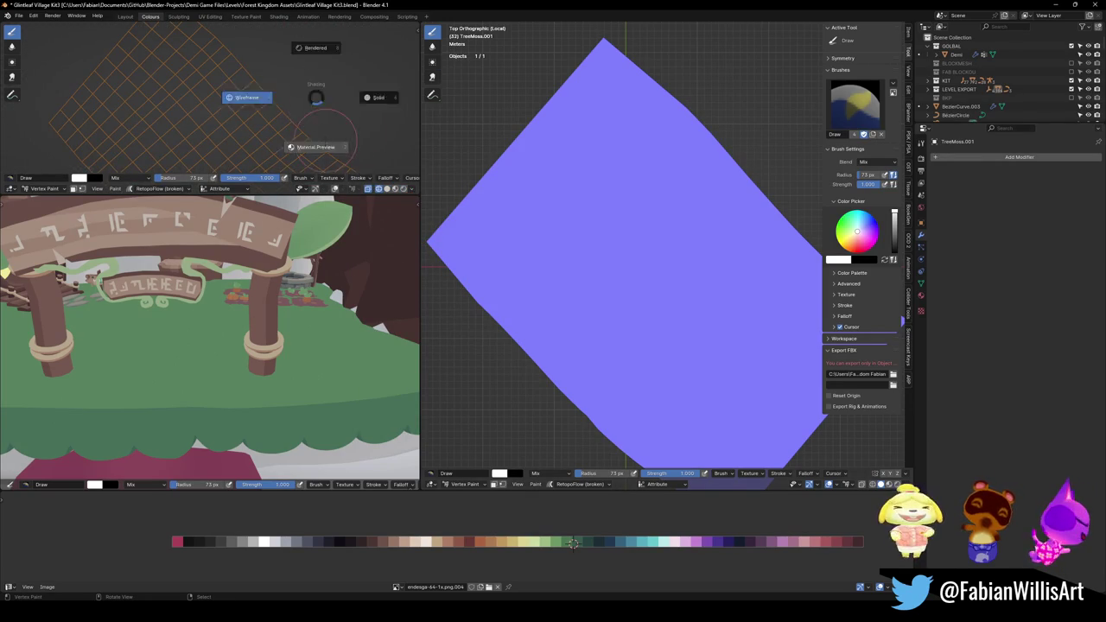
{"action": "key", "text": "z"}
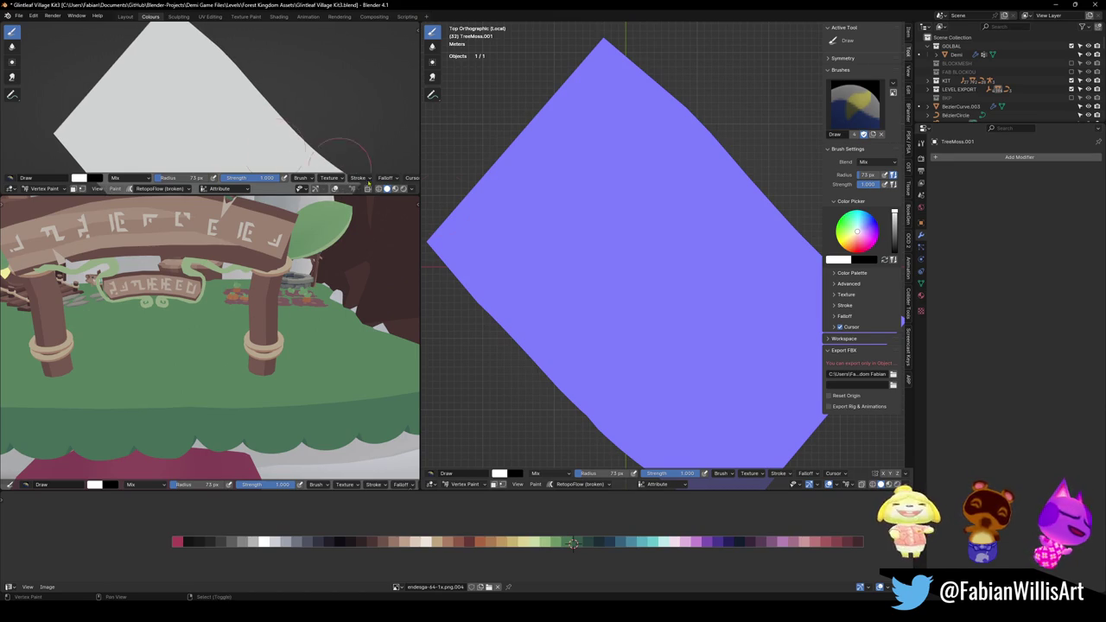
{"action": "left_click", "coordinate": [412, 189]}
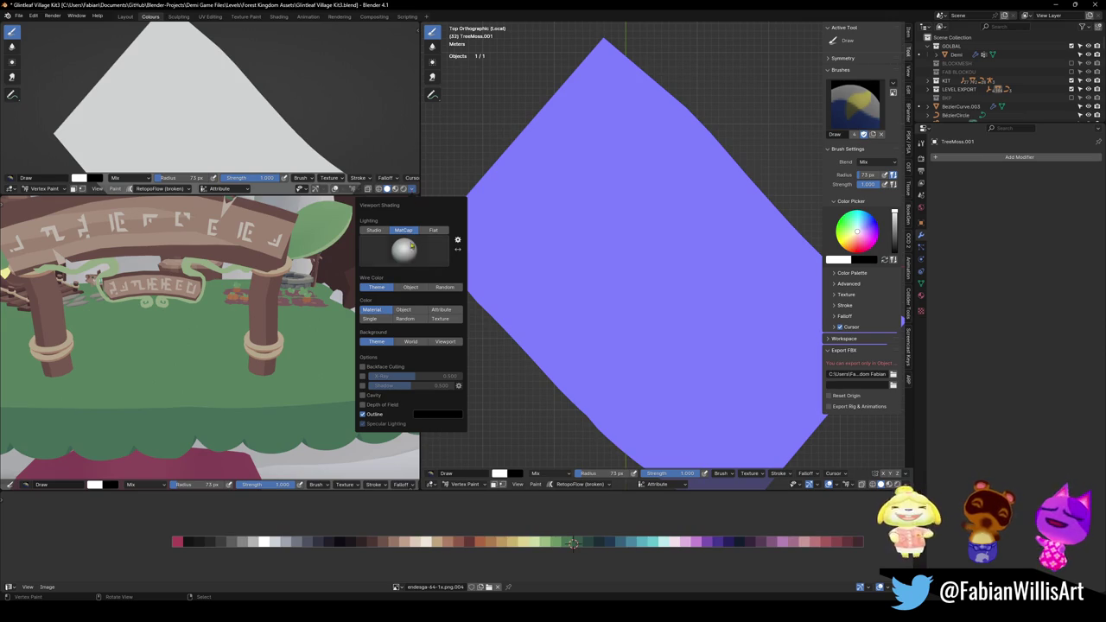
{"action": "left_click", "coordinate": [433, 230]}
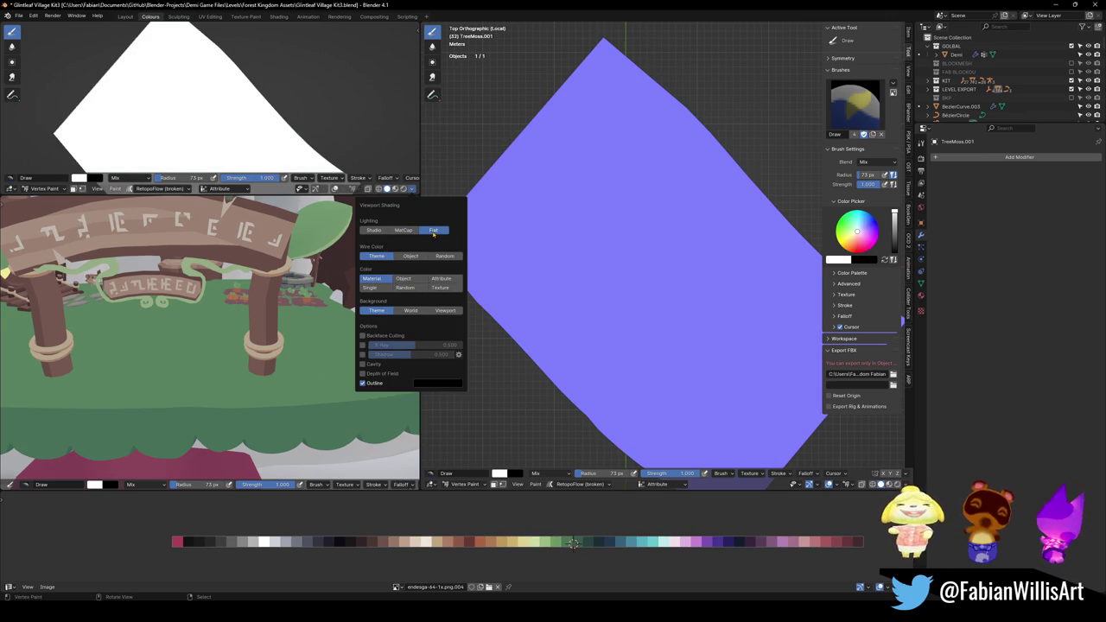
{"action": "left_click", "coordinate": [411, 231]}
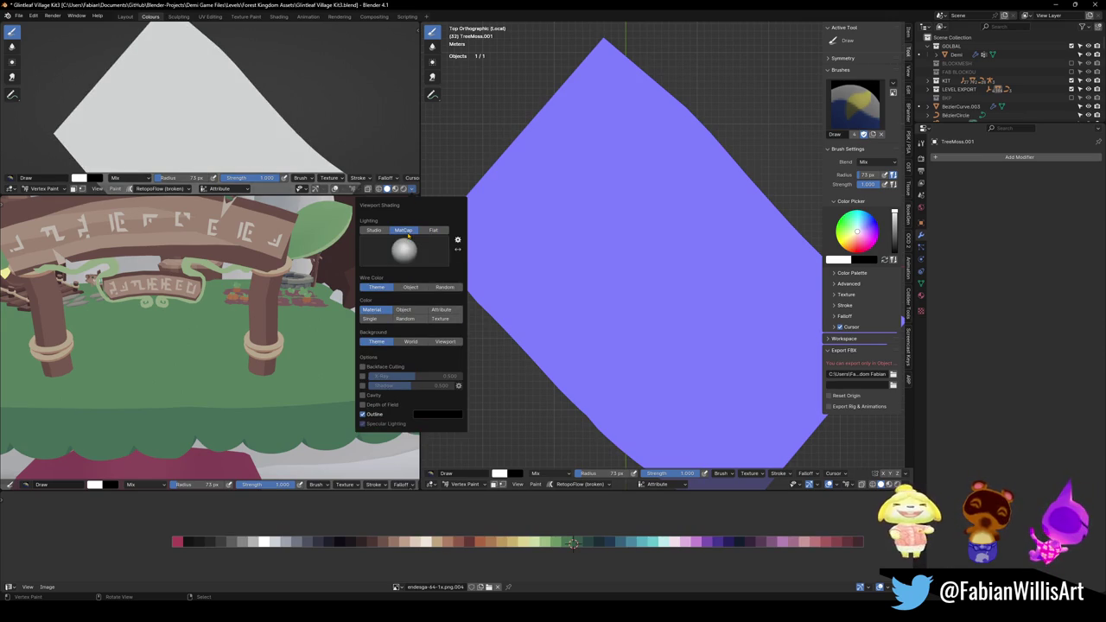
{"action": "left_click", "coordinate": [448, 343]}
{"action": "left_click", "coordinate": [375, 343]}
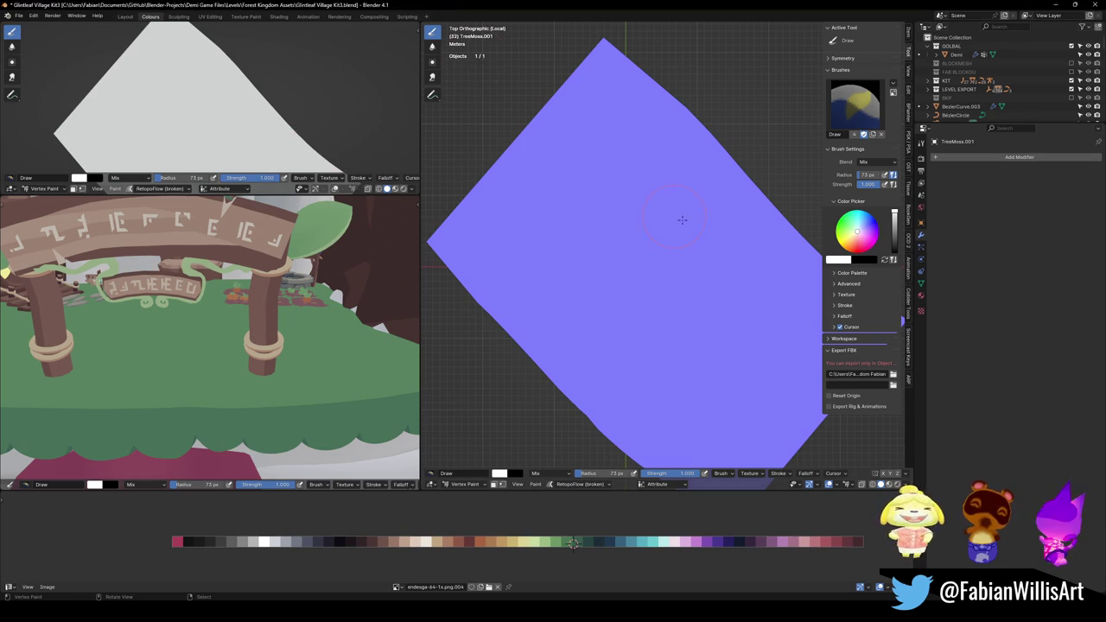
Split the bottom palette area and turn the new half into a Shader Editor.
{"action": "scroll", "coordinate": [707, 242], "scroll_direction": "down", "scroll_amount": 3}
{"action": "middle_click_drag", "start_coordinate": [708, 242], "coordinate": [709, 230], "text": "shift"}
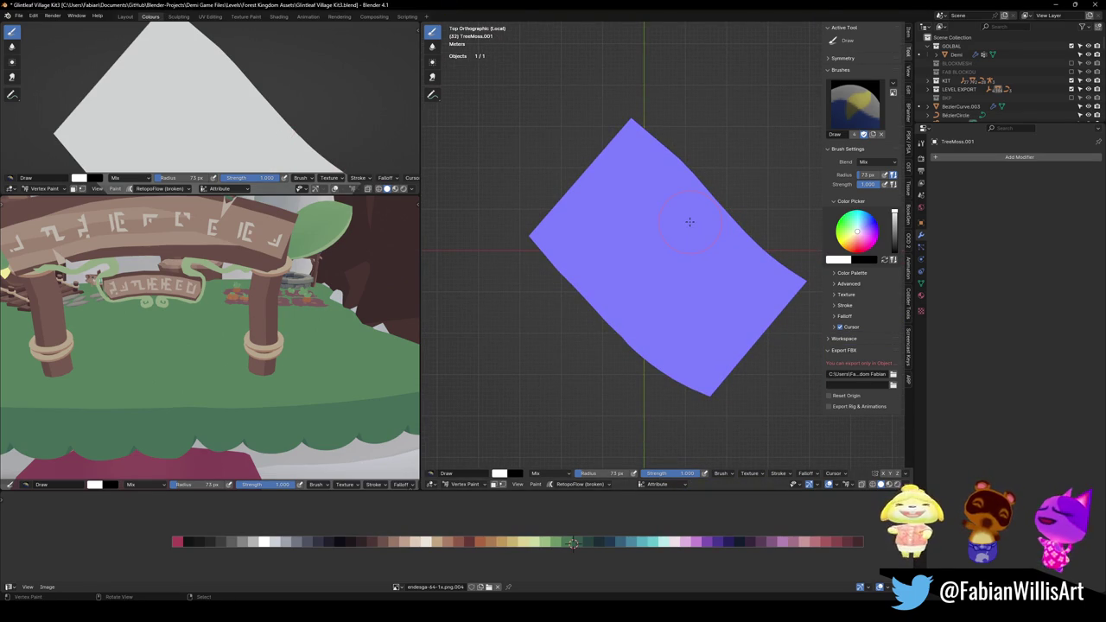
{"action": "middle_click_drag", "start_coordinate": [596, 202], "coordinate": [598, 199], "text": "shift"}
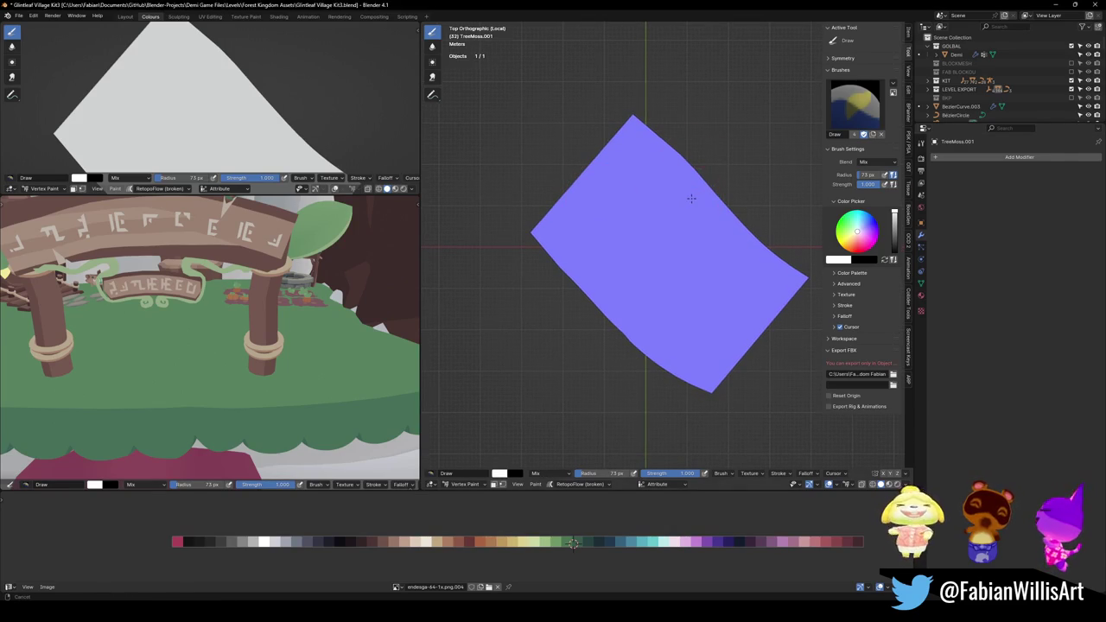
{"action": "middle_click_drag", "start_coordinate": [693, 197], "coordinate": [692, 192], "text": "shift"}
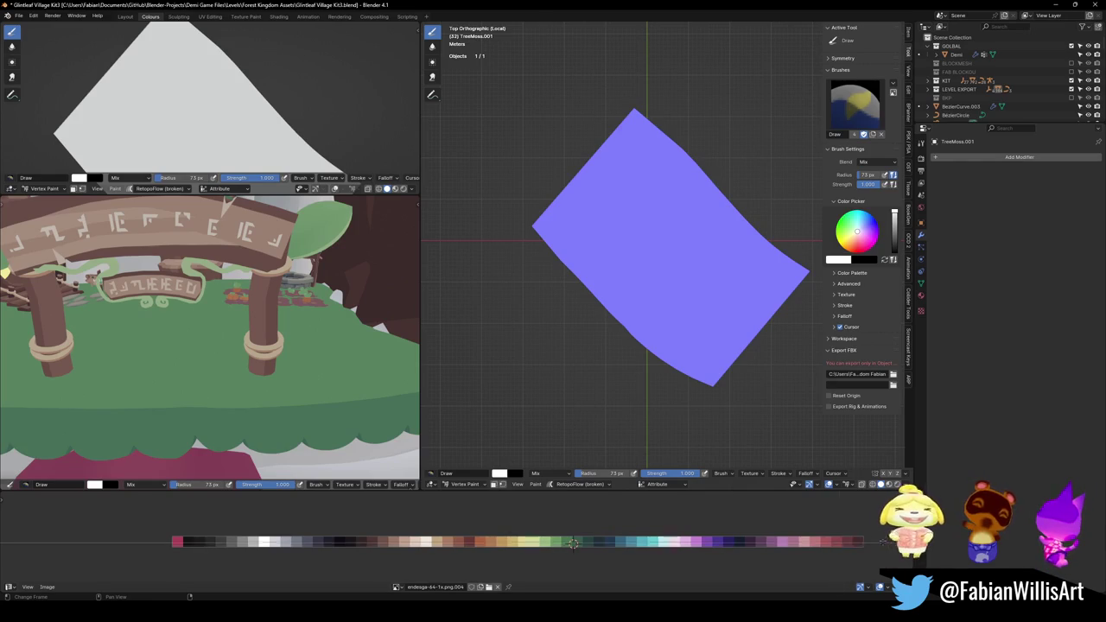
{"action": "left_click", "coordinate": [692, 541]}
{"action": "left_click", "coordinate": [693, 587]}
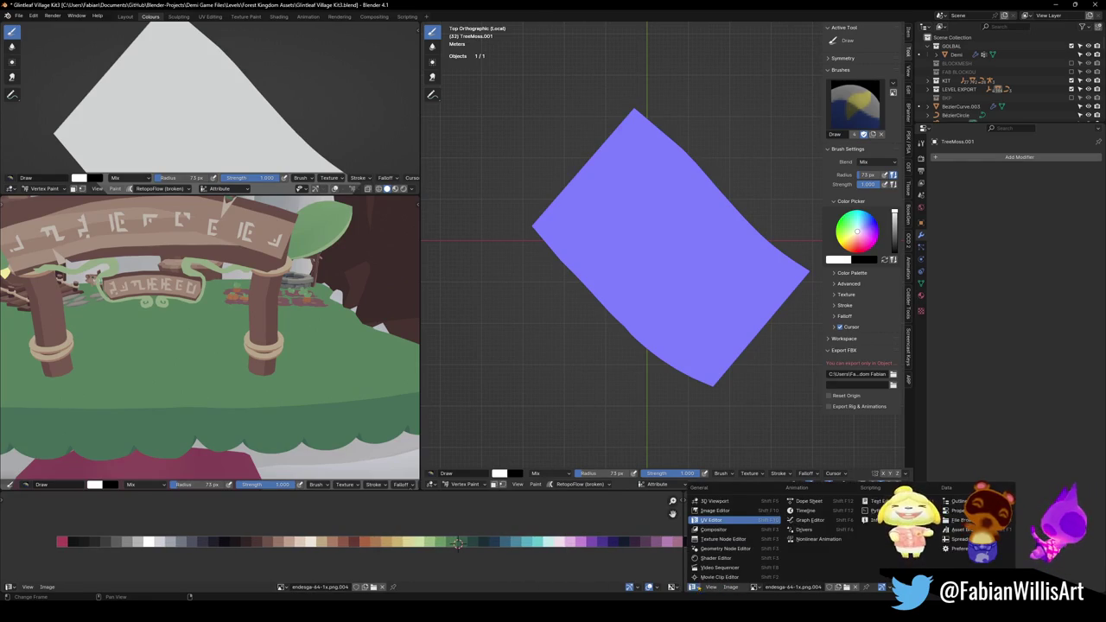
{"action": "left_click", "coordinate": [733, 560]}
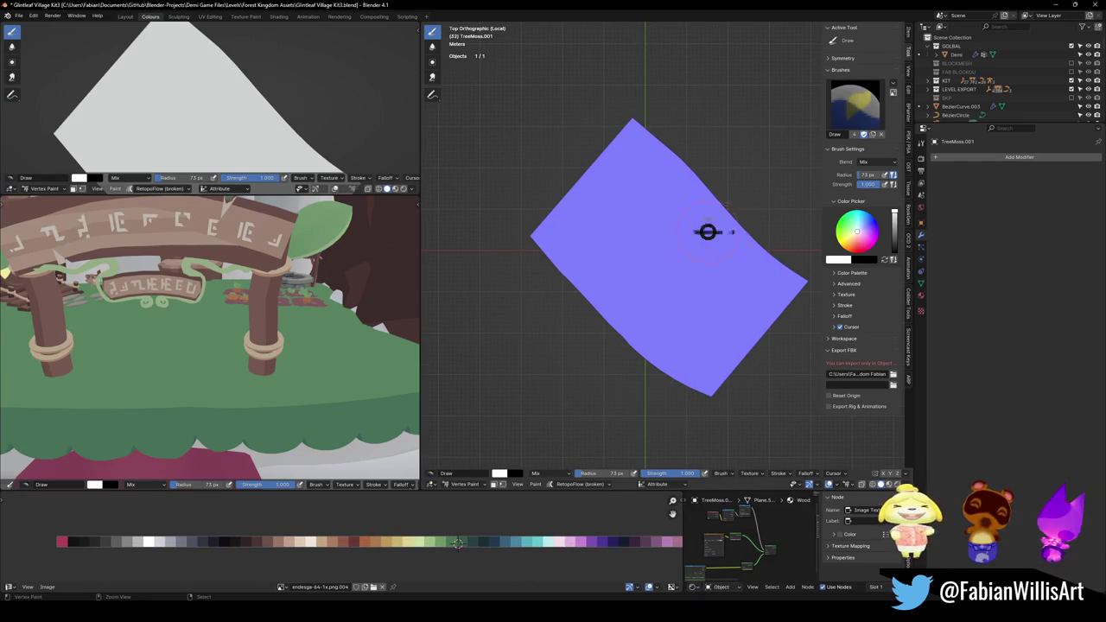
Return to Object Mode with the moss plane selected and save the file.
{"action": "key", "text": "ctrl+Tab"}
{"action": "left_click", "coordinate": [642, 219]}
{"action": "key", "text": "ctrl+s"}
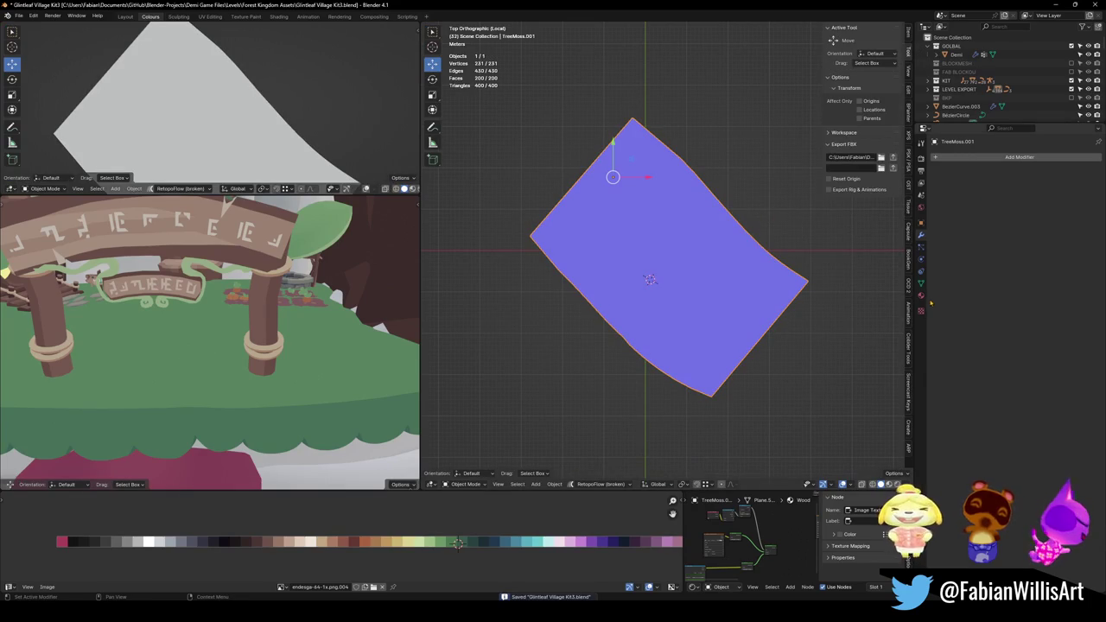
Replace the plane's Wood material with a new material named 'Vertex Colour'.
{"action": "left_click", "coordinate": [921, 309]}
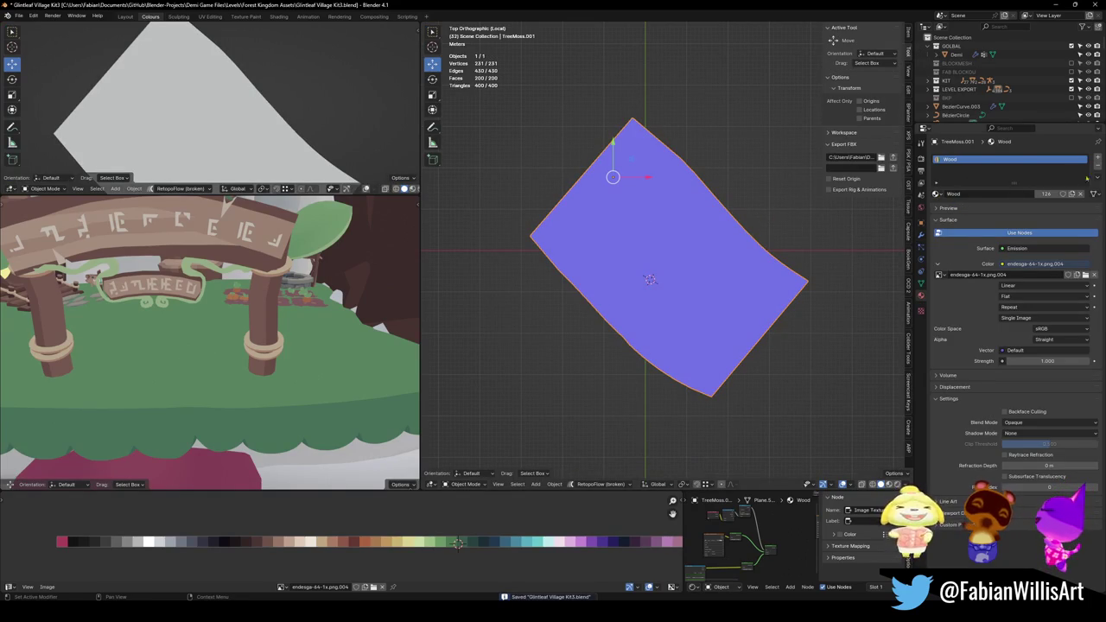
{"action": "left_click", "coordinate": [1098, 166]}
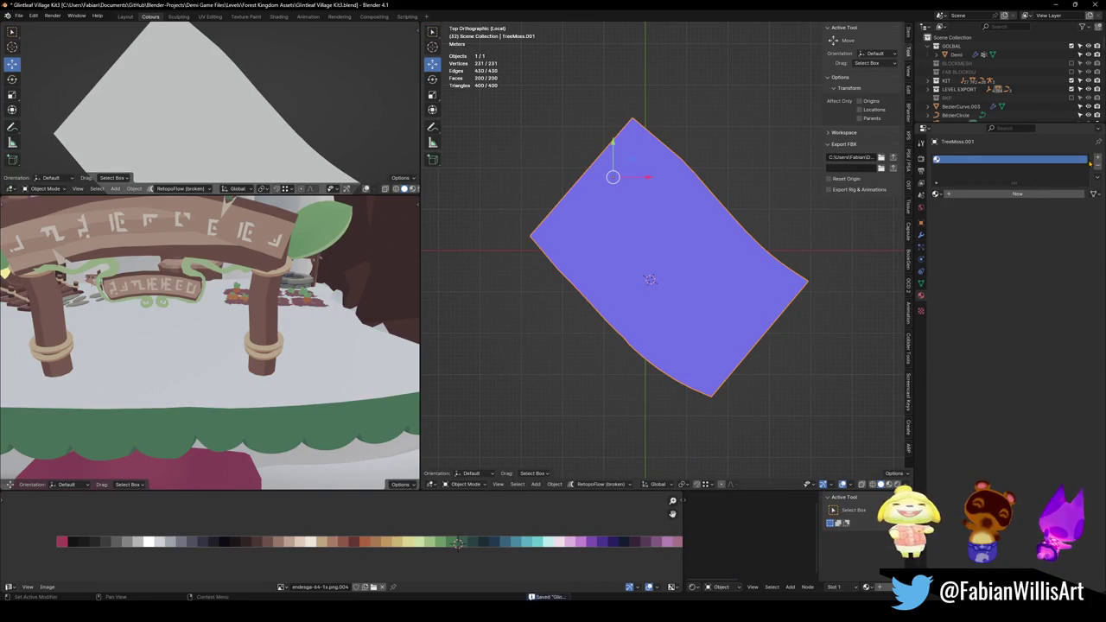
{"action": "left_click", "coordinate": [1008, 196]}
{"action": "double_click", "coordinate": [1009, 195]}
{"action": "type", "text": "V"}
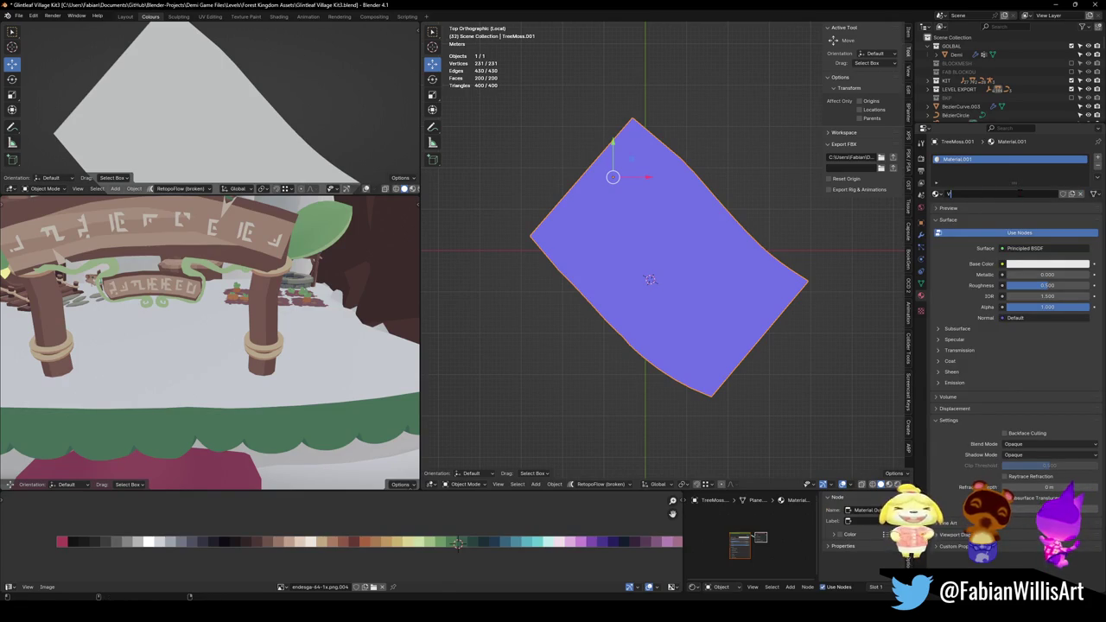
{"action": "type", "text": "erur"}
{"action": "key", "text": "Return"}
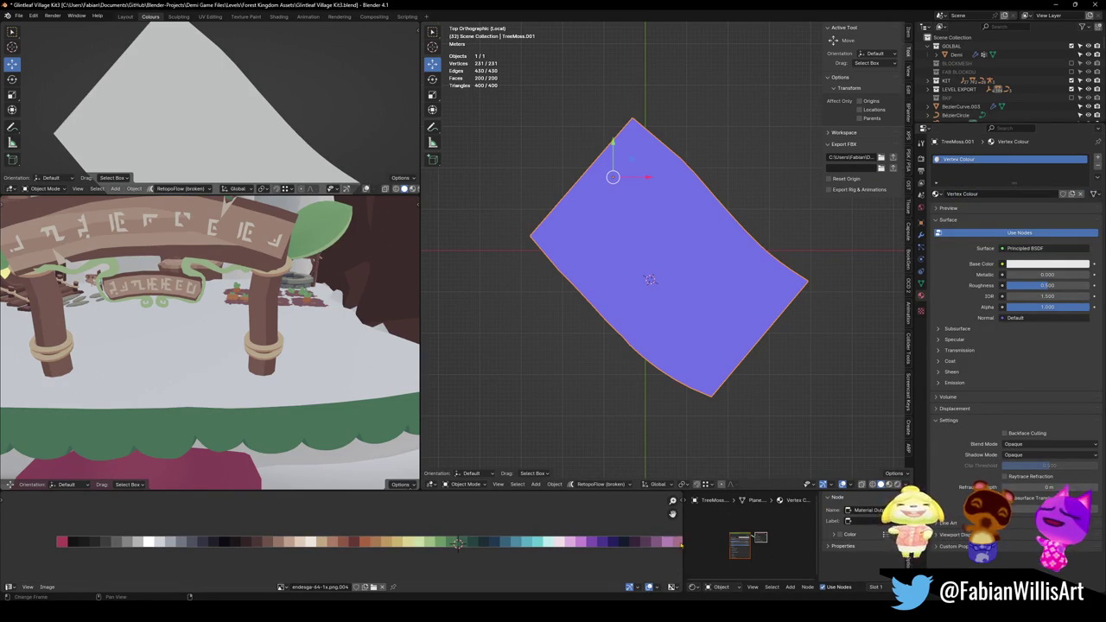
{"action": "left_click_drag", "start_coordinate": [683, 541], "coordinate": [543, 541]}
{"action": "scroll", "coordinate": [692, 555], "scroll_direction": "up", "scroll_amount": 6}
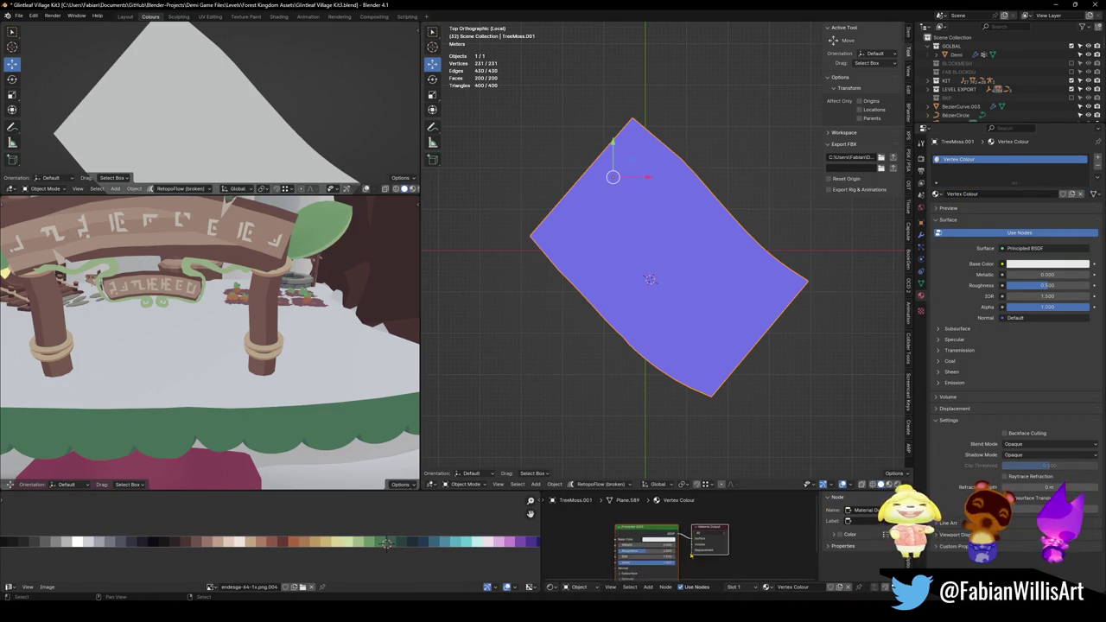
Add an Attribute node, wire its Color into Base Color, and save.
{"action": "middle_click_drag", "start_coordinate": [688, 557], "coordinate": [695, 525]}
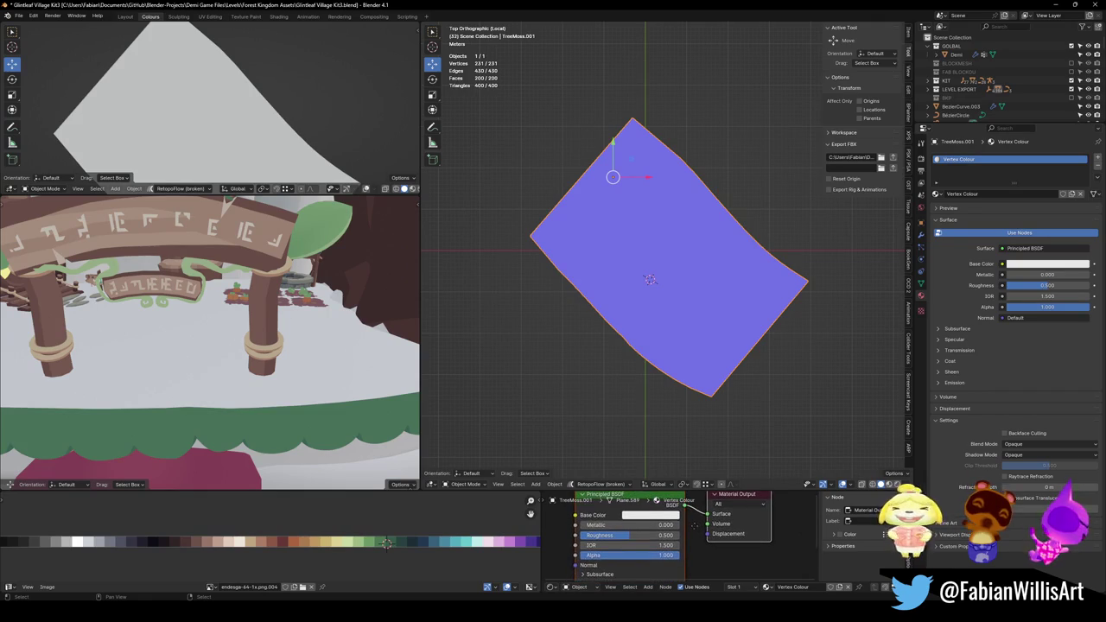
{"action": "scroll", "coordinate": [696, 530], "scroll_direction": "down", "scroll_amount": 1}
{"action": "key", "text": "shift+a"}
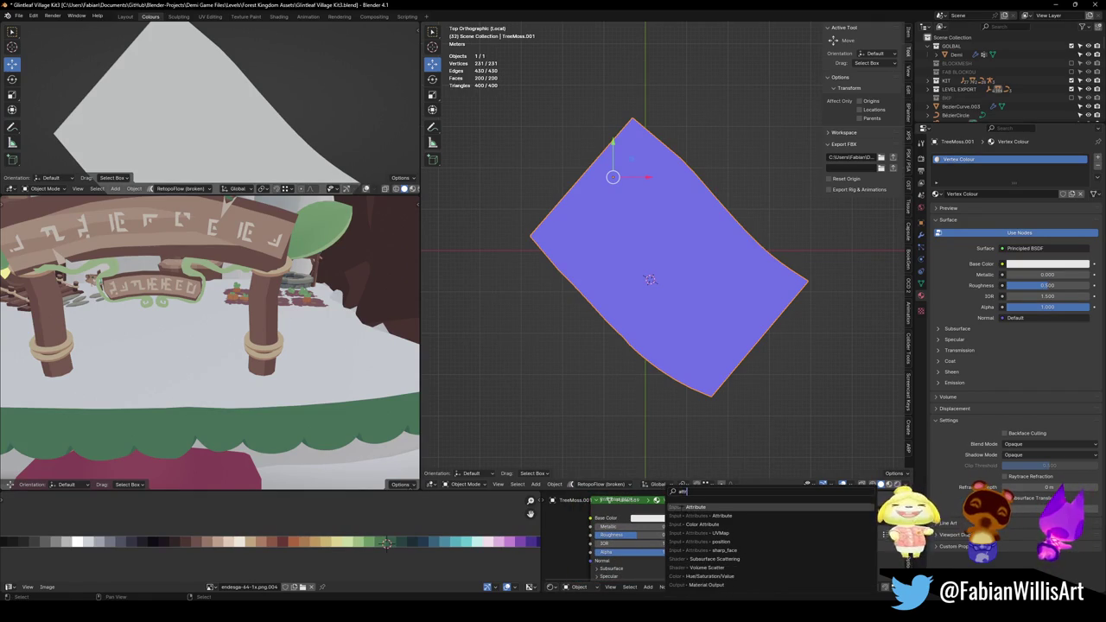
{"action": "left_click", "coordinate": [705, 516]}
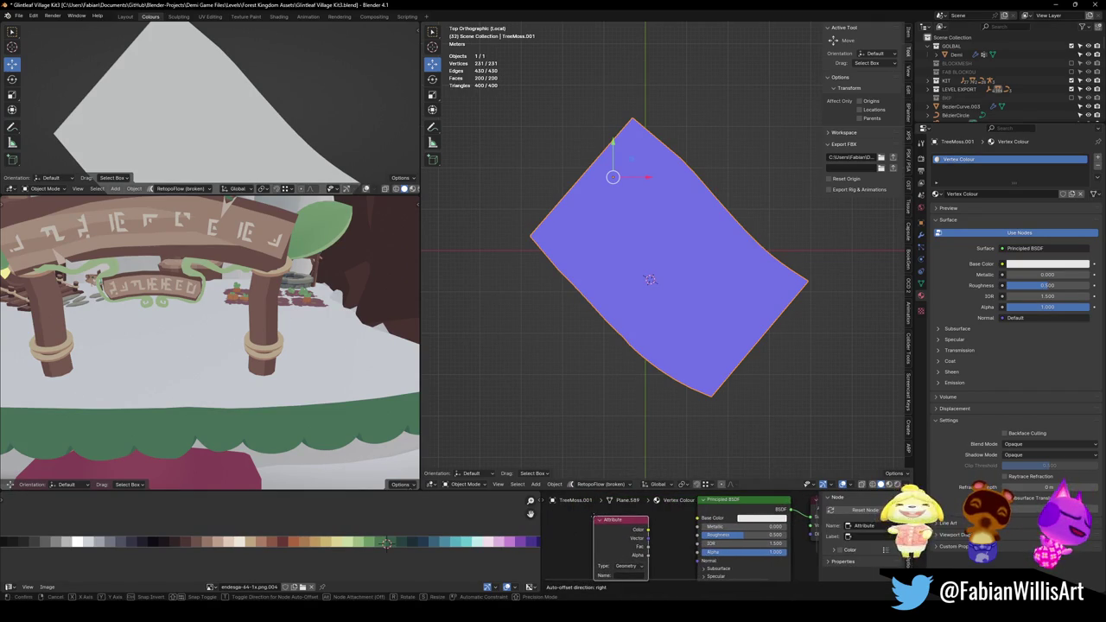
{"action": "left_click", "coordinate": [600, 523]}
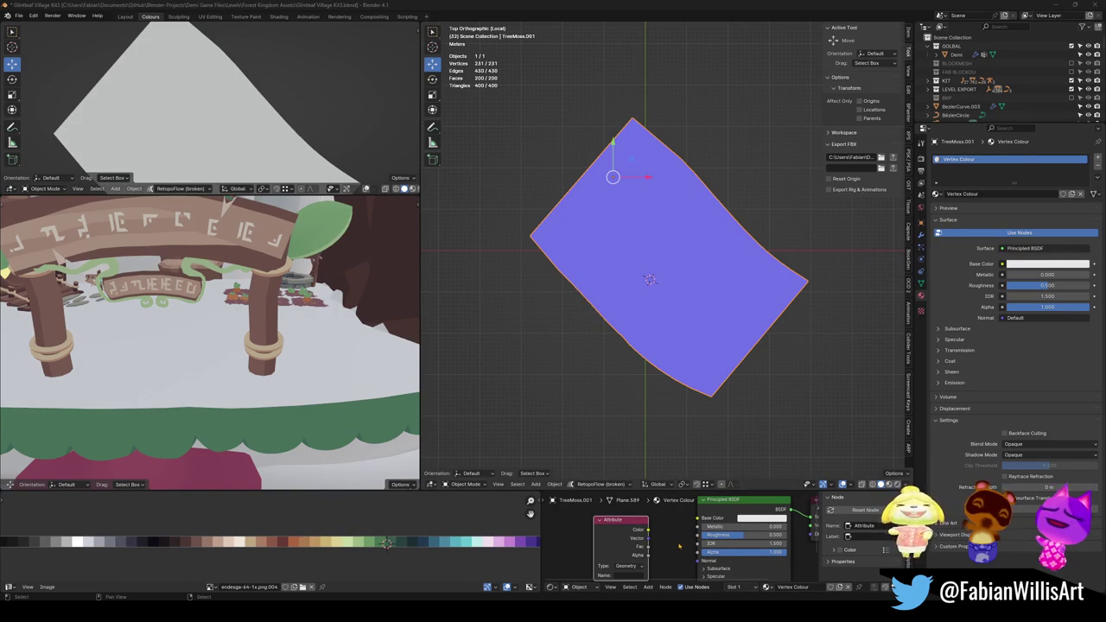
{"action": "left_click_drag", "start_coordinate": [648, 530], "coordinate": [698, 518]}
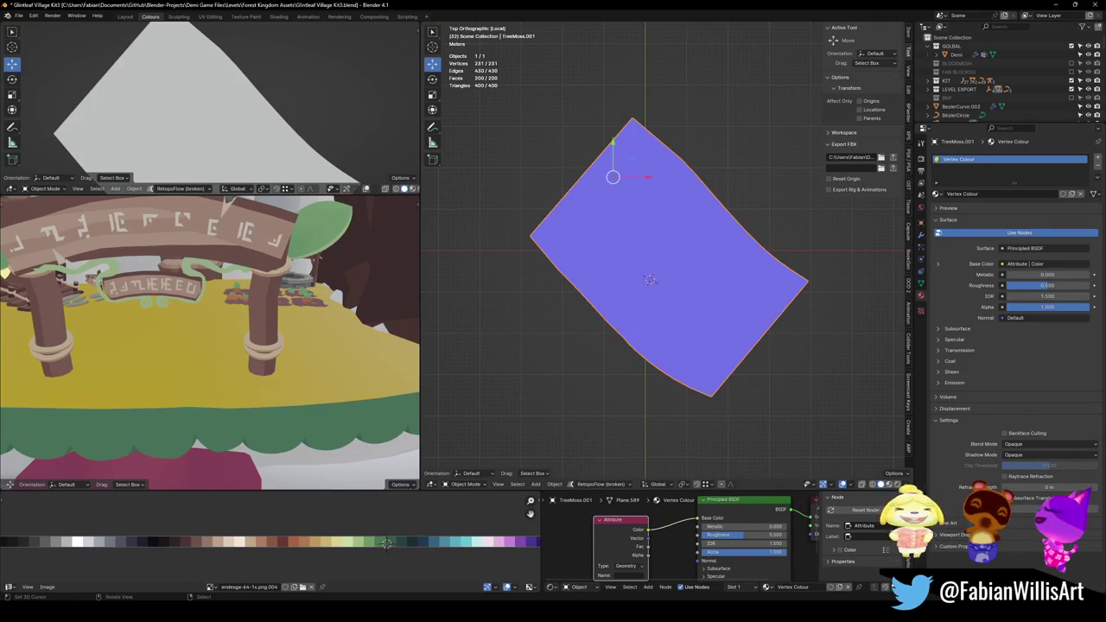
{"action": "key", "text": "ctrl+s"}
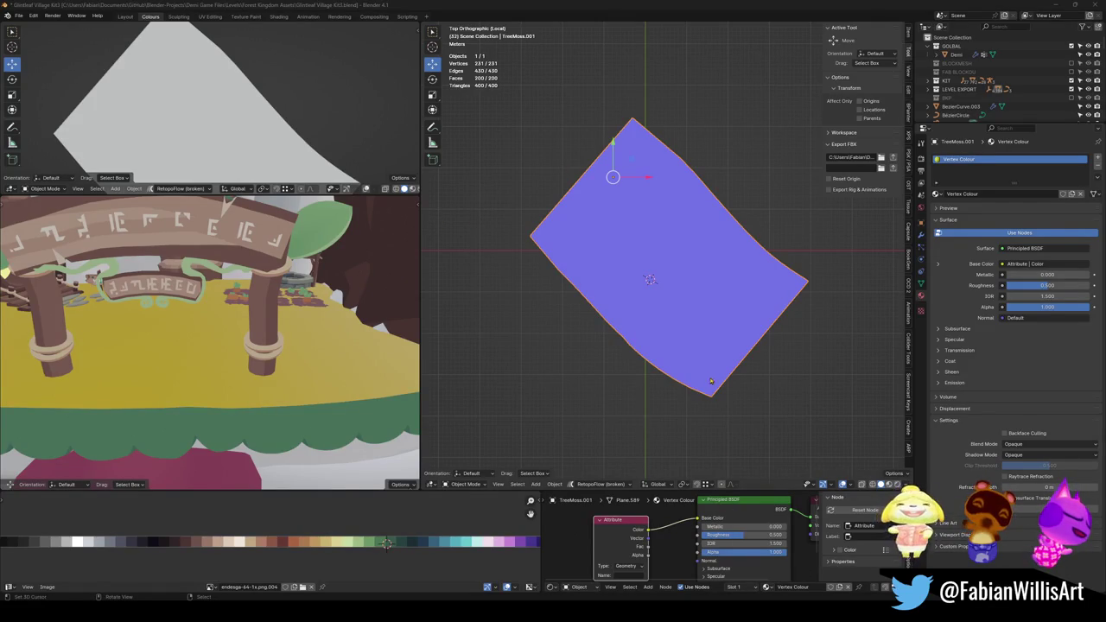
{"action": "key", "text": "shift+a"}
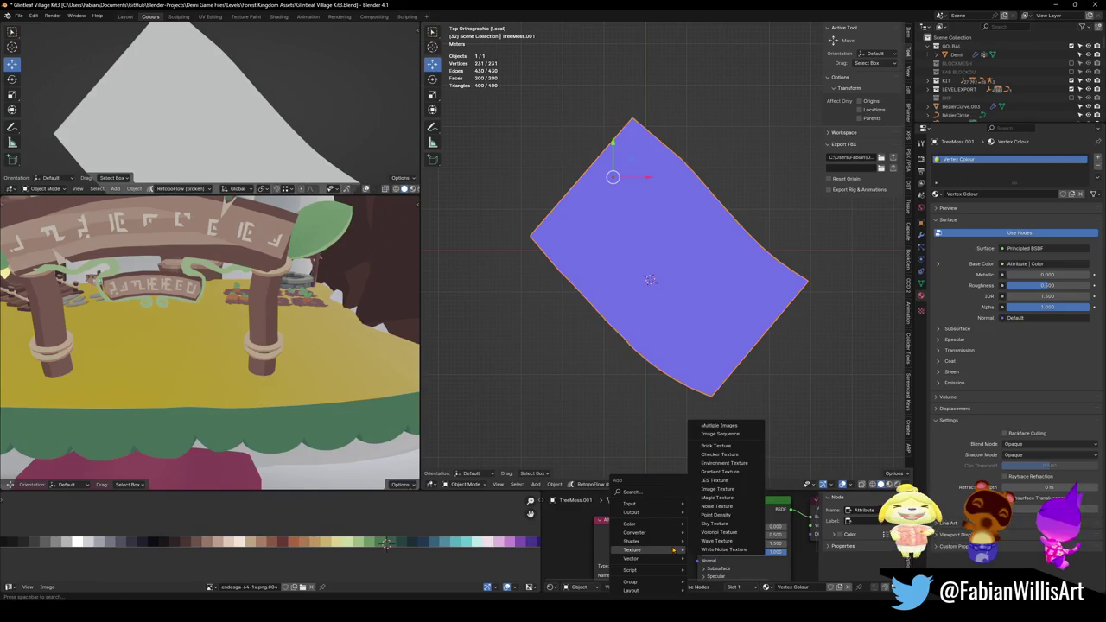
Add an Emission node to the shader and delete the Principled BSDF.
{"action": "left_click", "coordinate": [658, 492]}
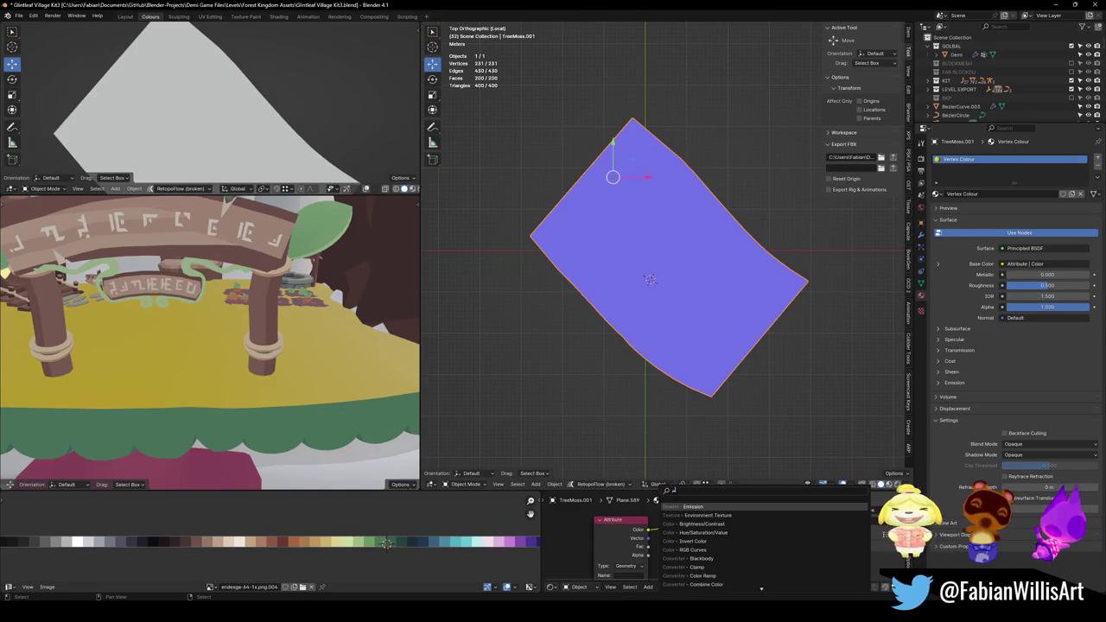
{"action": "key", "text": "Return"}
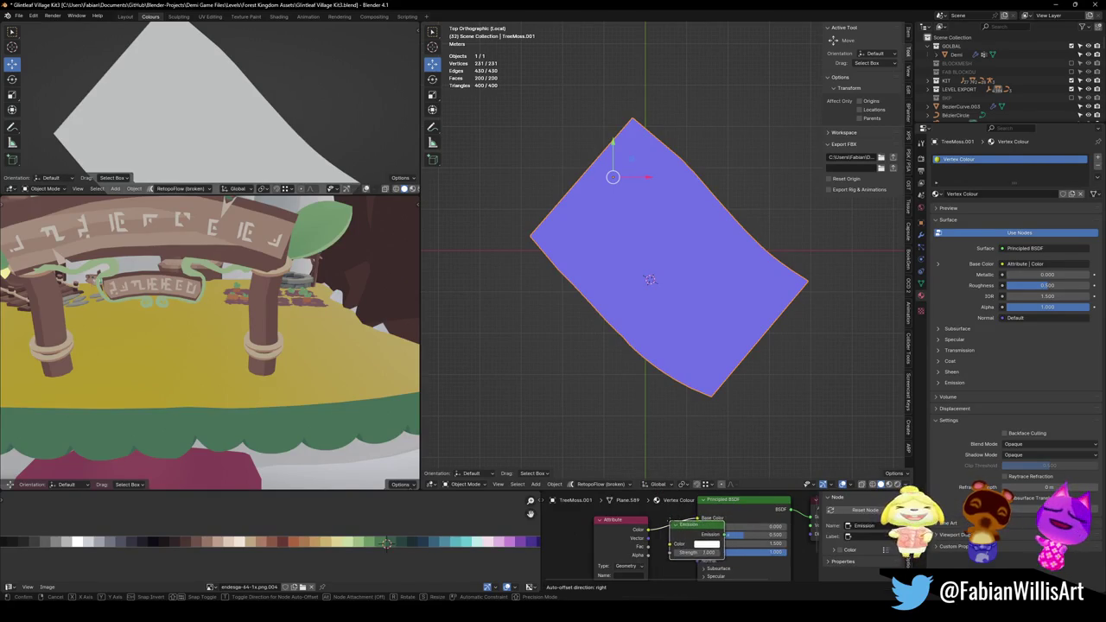
{"action": "left_click", "coordinate": [698, 551]}
{"action": "left_click", "coordinate": [782, 510]}
{"action": "middle_click_drag", "start_coordinate": [798, 508], "coordinate": [733, 505]}
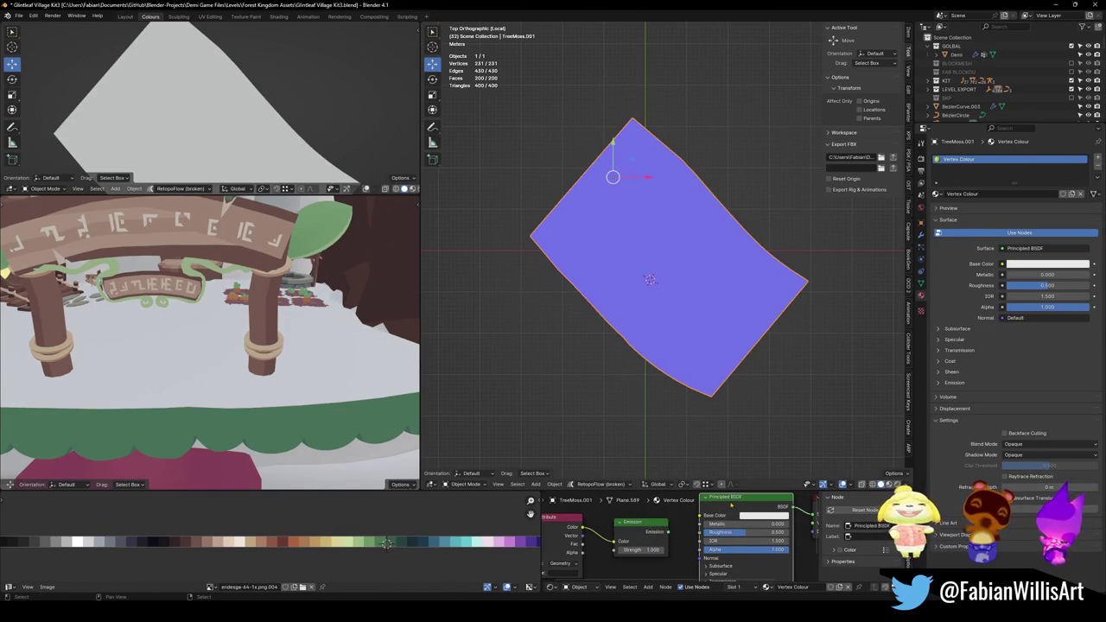
{"action": "key", "text": "Delete"}
Add a Material Output, link Emission to Surface, and switch the plane to Vertex Paint.
{"action": "key", "text": "shift+a"}
{"action": "type", "text": "mate"}
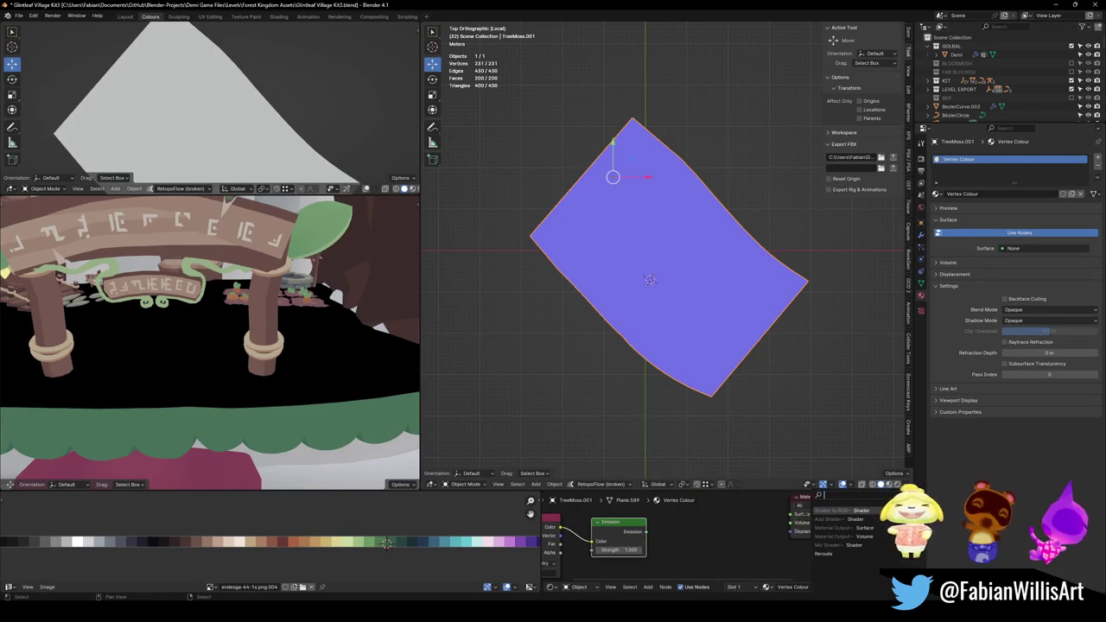
{"action": "left_click", "coordinate": [829, 520]}
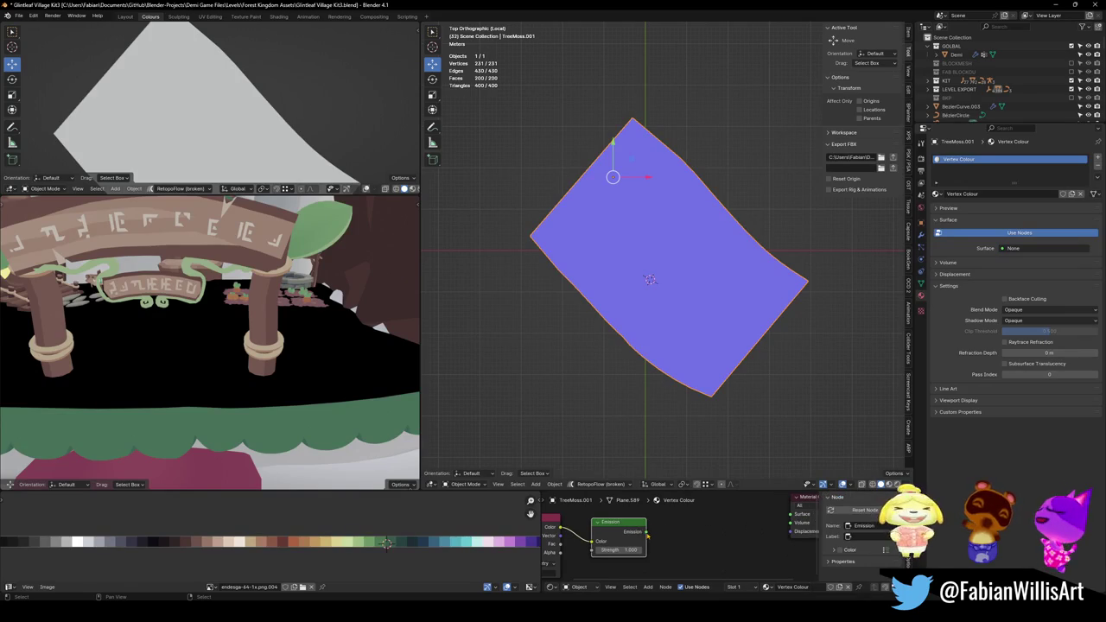
{"action": "left_click", "coordinate": [804, 505]}
{"action": "left_click_drag", "start_coordinate": [618, 522], "coordinate": [663, 517]}
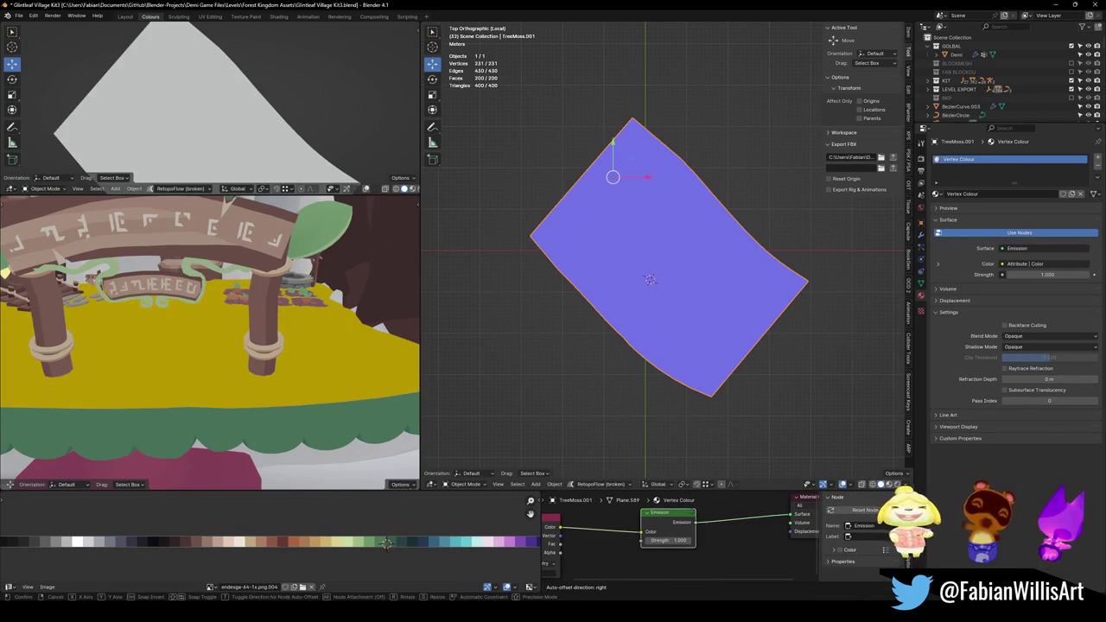
{"action": "scroll", "coordinate": [657, 246], "scroll_direction": "down", "scroll_amount": 2}
{"action": "scroll", "coordinate": [672, 241], "scroll_direction": "down", "scroll_amount": 1}
{"action": "key", "text": "ctrl+Tab"}
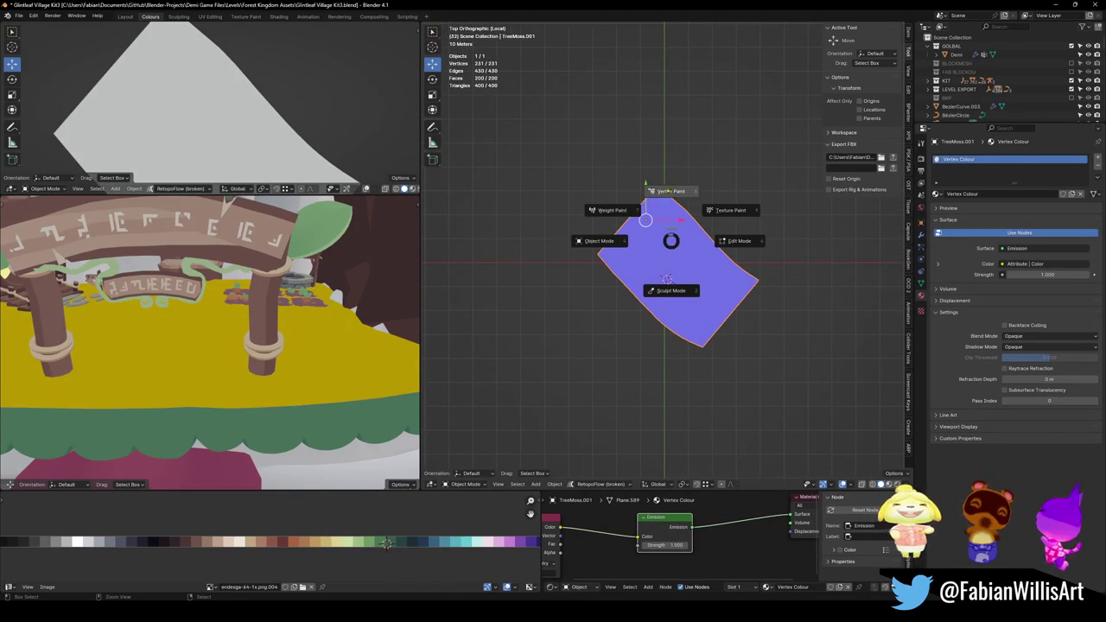
{"action": "left_click", "coordinate": [671, 193]}
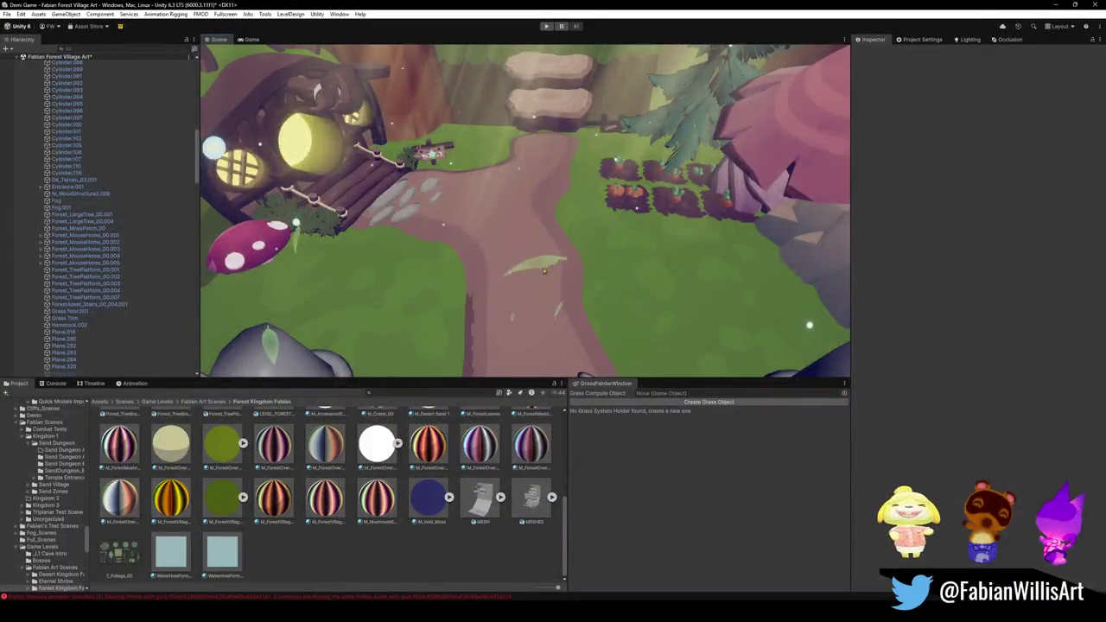
In Unity, check the god-ray objects and Tools menu, then select TreeMoss.001 in the Inspector.
{"action": "left_click", "coordinate": [450, 268]}
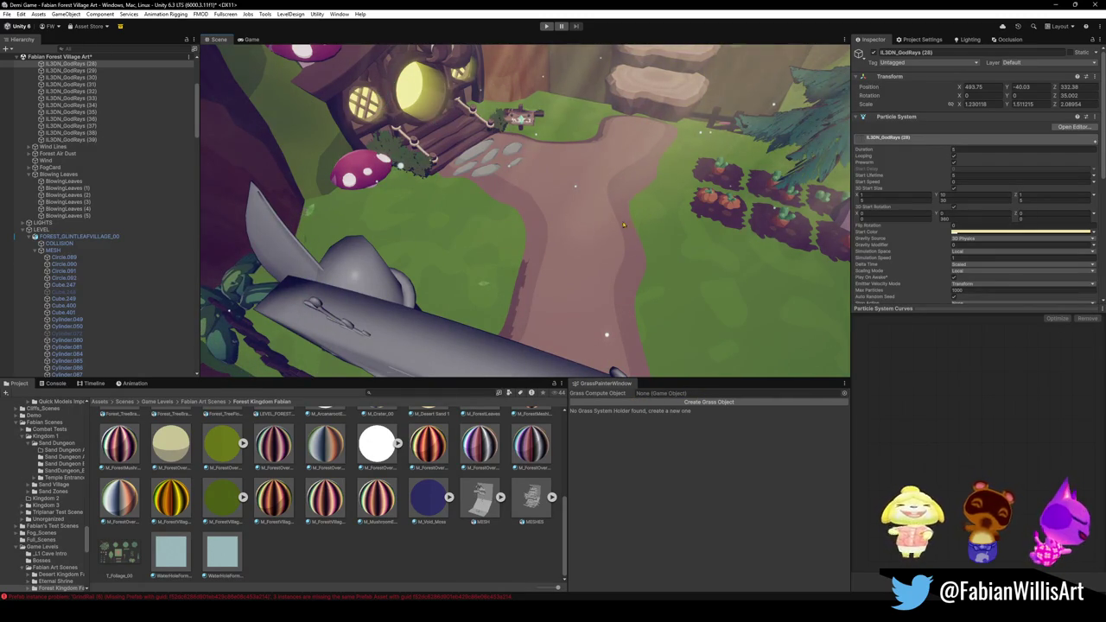
{"action": "left_click", "coordinate": [265, 15]}
{"action": "left_click", "coordinate": [268, 15]}
{"action": "left_click", "coordinate": [264, 16]}
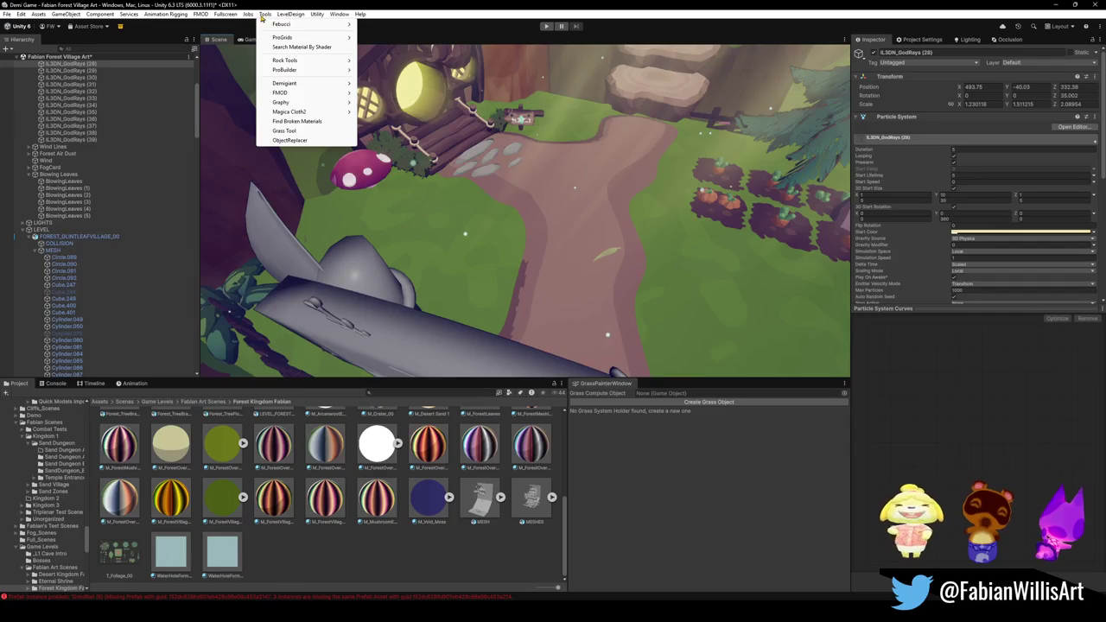
{"action": "left_click", "coordinate": [451, 275]}
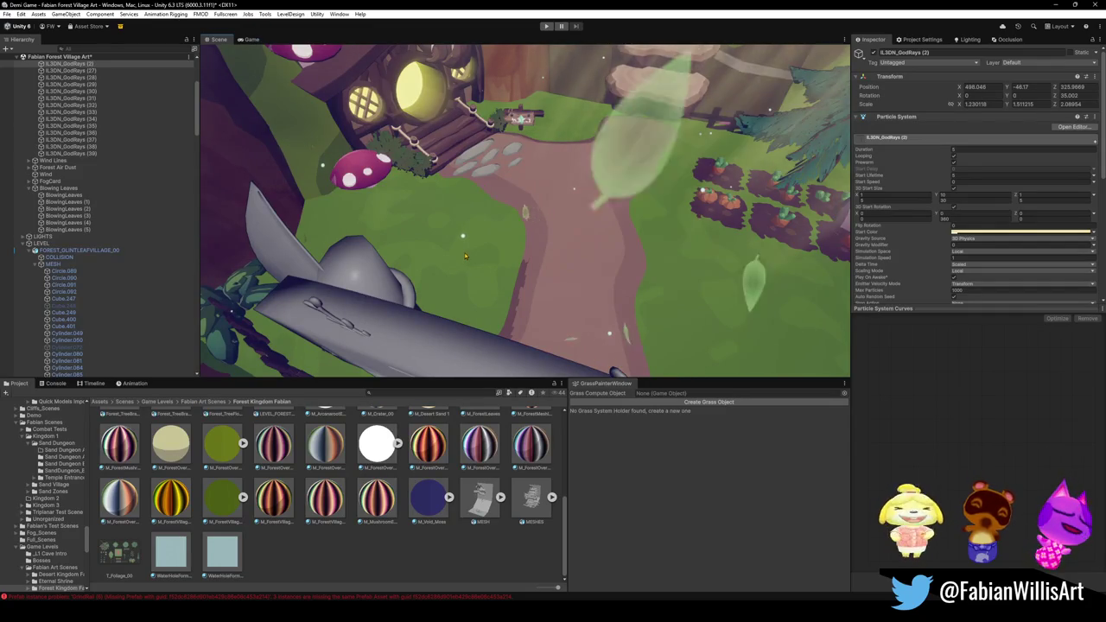
{"action": "left_click", "coordinate": [515, 229]}
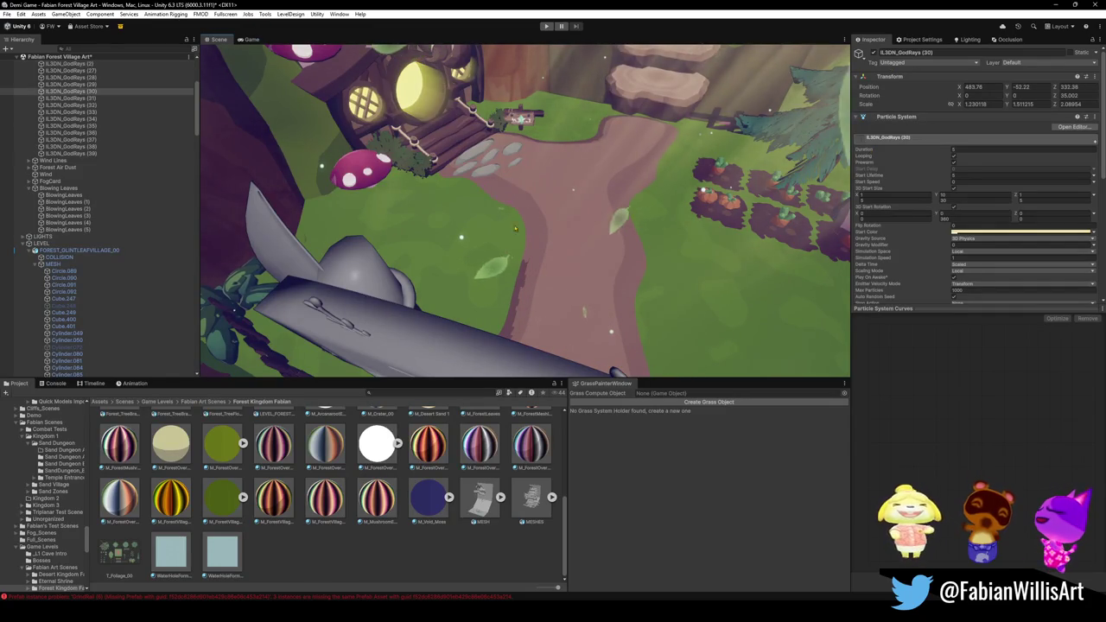
{"action": "left_click", "coordinate": [489, 266]}
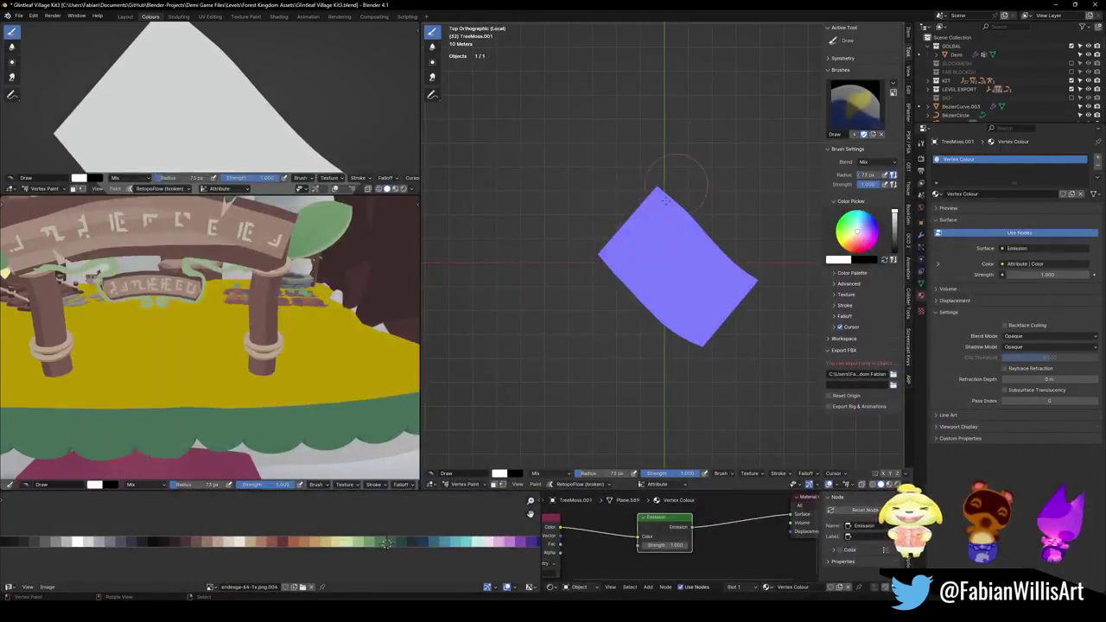
Set the brush colour to red using RGB values and flood the plane red.
{"action": "scroll", "coordinate": [660, 260], "scroll_direction": "up", "scroll_amount": 3}
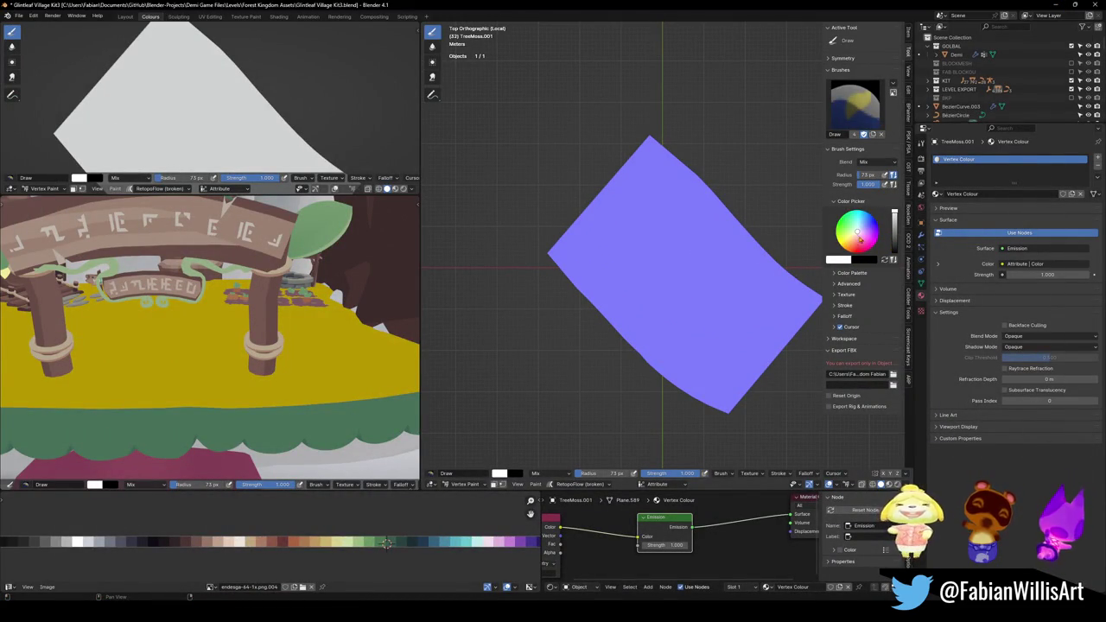
{"action": "left_click", "coordinate": [845, 261]}
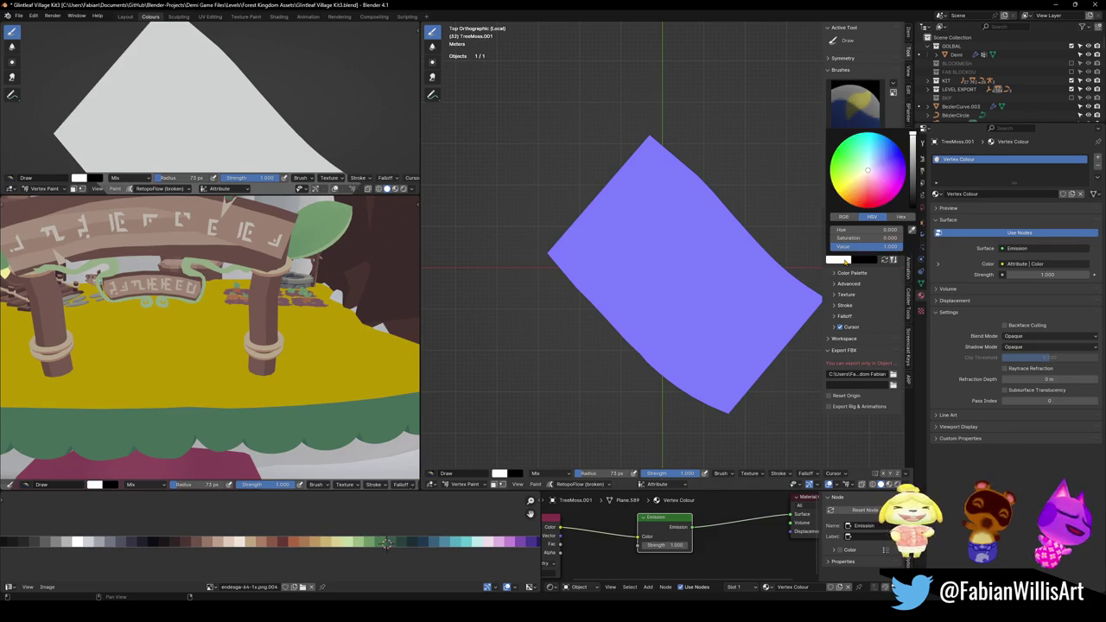
{"action": "left_click", "coordinate": [843, 217]}
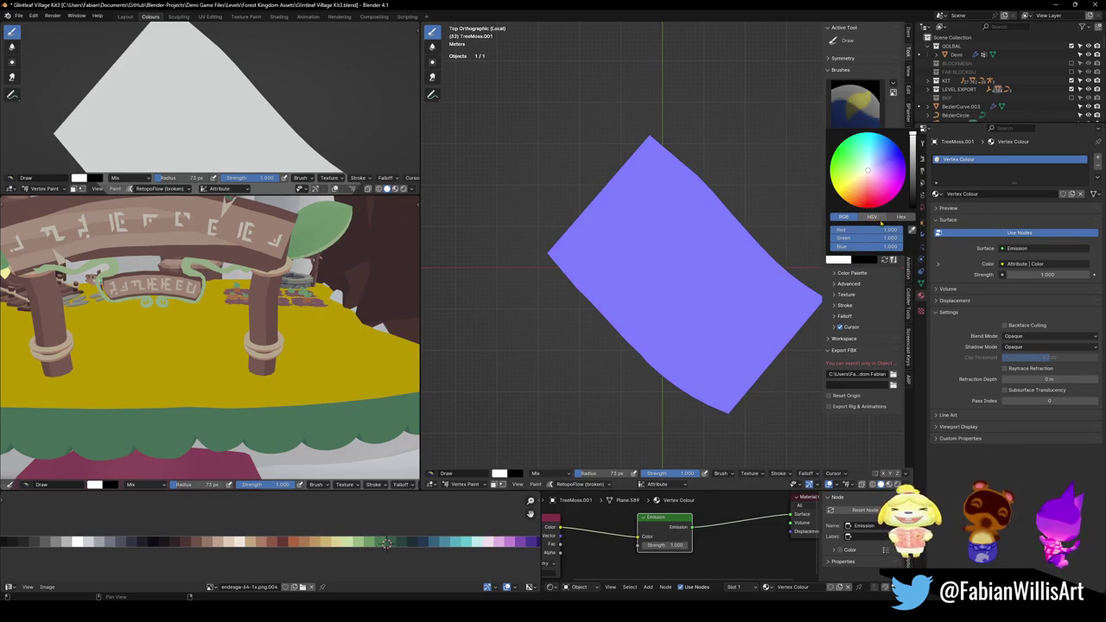
{"action": "mouse_move", "coordinate": [868, 238]}
{"action": "left_mouse_down"}
{"action": "mouse_move", "coordinate": [831, 237]}
{"action": "mouse_move", "coordinate": [828, 251]}
{"action": "left_mouse_up"}
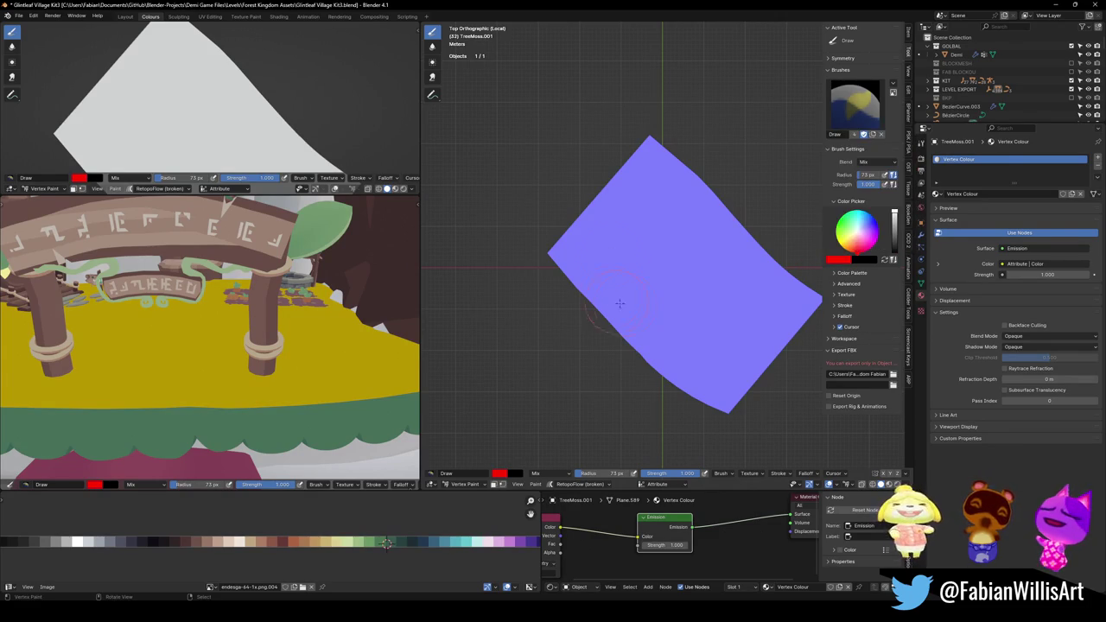
{"action": "left_click_drag", "start_coordinate": [652, 190], "coordinate": [676, 275]}
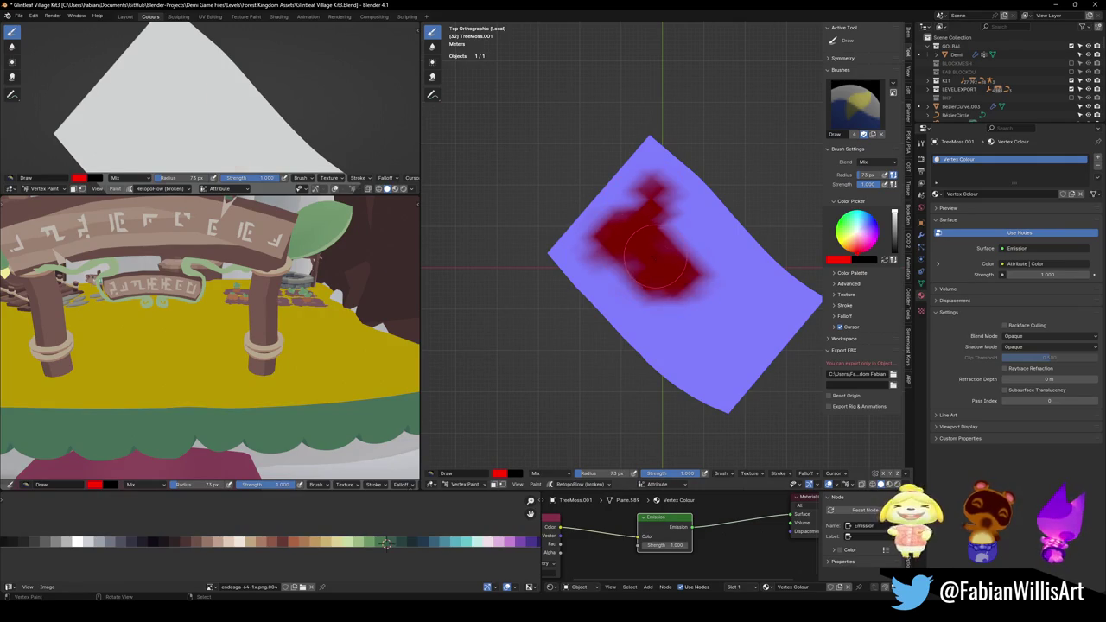
{"action": "scroll", "coordinate": [677, 274], "scroll_direction": "down", "scroll_amount": 3}
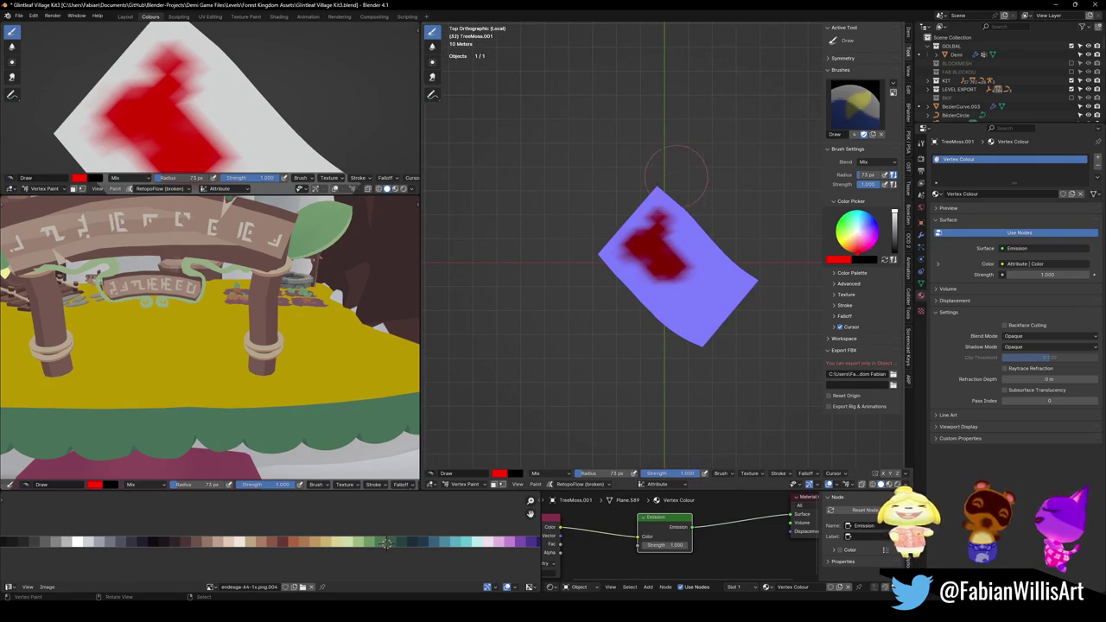
{"action": "mouse_move", "coordinate": [629, 192]}
{"action": "left_mouse_down"}
{"action": "mouse_move", "coordinate": [654, 240]}
{"action": "mouse_move", "coordinate": [603, 229]}
{"action": "left_mouse_up"}
{"action": "key", "text": "f"}
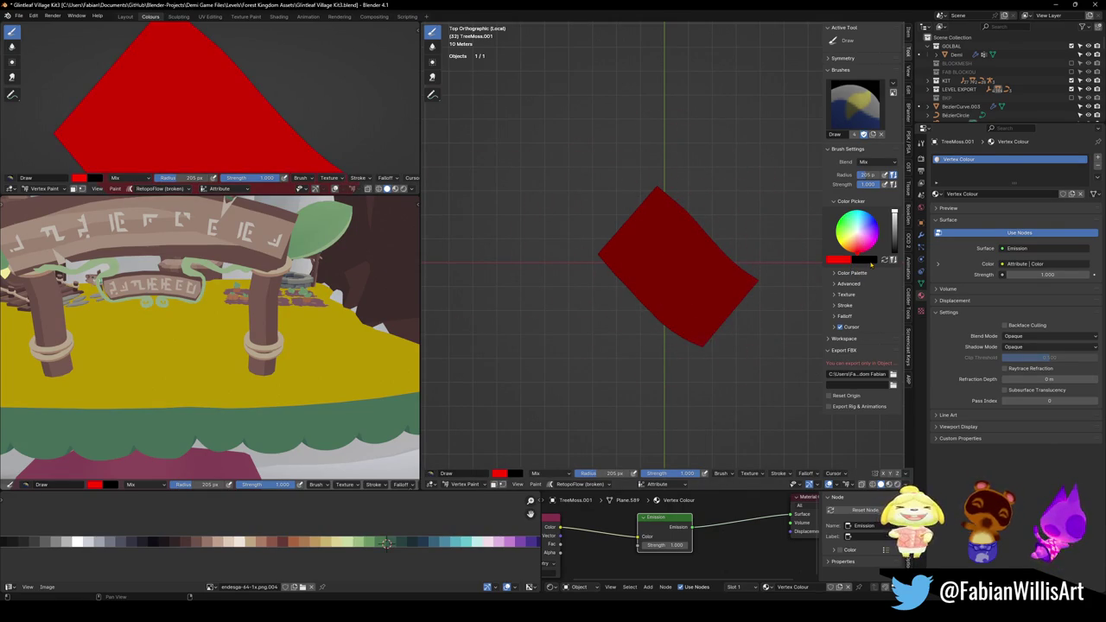
Set the secondary colour to blue, paint most of the plane, then exit to Object Mode and full scene.
{"action": "left_click", "coordinate": [870, 261]}
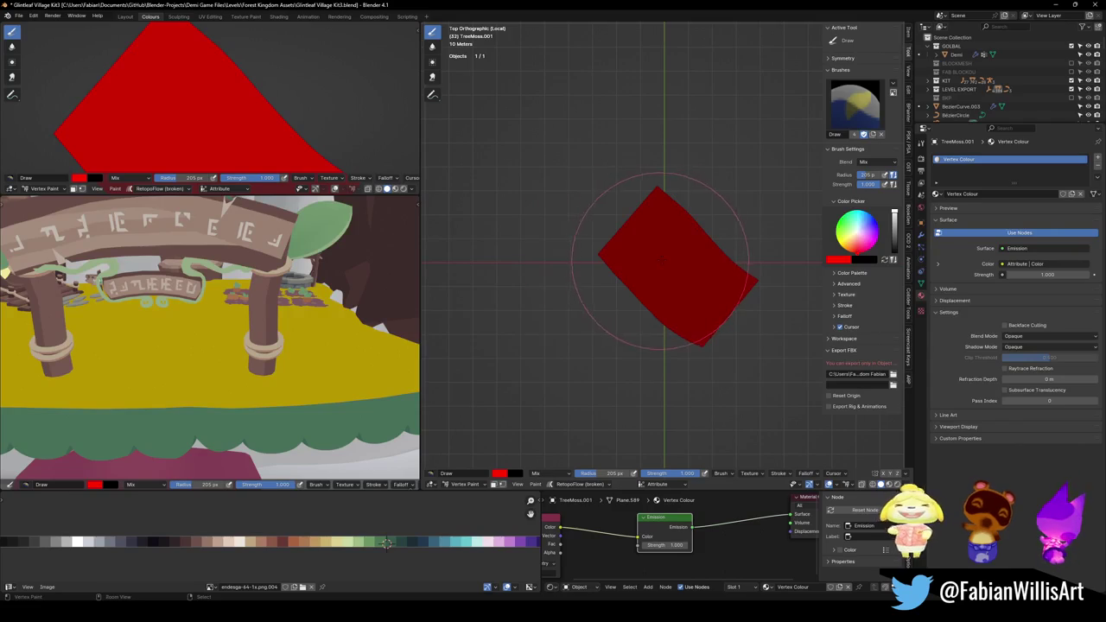
{"action": "left_click_drag", "start_coordinate": [654, 234], "coordinate": [652, 254], "text": "ctrl"}
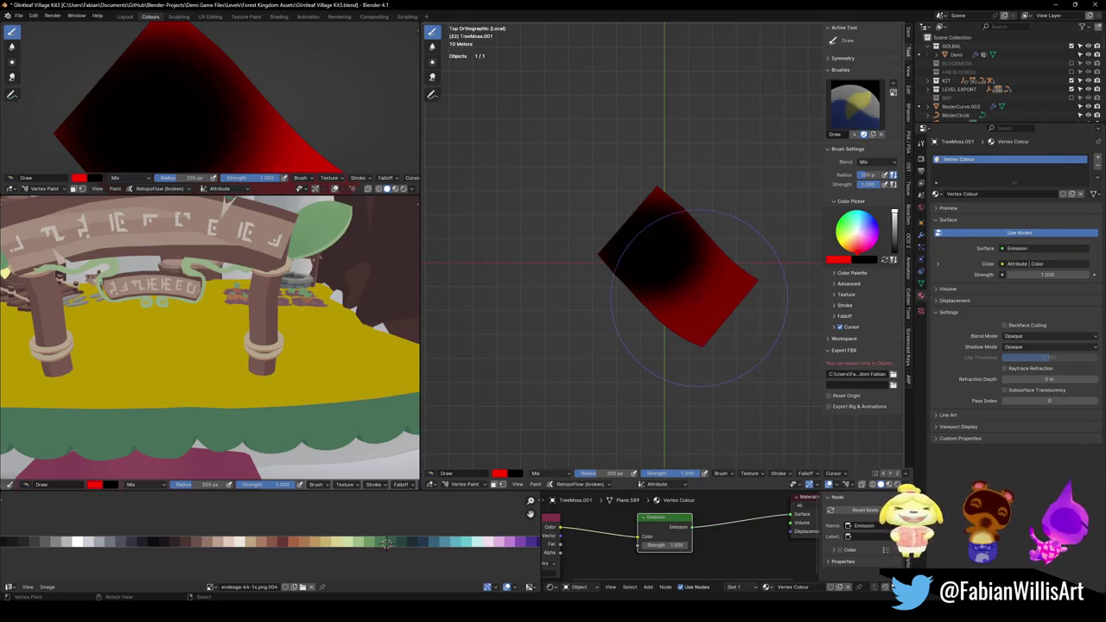
{"action": "left_click", "coordinate": [868, 263]}
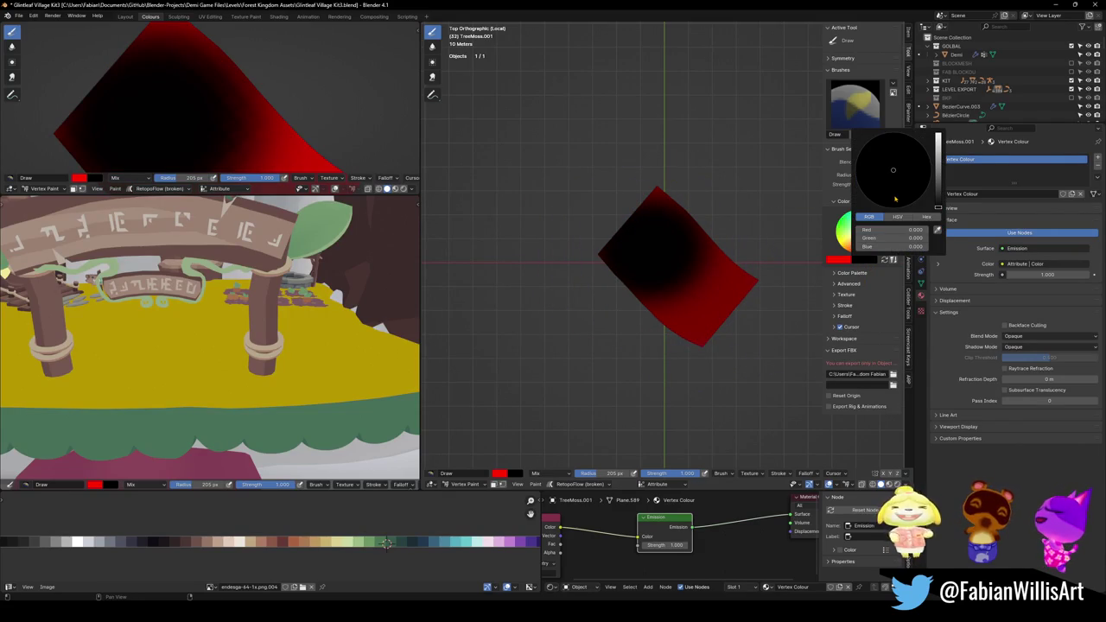
{"action": "left_click", "coordinate": [891, 247]}
{"action": "type", "text": "1"}
{"action": "key", "text": "Return"}
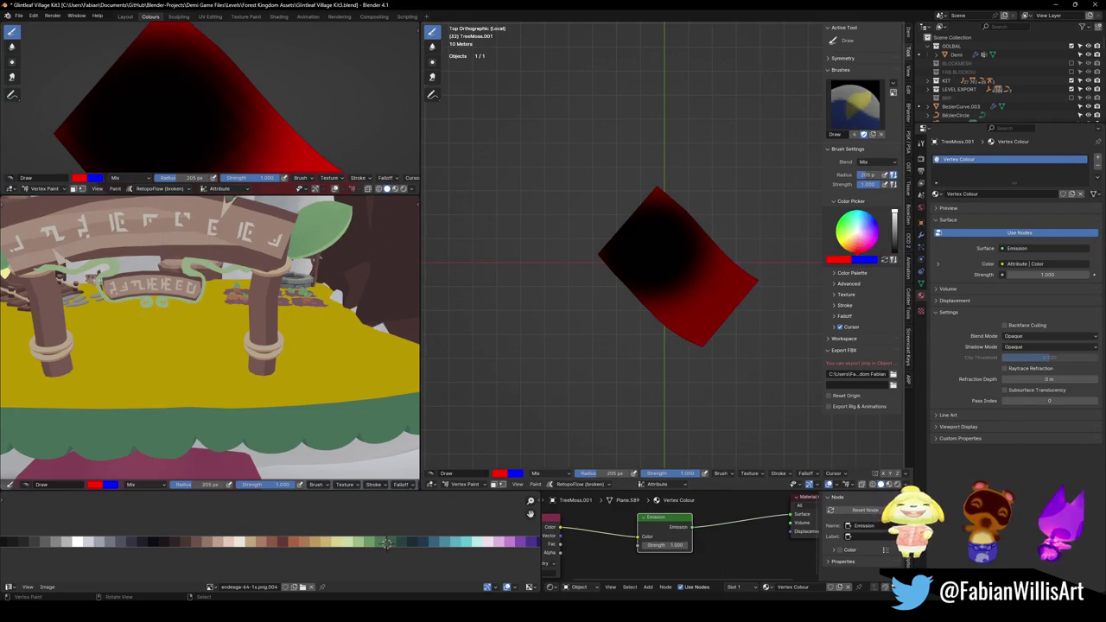
{"action": "left_click_drag", "start_coordinate": [642, 248], "coordinate": [647, 248], "text": "ctrl"}
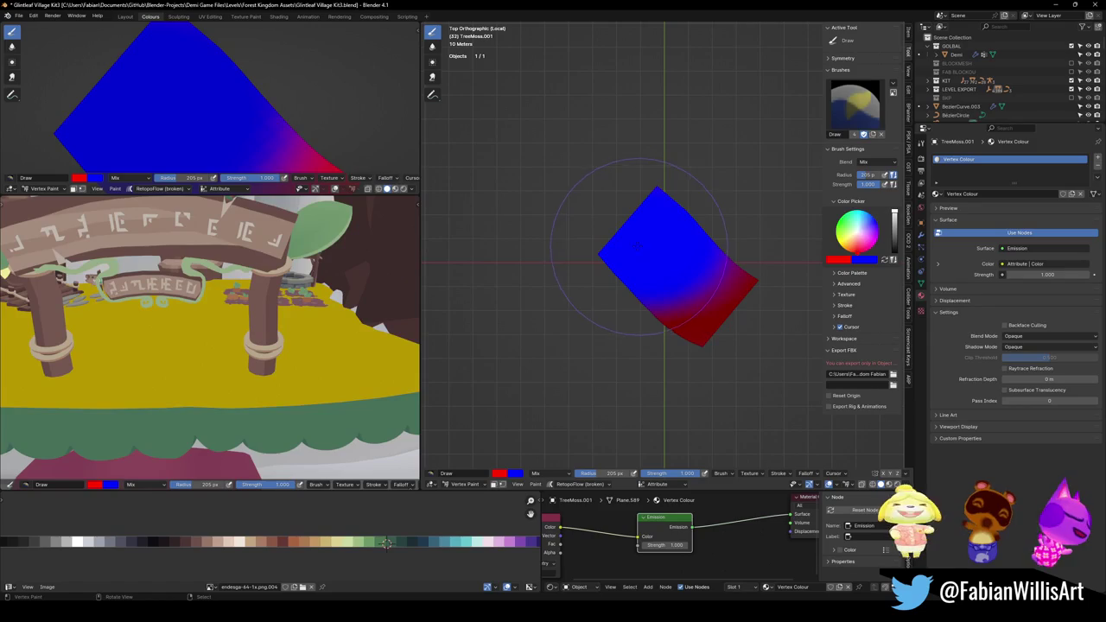
{"action": "middle_click_drag", "start_coordinate": [639, 249], "coordinate": [696, 252]}
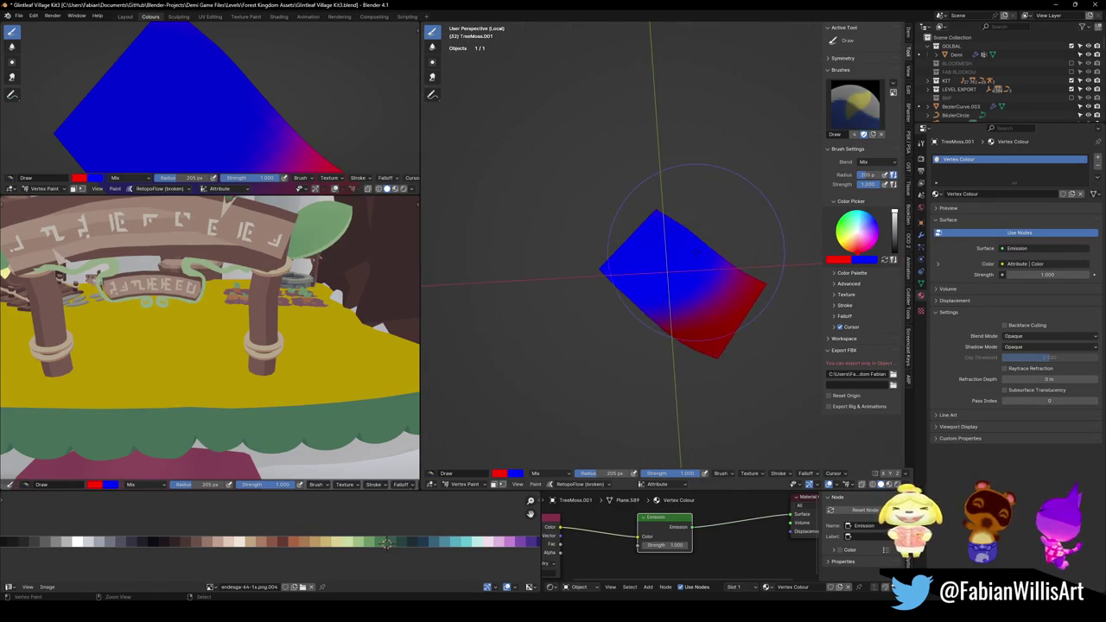
{"action": "key", "text": "ctrl+Tab"}
{"action": "key", "text": "KP_Divide"}
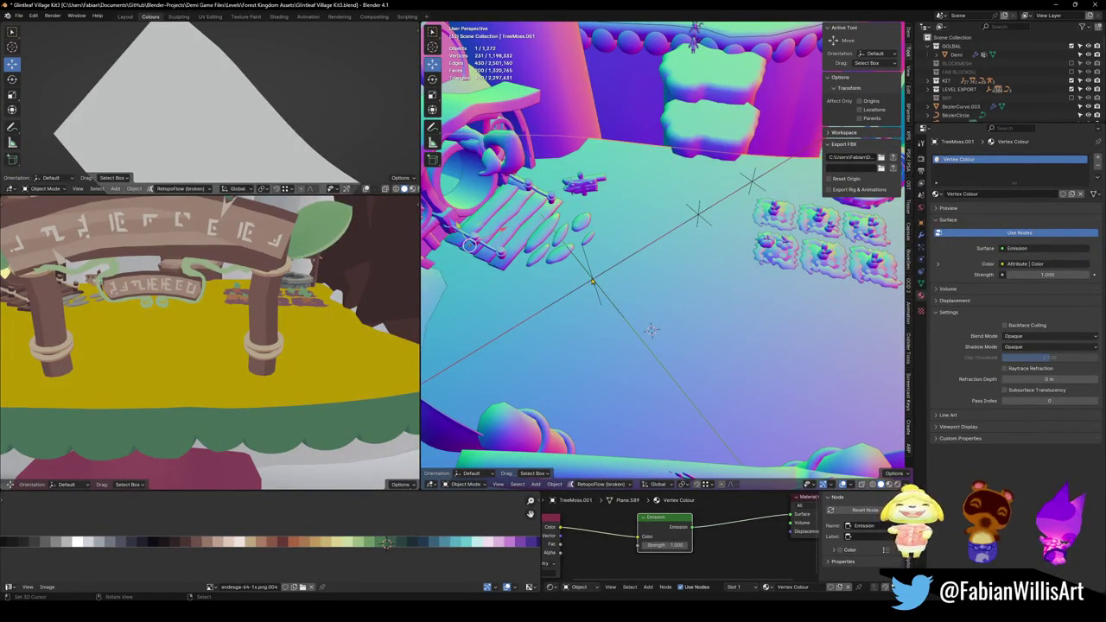
Deselect TreeMoss.001 and run the sidebar's Export FBX 'export to path'.
{"action": "left_click", "coordinate": [593, 281]}
{"action": "right_click", "coordinate": [593, 281], "text": "shift"}
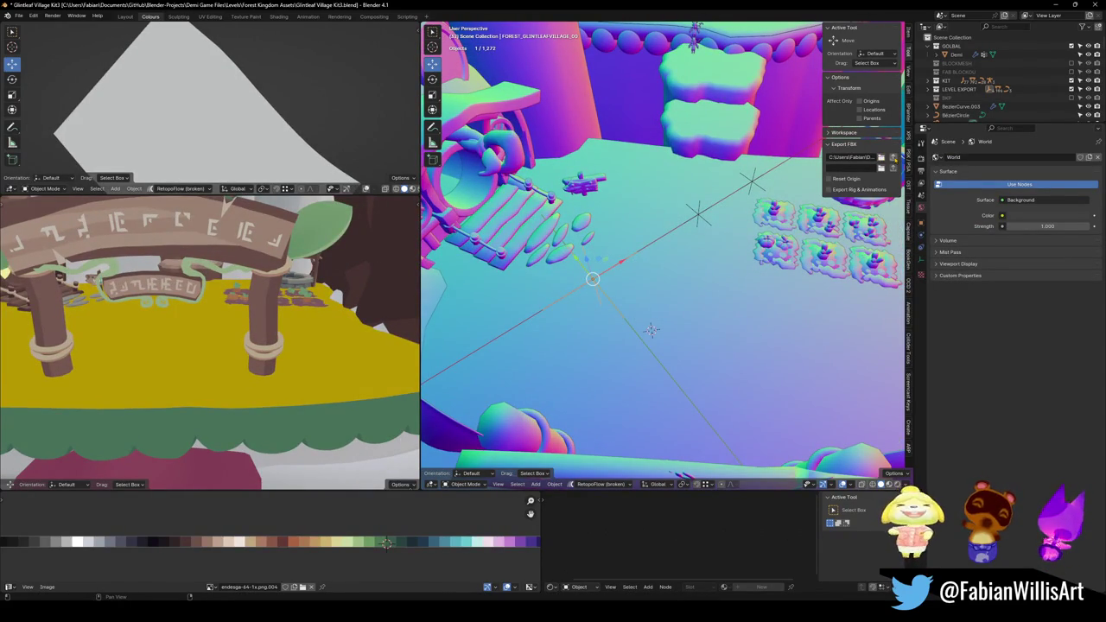
{"action": "left_click", "coordinate": [892, 158]}
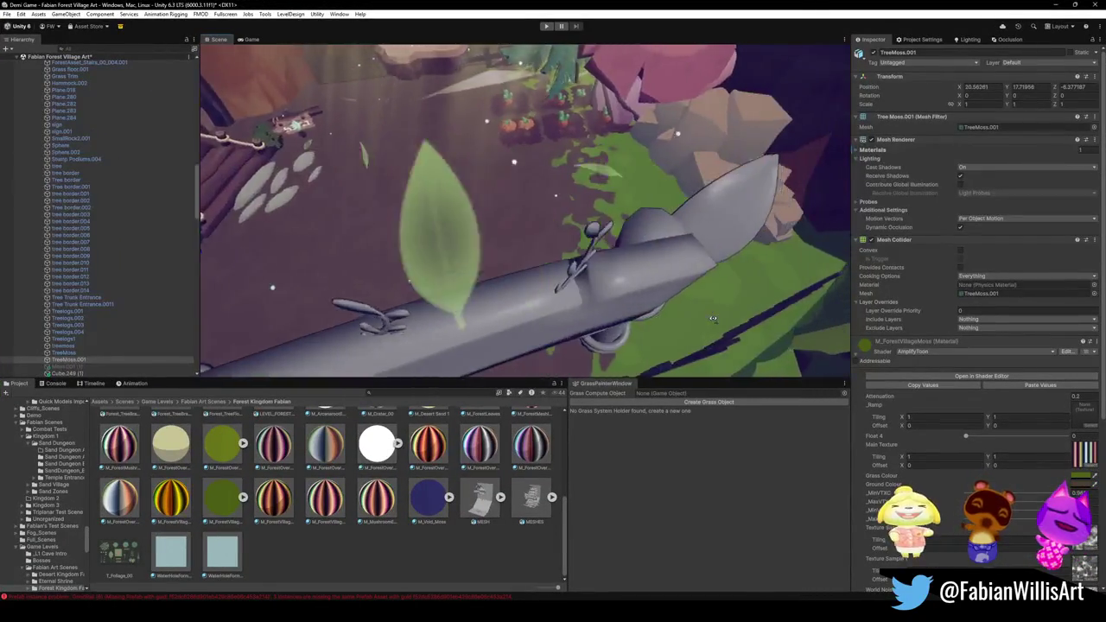
Fly the Unity Scene camera to the mushroom house entrance to view TreeMoss.001.
{"action": "mouse_move", "coordinate": [543, 247]}
{"action": "right_mouse_down"}
{"action": "mouse_move", "coordinate": [602, 279]}
{"action": "mouse_move", "coordinate": [596, 273]}
{"action": "mouse_move", "coordinate": [711, 245]}
{"action": "mouse_move", "coordinate": [660, 243]}
{"action": "mouse_move", "coordinate": [666, 277]}
{"action": "right_mouse_up"}
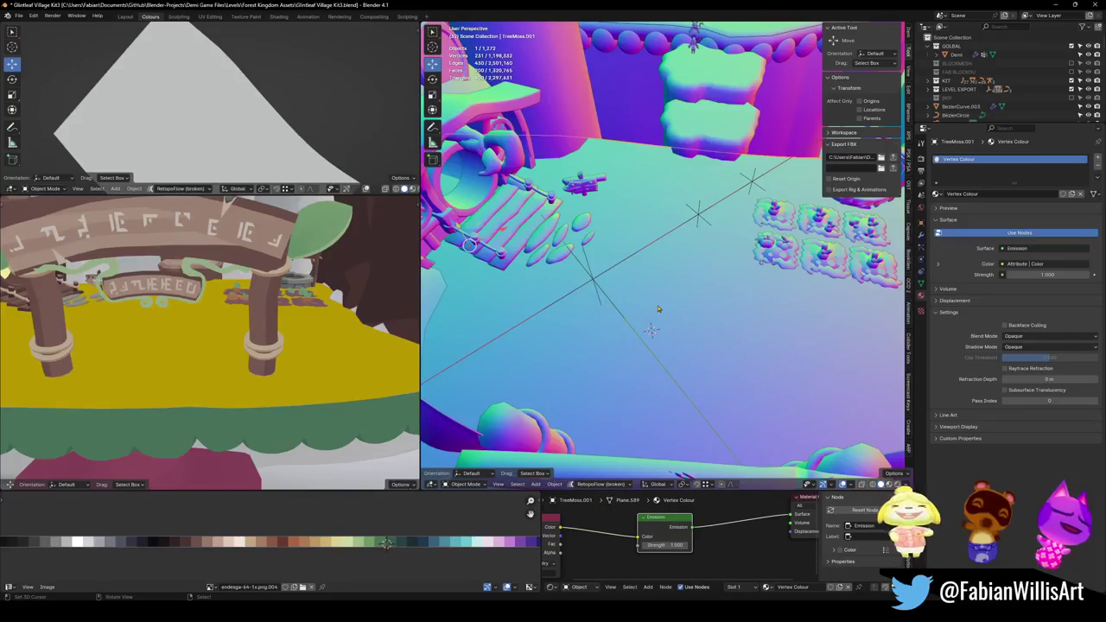
Enter Vertex Paint with a 190 px brush and paint red across the plane's top and upper-left.
{"action": "key", "text": "ctrl+Tab"}
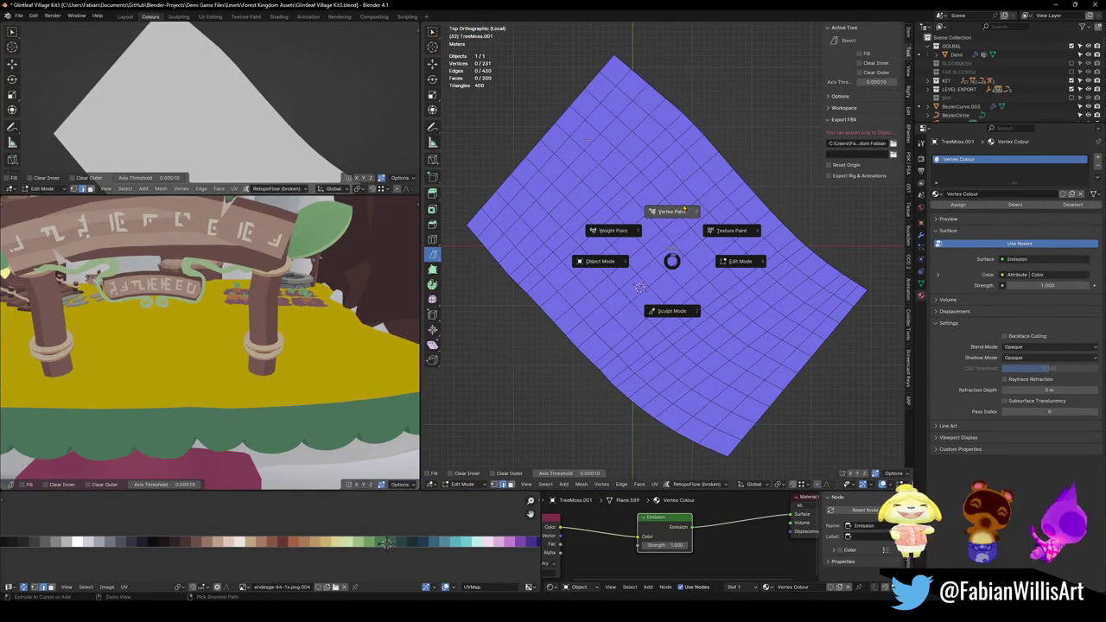
{"action": "left_click", "coordinate": [665, 212]}
{"action": "left_click", "coordinate": [632, 230]}
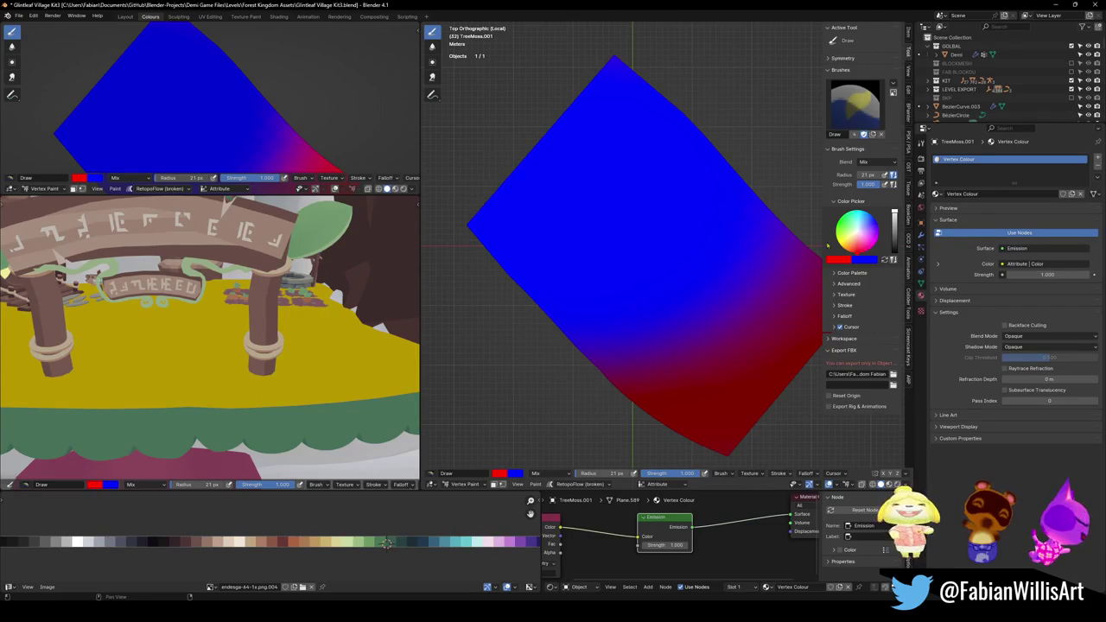
{"action": "key", "text": "f"}
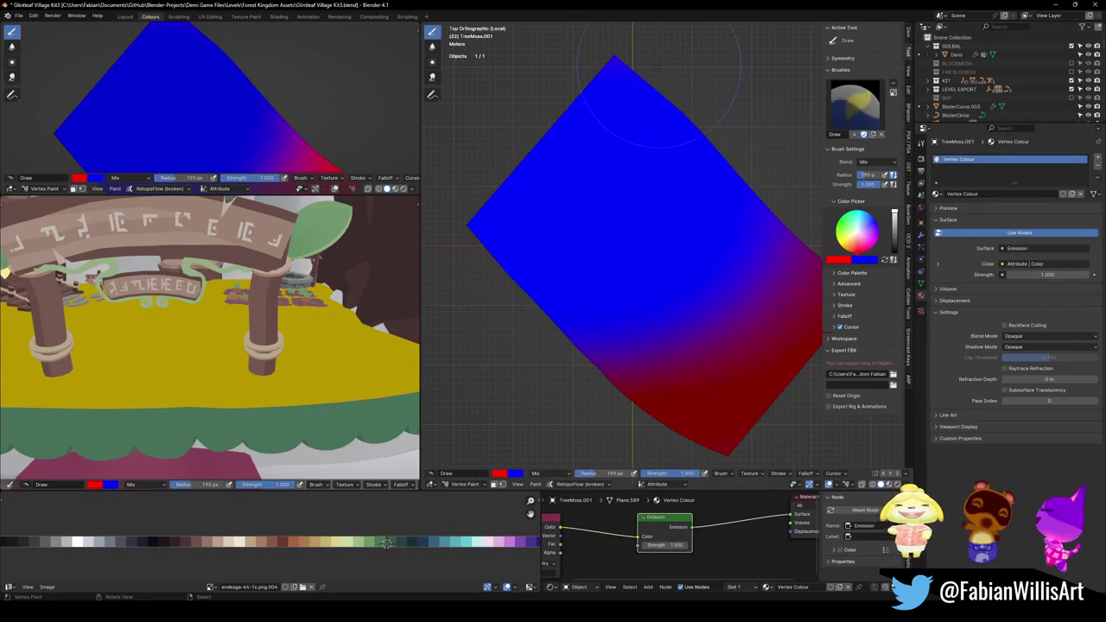
{"action": "left_click", "coordinate": [554, 149]}
{"action": "left_click_drag", "start_coordinate": [575, 130], "coordinate": [488, 221]}
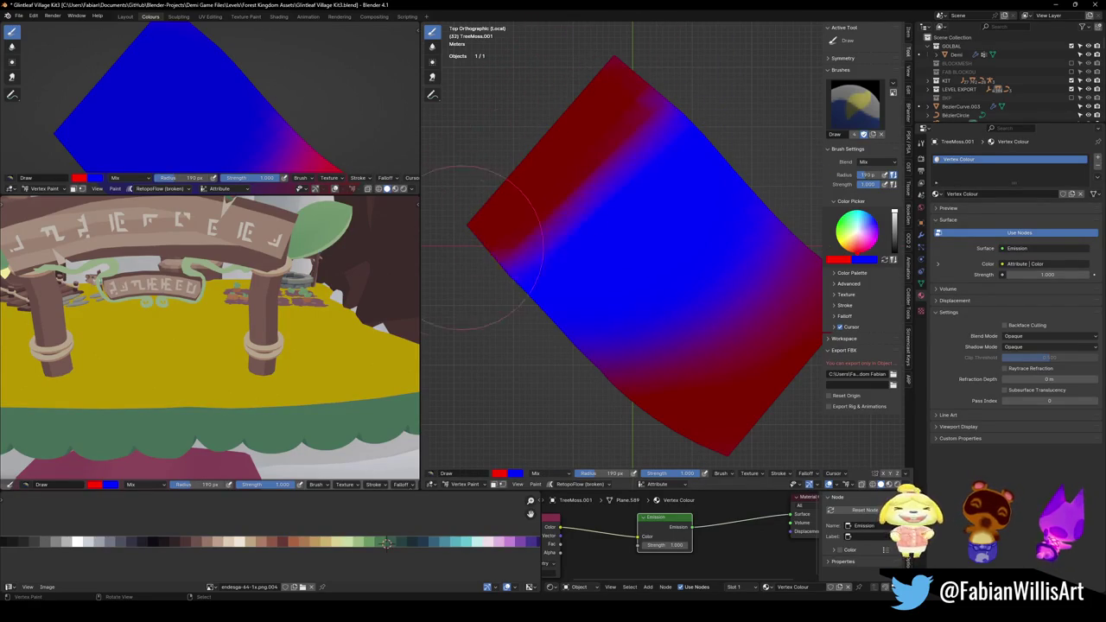
{"action": "left_click_drag", "start_coordinate": [593, 136], "coordinate": [459, 257]}
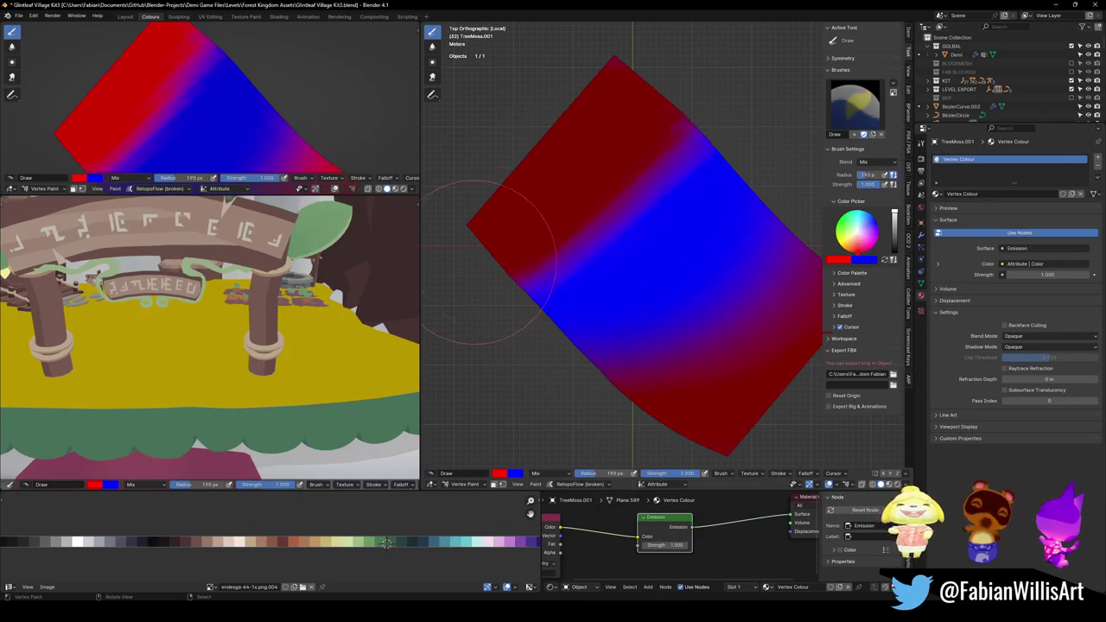
{"action": "left_click_drag", "start_coordinate": [608, 142], "coordinate": [610, 199]}
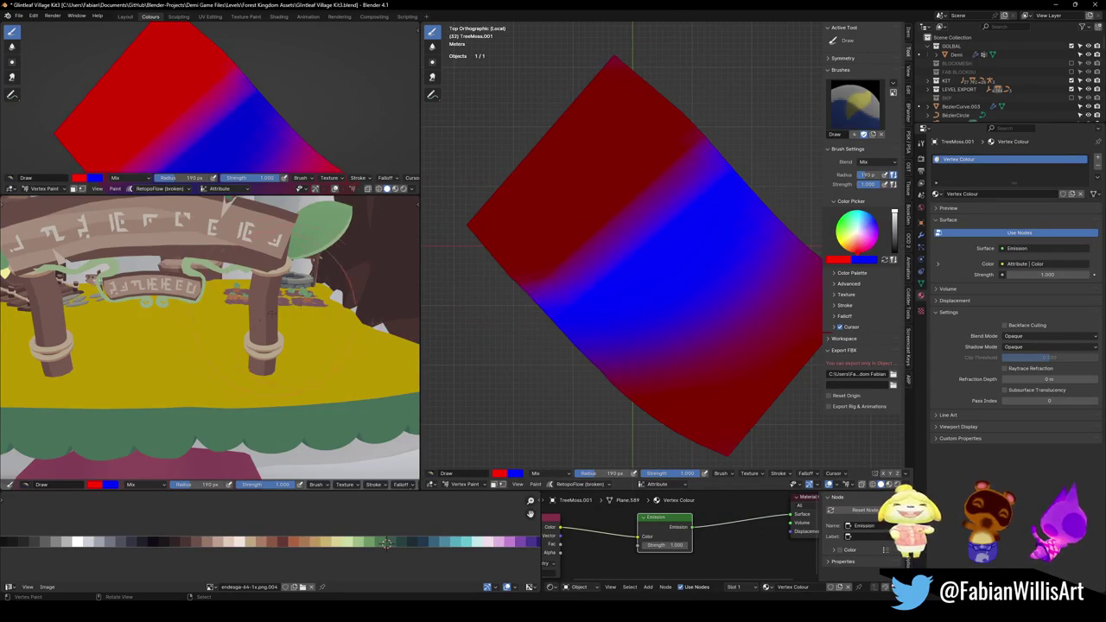
Show the side view in solid vertex-colour shading and paint a blue L-shaped stroke with a 70 px brush.
{"action": "middle_click_drag", "start_coordinate": [290, 306], "coordinate": [225, 332]}
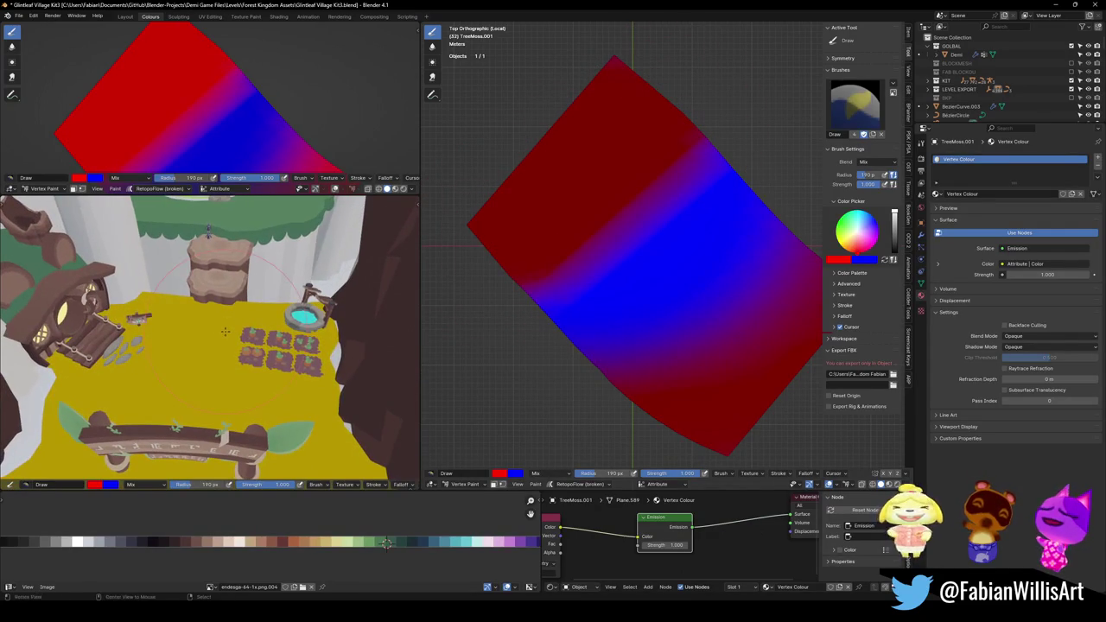
{"action": "mouse_move", "coordinate": [221, 318]}
{"action": "middle_mouse_down"}
{"action": "mouse_move", "coordinate": [185, 320]}
{"action": "mouse_move", "coordinate": [226, 339]}
{"action": "mouse_move", "coordinate": [216, 346]}
{"action": "middle_mouse_up"}
{"action": "key", "text": "z"}
{"action": "left_click", "coordinate": [242, 320]}
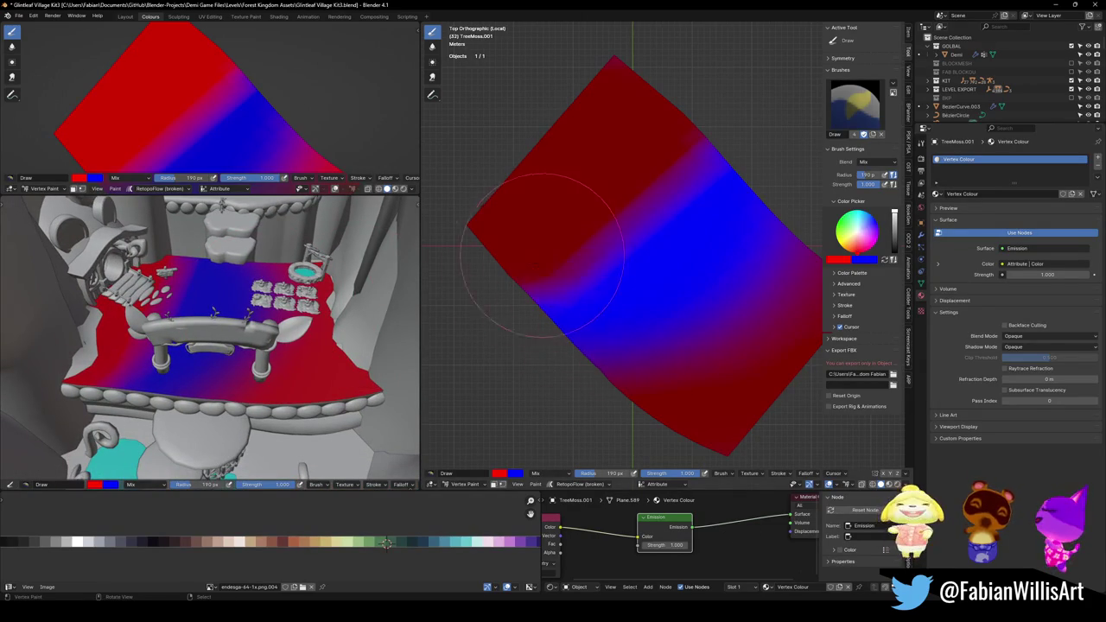
{"action": "key", "text": "f"}
{"action": "left_click", "coordinate": [605, 247]}
{"action": "mouse_move", "coordinate": [605, 247]}
{"action": "left_mouse_down"}
{"action": "mouse_move", "coordinate": [629, 223]}
{"action": "mouse_move", "coordinate": [639, 157]}
{"action": "left_mouse_up"}
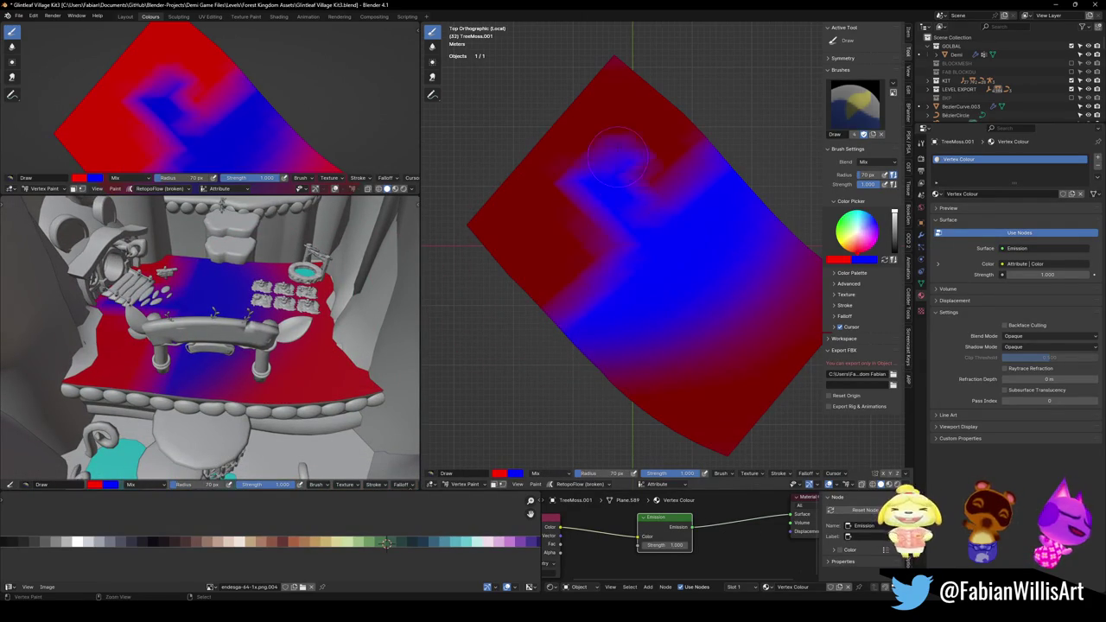
Leave local view and paint red over the blue patches and the plane's upper-left area.
{"action": "key", "text": "KP_Divide"}
{"action": "mouse_move", "coordinate": [614, 197]}
{"action": "middle_mouse_down"}
{"action": "mouse_move", "coordinate": [722, 275]}
{"action": "mouse_move", "coordinate": [644, 288]}
{"action": "middle_mouse_up"}
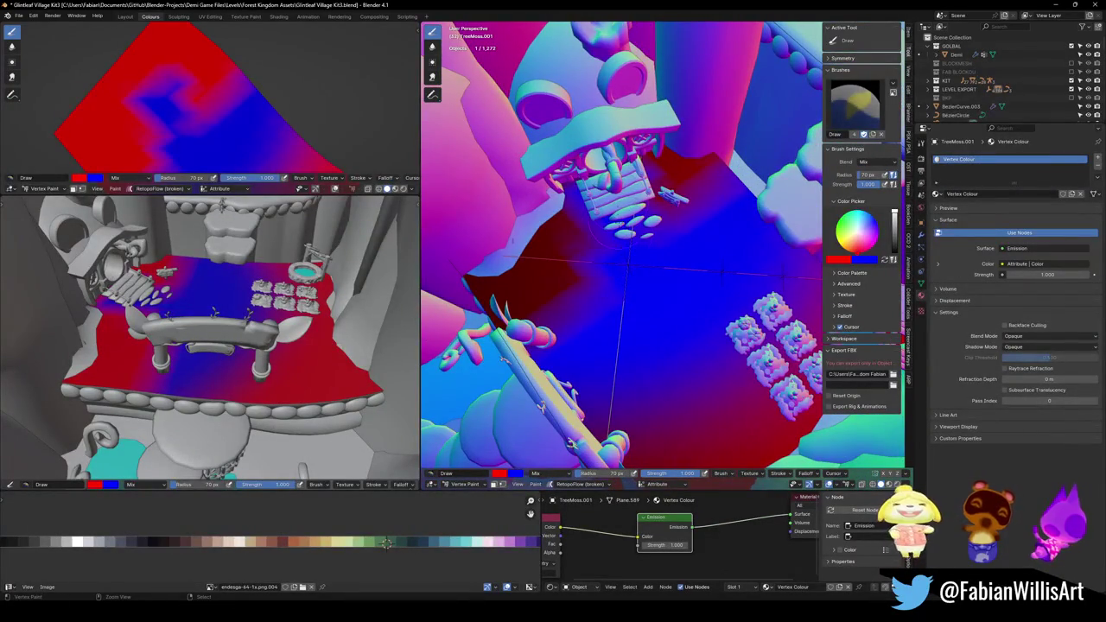
{"action": "mouse_move", "coordinate": [570, 277]}
{"action": "left_mouse_down"}
{"action": "mouse_move", "coordinate": [506, 307]}
{"action": "mouse_move", "coordinate": [666, 260]}
{"action": "left_mouse_up"}
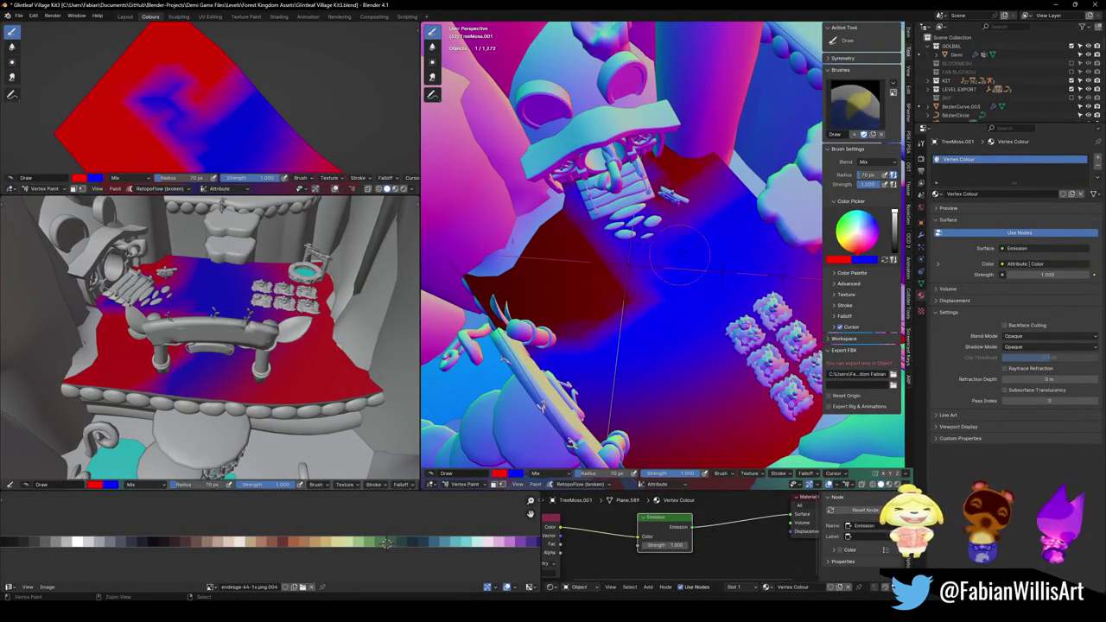
{"action": "left_click_drag", "start_coordinate": [692, 170], "coordinate": [739, 214]}
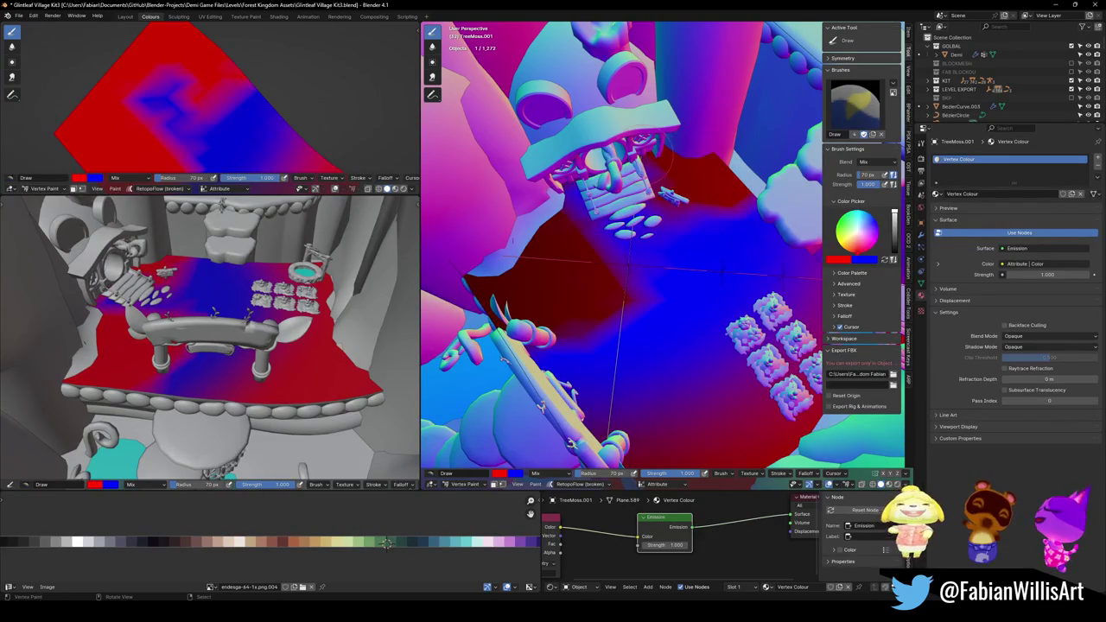
{"action": "left_click_drag", "start_coordinate": [519, 242], "coordinate": [578, 252]}
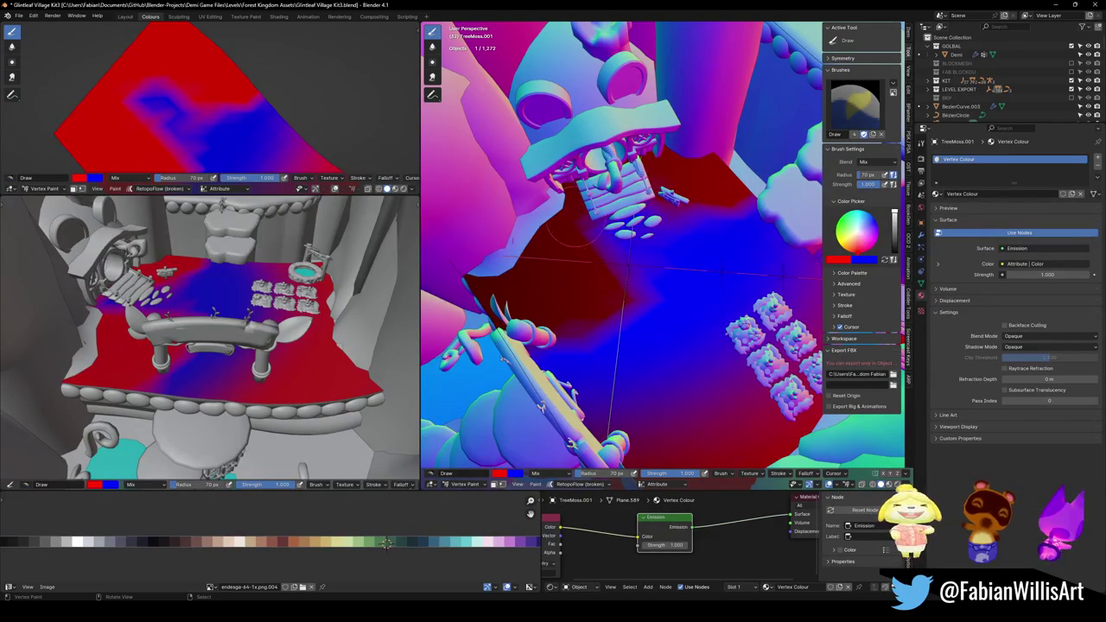
{"action": "middle_click_drag", "start_coordinate": [594, 269], "coordinate": [607, 242]}
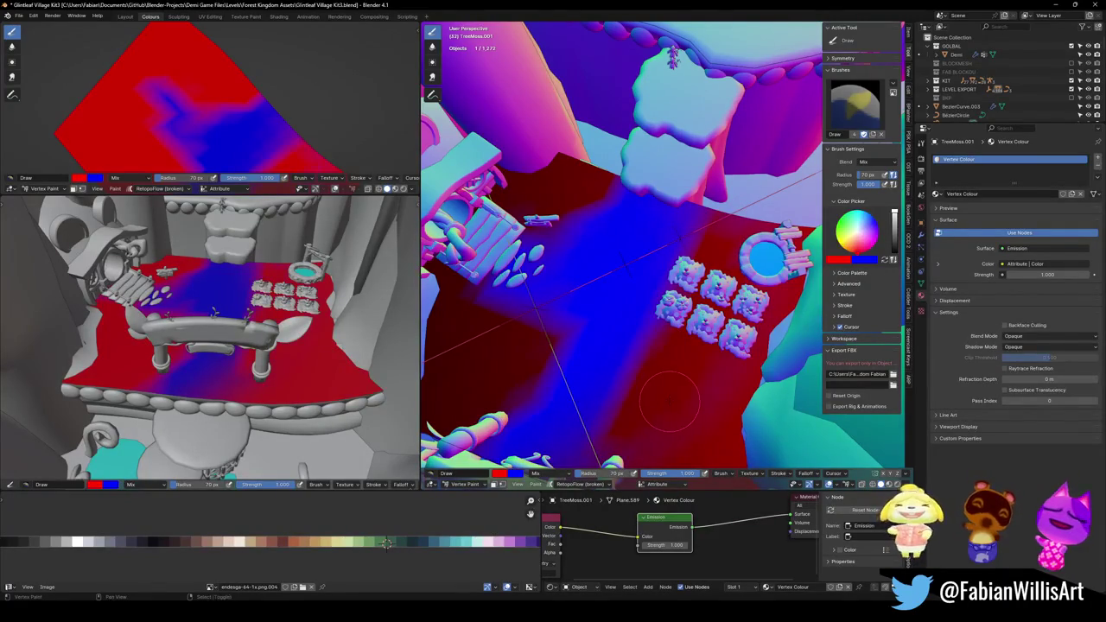
{"action": "middle_click_drag", "start_coordinate": [657, 405], "coordinate": [702, 296]}
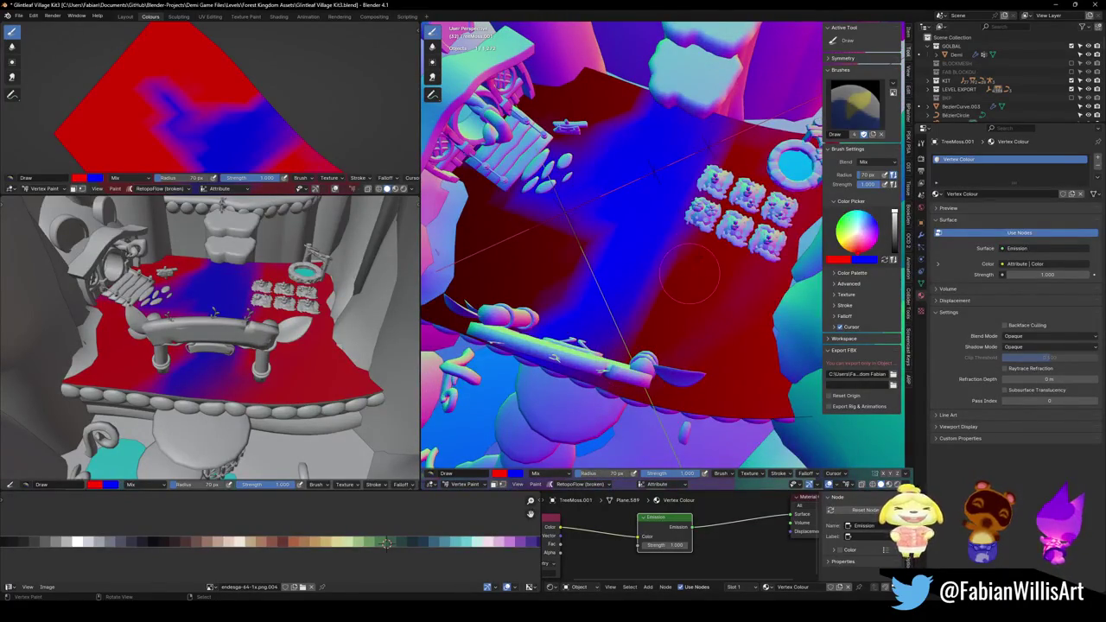
{"action": "left_click_drag", "start_coordinate": [575, 246], "coordinate": [488, 186]}
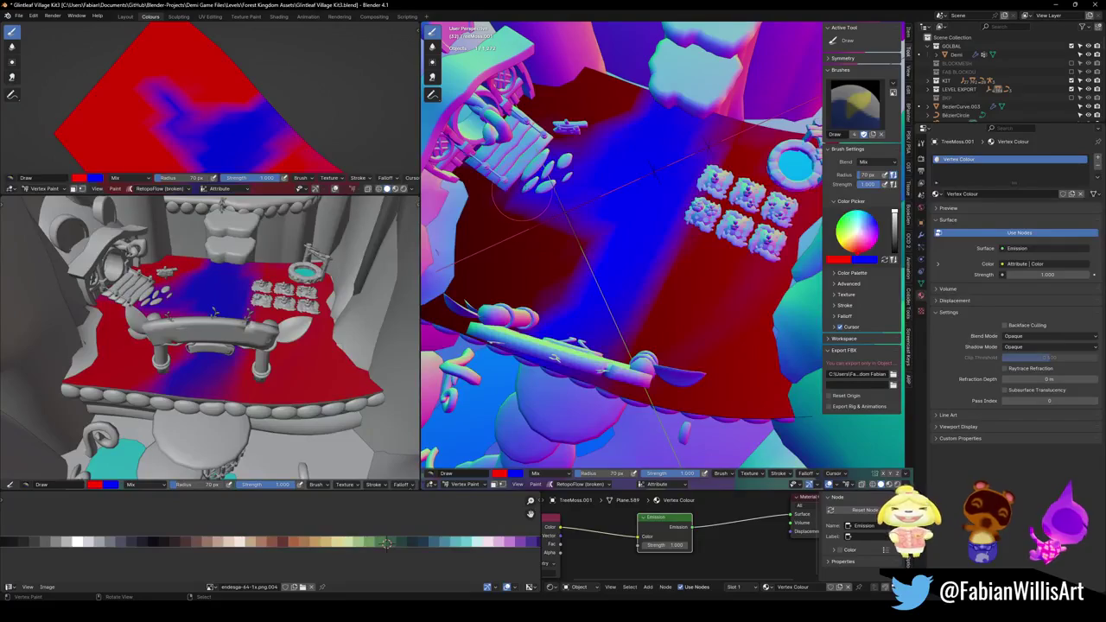
{"action": "left_click_drag", "start_coordinate": [497, 221], "coordinate": [471, 180]}
{"action": "left_click_drag", "start_coordinate": [549, 233], "coordinate": [494, 201]}
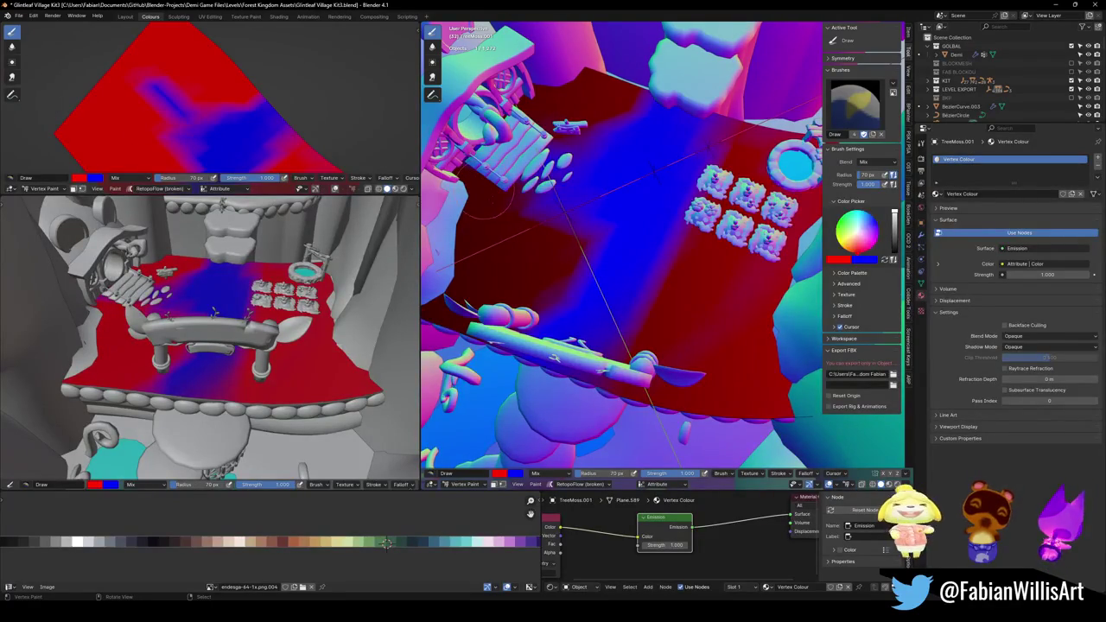
Spread blue paint across the plane's middle and along its front edge, orbiting to check.
{"action": "middle_click_drag", "start_coordinate": [566, 157], "coordinate": [585, 153]}
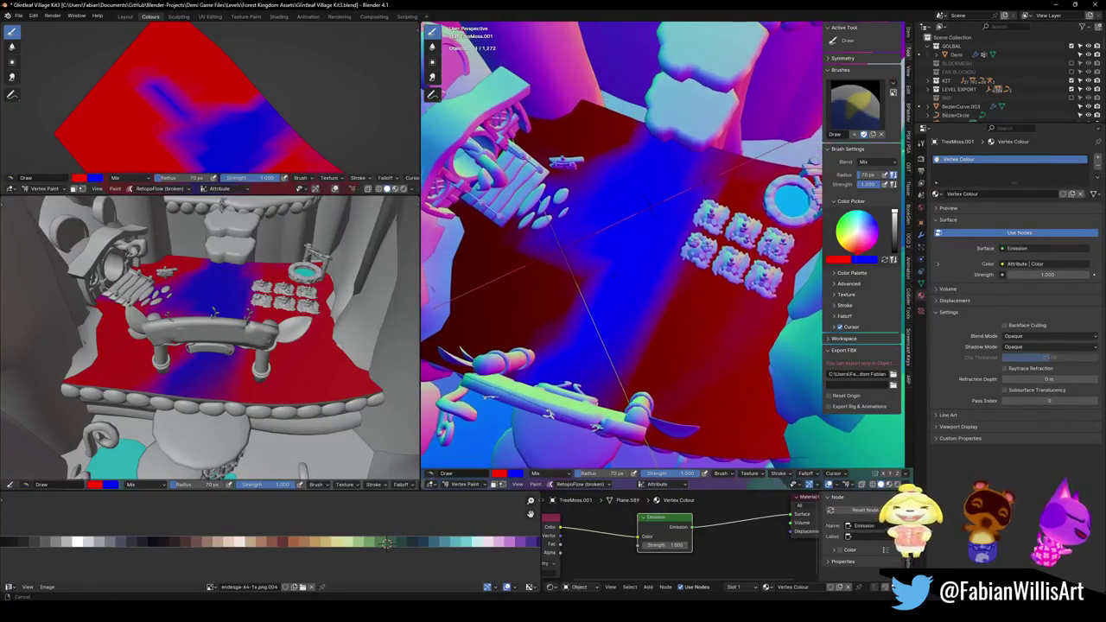
{"action": "mouse_move", "coordinate": [585, 153]}
{"action": "left_mouse_down"}
{"action": "mouse_move", "coordinate": [609, 173]}
{"action": "mouse_move", "coordinate": [726, 183]}
{"action": "left_mouse_up"}
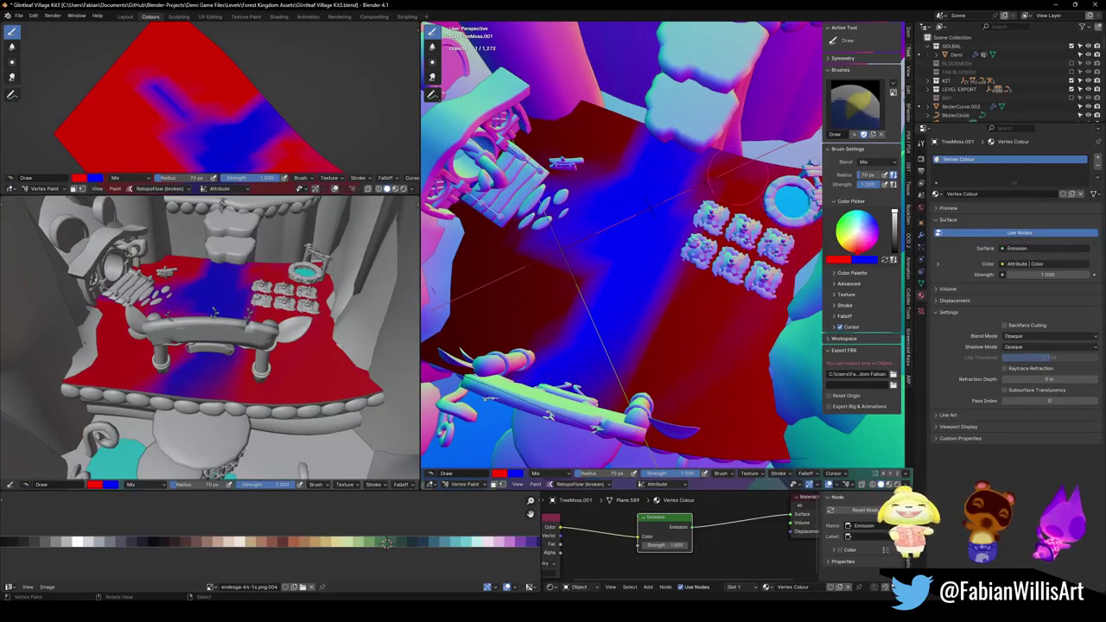
{"action": "middle_click_drag", "start_coordinate": [205, 129], "coordinate": [221, 53]}
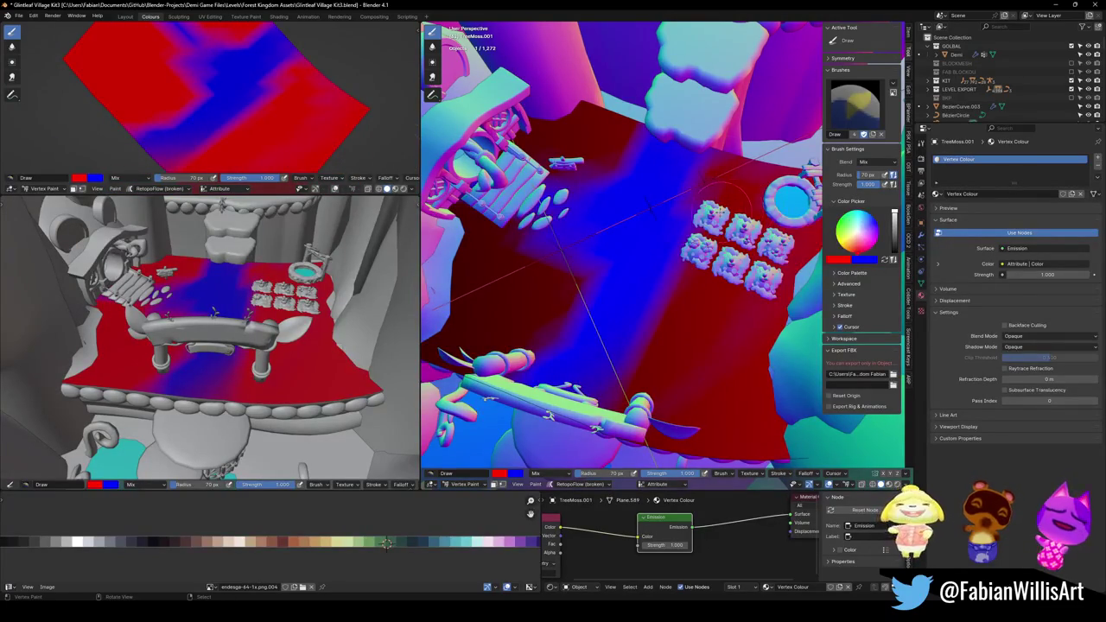
{"action": "middle_click_drag", "start_coordinate": [726, 198], "coordinate": [614, 339]}
{"action": "mouse_move", "coordinate": [613, 339]}
{"action": "left_mouse_down"}
{"action": "mouse_move", "coordinate": [610, 275]}
{"action": "mouse_move", "coordinate": [612, 312]}
{"action": "left_mouse_up"}
{"action": "left_click_drag", "start_coordinate": [611, 353], "coordinate": [612, 321]}
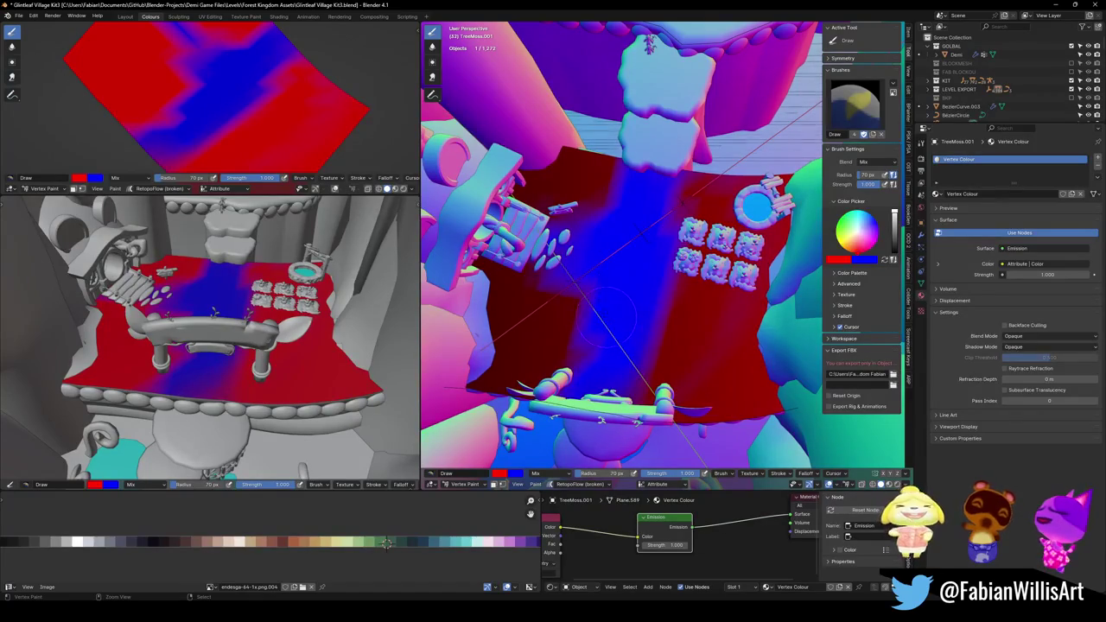
{"action": "middle_click_drag", "start_coordinate": [654, 322], "coordinate": [642, 248]}
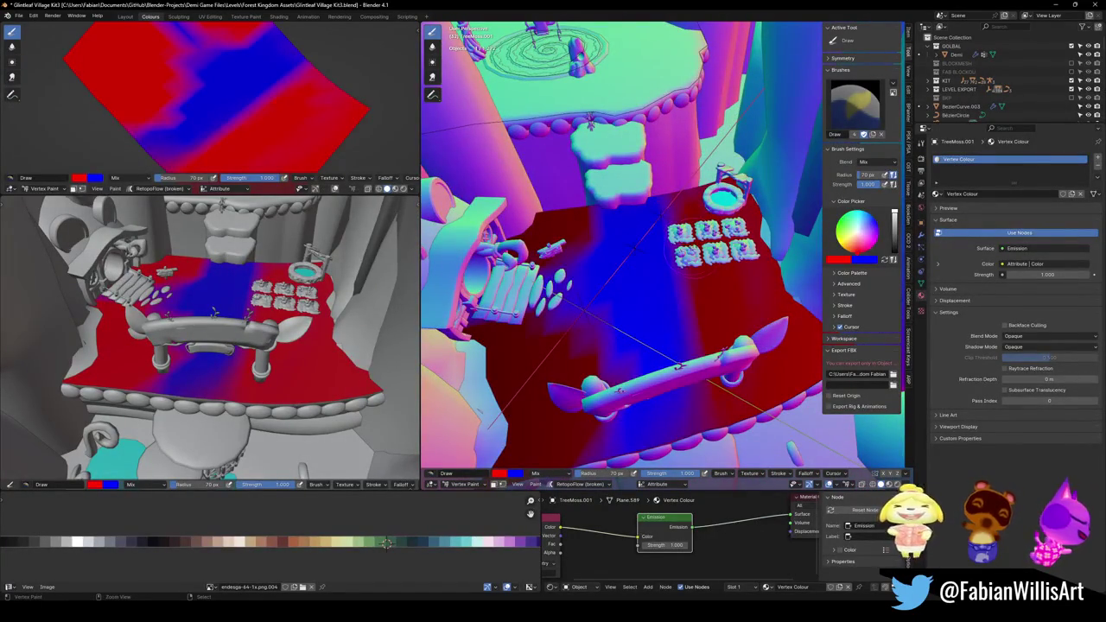
{"action": "left_click_drag", "start_coordinate": [683, 259], "coordinate": [672, 231]}
{"action": "left_click_drag", "start_coordinate": [574, 241], "coordinate": [657, 273]}
{"action": "middle_click_drag", "start_coordinate": [698, 275], "coordinate": [670, 402]}
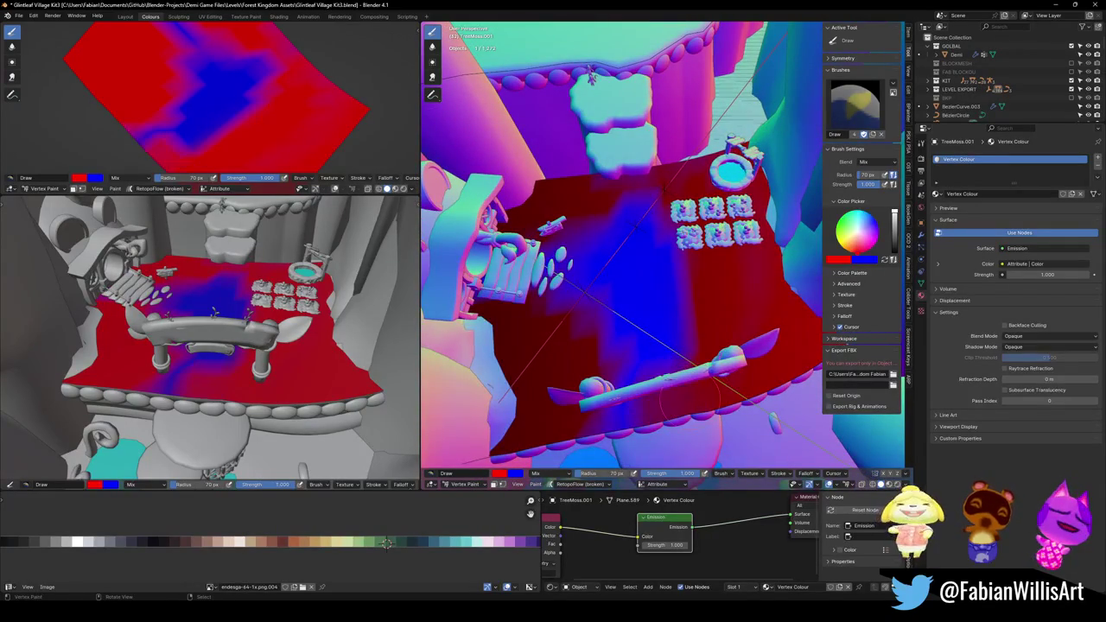
{"action": "left_click_drag", "start_coordinate": [609, 406], "coordinate": [657, 423]}
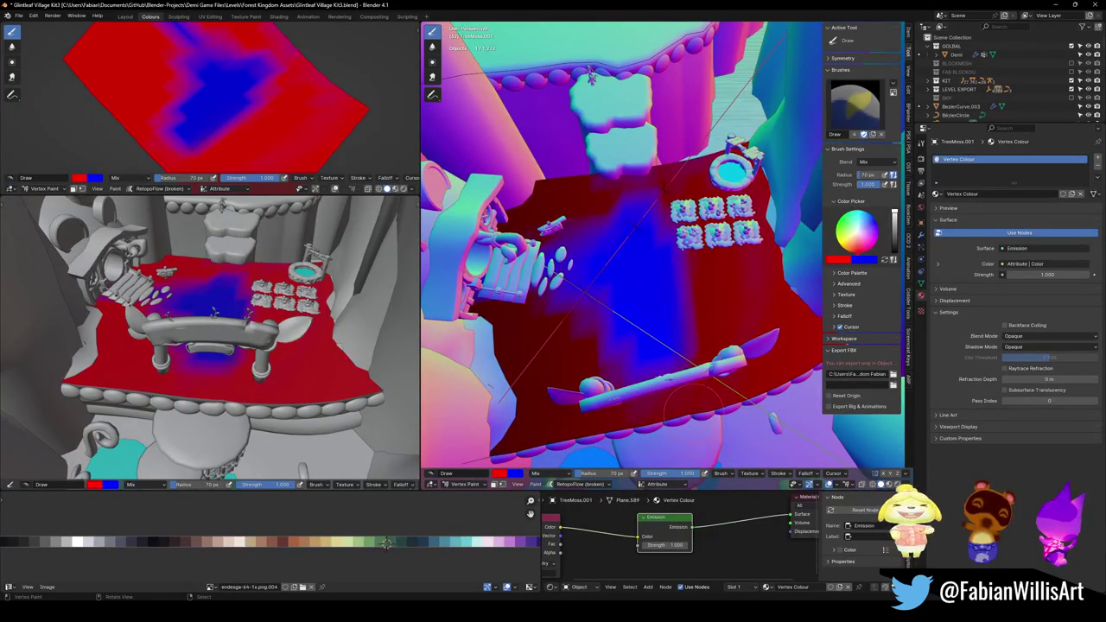
{"action": "middle_click_drag", "start_coordinate": [719, 349], "coordinate": [665, 315]}
Return to Object Mode, clear the selection, and select a group of level objects.
{"action": "key", "text": "ctrl+Tab"}
{"action": "key", "text": "alt+a"}
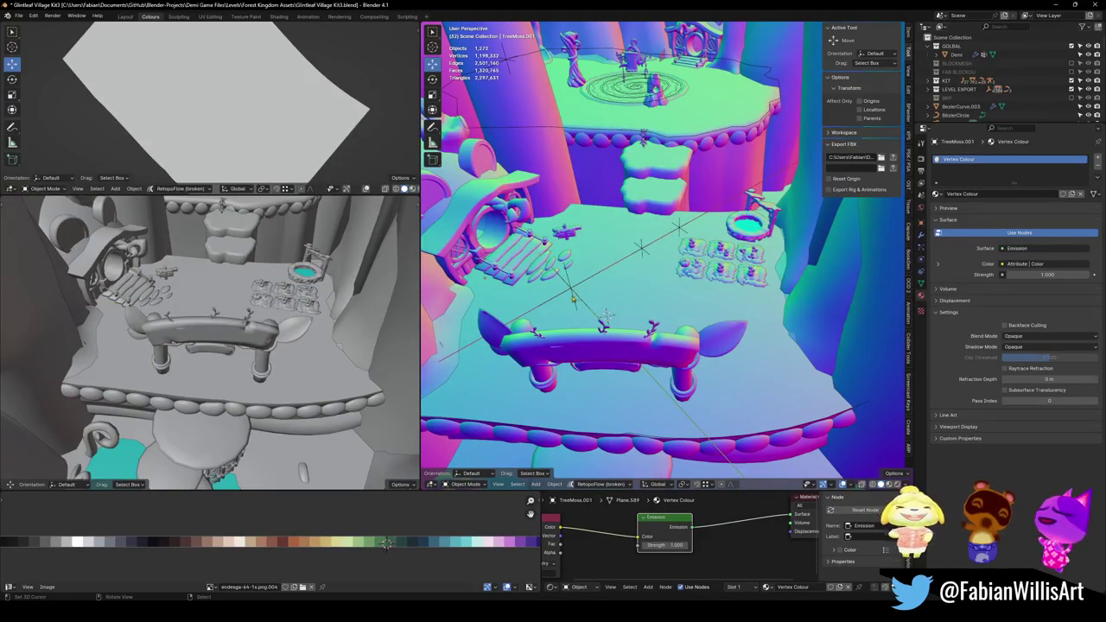
{"action": "left_click", "coordinate": [857, 206]}
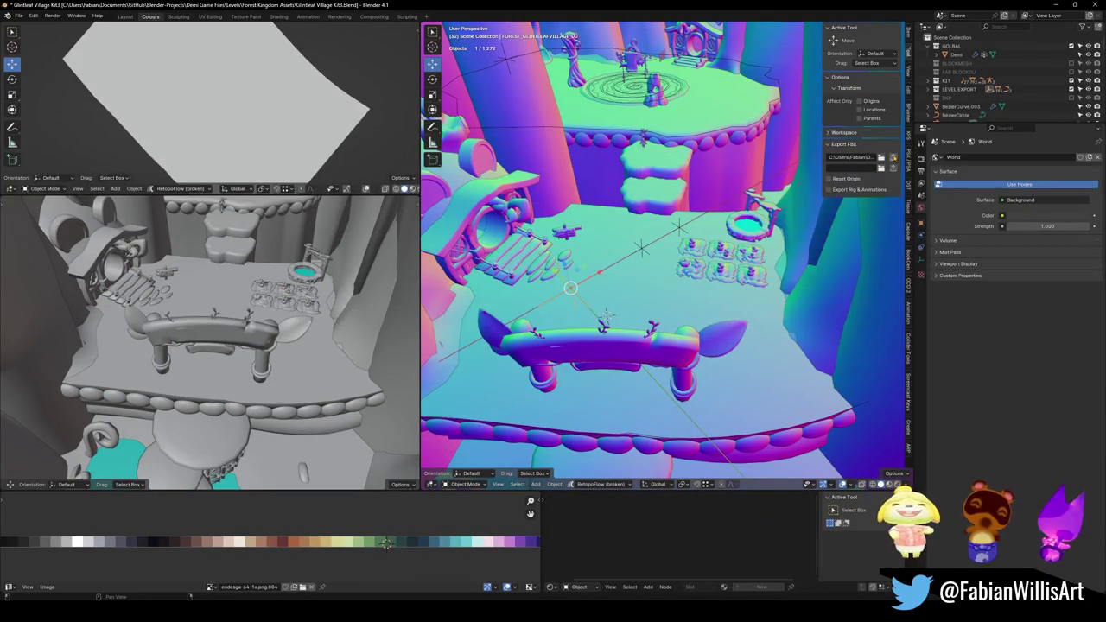
{"action": "key", "text": "a"}
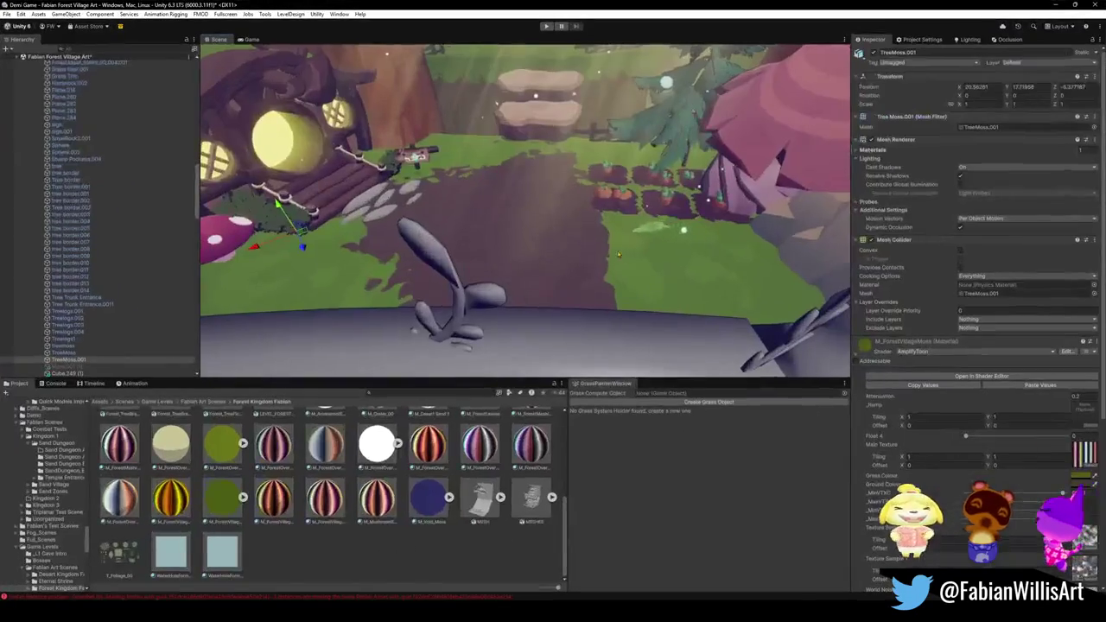
{"action": "mouse_move", "coordinate": [591, 205]}
{"action": "right_mouse_down"}
{"action": "mouse_move", "coordinate": [644, 206]}
{"action": "mouse_move", "coordinate": [612, 185]}
{"action": "mouse_move", "coordinate": [607, 198]}
{"action": "right_mouse_up"}
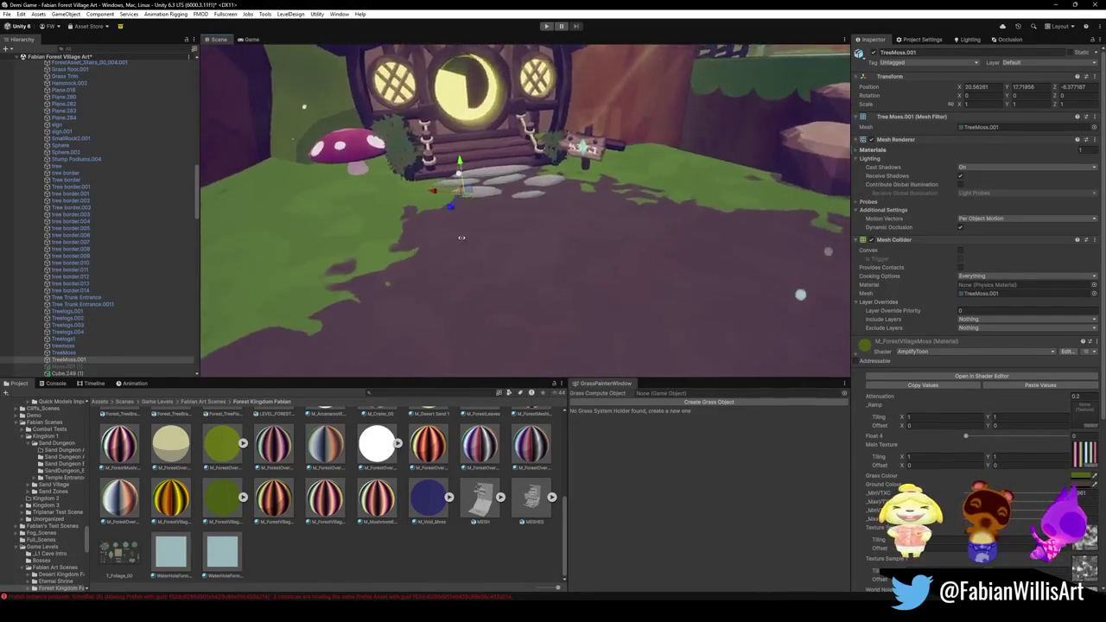
{"action": "right_click_drag", "start_coordinate": [445, 250], "coordinate": [568, 269]}
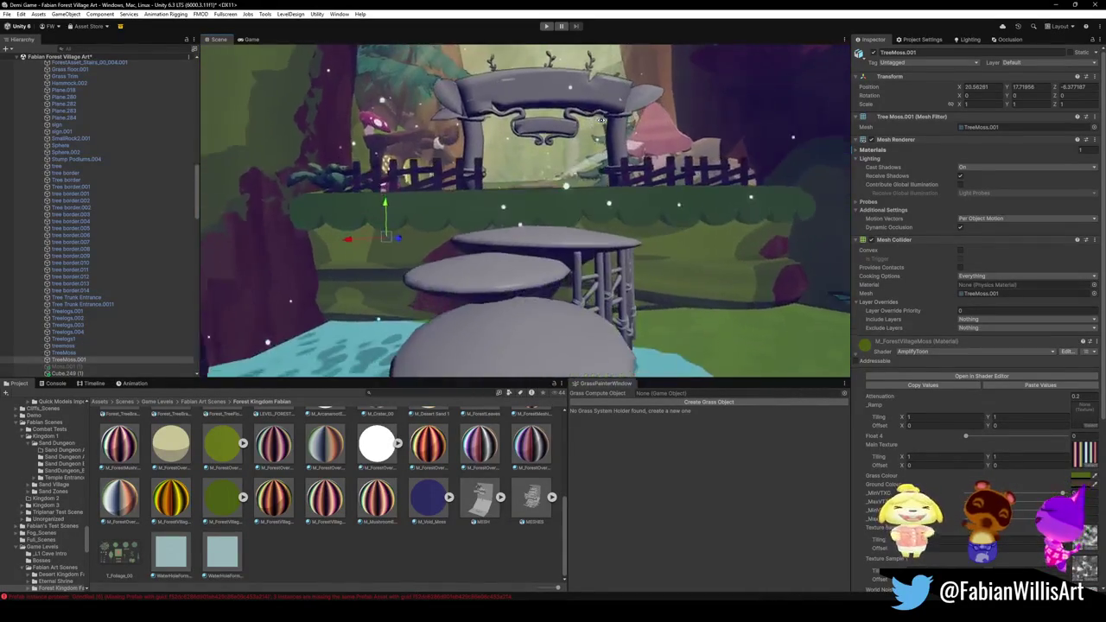
{"action": "right_click_drag", "start_coordinate": [601, 121], "coordinate": [841, 319]}
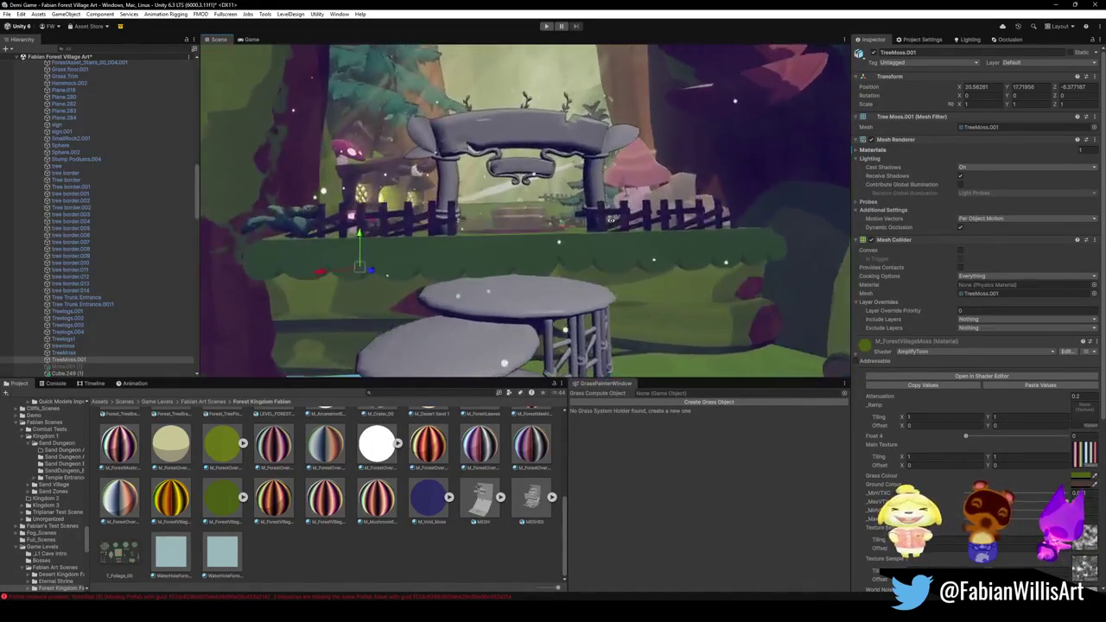
{"action": "right_click_drag", "start_coordinate": [563, 266], "coordinate": [604, 265]}
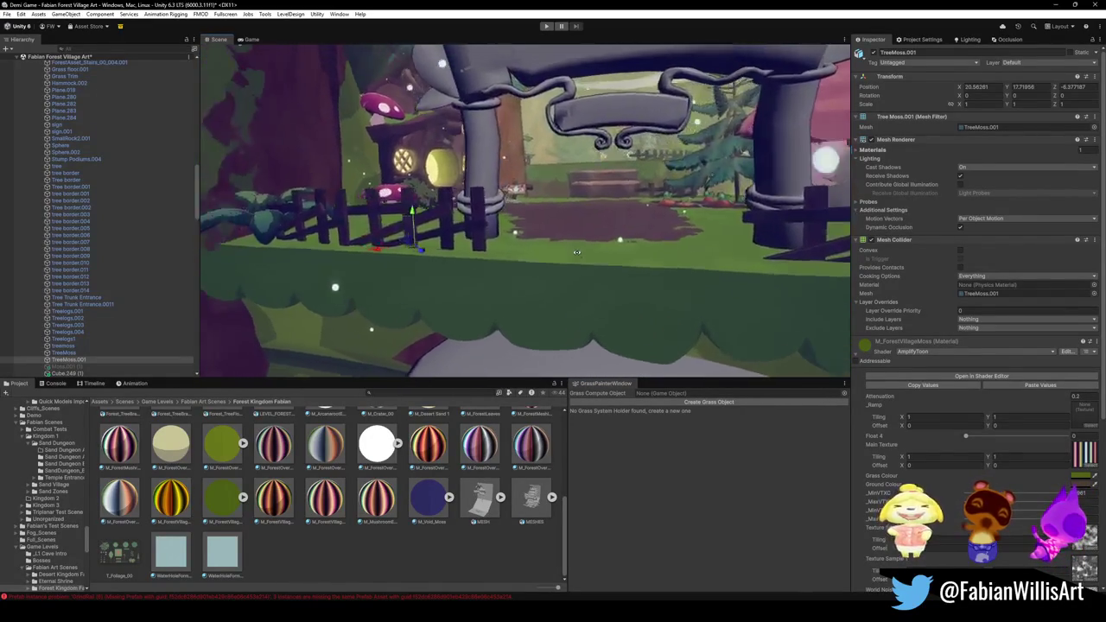
{"action": "mouse_move", "coordinate": [604, 265]}
{"action": "right_mouse_down"}
{"action": "mouse_move", "coordinate": [569, 265]}
{"action": "mouse_move", "coordinate": [613, 272]}
{"action": "mouse_move", "coordinate": [464, 321]}
{"action": "mouse_move", "coordinate": [517, 280]}
{"action": "right_mouse_up"}
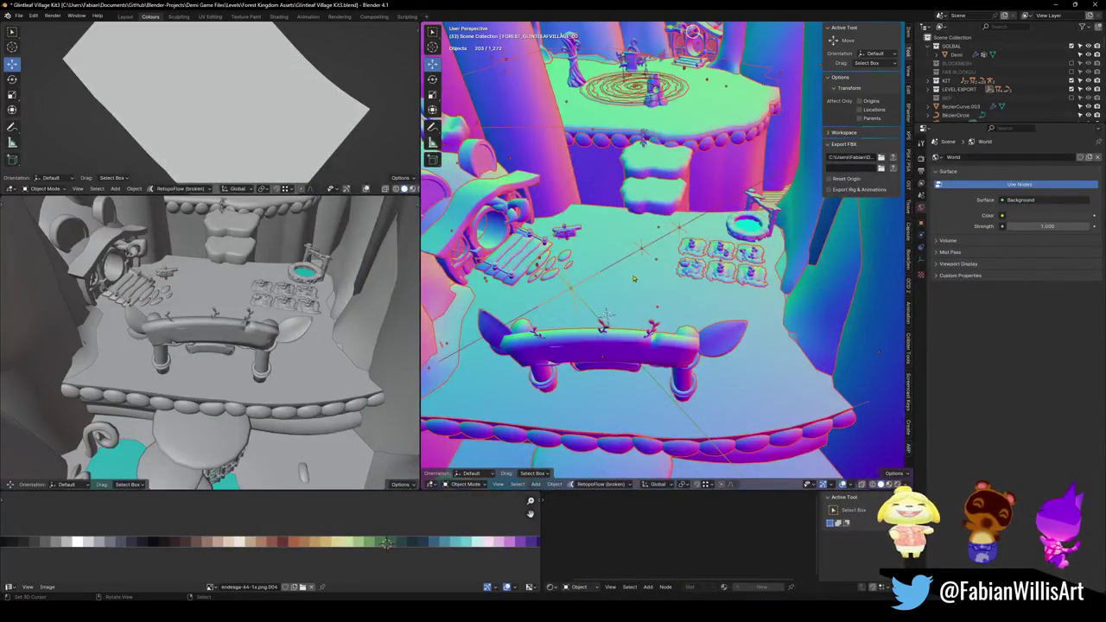
Select the TreeMoss.001 ground plane and switch it into Vertex Paint mode.
{"action": "left_click", "coordinate": [634, 277]}
{"action": "middle_click_drag", "start_coordinate": [633, 277], "coordinate": [634, 336]}
{"action": "key", "text": "Tab"}
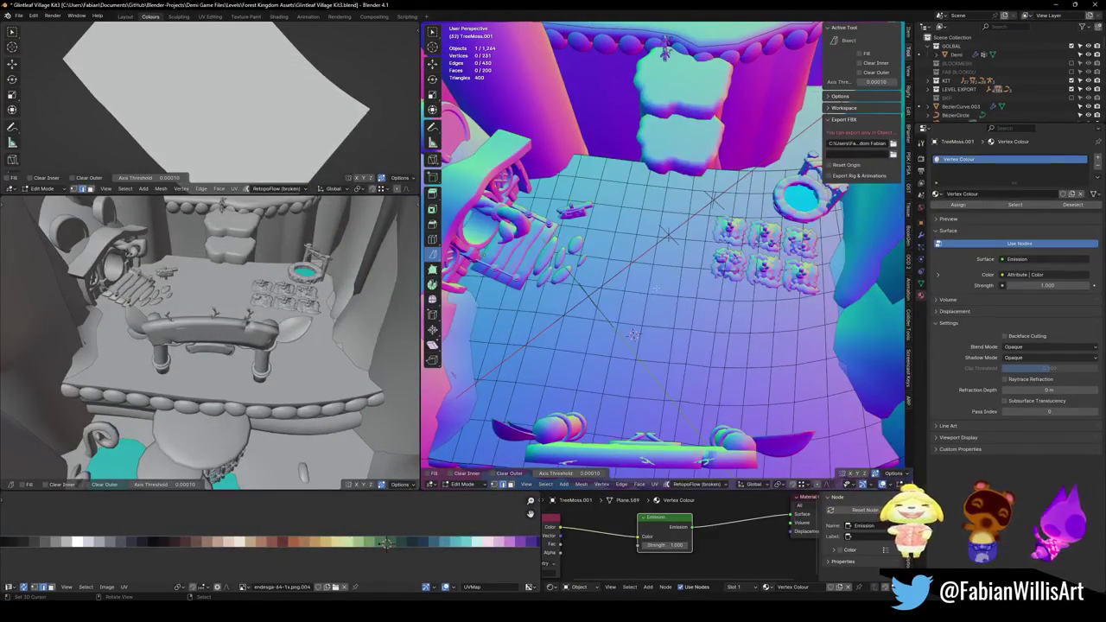
{"action": "key", "text": "ctrl+Tab"}
{"action": "left_click", "coordinate": [577, 262]}
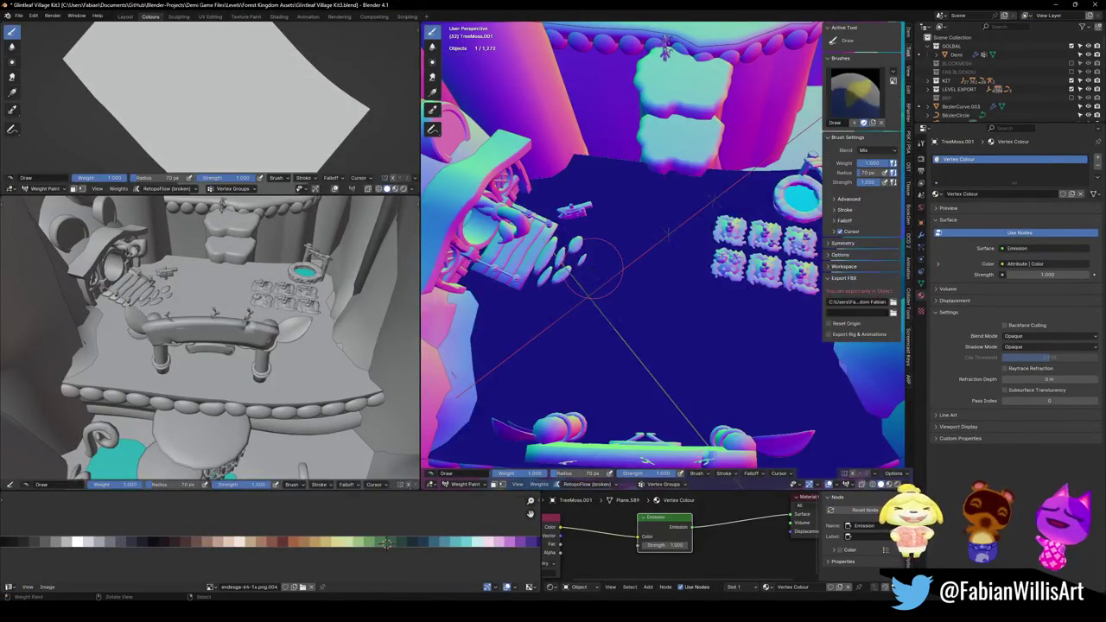
{"action": "key", "text": "ctrl+Tab"}
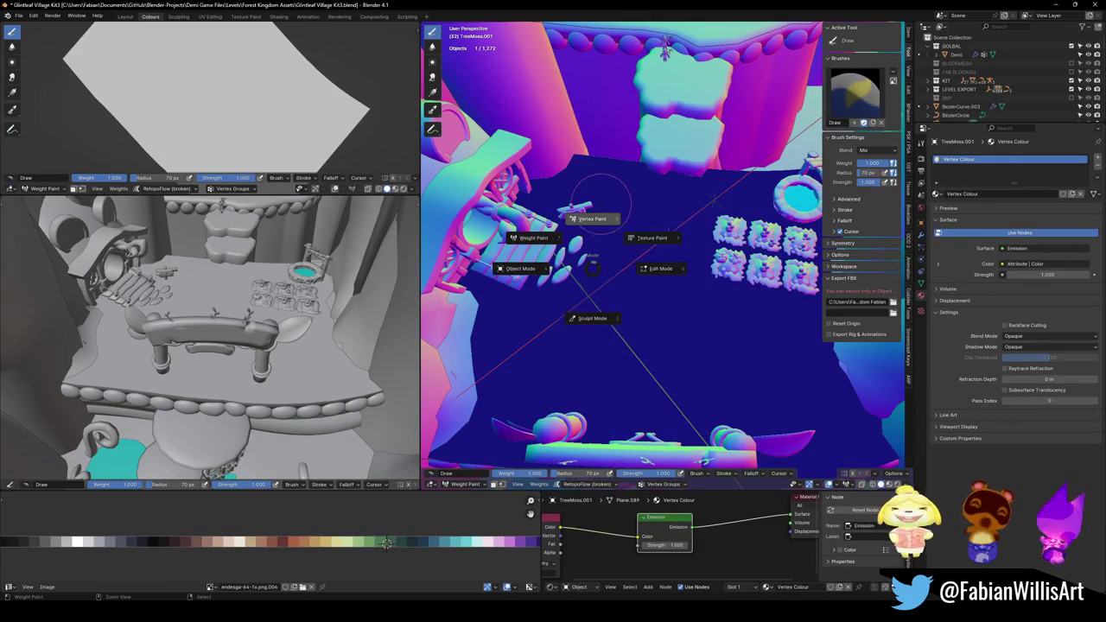
{"action": "left_click", "coordinate": [605, 221]}
{"action": "middle_click_drag", "start_coordinate": [602, 209], "coordinate": [602, 207]}
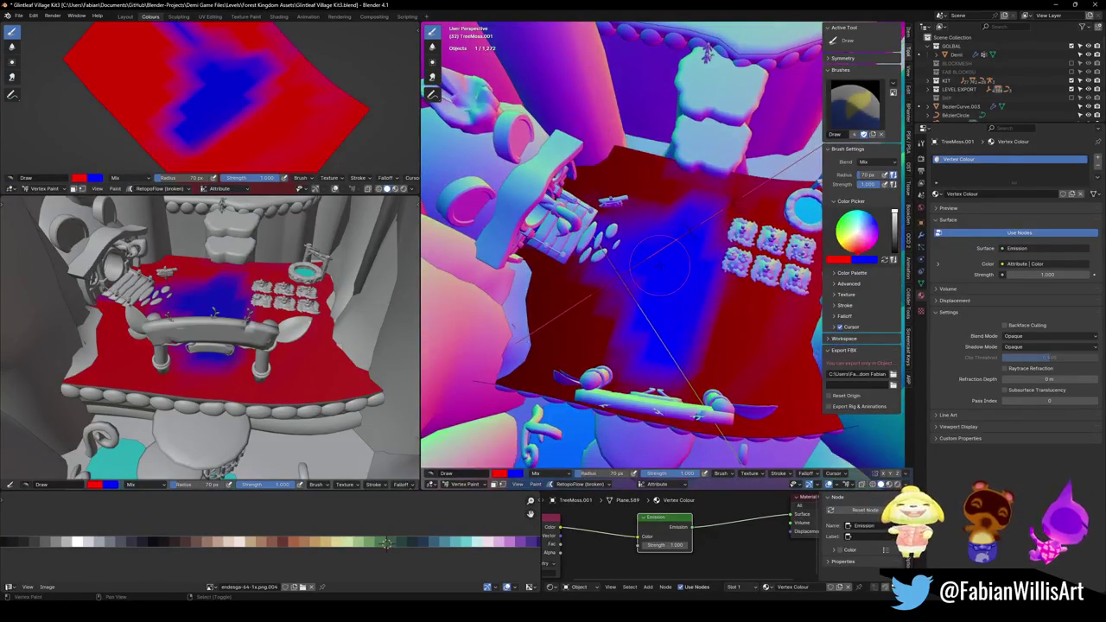
Set brush strength to 0.127, softly paint red over the blue patches, and exit to Object Mode.
{"action": "key", "text": "shift+f"}
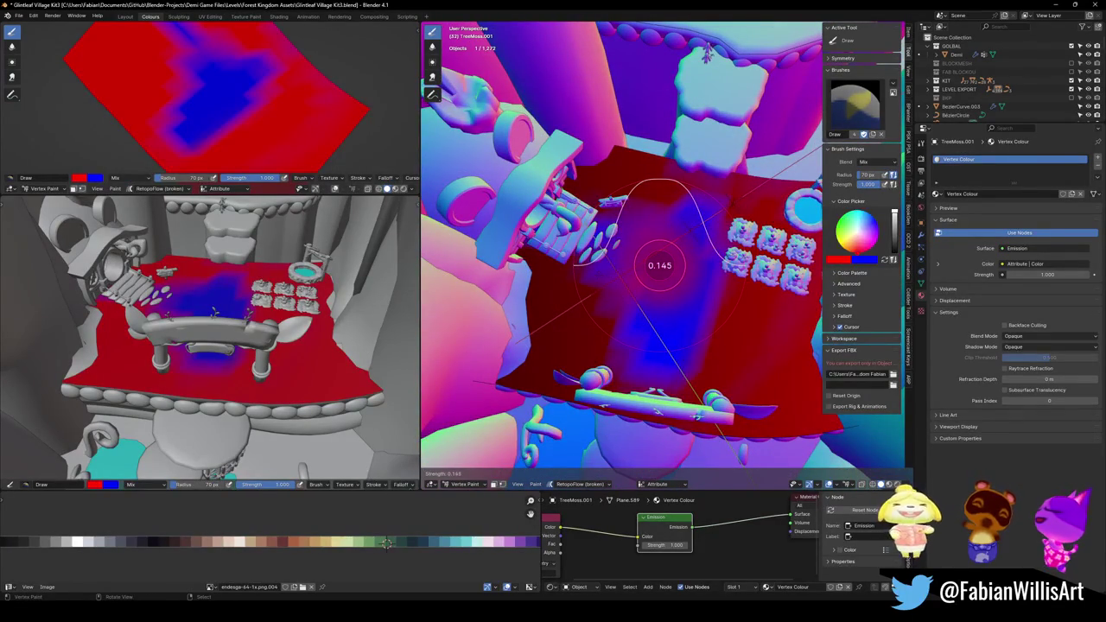
{"action": "left_click", "coordinate": [659, 277]}
{"action": "left_click_drag", "start_coordinate": [657, 289], "coordinate": [680, 212]}
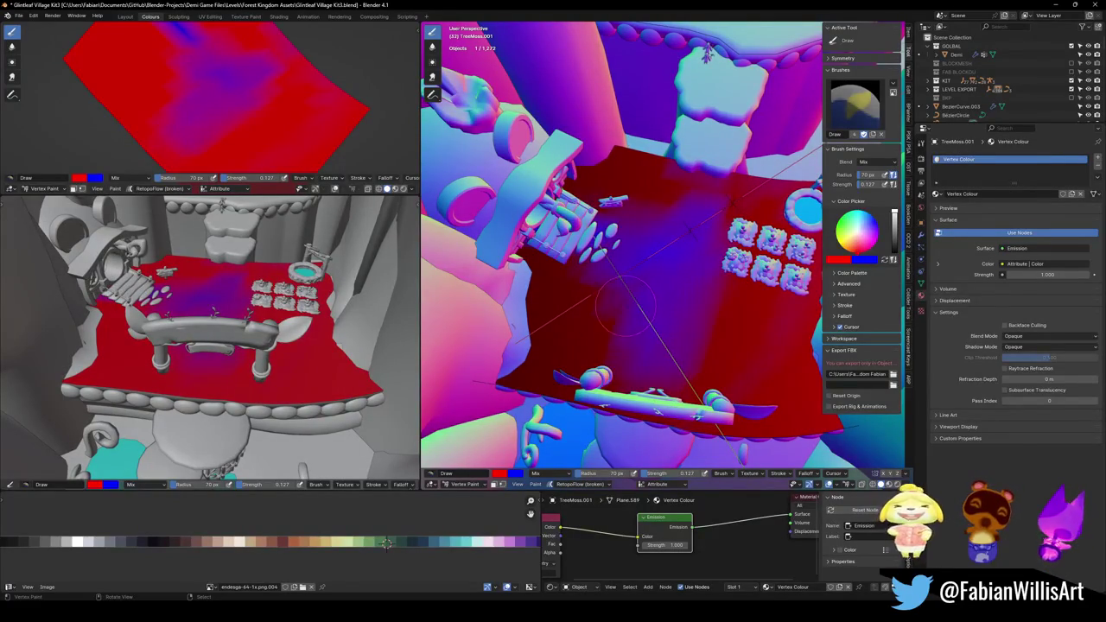
{"action": "middle_click_drag", "start_coordinate": [655, 279], "coordinate": [612, 291]}
{"action": "key", "text": "ctrl+Tab"}
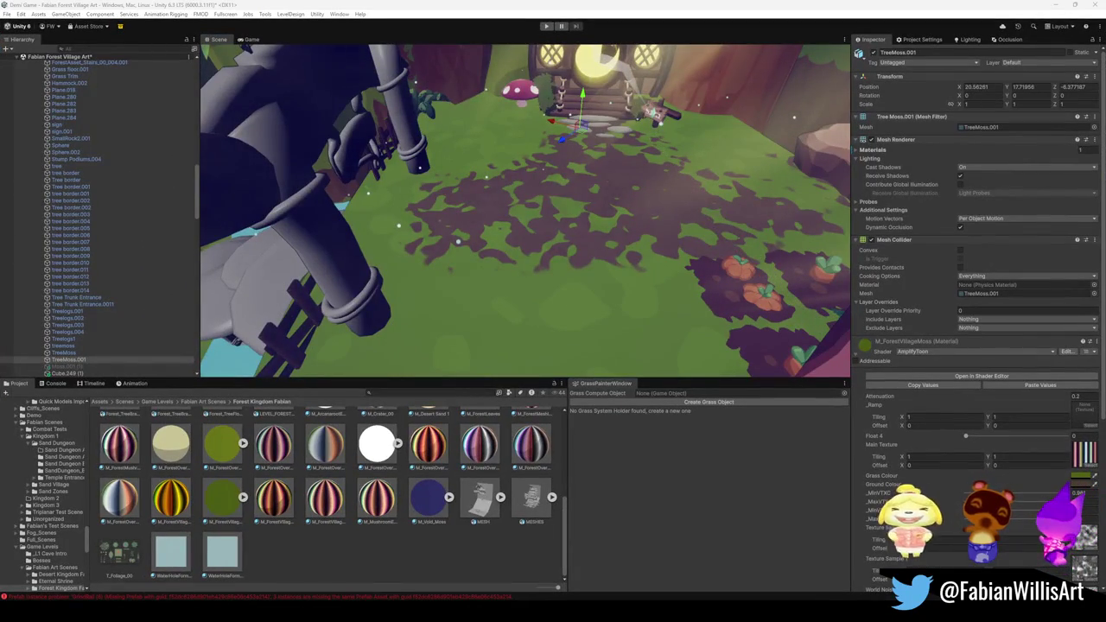
{"action": "mouse_move", "coordinate": [616, 200]}
{"action": "right_mouse_down"}
{"action": "mouse_move", "coordinate": [584, 192]}
{"action": "mouse_move", "coordinate": [567, 200]}
{"action": "mouse_move", "coordinate": [581, 162]}
{"action": "right_mouse_up"}
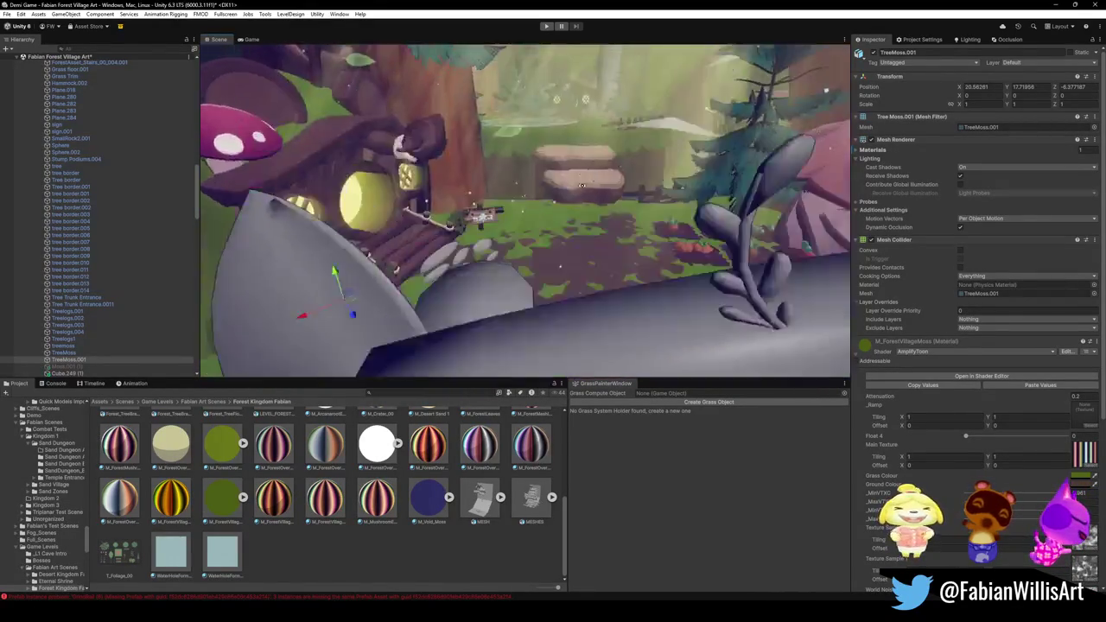
{"action": "mouse_move", "coordinate": [581, 162]}
{"action": "right_mouse_down"}
{"action": "mouse_move", "coordinate": [511, 210]}
{"action": "mouse_move", "coordinate": [654, 175]}
{"action": "mouse_move", "coordinate": [477, 131]}
{"action": "mouse_move", "coordinate": [495, 141]}
{"action": "right_mouse_up"}
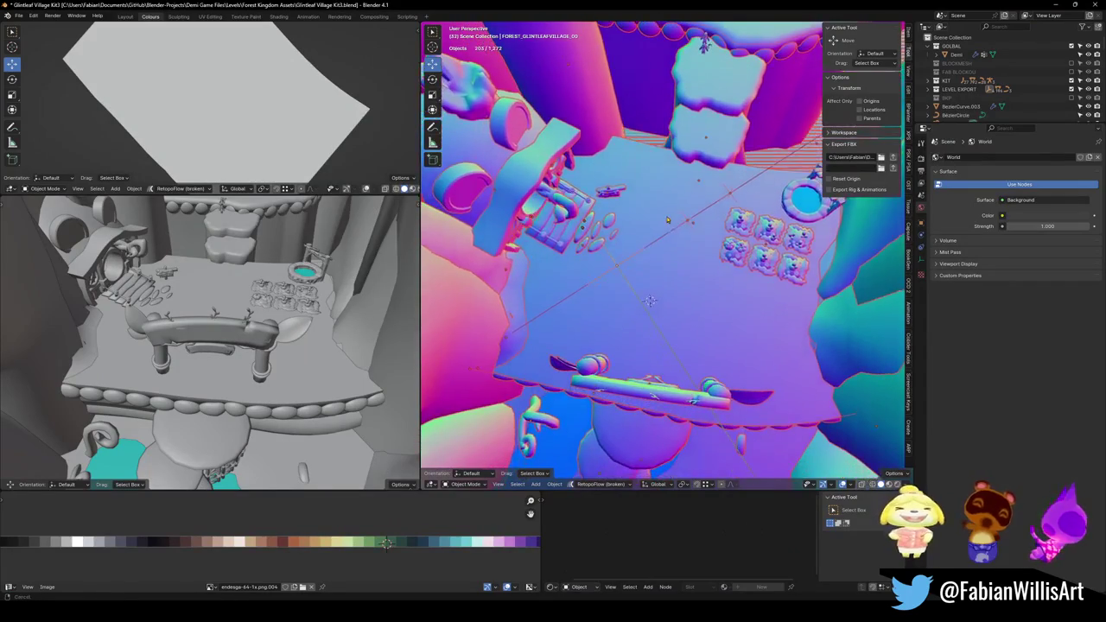
Put TreeMoss.001 in Vertex Paint with brush strength 1.000 and radius 412 px.
{"action": "left_click", "coordinate": [675, 285]}
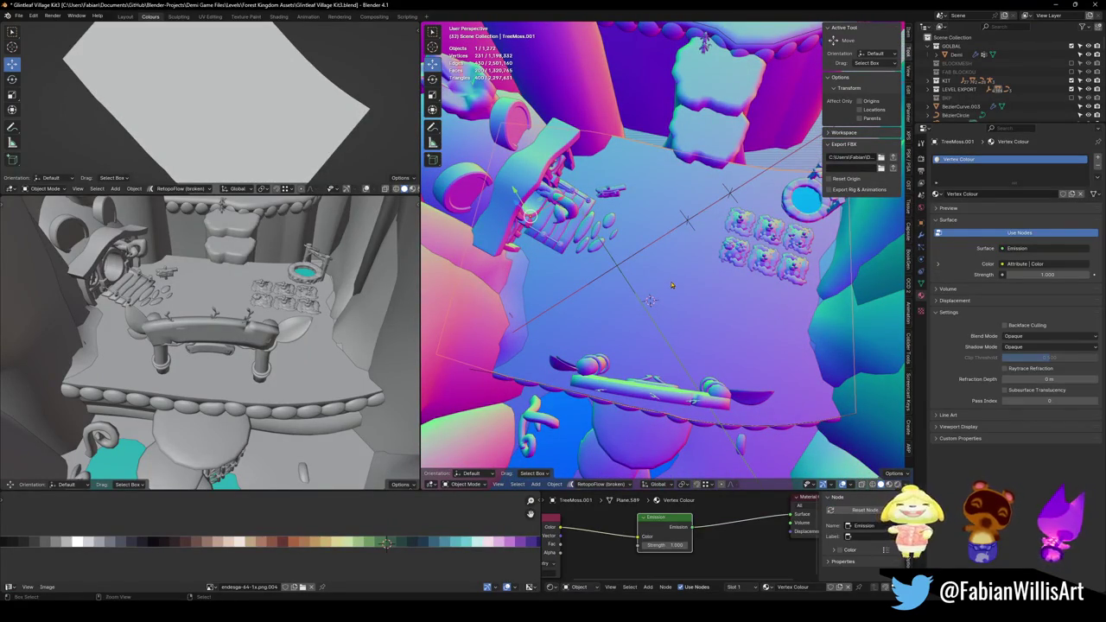
{"action": "key", "text": "ctrl+Tab"}
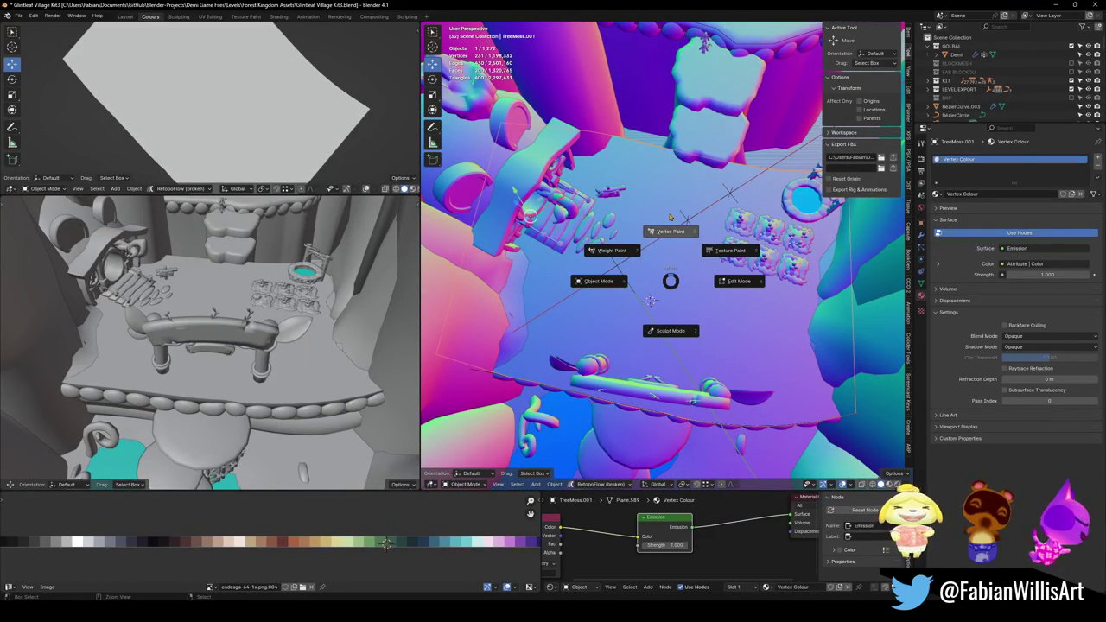
{"action": "left_click", "coordinate": [670, 216]}
{"action": "key", "text": "shift+f"}
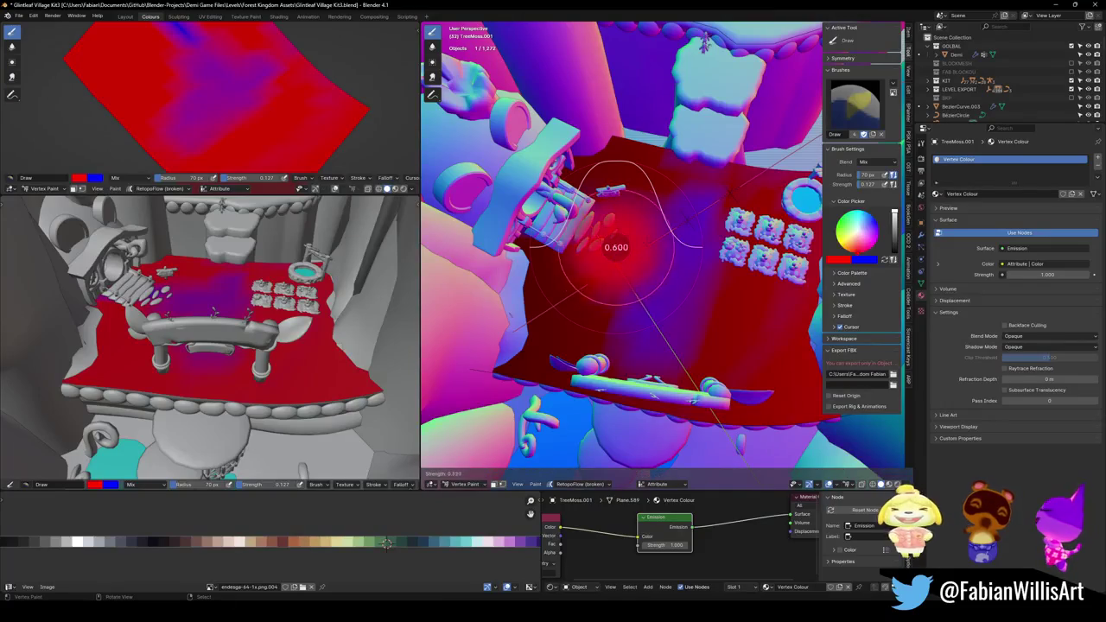
{"action": "left_click", "coordinate": [726, 242]}
{"action": "key", "text": "f"}
{"action": "left_click", "coordinate": [761, 324]}
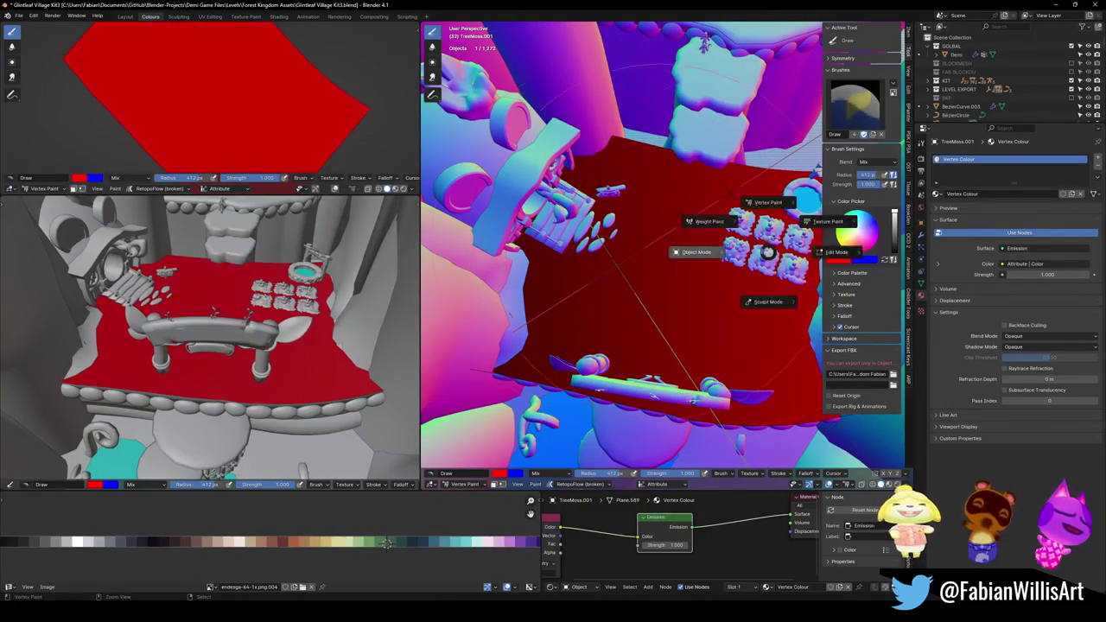
Return the moss ground to Object Mode and save Glintleaf Village Kit3.blend.
{"action": "key", "text": "ctrl+z"}
{"action": "key", "text": "ctrl+z"}
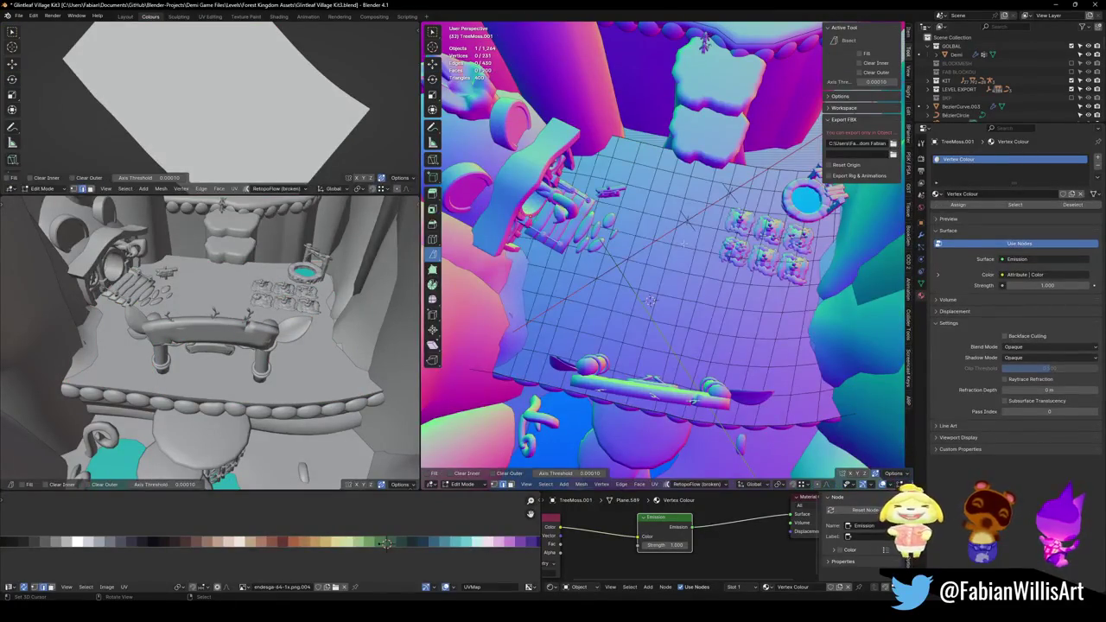
{"action": "key", "text": "ctrl+Tab"}
{"action": "left_click", "coordinate": [713, 184]}
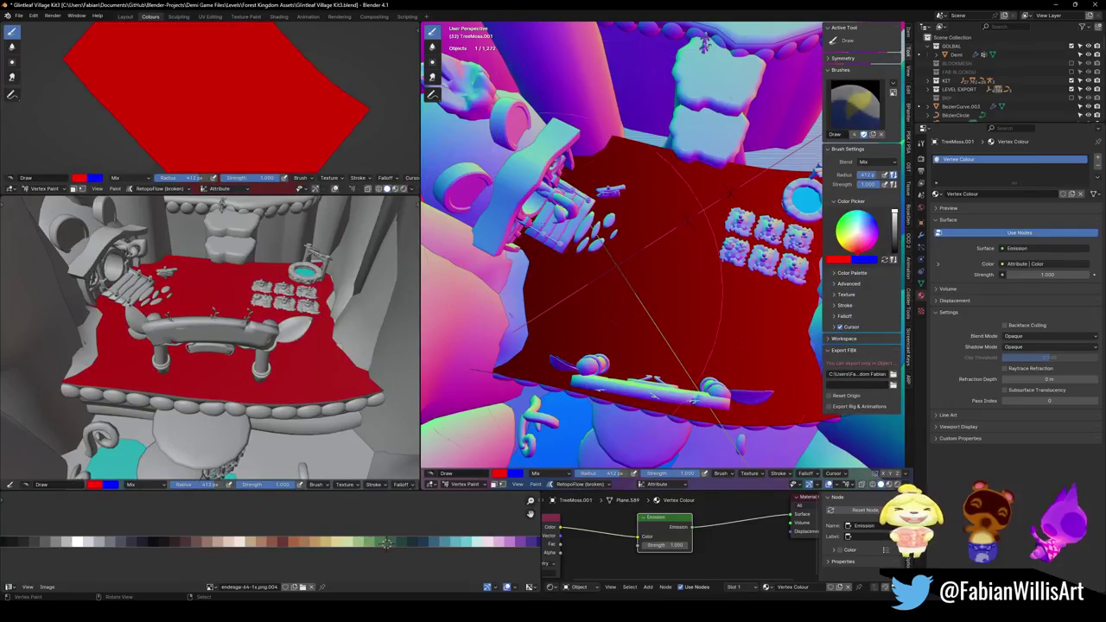
{"action": "key", "text": "ctrl+z"}
{"action": "key", "text": "ctrl+s"}
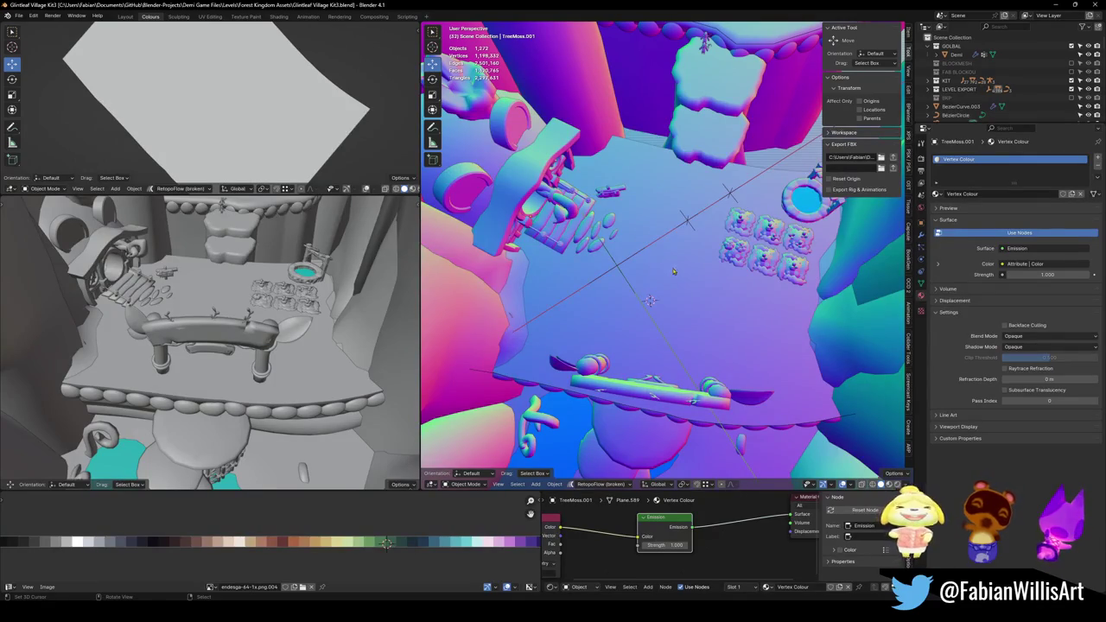
Orbit around the village platform and save the file.
{"action": "scroll", "coordinate": [662, 257], "scroll_direction": "up", "scroll_amount": 3}
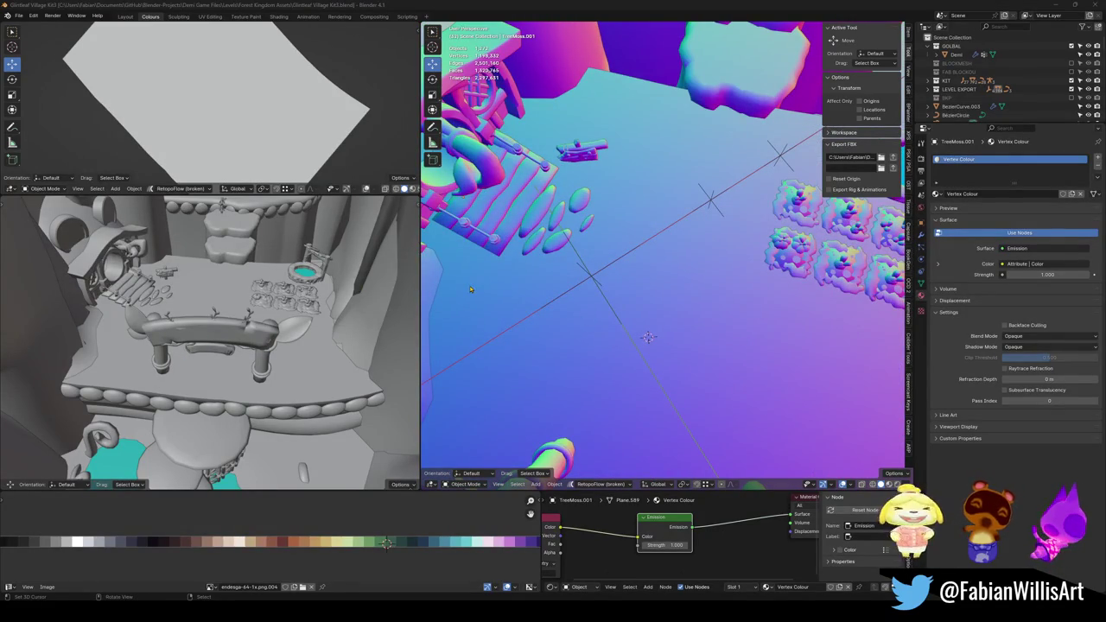
{"action": "middle_click_drag", "start_coordinate": [703, 268], "coordinate": [683, 273]}
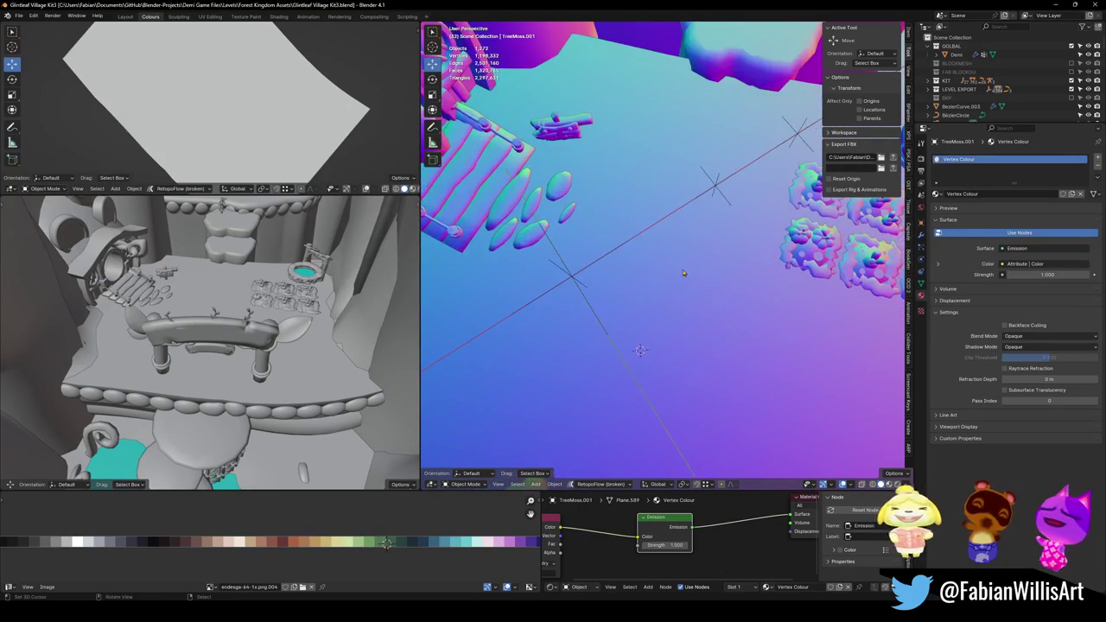
{"action": "key", "text": "ctrl+s"}
Unhide BKP, move Plane.320 into LEVEL EXPORT, and hide BKP again.
{"action": "scroll", "coordinate": [1033, 64], "scroll_direction": "down", "scroll_amount": 2}
{"action": "scroll", "coordinate": [1032, 64], "scroll_direction": "down", "scroll_amount": 2}
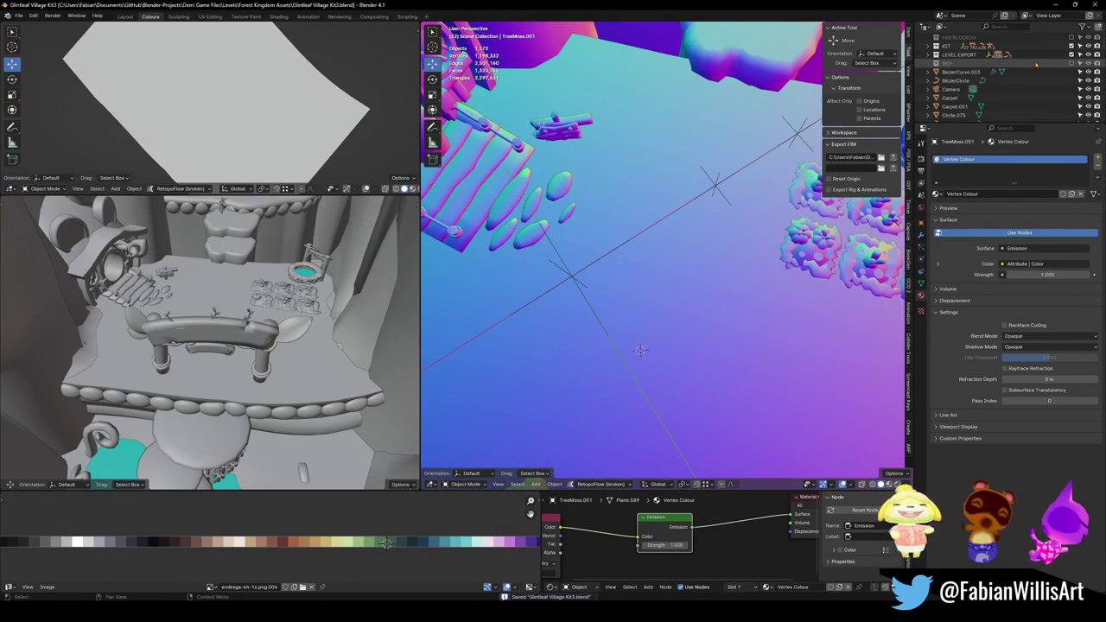
{"action": "left_click", "coordinate": [1071, 63]}
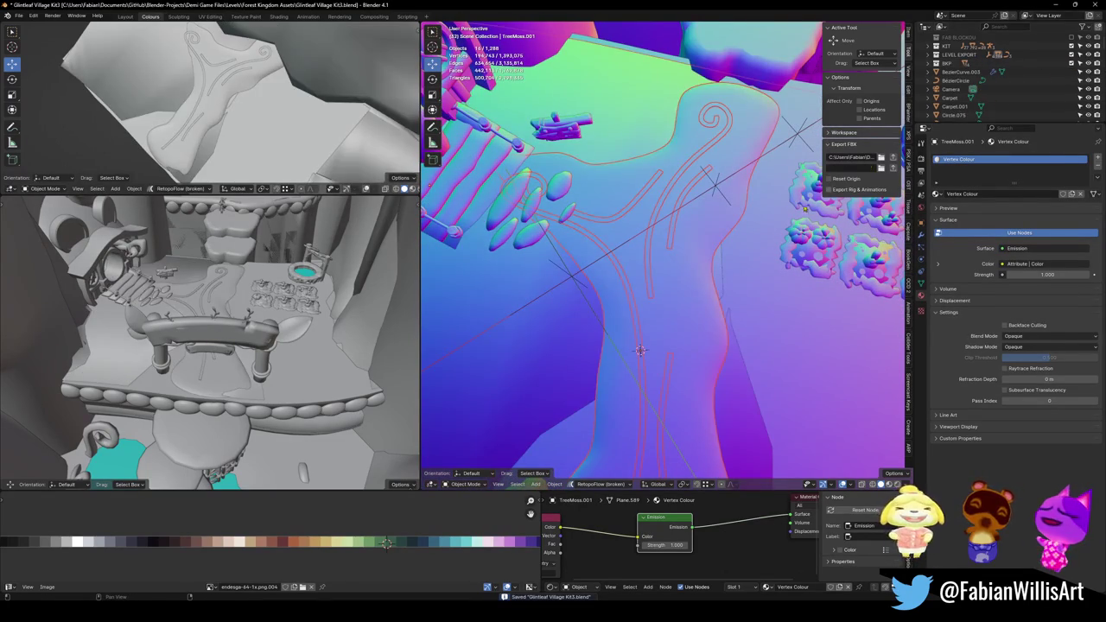
{"action": "left_click", "coordinate": [691, 302]}
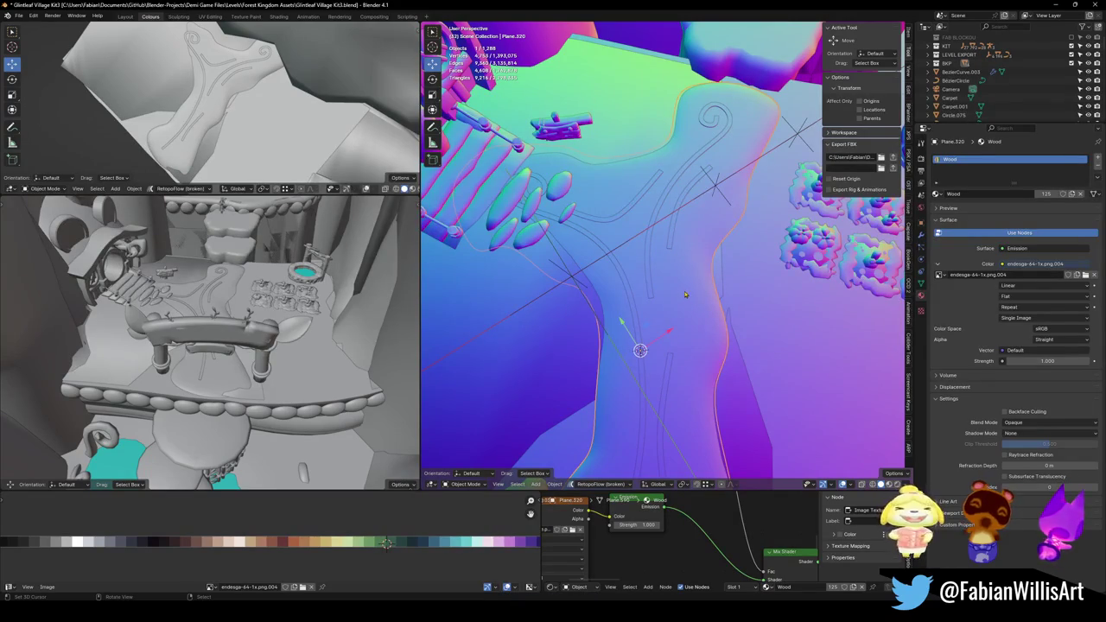
{"action": "key", "text": "m"}
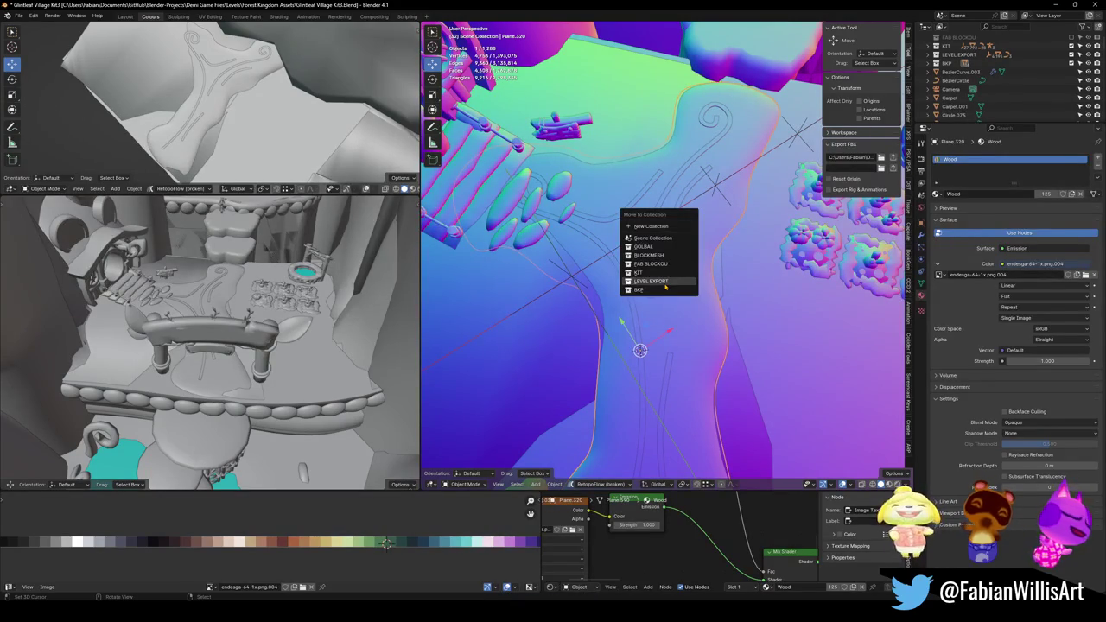
{"action": "left_click", "coordinate": [664, 283]}
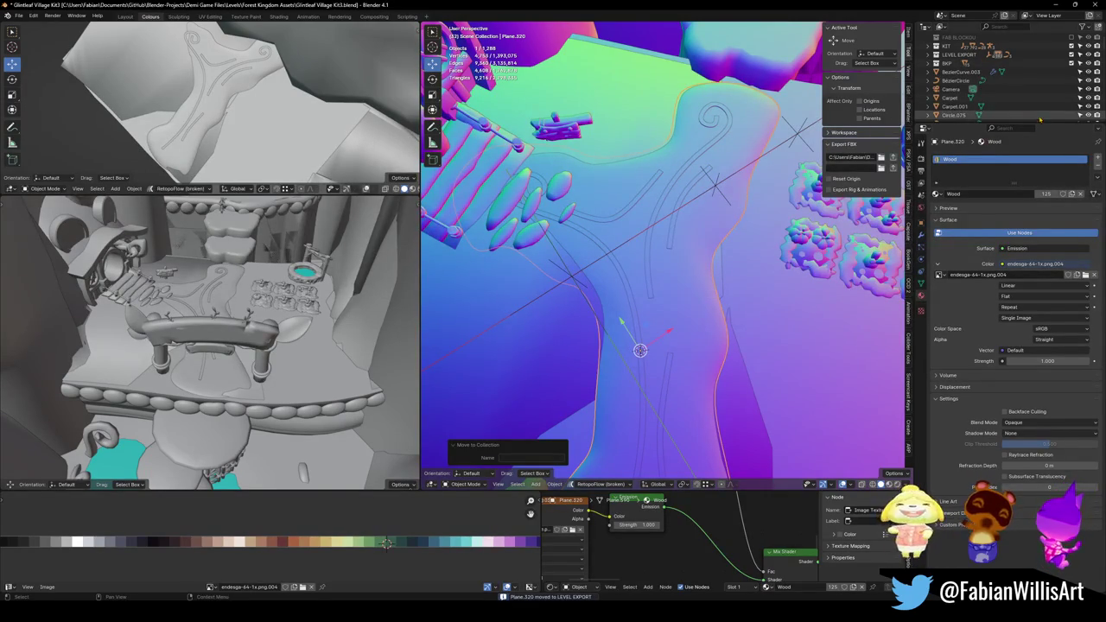
{"action": "left_click", "coordinate": [1071, 64]}
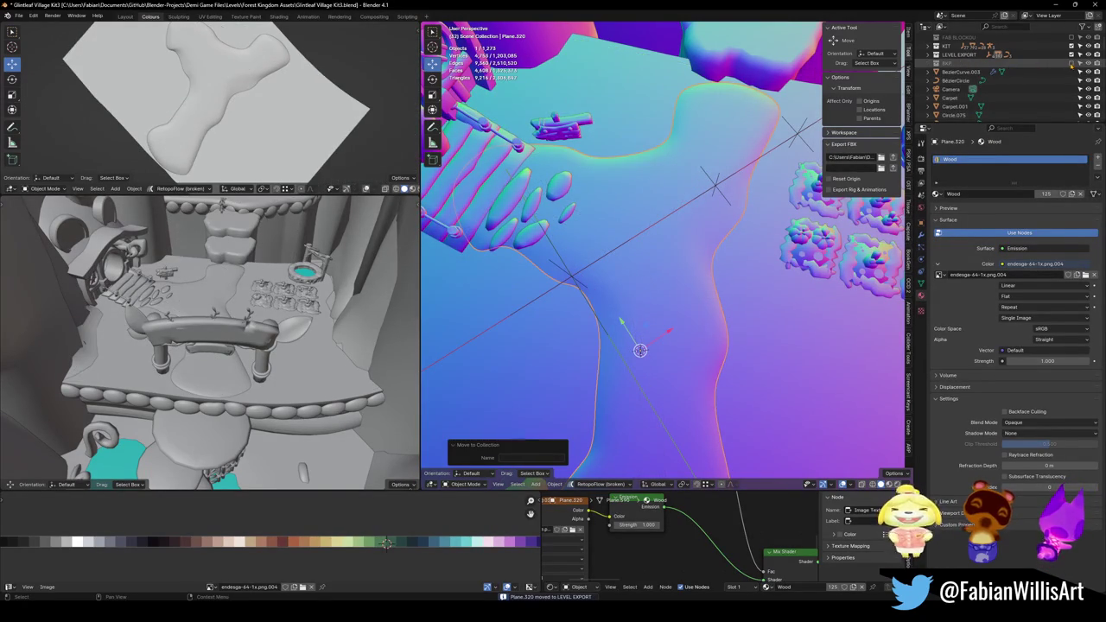
Switch both viewports to Material Preview shading.
{"action": "key", "text": "z"}
{"action": "left_click", "coordinate": [659, 297]}
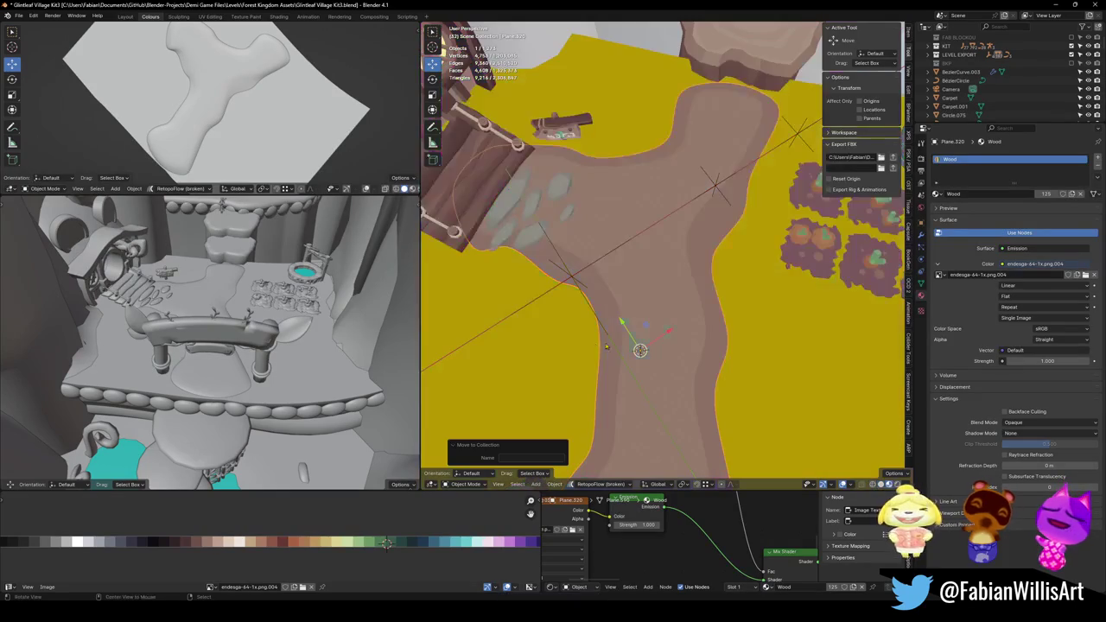
{"action": "key", "text": "z"}
{"action": "left_click", "coordinate": [208, 259]}
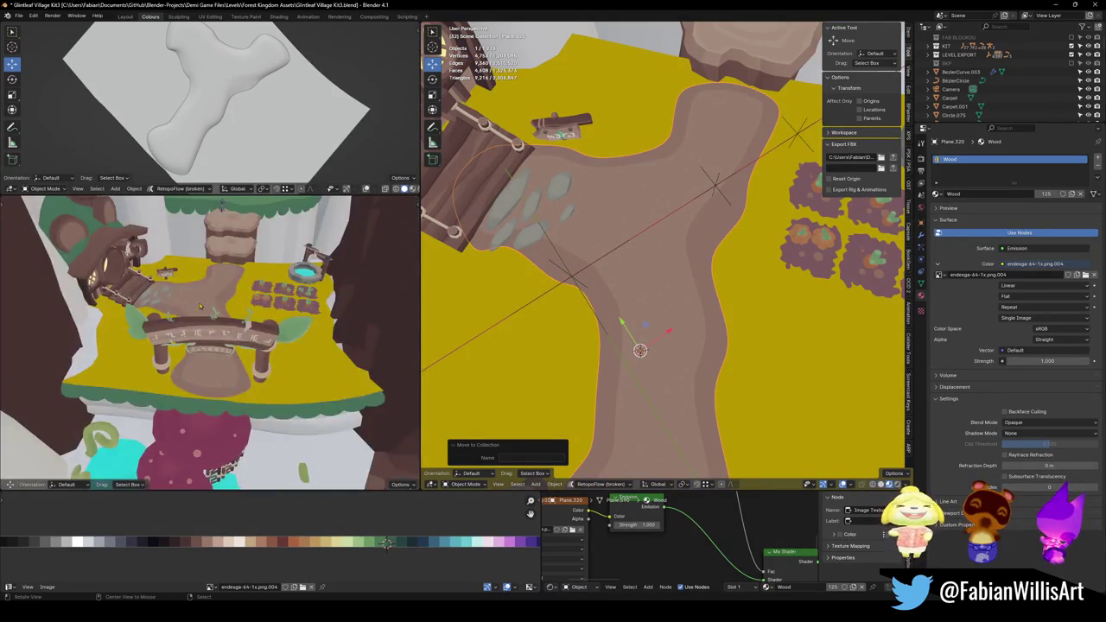
{"action": "middle_click_drag", "start_coordinate": [208, 259], "coordinate": [248, 340]}
Link materials onto the TreeMoss.001 ground so it turns green.
{"action": "left_click", "coordinate": [266, 359]}
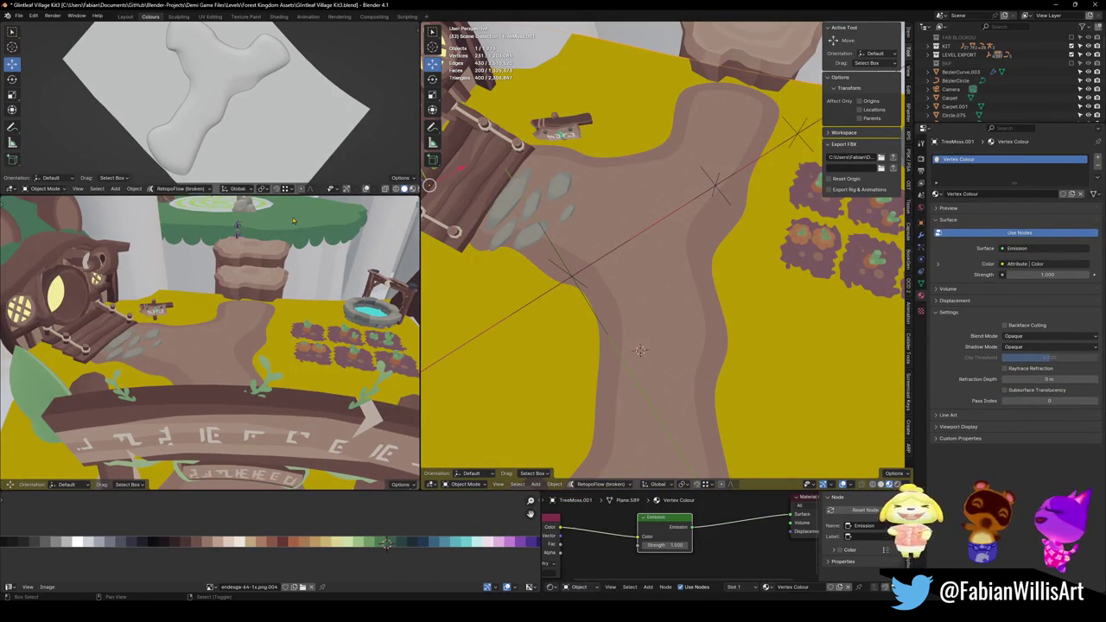
{"action": "key", "text": "ctrl+l"}
{"action": "left_click", "coordinate": [297, 249]}
{"action": "mouse_move", "coordinate": [291, 346]}
{"action": "middle_mouse_down"}
{"action": "mouse_move", "coordinate": [255, 352]}
{"action": "mouse_move", "coordinate": [300, 397]}
{"action": "mouse_move", "coordinate": [259, 361]}
{"action": "middle_mouse_up"}
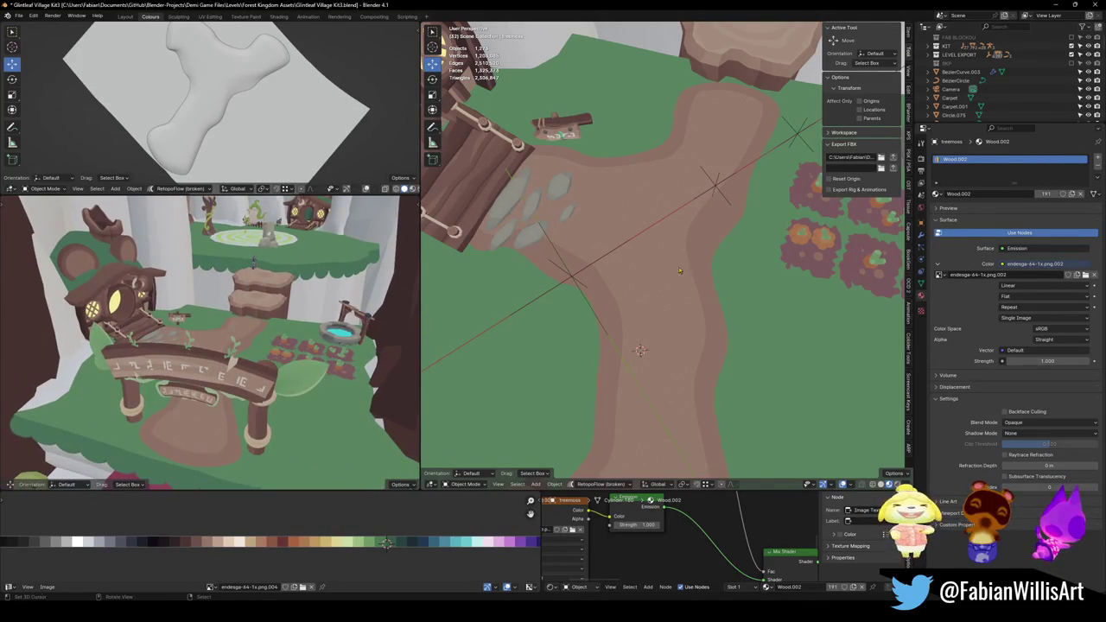
Parent the path and ground together with Keep Transform, then save the village file.
{"action": "middle_click_drag", "start_coordinate": [648, 285], "coordinate": [683, 262]}
{"action": "left_click", "coordinate": [656, 281]}
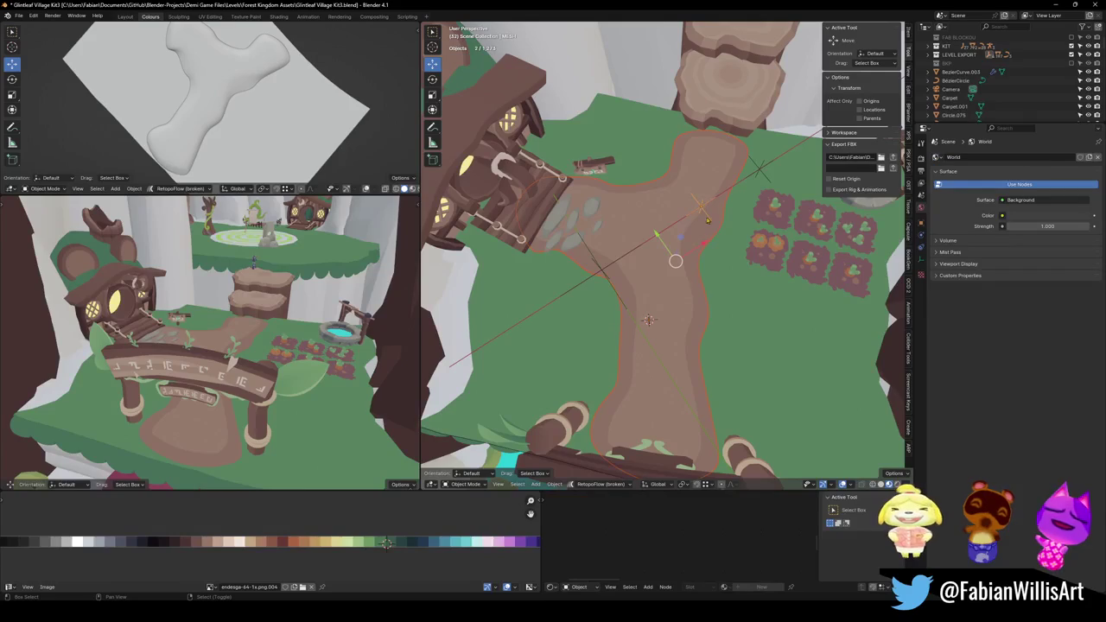
{"action": "key", "text": "ctrl+p"}
{"action": "left_click", "coordinate": [704, 235]}
{"action": "key", "text": "alt+a"}
{"action": "key", "text": "ctrl+s"}
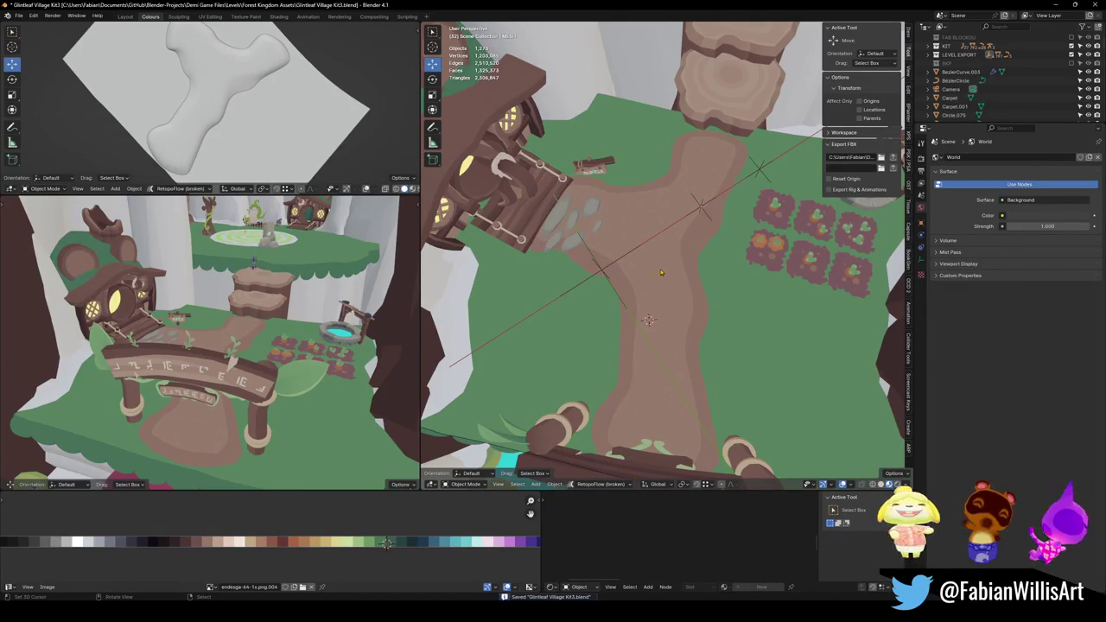
Give the path Plane.320 a level-1 subdivision and start editing its mesh.
{"action": "left_click", "coordinate": [660, 273]}
{"action": "key", "text": "ctrl+1"}
{"action": "scroll", "coordinate": [689, 290], "scroll_direction": "up", "scroll_amount": 5}
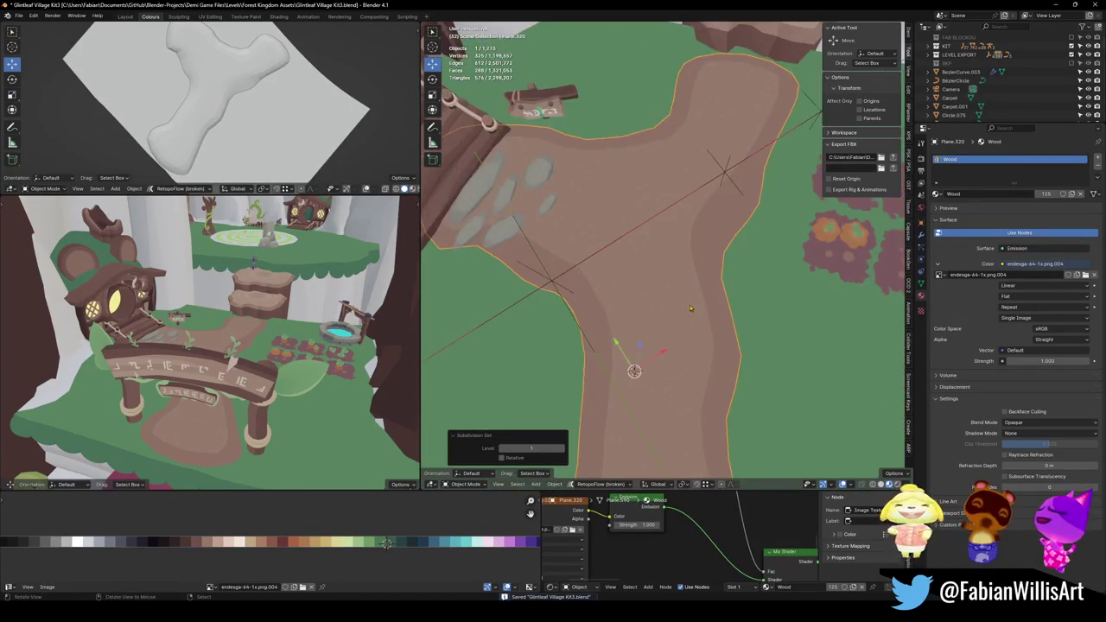
{"action": "middle_click_drag", "start_coordinate": [690, 291], "coordinate": [691, 245]}
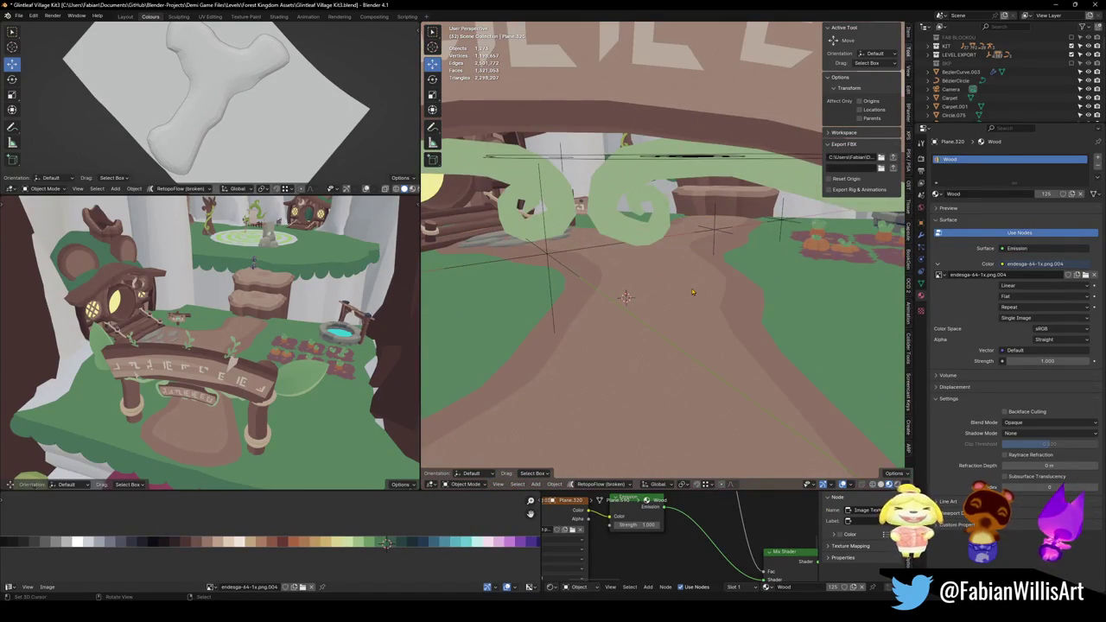
{"action": "mouse_move", "coordinate": [693, 292]}
{"action": "middle_mouse_down"}
{"action": "mouse_move", "coordinate": [624, 327]}
{"action": "mouse_move", "coordinate": [687, 231]}
{"action": "mouse_move", "coordinate": [638, 367]}
{"action": "middle_mouse_up"}
{"action": "key", "text": "Tab"}
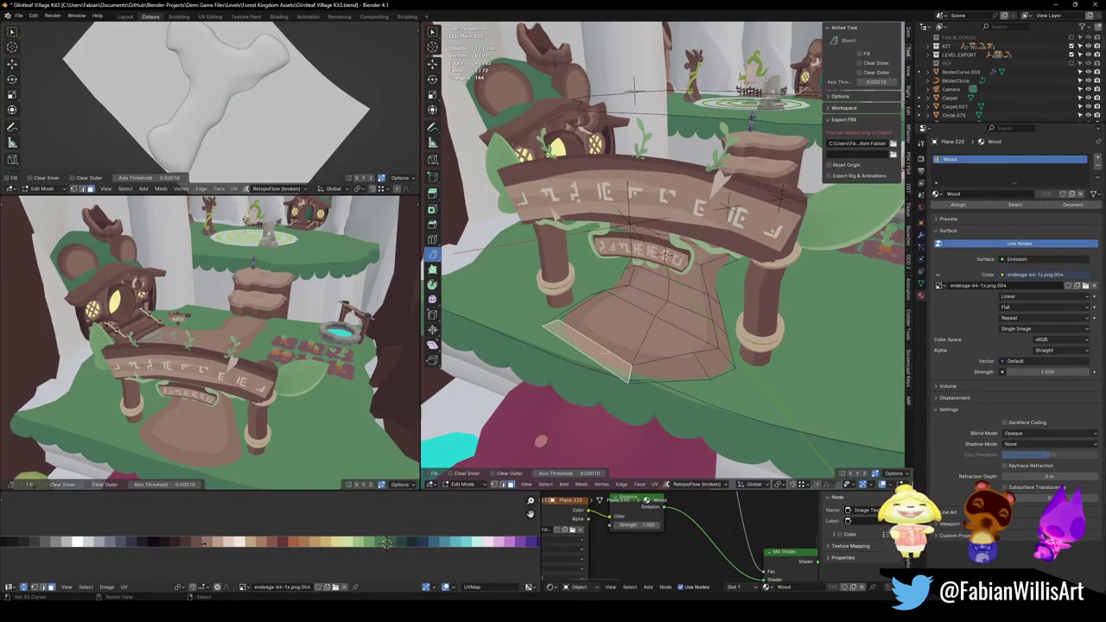
Shift the lower middle path faces flat with wide falloff, then narrow them to 0.745 scale.
{"action": "left_click", "coordinate": [651, 372], "text": "shift"}
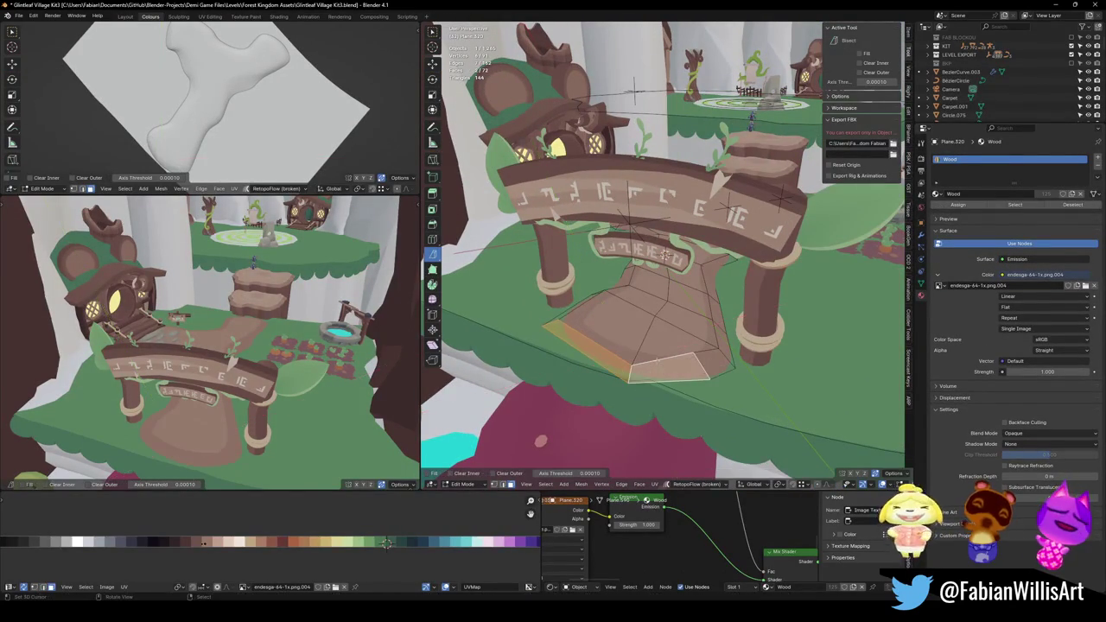
{"action": "key", "text": "g"}
{"action": "key", "text": "shift+z"}
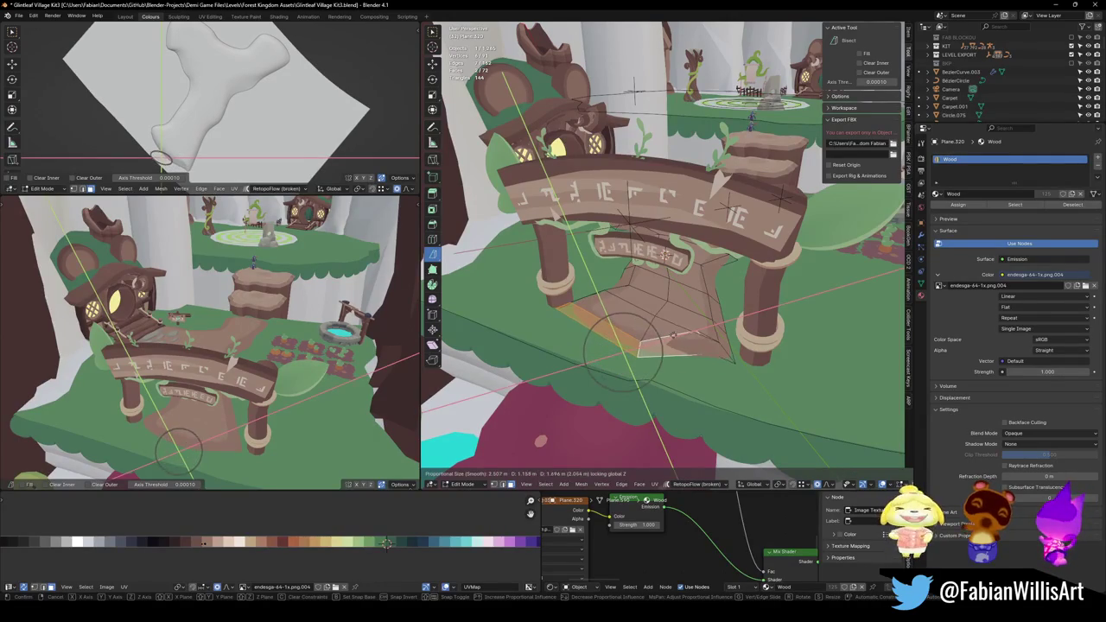
{"action": "scroll", "coordinate": [673, 335], "scroll_direction": "down", "scroll_amount": 4}
{"action": "scroll", "coordinate": [674, 334], "scroll_direction": "down", "scroll_amount": 4}
{"action": "scroll", "coordinate": [676, 334], "scroll_direction": "down", "scroll_amount": 5}
{"action": "scroll", "coordinate": [678, 333], "scroll_direction": "down", "scroll_amount": 4}
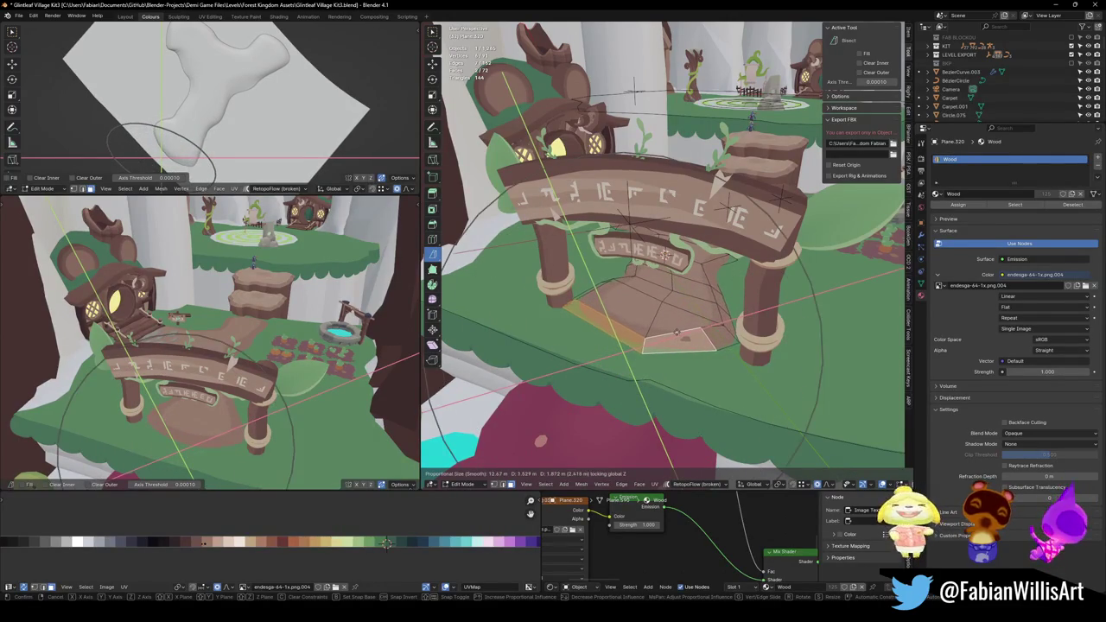
{"action": "left_click", "coordinate": [678, 332]}
{"action": "key", "text": "s"}
{"action": "key", "text": "shift+z"}
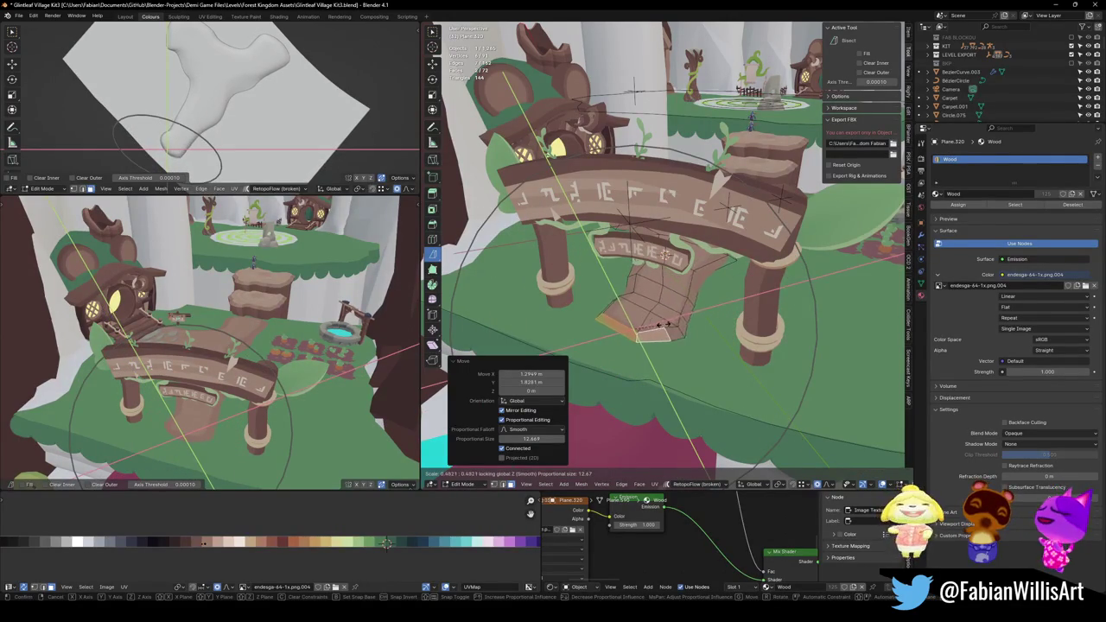
{"action": "left_click", "coordinate": [666, 326]}
Lower the path faces along the Z axis.
{"action": "mouse_move", "coordinate": [199, 294]}
{"action": "middle_mouse_down"}
{"action": "mouse_move", "coordinate": [216, 353]}
{"action": "mouse_move", "coordinate": [229, 310]}
{"action": "mouse_move", "coordinate": [225, 332]}
{"action": "middle_mouse_up"}
{"action": "middle_click_drag", "start_coordinate": [665, 256], "coordinate": [670, 248]}
{"action": "key", "text": "g"}
{"action": "key", "text": "z"}
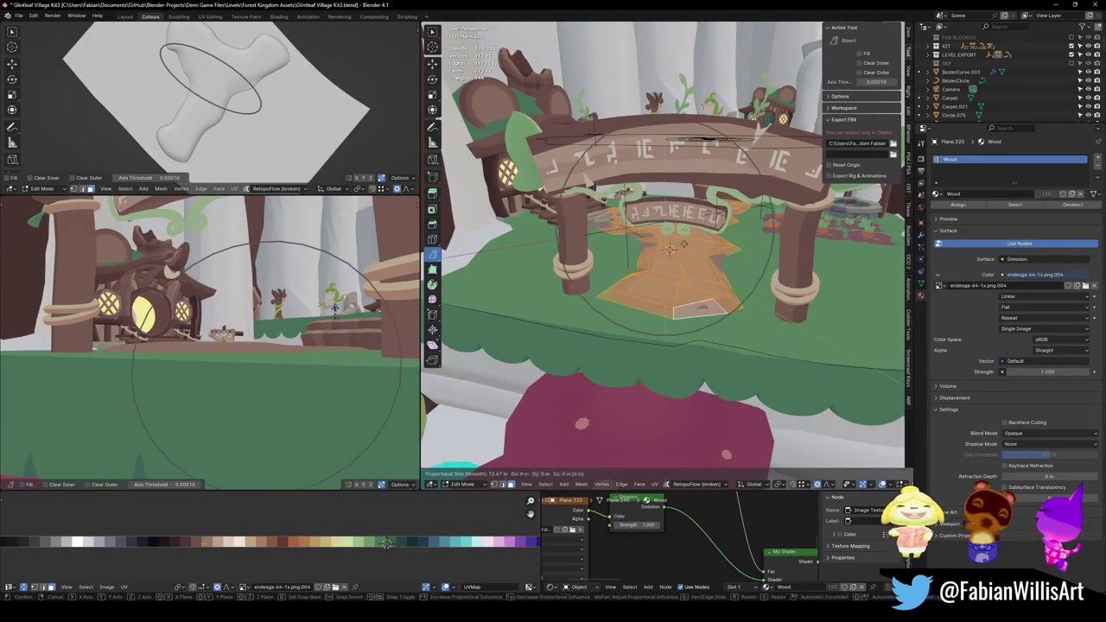
{"action": "left_click", "coordinate": [670, 250]}
Adjust a path vertex's height with proportional falloff.
{"action": "mouse_move", "coordinate": [234, 363]}
{"action": "middle_mouse_down"}
{"action": "mouse_move", "coordinate": [243, 386]}
{"action": "mouse_move", "coordinate": [218, 370]}
{"action": "mouse_move", "coordinate": [307, 312]}
{"action": "middle_mouse_up"}
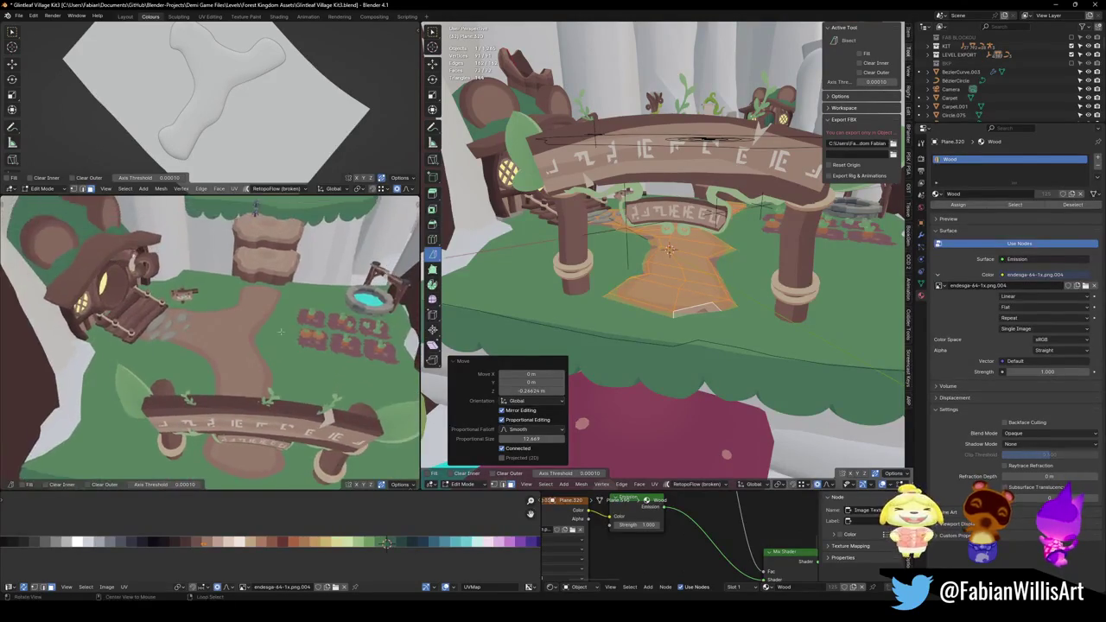
{"action": "middle_click_drag", "start_coordinate": [307, 312], "coordinate": [285, 328]}
{"action": "mouse_move", "coordinate": [657, 259]}
{"action": "middle_mouse_down"}
{"action": "mouse_move", "coordinate": [687, 234]}
{"action": "mouse_move", "coordinate": [704, 245]}
{"action": "middle_mouse_up"}
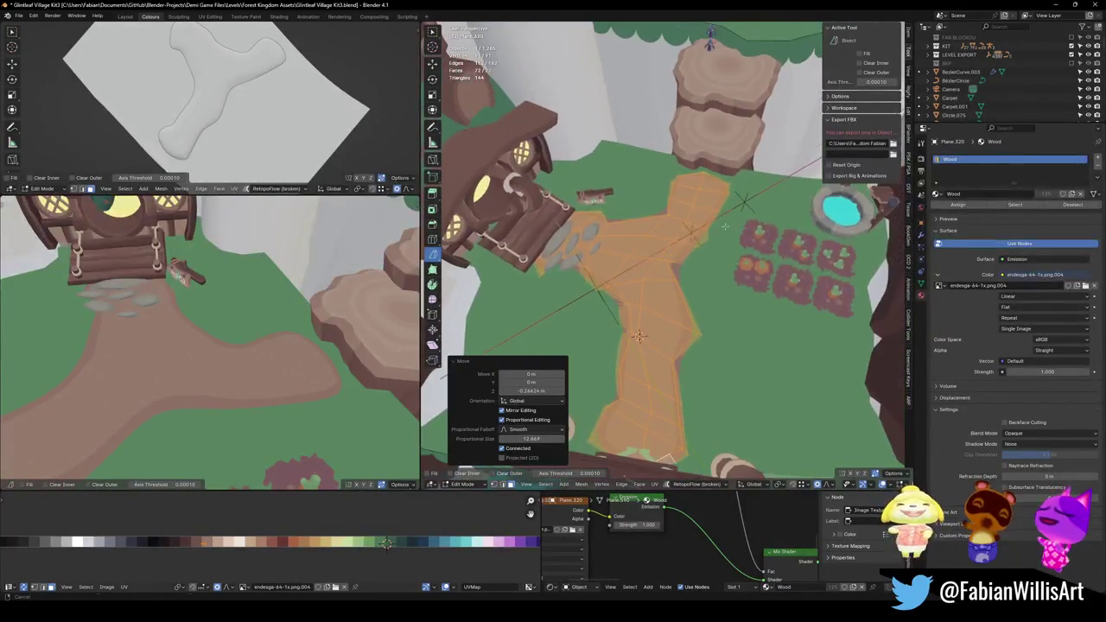
{"action": "left_click", "coordinate": [705, 244]}
{"action": "scroll", "coordinate": [689, 250], "scroll_direction": "down", "scroll_amount": 3}
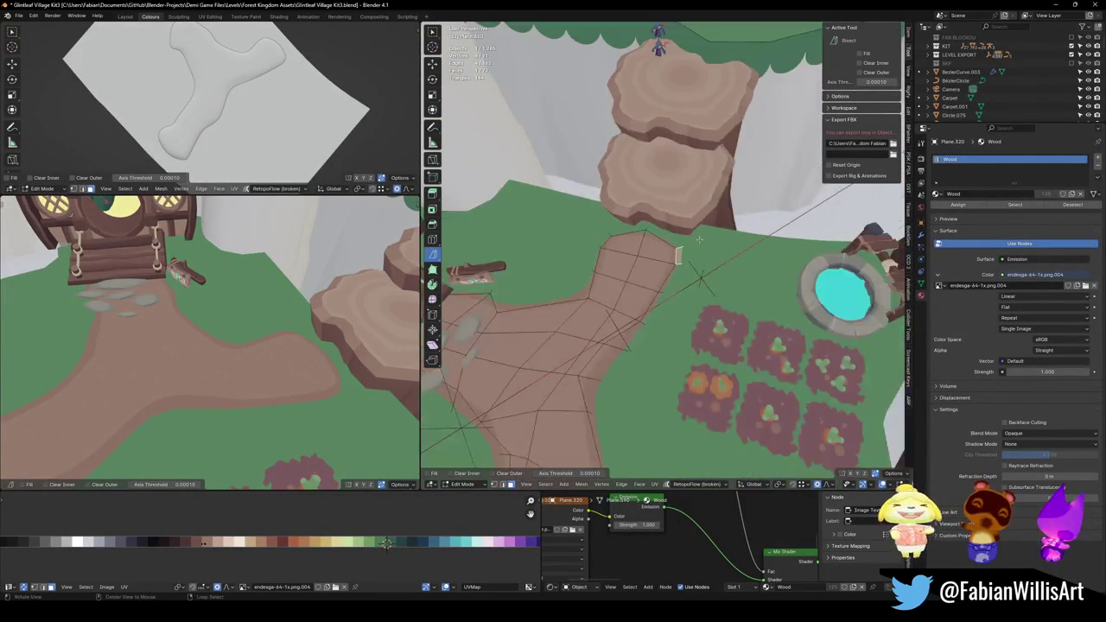
{"action": "key", "text": "g"}
{"action": "key", "text": "z"}
{"action": "scroll", "coordinate": [708, 272], "scroll_direction": "up", "scroll_amount": 2}
{"action": "scroll", "coordinate": [700, 281], "scroll_direction": "up", "scroll_amount": 2}
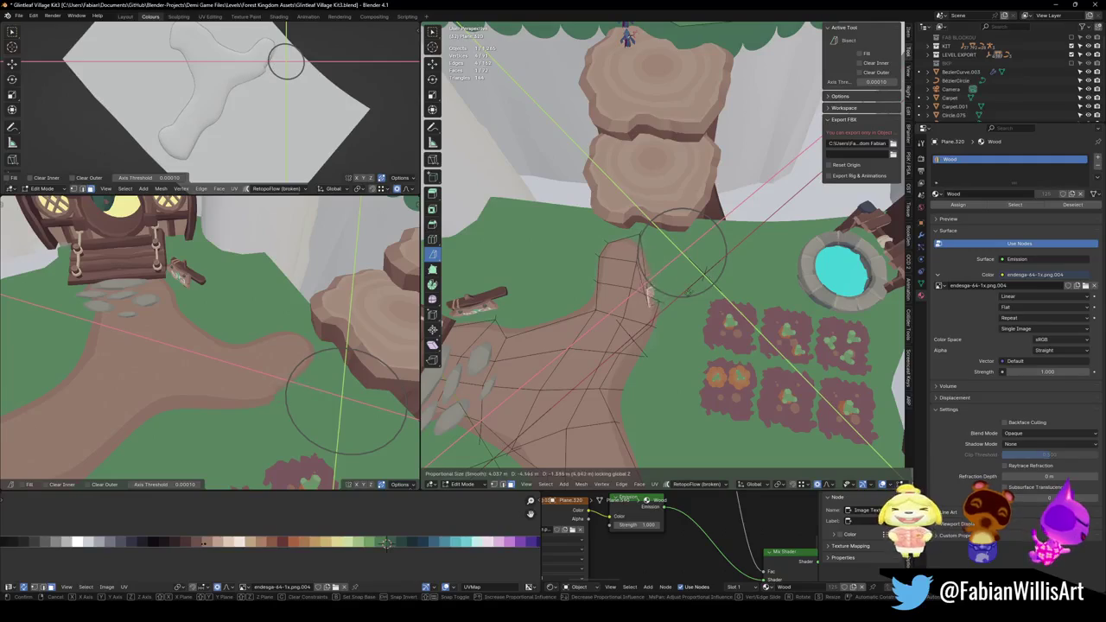
{"action": "left_click", "coordinate": [704, 282]}
Move a path section flat and rotate it around Z with proportional falloff.
{"action": "middle_click_drag", "start_coordinate": [328, 312], "coordinate": [372, 293]}
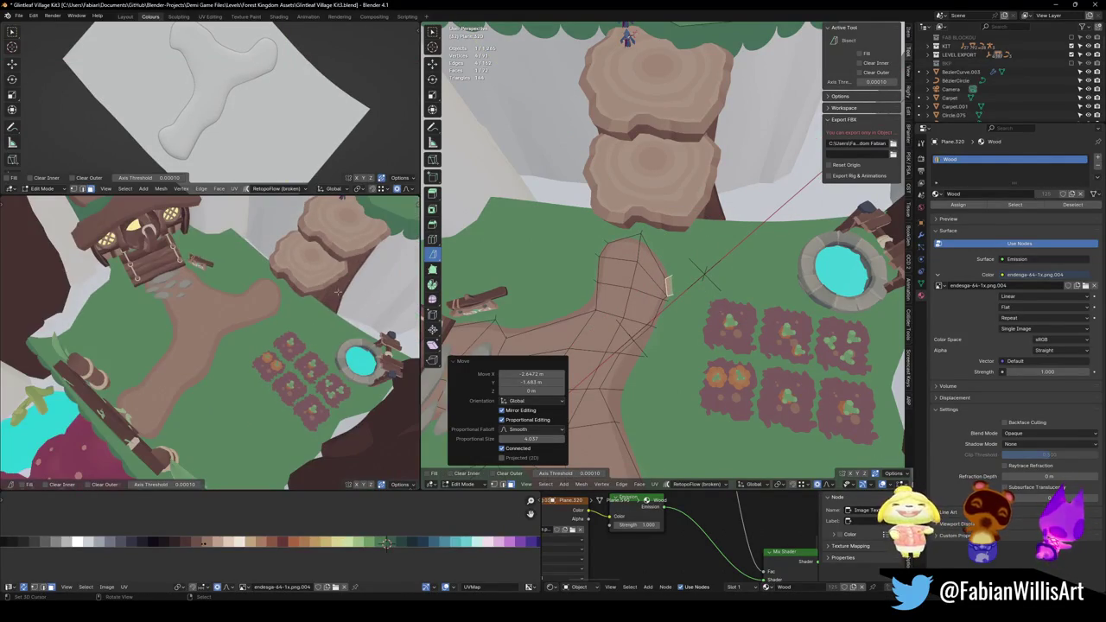
{"action": "middle_click_drag", "start_coordinate": [605, 319], "coordinate": [629, 309]}
{"action": "key", "text": "g"}
{"action": "key", "text": "shift+z"}
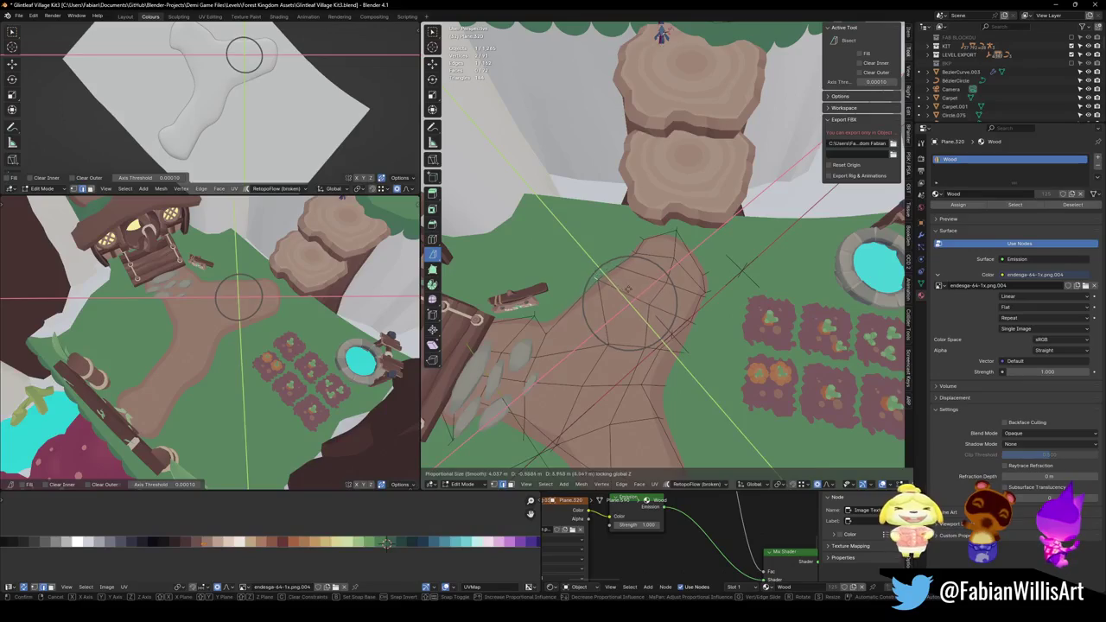
{"action": "right_click", "coordinate": [627, 290]}
{"action": "middle_click_drag", "start_coordinate": [569, 312], "coordinate": [586, 326]}
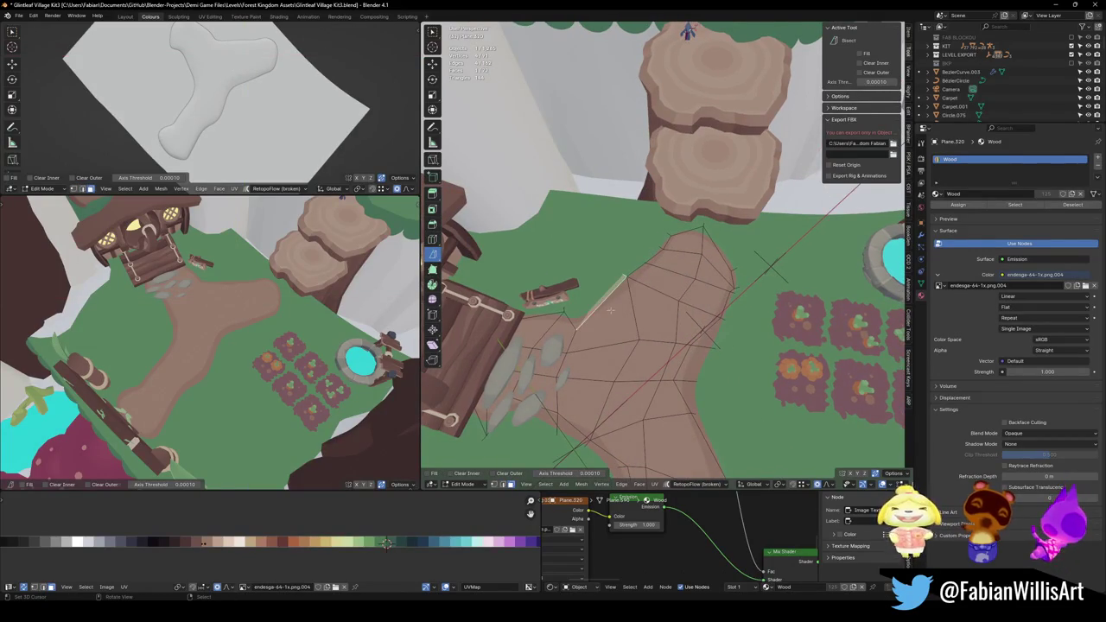
{"action": "key", "text": "g"}
{"action": "key", "text": "shift+z"}
{"action": "left_click", "coordinate": [591, 304]}
{"action": "key", "text": "r"}
{"action": "key", "text": "z"}
{"action": "left_click", "coordinate": [650, 281]}
Pull a wide area of the path flat with an enlarged proportional falloff.
{"action": "middle_click_drag", "start_coordinate": [216, 346], "coordinate": [242, 311]}
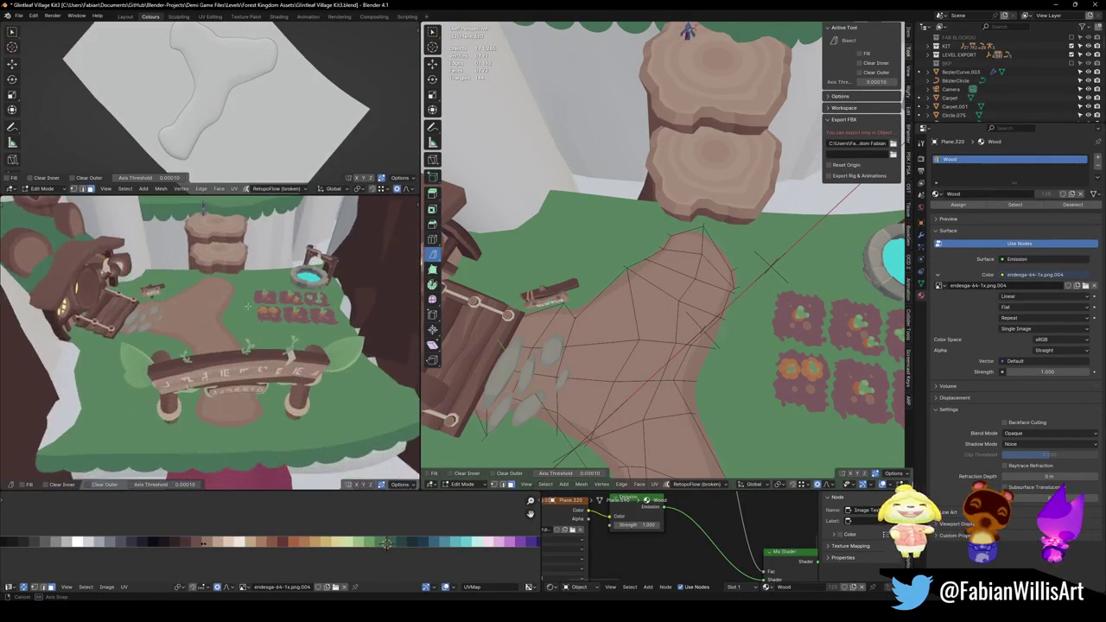
{"action": "key", "text": "g"}
{"action": "key", "text": "shift+z"}
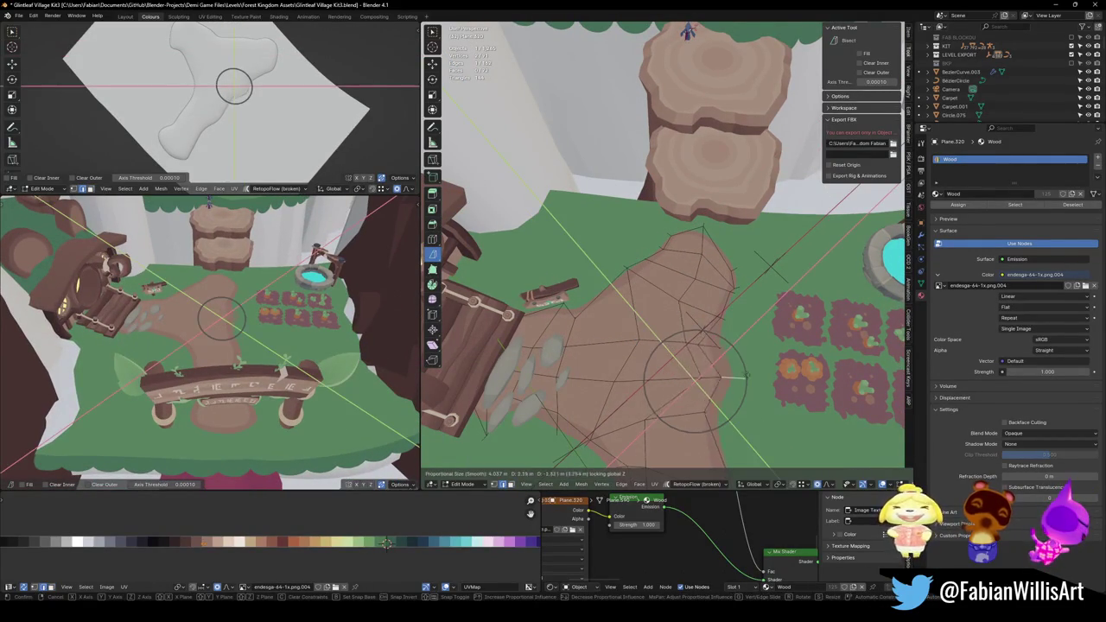
{"action": "scroll", "coordinate": [733, 375], "scroll_direction": "down", "scroll_amount": 2}
{"action": "scroll", "coordinate": [735, 375], "scroll_direction": "down", "scroll_amount": 2}
{"action": "scroll", "coordinate": [738, 375], "scroll_direction": "down", "scroll_amount": 3}
{"action": "scroll", "coordinate": [742, 374], "scroll_direction": "down", "scroll_amount": 3}
{"action": "left_click", "coordinate": [741, 374]}
Reshape the path outline with one more flat move, then select the whole path mesh.
{"action": "mouse_move", "coordinate": [251, 345]}
{"action": "middle_mouse_down"}
{"action": "mouse_move", "coordinate": [291, 339]}
{"action": "mouse_move", "coordinate": [320, 301]}
{"action": "mouse_move", "coordinate": [246, 305]}
{"action": "middle_mouse_up"}
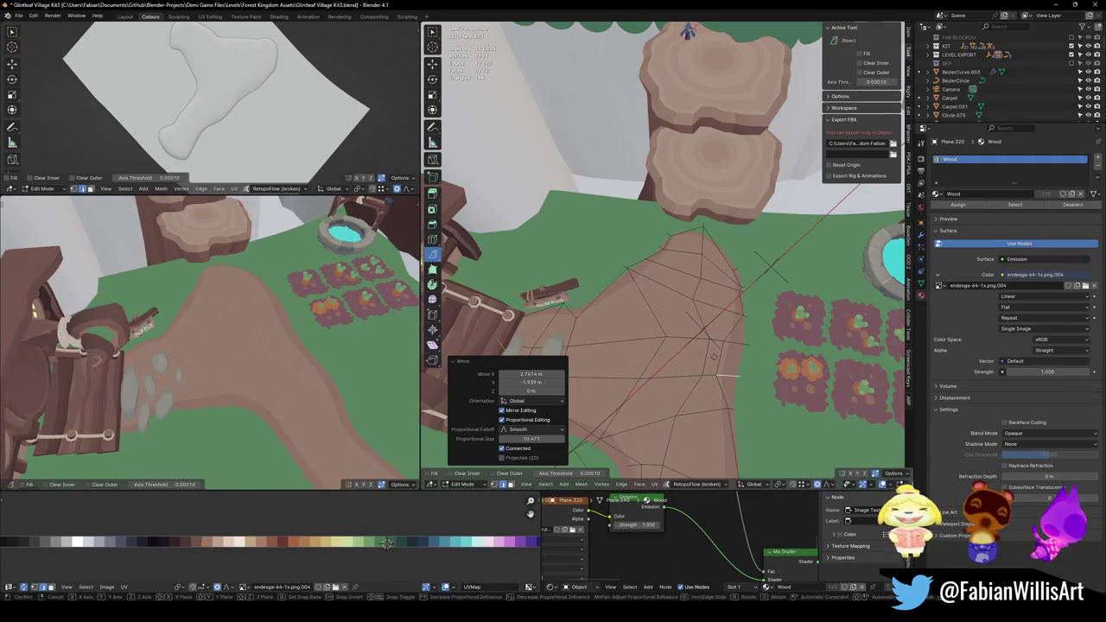
{"action": "key", "text": "g"}
{"action": "key", "text": "shift+z"}
{"action": "left_click", "coordinate": [519, 333]}
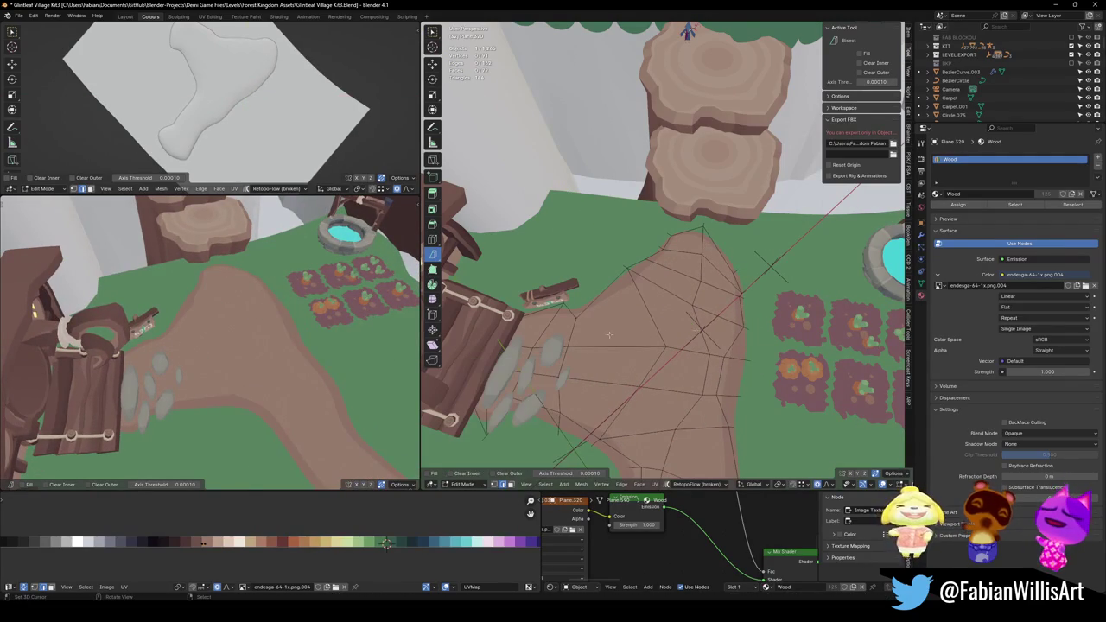
{"action": "key", "text": "a"}
{"action": "key", "text": "alt+a"}
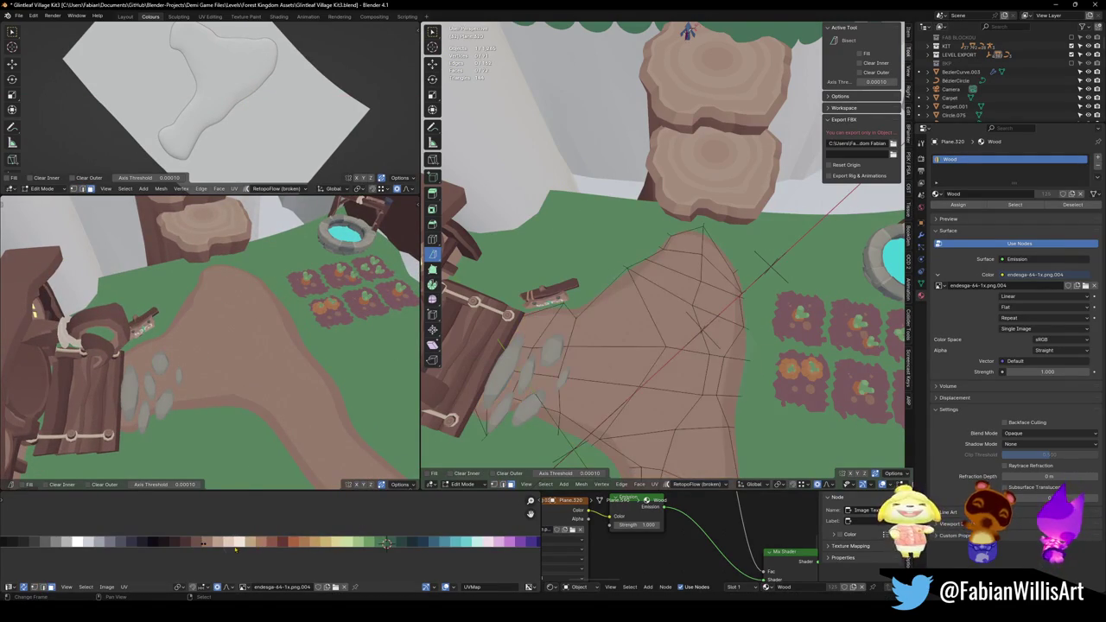
{"action": "key", "text": "a"}
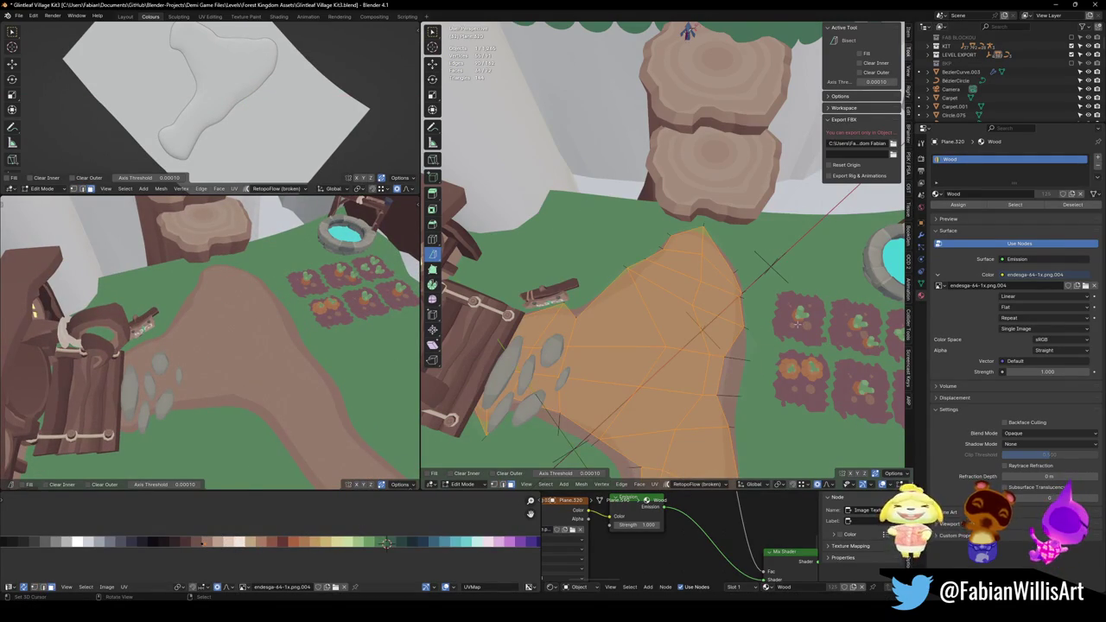
{"action": "key", "text": "s"}
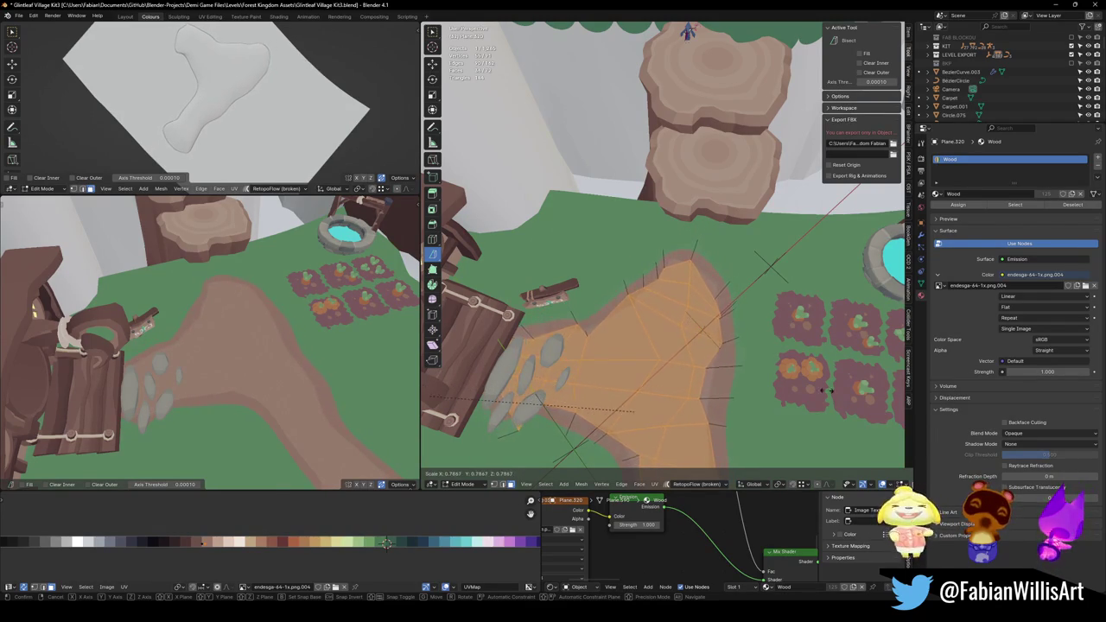
{"action": "left_click", "coordinate": [599, 388]}
{"action": "mouse_move", "coordinate": [256, 385]}
{"action": "middle_mouse_down"}
{"action": "mouse_move", "coordinate": [262, 341]}
{"action": "mouse_move", "coordinate": [303, 374]}
{"action": "mouse_move", "coordinate": [276, 328]}
{"action": "middle_mouse_up"}
{"action": "key", "text": "ctrl+z"}
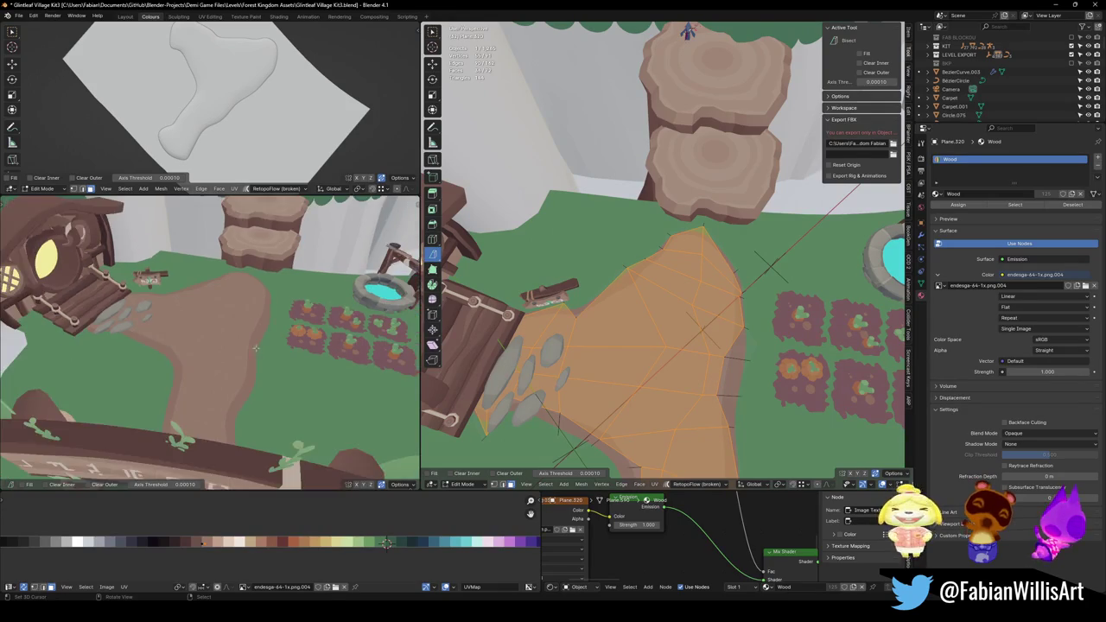
{"action": "middle_click_drag", "start_coordinate": [622, 259], "coordinate": [740, 291]}
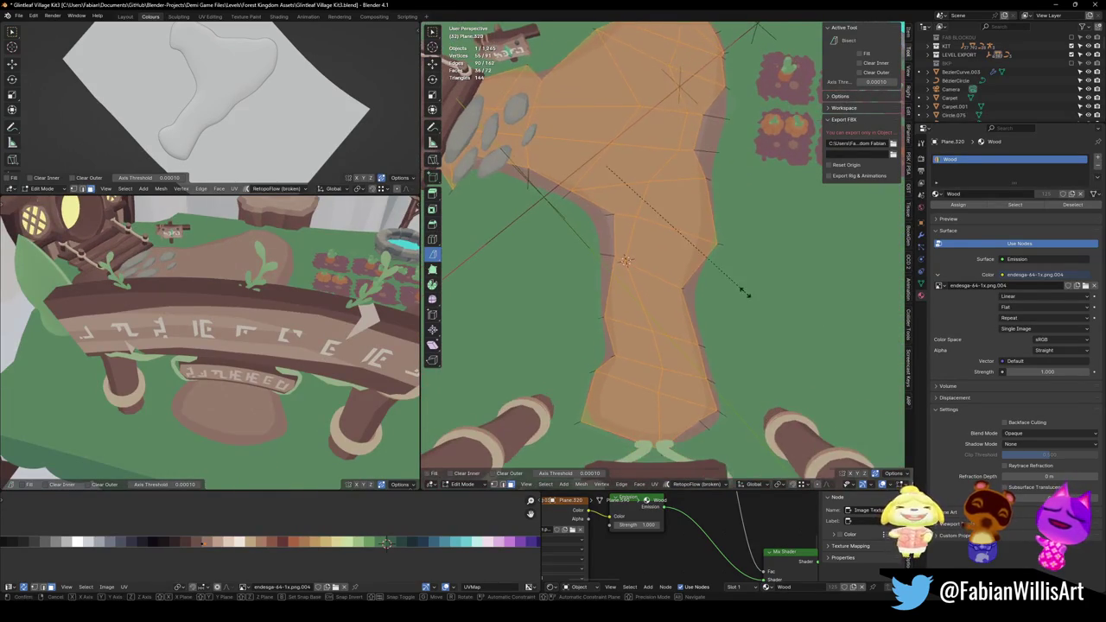
{"action": "key", "text": "alt+a"}
{"action": "left_click_drag", "start_coordinate": [650, 398], "coordinate": [653, 436]}
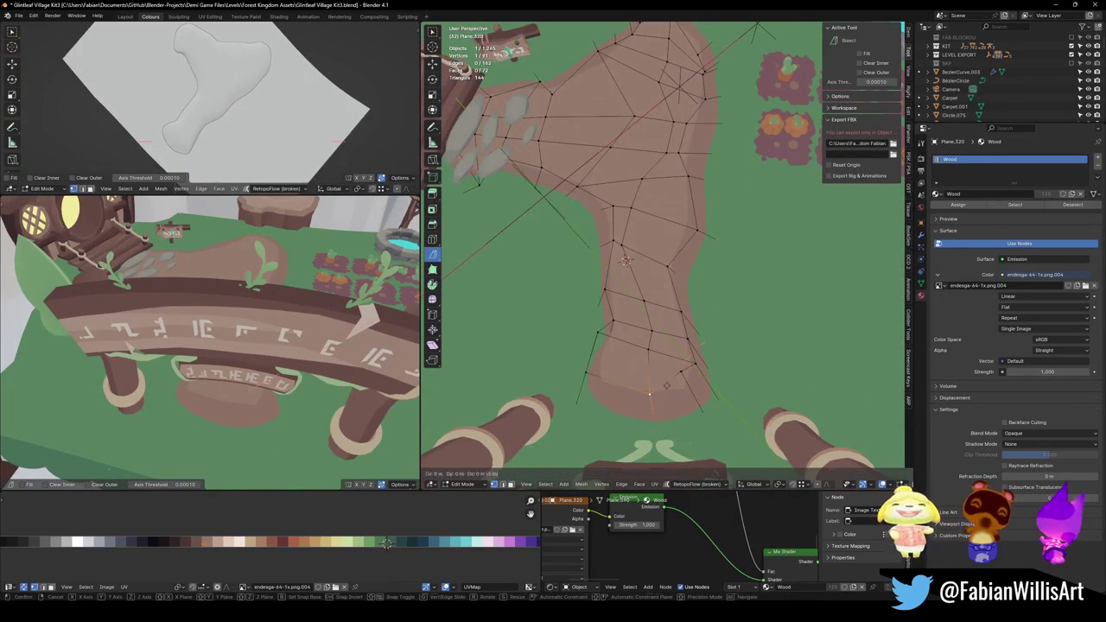
Widen the path near the stepping stones with a proportional move.
{"action": "mouse_move", "coordinate": [259, 363]}
{"action": "middle_mouse_down"}
{"action": "mouse_move", "coordinate": [242, 418]}
{"action": "mouse_move", "coordinate": [210, 374]}
{"action": "mouse_move", "coordinate": [279, 361]}
{"action": "middle_mouse_up"}
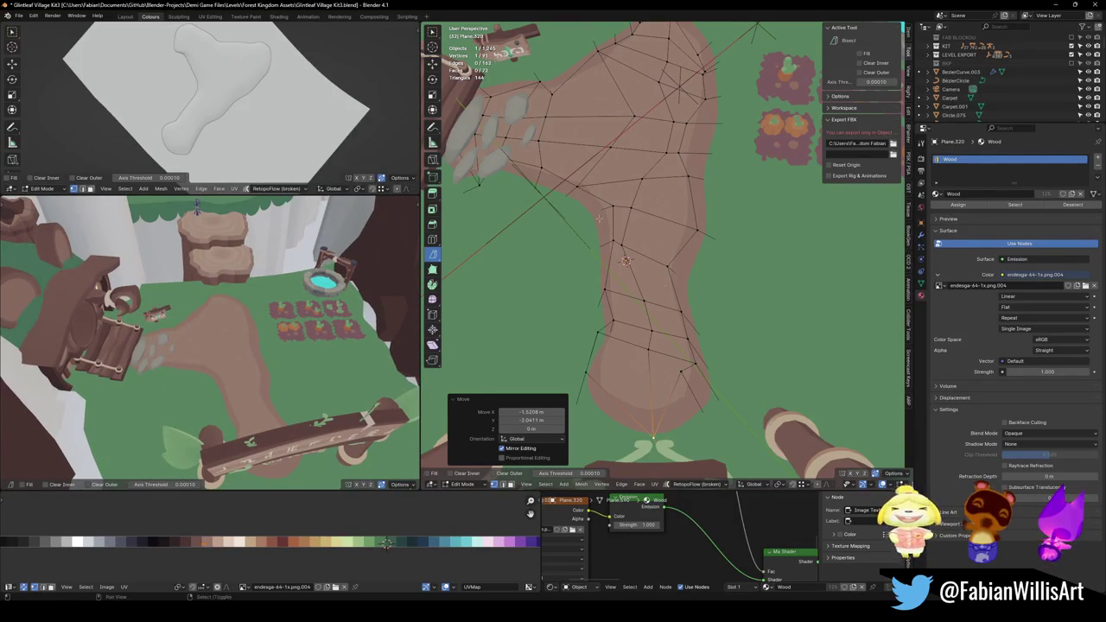
{"action": "middle_click_drag", "start_coordinate": [632, 239], "coordinate": [531, 212]}
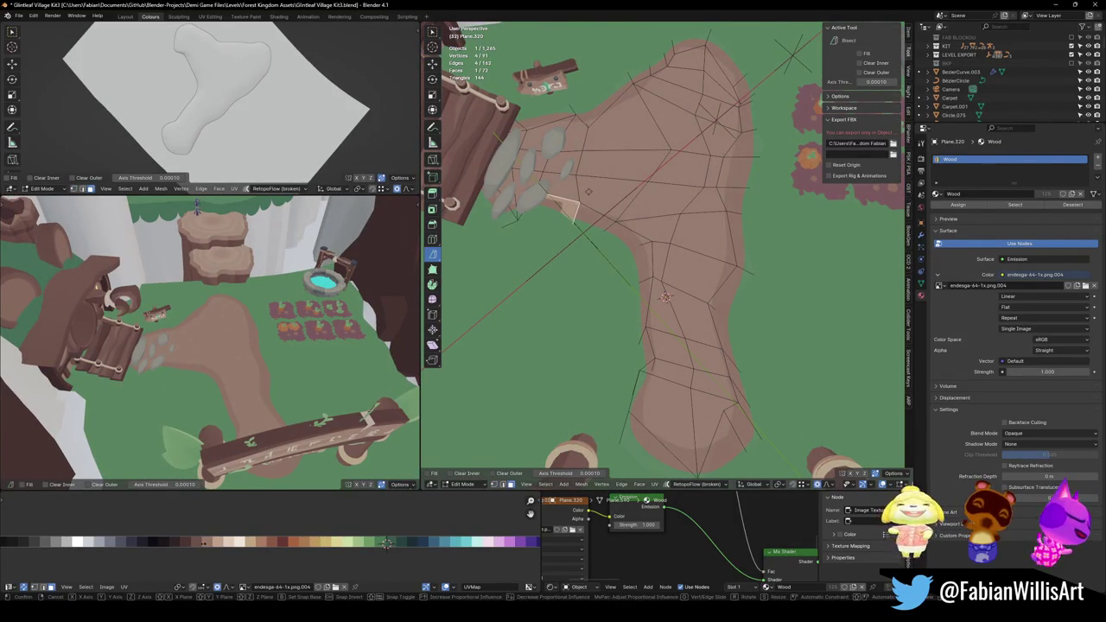
{"action": "key", "text": "g"}
{"action": "key", "text": "z"}
{"action": "scroll", "coordinate": [576, 214], "scroll_direction": "up", "scroll_amount": 3}
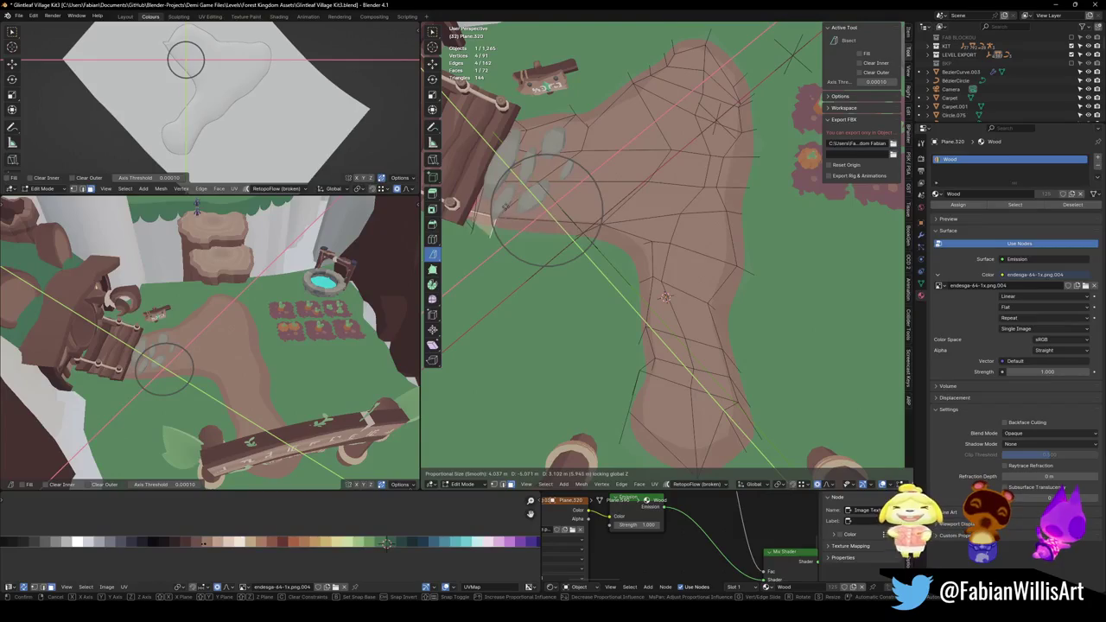
{"action": "scroll", "coordinate": [497, 204], "scroll_direction": "down", "scroll_amount": 3}
{"action": "left_click", "coordinate": [505, 203]}
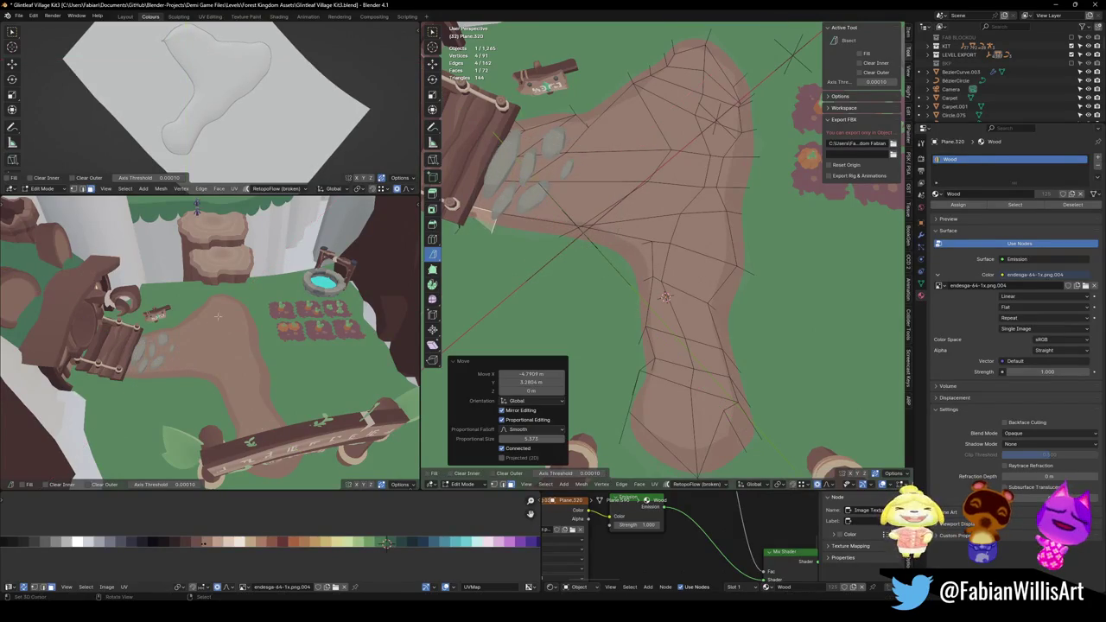
Move and rotate the path end near the house door with proportional falloff.
{"action": "scroll", "coordinate": [169, 355], "scroll_direction": "up", "scroll_amount": 5}
{"action": "middle_click_drag", "start_coordinate": [169, 356], "coordinate": [200, 357]}
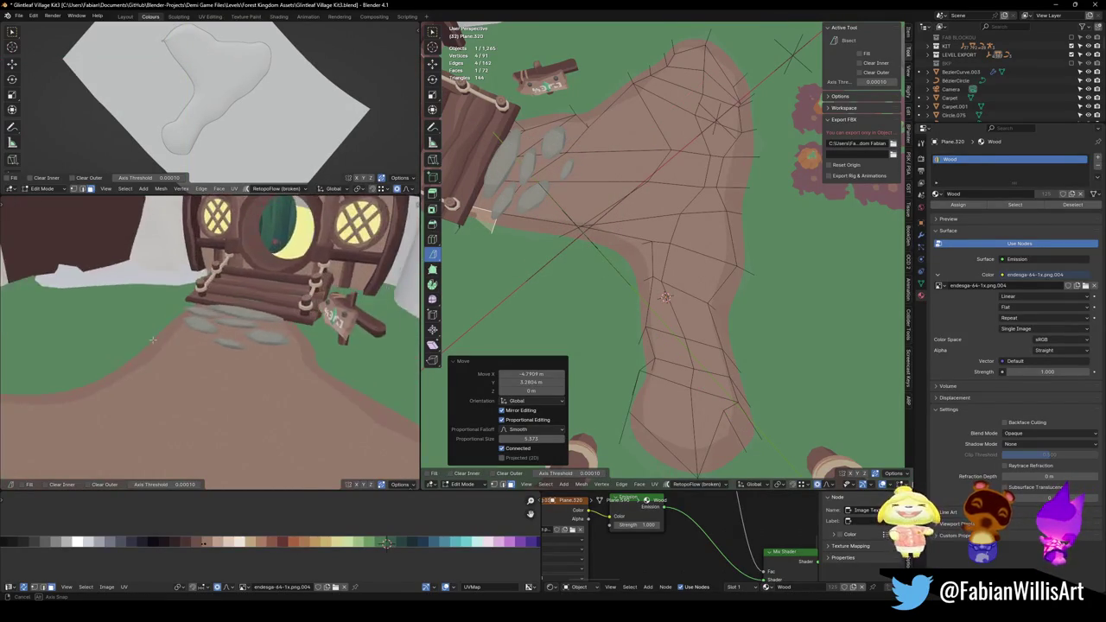
{"action": "key", "text": "g"}
{"action": "key", "text": "Escape"}
{"action": "mouse_move", "coordinate": [605, 303]}
{"action": "middle_mouse_down"}
{"action": "mouse_move", "coordinate": [638, 306]}
{"action": "mouse_move", "coordinate": [609, 285]}
{"action": "middle_mouse_up"}
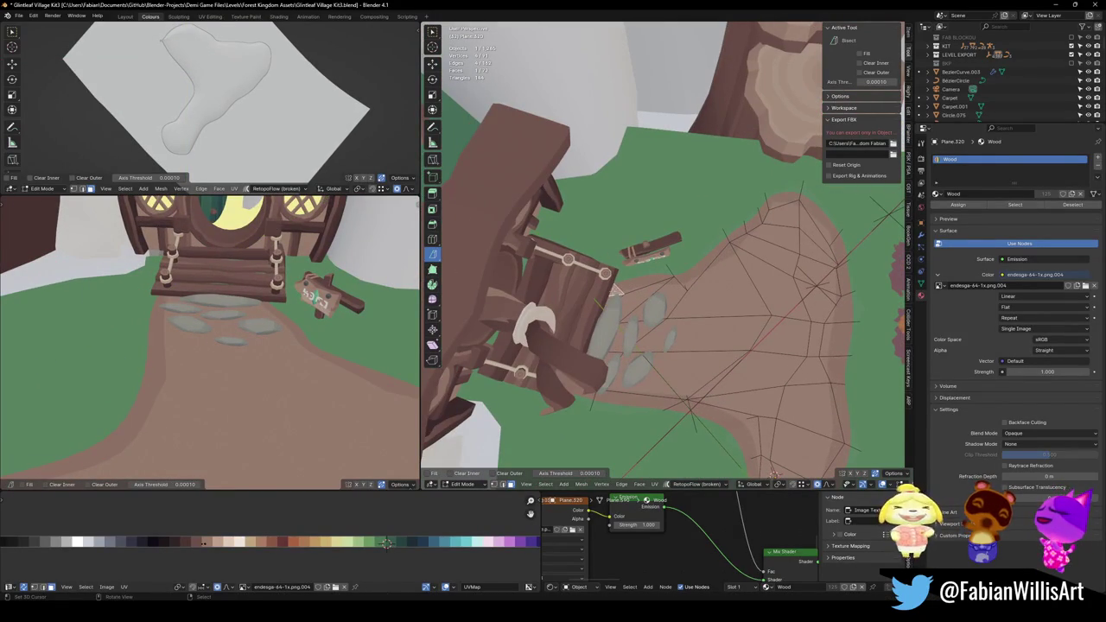
{"action": "key", "text": "g"}
{"action": "key", "text": "shift+z"}
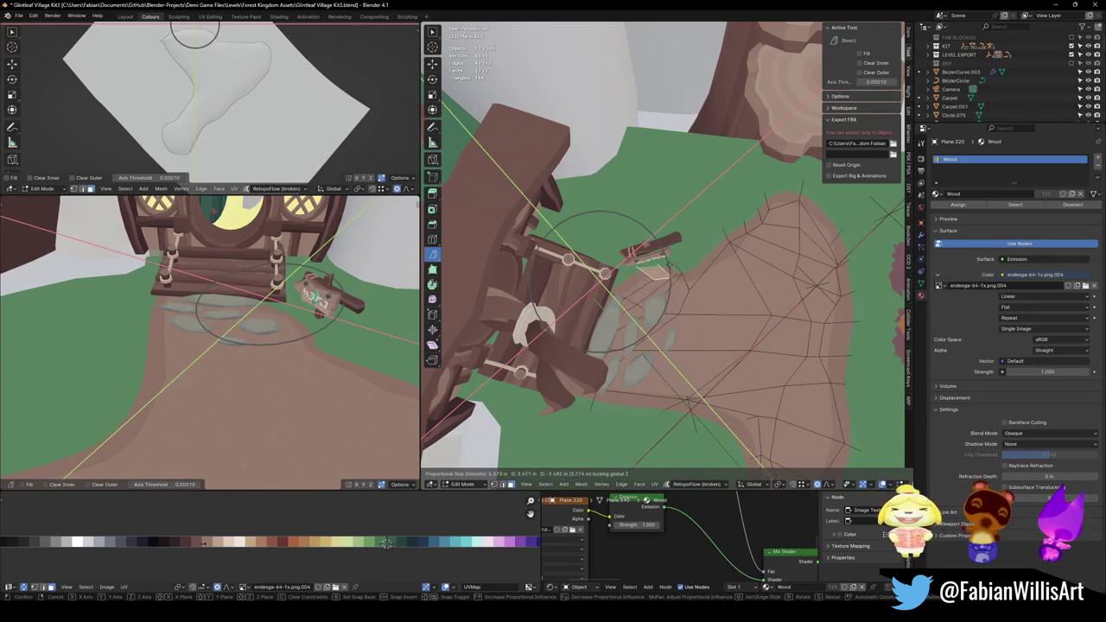
{"action": "left_click", "coordinate": [674, 294]}
{"action": "key", "text": "r"}
{"action": "key", "text": "z"}
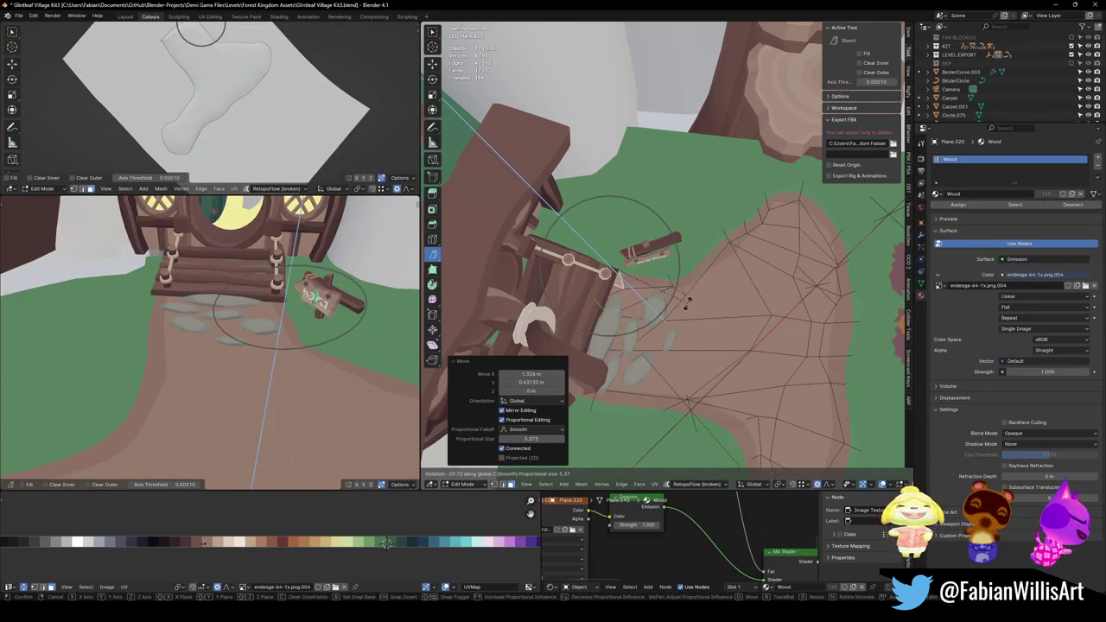
{"action": "left_click", "coordinate": [683, 298]}
Nudge the path near the door with two flat proportional moves and set edge crease 0.187.
{"action": "mouse_move", "coordinate": [225, 346]}
{"action": "middle_mouse_down"}
{"action": "mouse_move", "coordinate": [273, 345]}
{"action": "mouse_move", "coordinate": [239, 407]}
{"action": "mouse_move", "coordinate": [277, 380]}
{"action": "middle_mouse_up"}
{"action": "scroll", "coordinate": [274, 346], "scroll_direction": "up", "scroll_amount": 5}
{"action": "scroll", "coordinate": [238, 407], "scroll_direction": "down", "scroll_amount": 5}
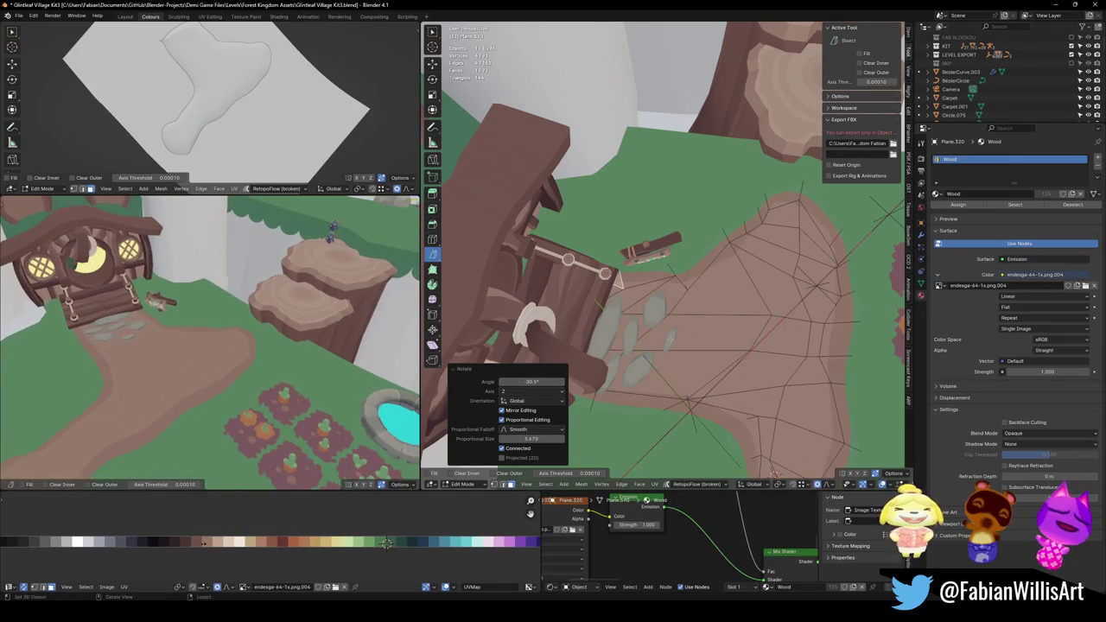
{"action": "key", "text": "g"}
{"action": "key", "text": "shift+z"}
{"action": "left_click", "coordinate": [745, 250]}
{"action": "middle_click_drag", "start_coordinate": [190, 346], "coordinate": [139, 377]}
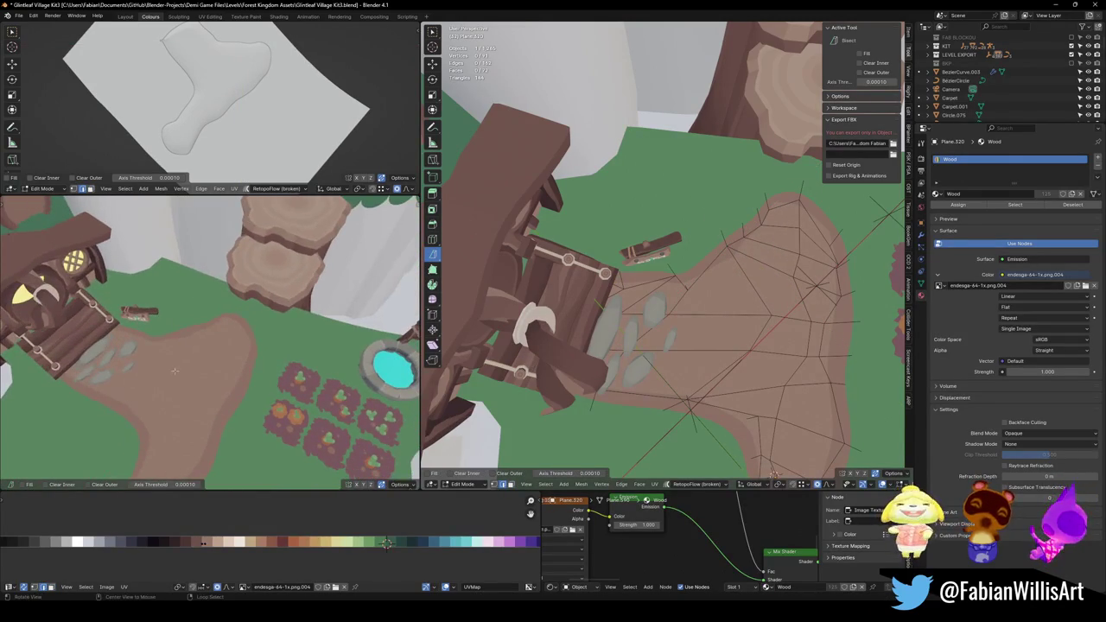
{"action": "key", "text": "g"}
{"action": "key", "text": "shift+z"}
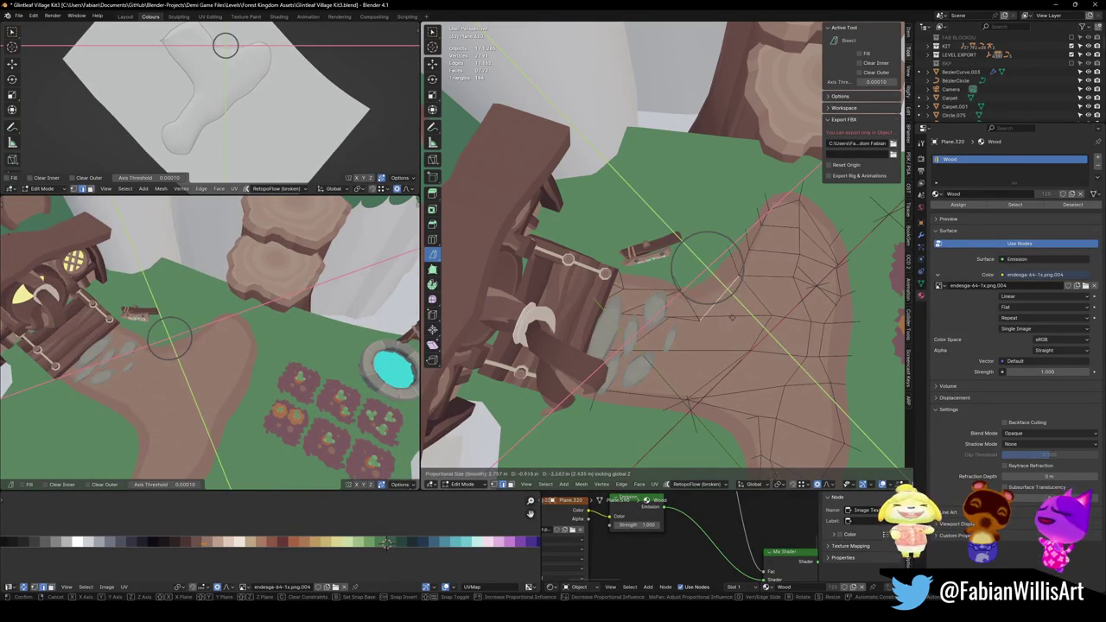
{"action": "left_click", "coordinate": [768, 304]}
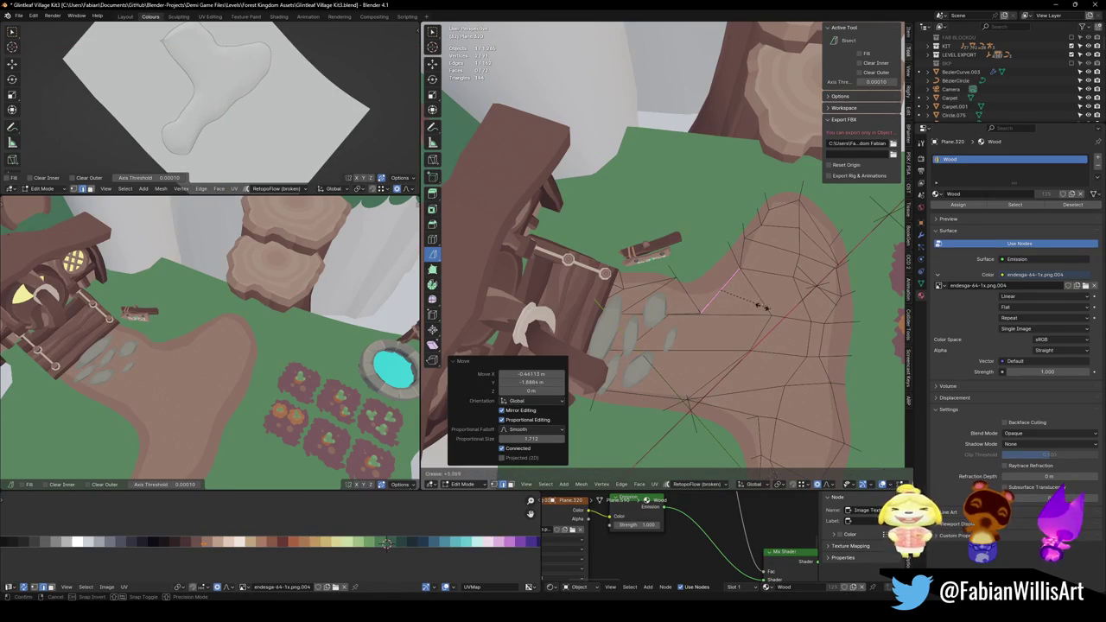
{"action": "left_click", "coordinate": [749, 302]}
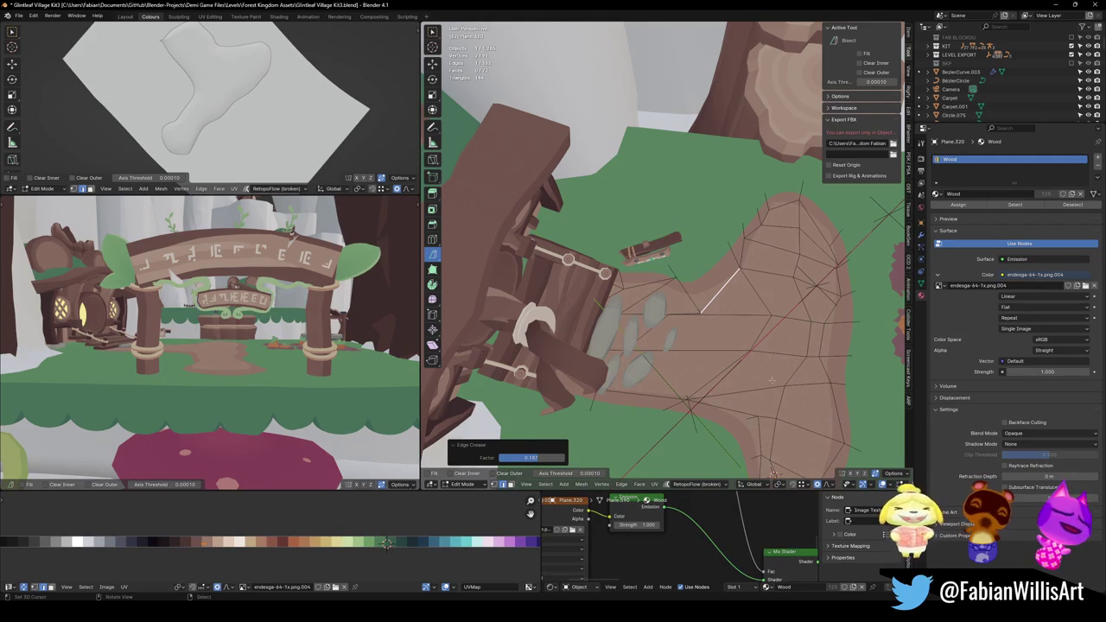
Push the path's right border edge chain outward with flat proportional moves.
{"action": "middle_click_drag", "start_coordinate": [777, 373], "coordinate": [740, 385]}
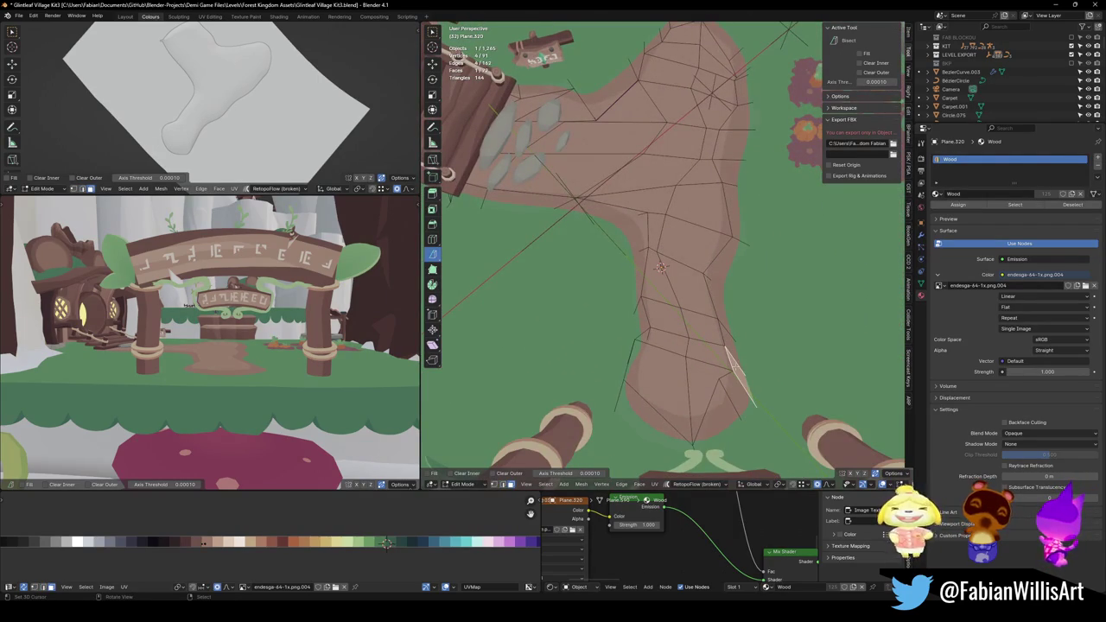
{"action": "left_click", "coordinate": [735, 206], "text": "ctrl"}
{"action": "key", "text": "g"}
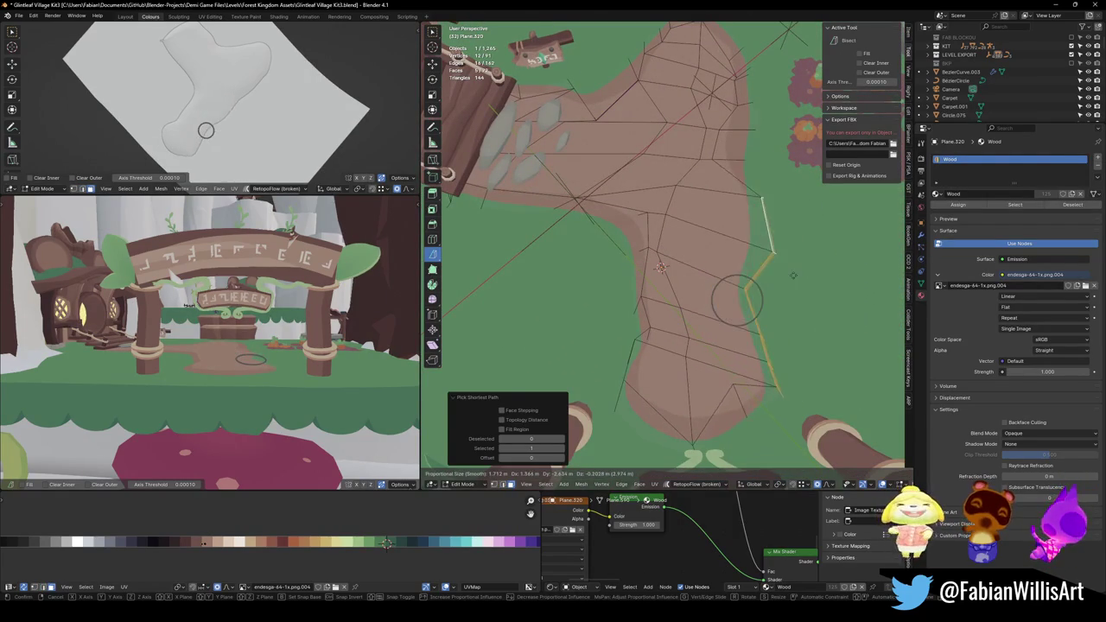
{"action": "left_click", "coordinate": [814, 275]}
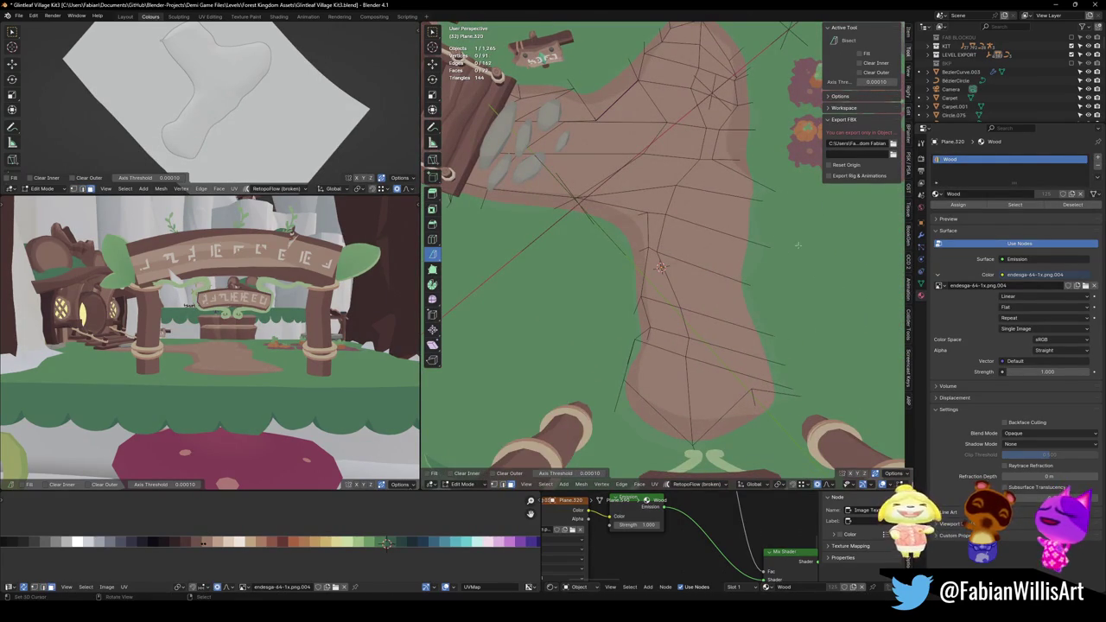
{"action": "key", "text": "g"}
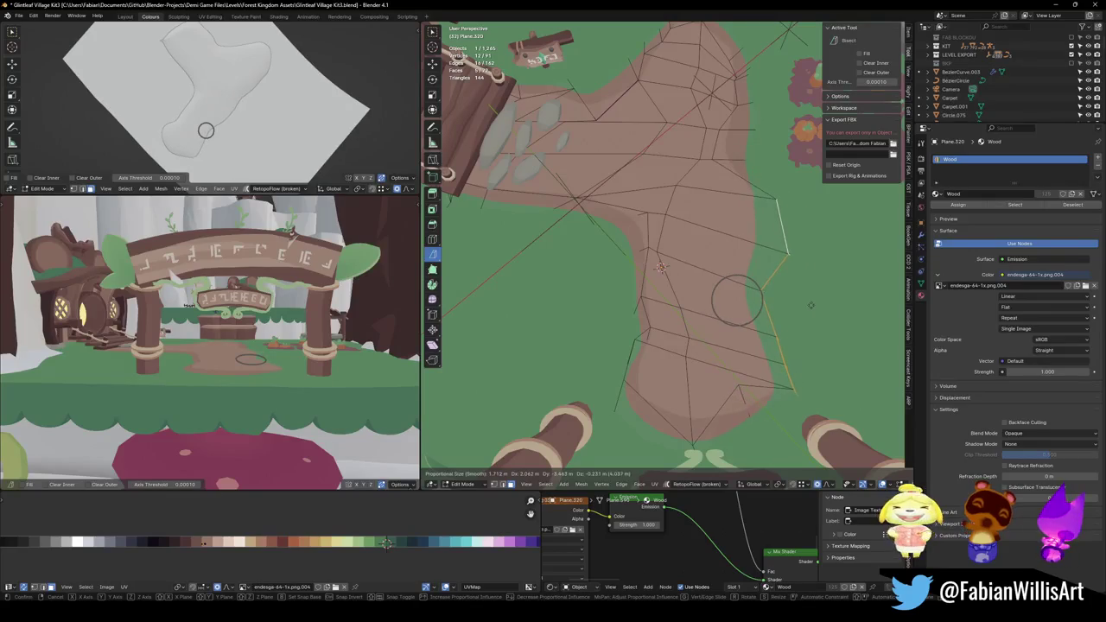
{"action": "key", "text": "shift+z"}
{"action": "left_click", "coordinate": [812, 302]}
{"action": "key", "text": "KP_7"}
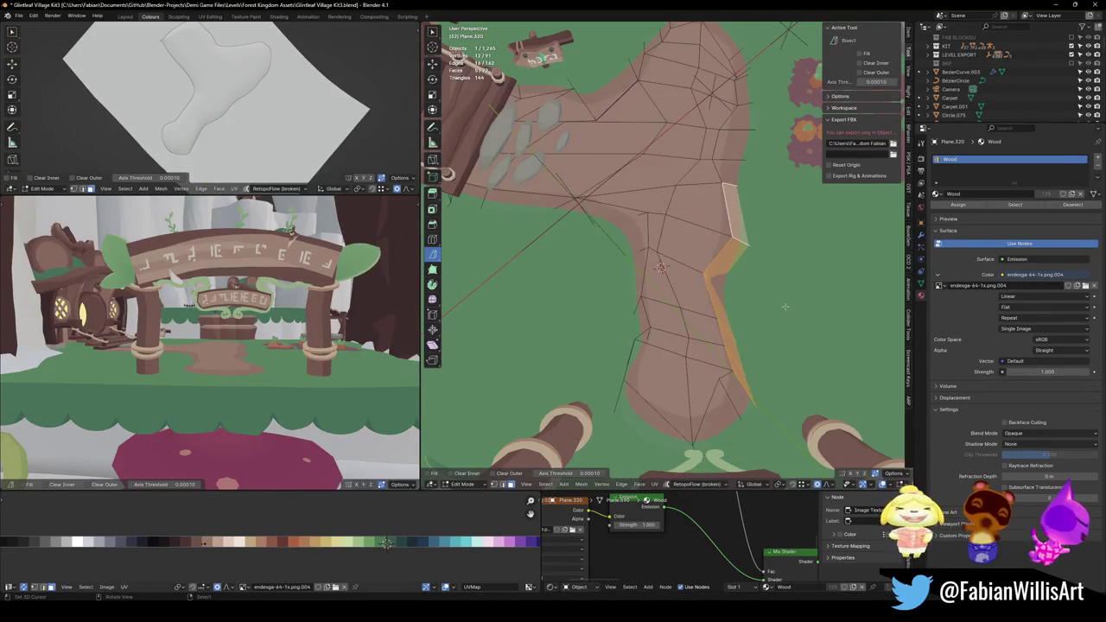
{"action": "middle_click_drag", "start_coordinate": [682, 324], "coordinate": [692, 325], "text": "shift"}
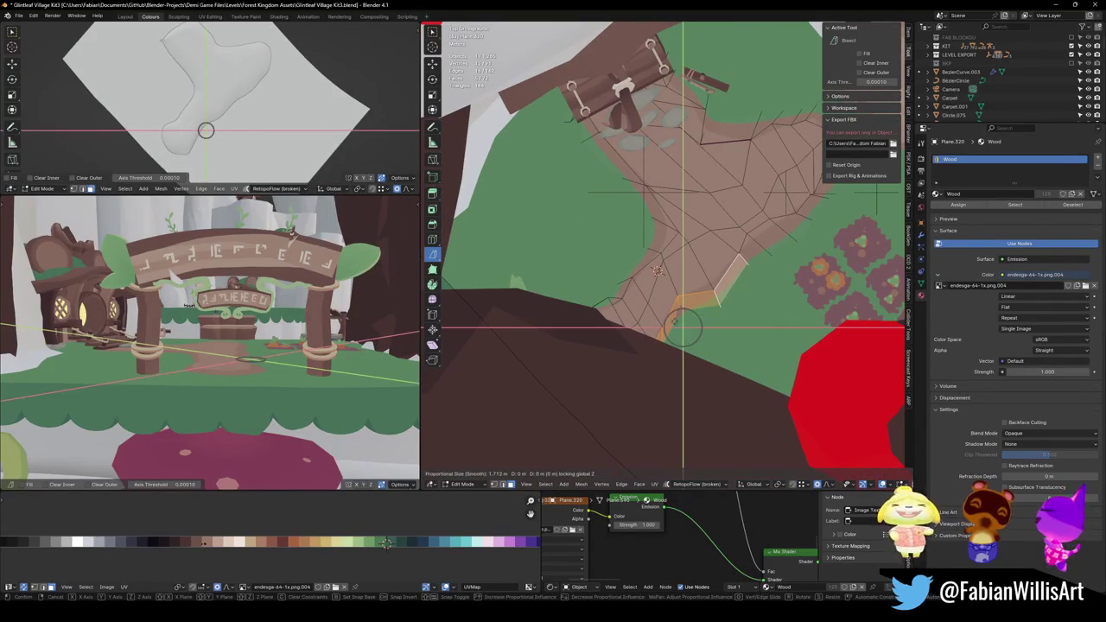
Move the selected edges, then a path border point, flat on the ground with proportional falloff.
{"action": "key", "text": "g"}
{"action": "key", "text": "shift+z"}
{"action": "left_click", "coordinate": [789, 235]}
{"action": "key", "text": "alt+a"}
{"action": "left_click", "coordinate": [806, 205]}
{"action": "key", "text": "g"}
{"action": "key", "text": "shift+z"}
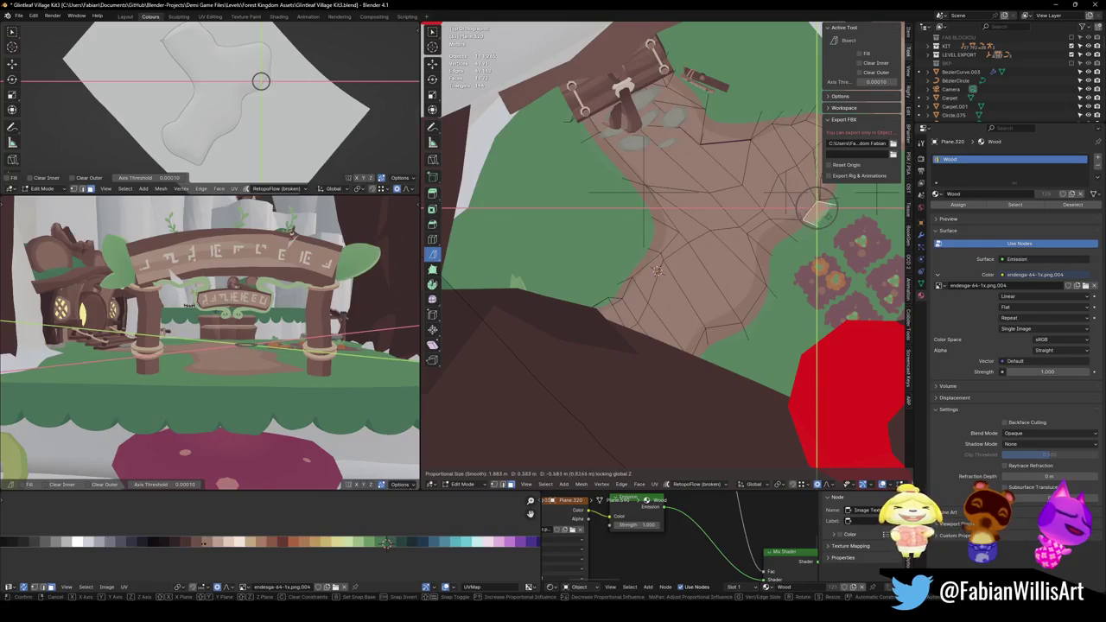
{"action": "left_click", "coordinate": [828, 210]}
Pull the border points near the garden plots and the upper border point flat with soft falloff.
{"action": "middle_click_drag", "start_coordinate": [827, 209], "coordinate": [843, 229]}
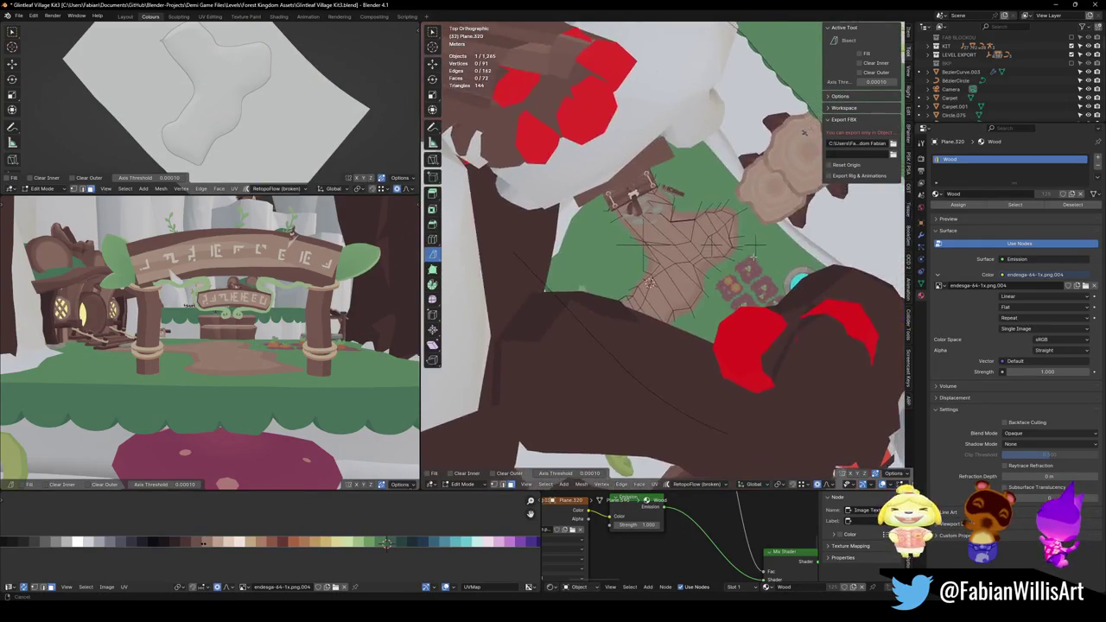
{"action": "middle_click_drag", "start_coordinate": [259, 346], "coordinate": [281, 357]}
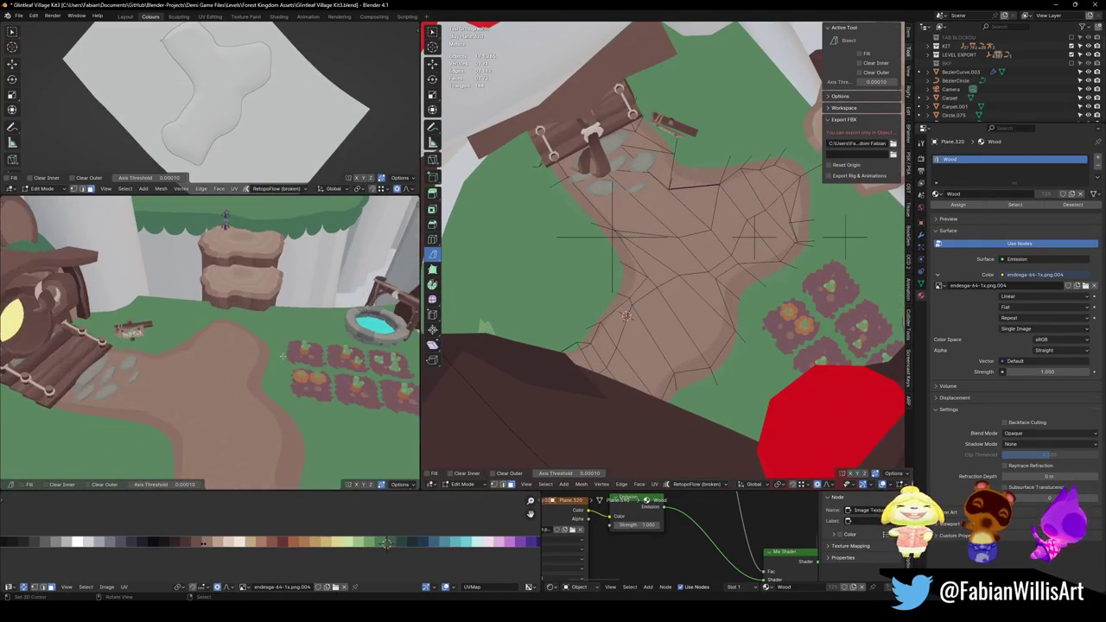
{"action": "left_click", "coordinate": [741, 282]}
{"action": "key", "text": "g"}
{"action": "key", "text": "shift+z"}
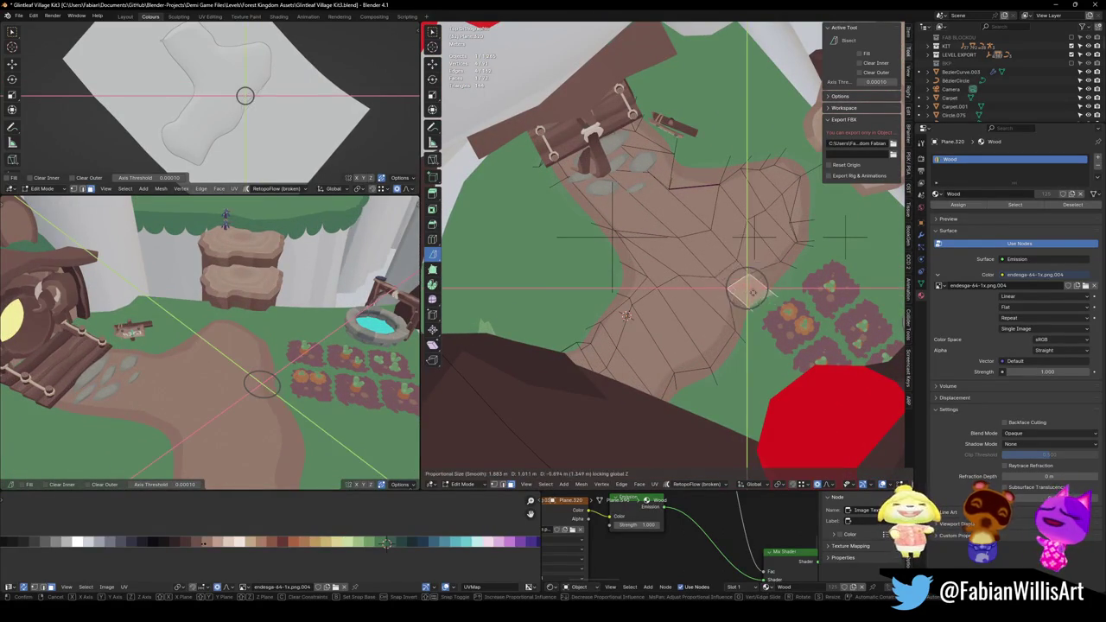
{"action": "left_click", "coordinate": [719, 208]}
{"action": "key", "text": "g"}
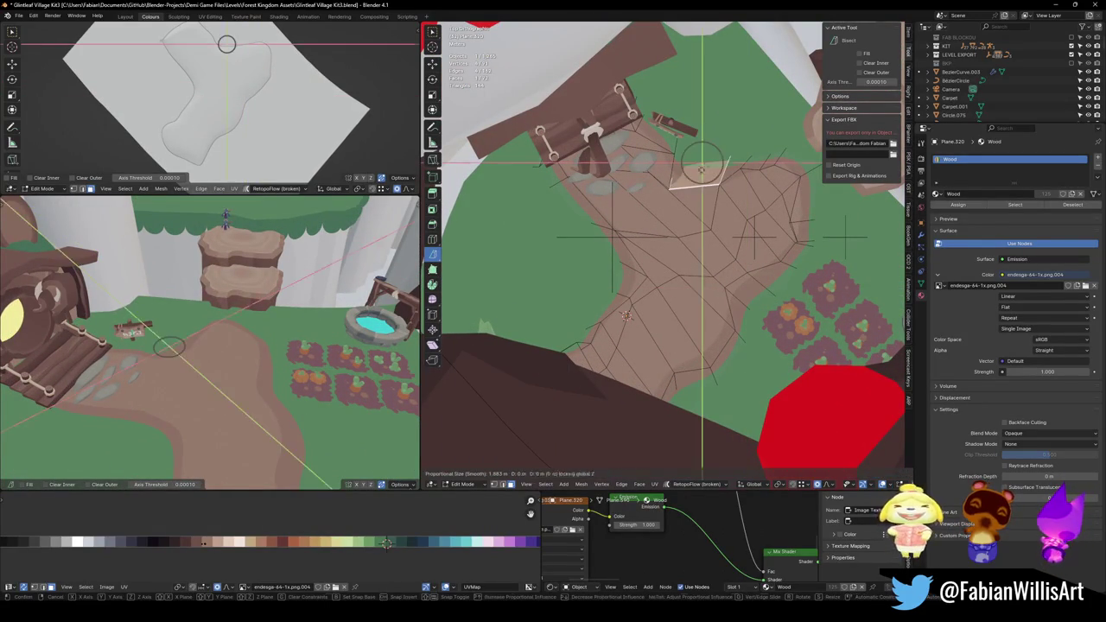
{"action": "left_click", "coordinate": [703, 166]}
{"action": "key", "text": "g"}
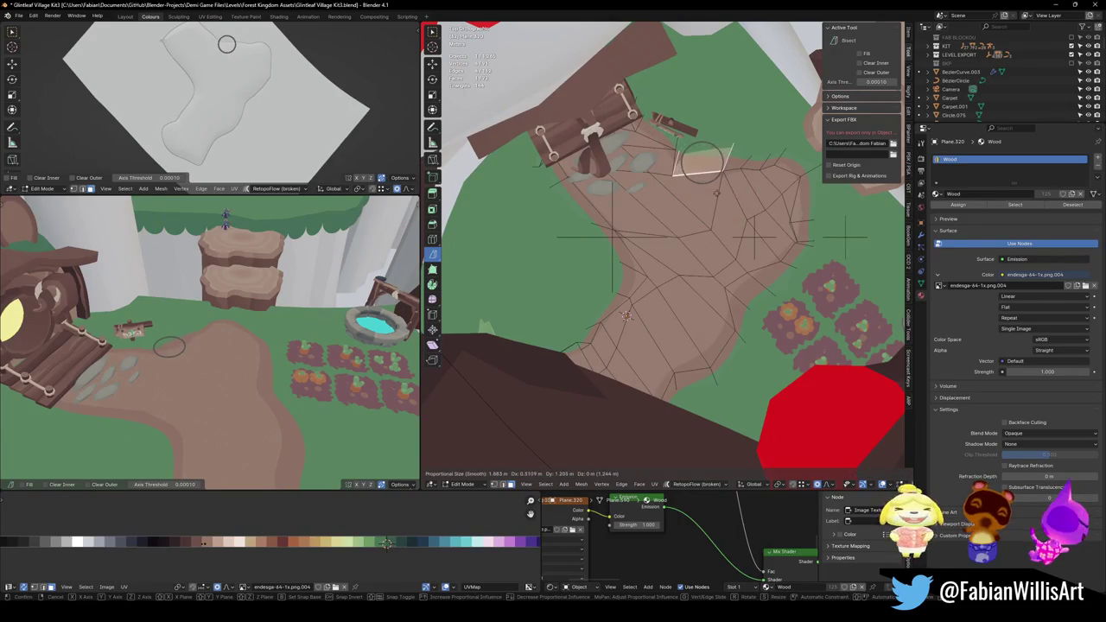
{"action": "left_click", "coordinate": [702, 164]}
Reshape the path's lower edge face with a proportional move using a larger falloff radius.
{"action": "mouse_move", "coordinate": [259, 346]}
{"action": "middle_mouse_down"}
{"action": "mouse_move", "coordinate": [280, 357]}
{"action": "mouse_move", "coordinate": [305, 313]}
{"action": "mouse_move", "coordinate": [346, 285]}
{"action": "middle_mouse_up"}
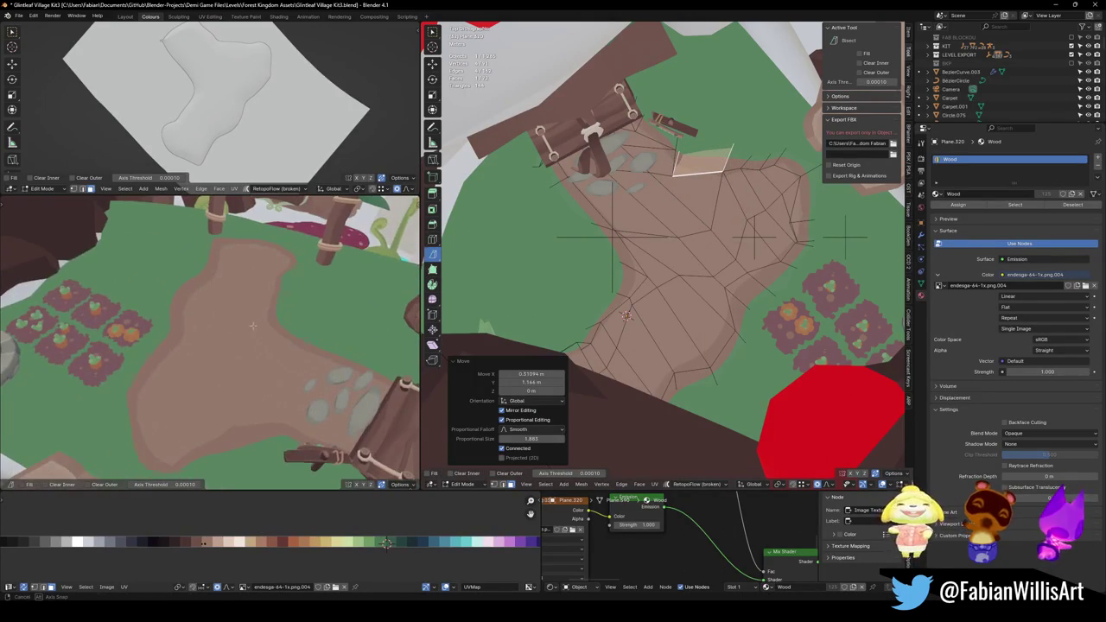
{"action": "left_click", "coordinate": [590, 357]}
{"action": "key", "text": "g"}
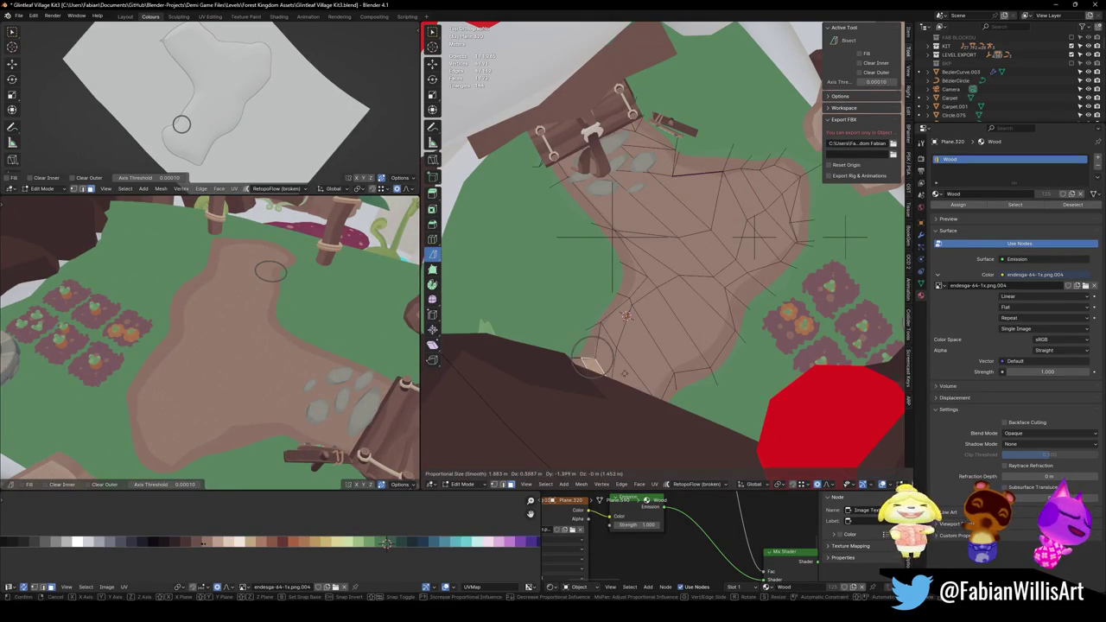
{"action": "right_click", "coordinate": [660, 362]}
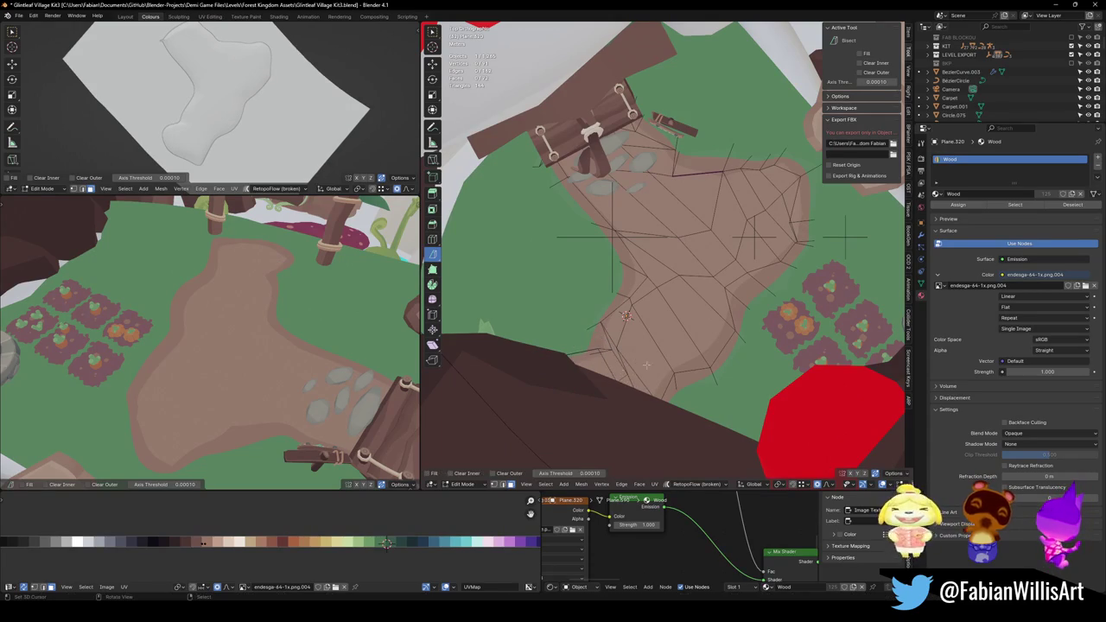
{"action": "key", "text": "g"}
{"action": "scroll", "coordinate": [582, 378], "scroll_direction": "up", "scroll_amount": 5}
{"action": "left_click", "coordinate": [582, 378]}
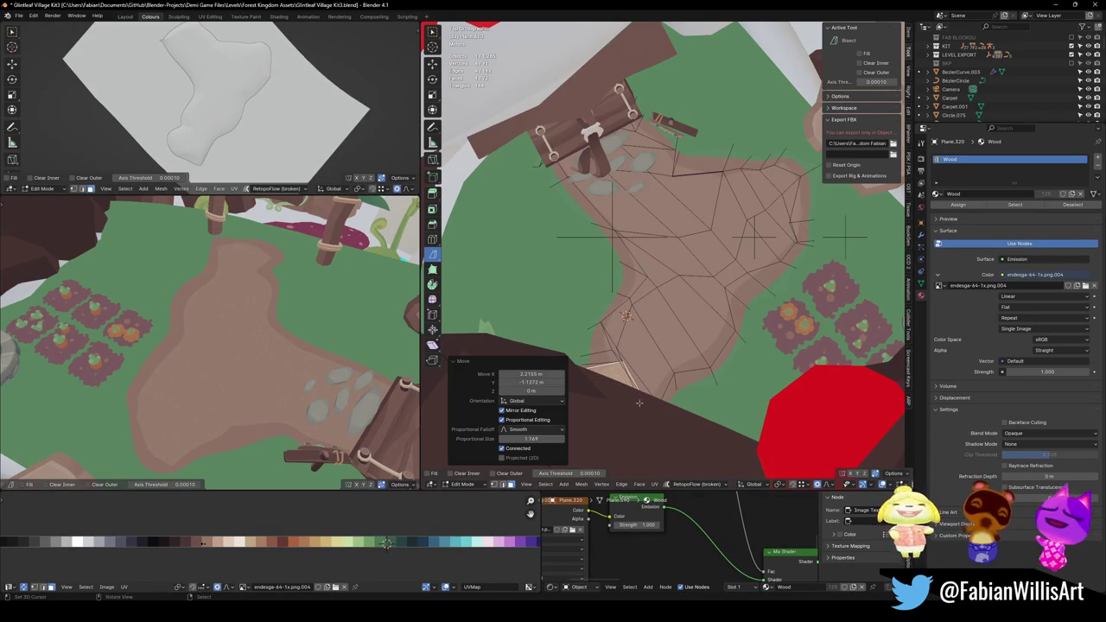
Reshape the upper-left border and push the right-side face near the garden outward.
{"action": "key", "text": "g"}
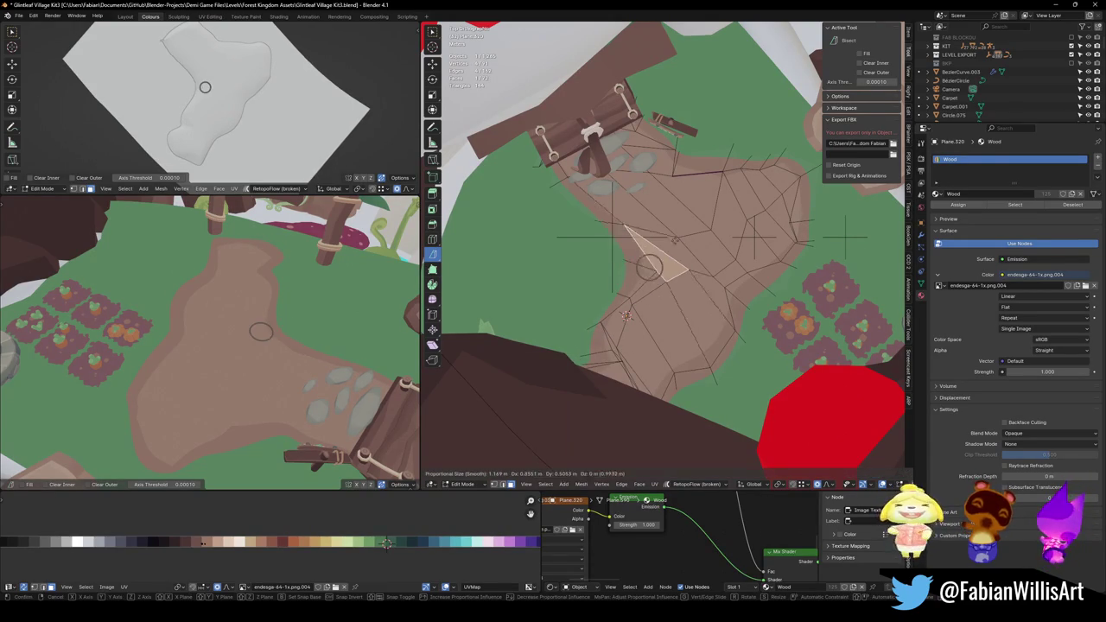
{"action": "key", "text": "Escape"}
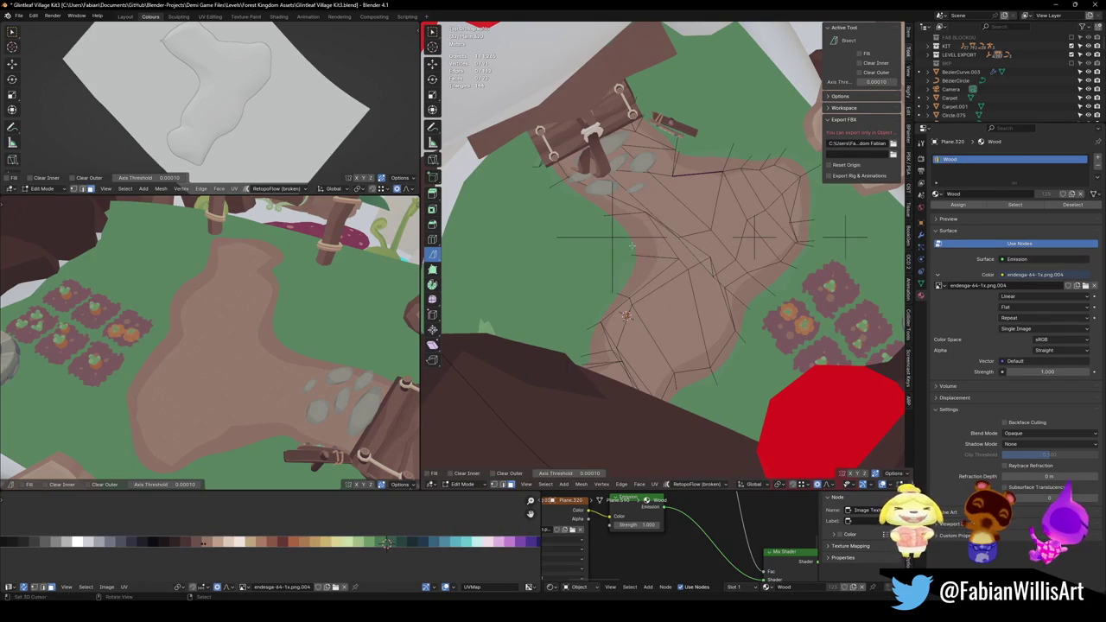
{"action": "key", "text": "g"}
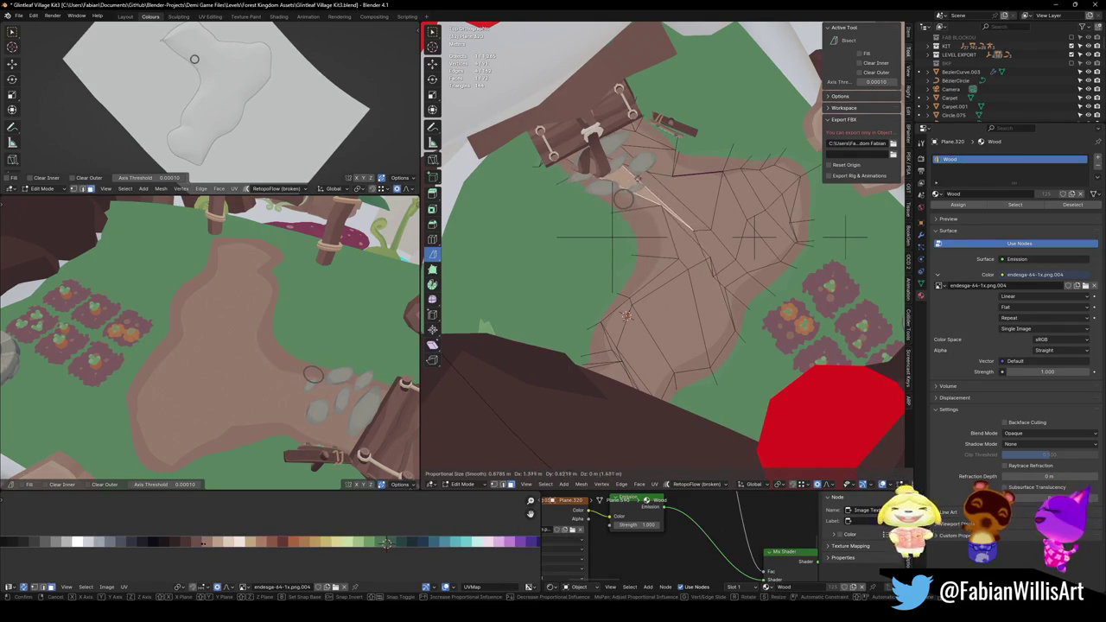
{"action": "key", "text": "Return"}
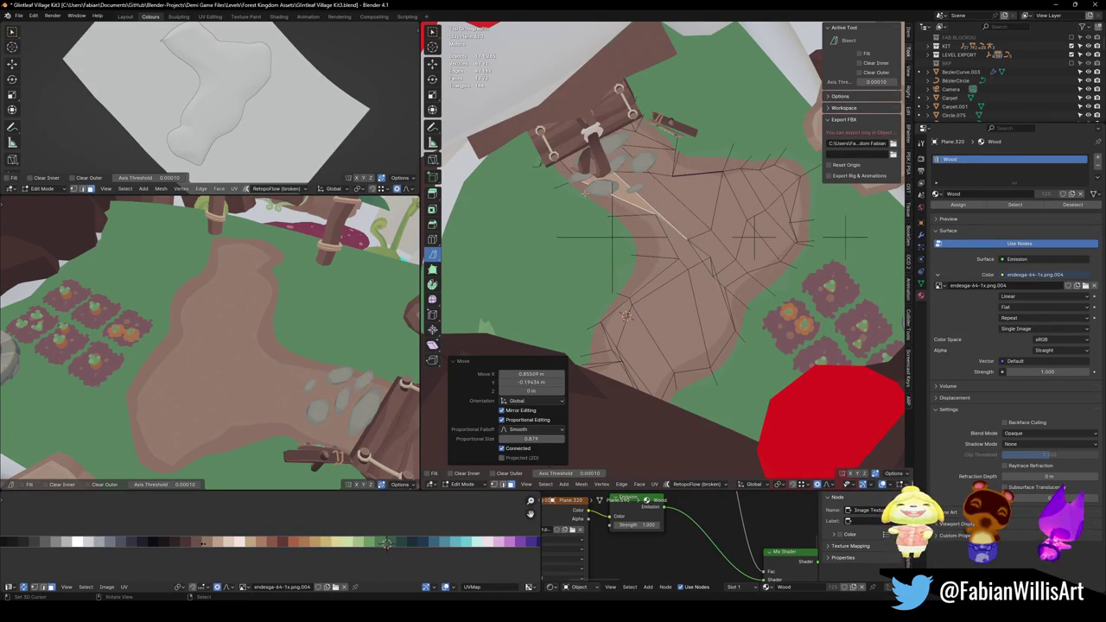
{"action": "key", "text": "g"}
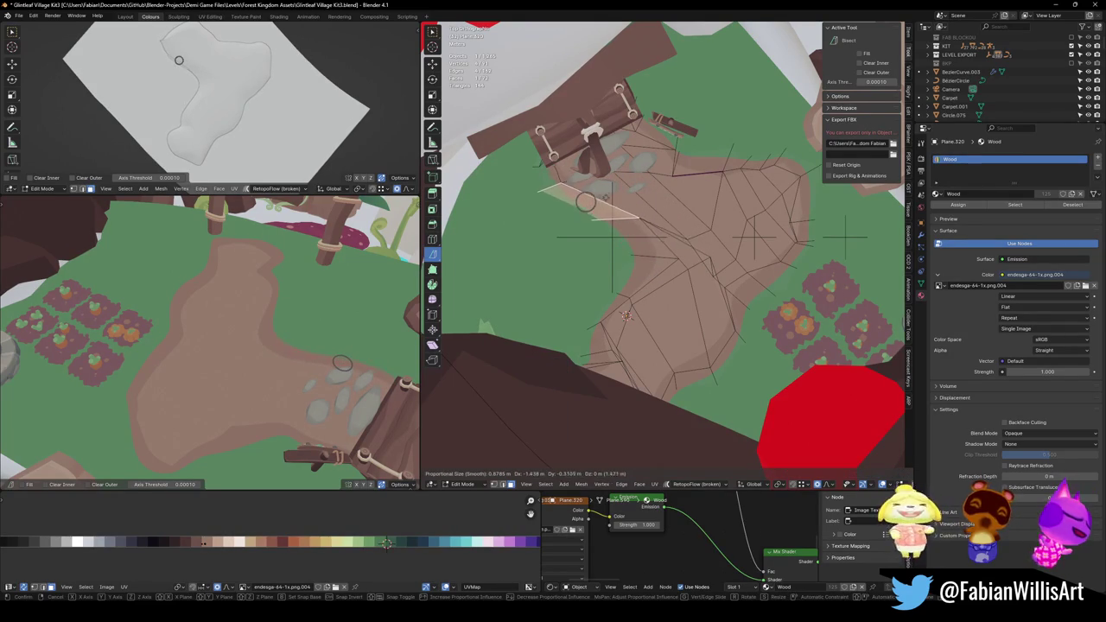
{"action": "key", "text": "Return"}
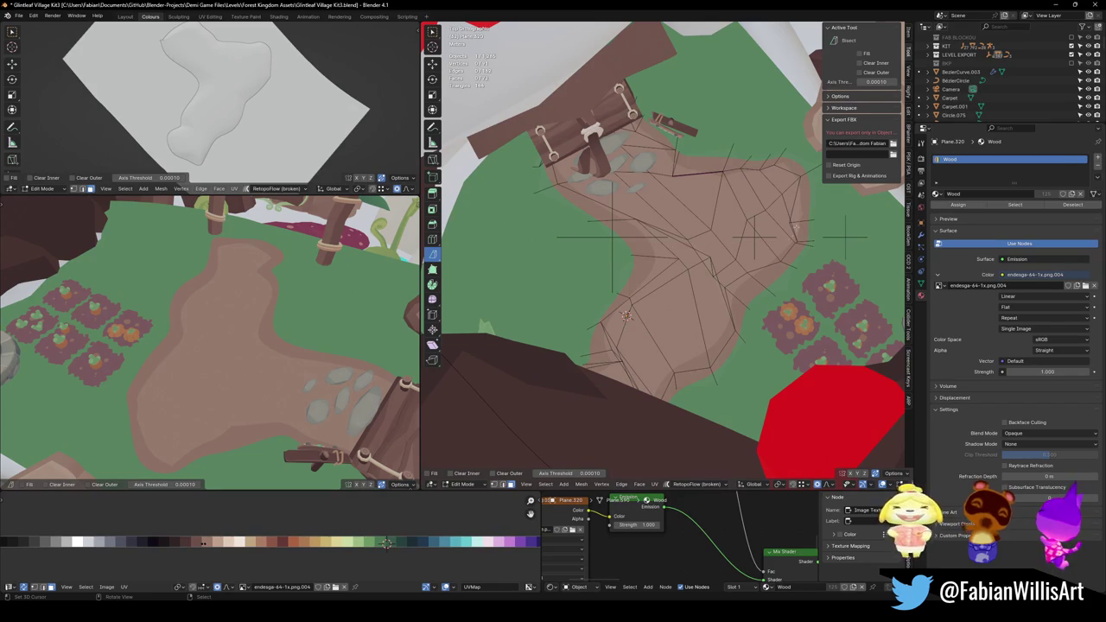
{"action": "key", "text": "g"}
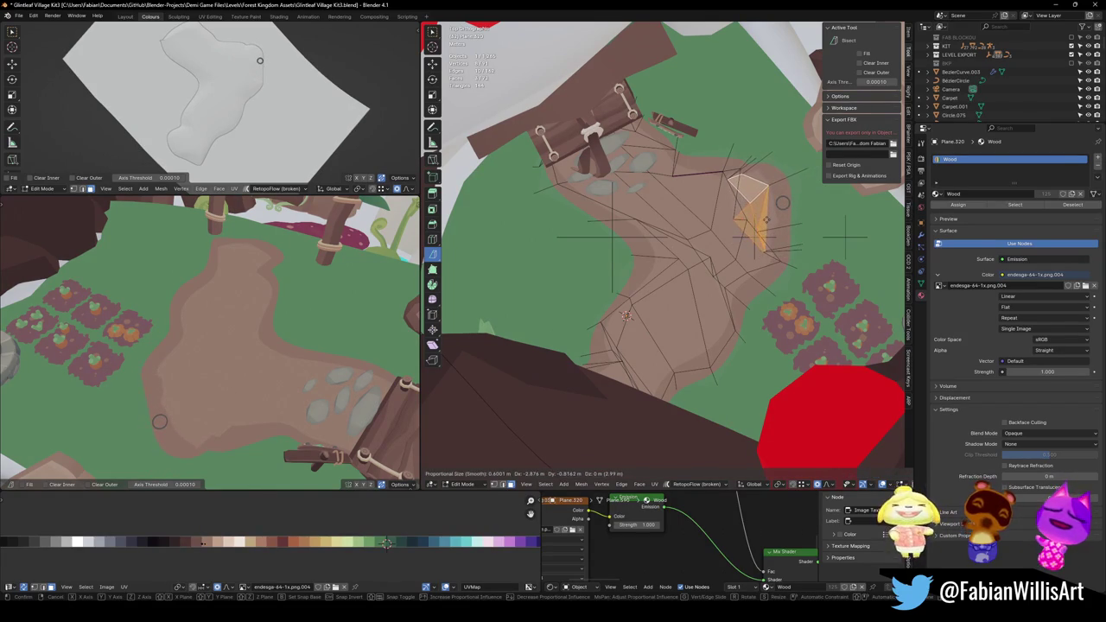
{"action": "key", "text": "Return"}
Zoom out, deselect the face and select the entire path mesh.
{"action": "mouse_move", "coordinate": [259, 345]}
{"action": "middle_mouse_down"}
{"action": "mouse_move", "coordinate": [347, 323]}
{"action": "mouse_move", "coordinate": [304, 393]}
{"action": "mouse_move", "coordinate": [298, 364]}
{"action": "middle_mouse_up"}
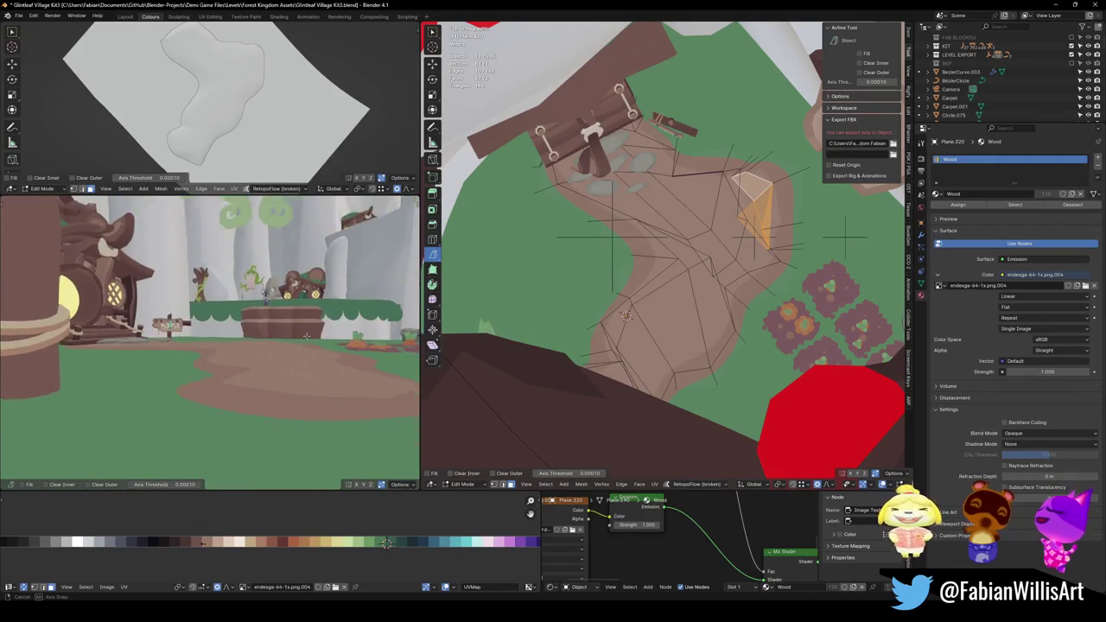
{"action": "scroll", "coordinate": [297, 364], "scroll_direction": "down", "scroll_amount": 5}
{"action": "scroll", "coordinate": [294, 358], "scroll_direction": "down", "scroll_amount": 2}
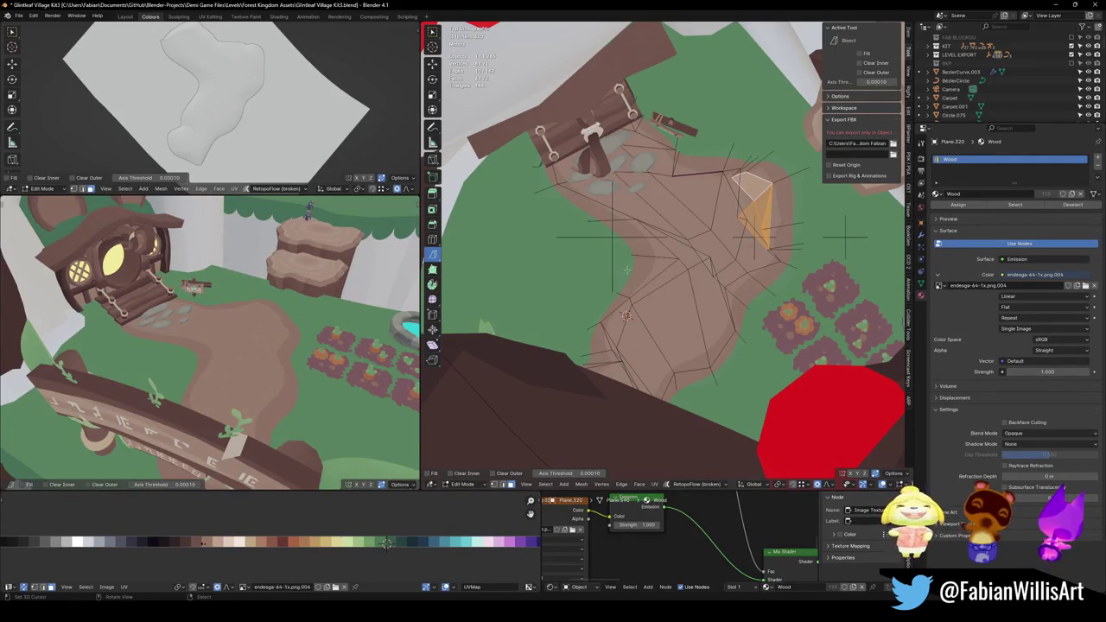
{"action": "key", "text": "alt+a"}
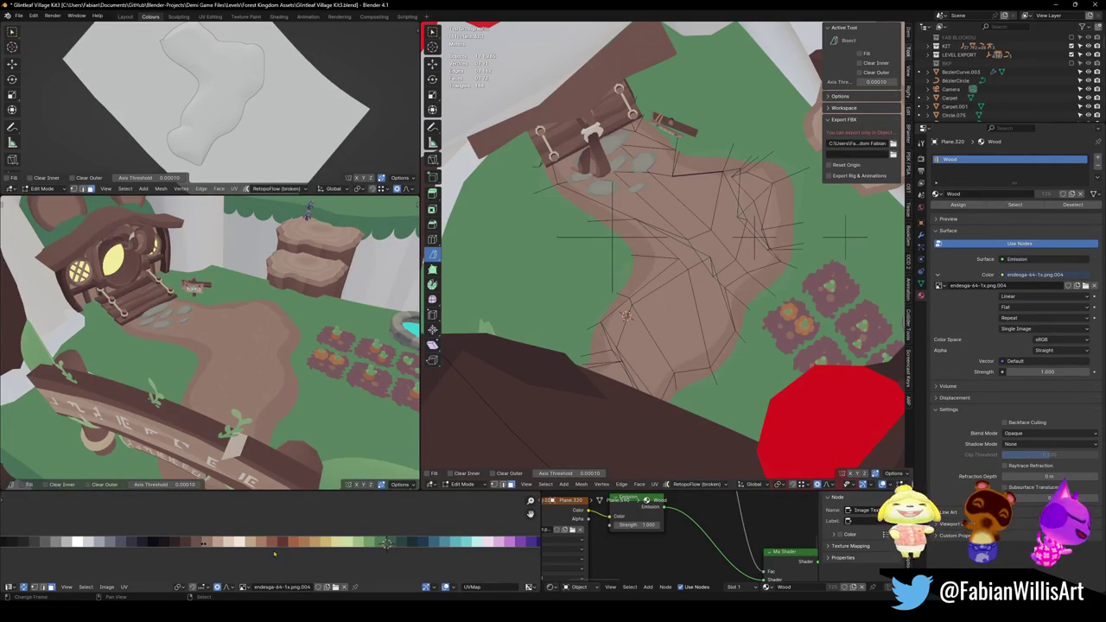
{"action": "left_click", "coordinate": [218, 545]}
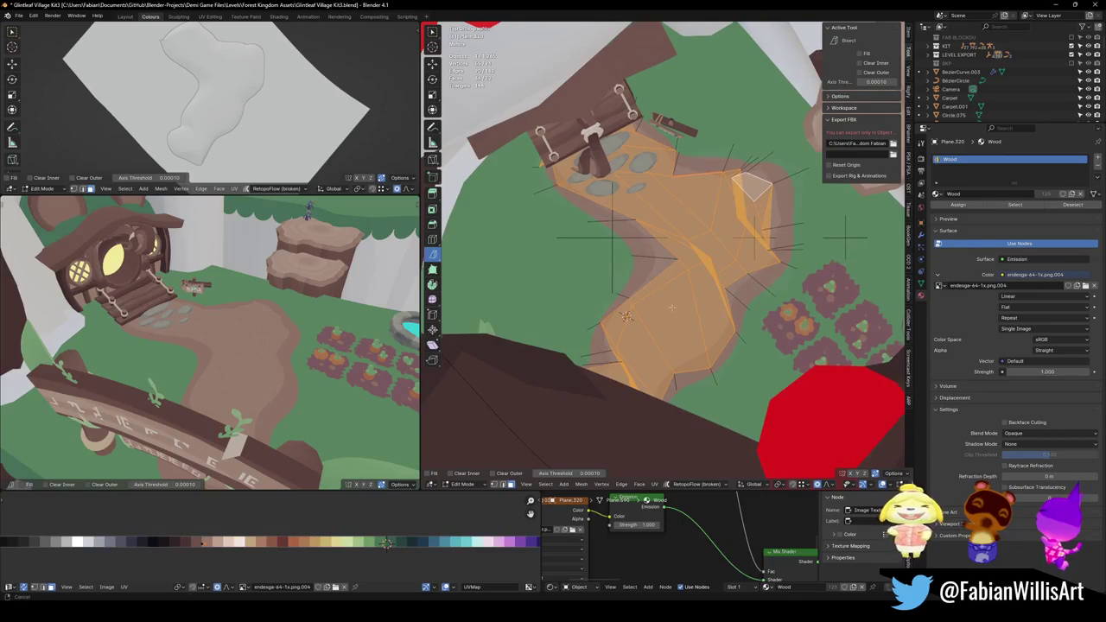
Unwrap the path mesh from top view and slide its UVs horizontally across the palette.
{"action": "key", "text": "KP_7"}
{"action": "key", "text": "u"}
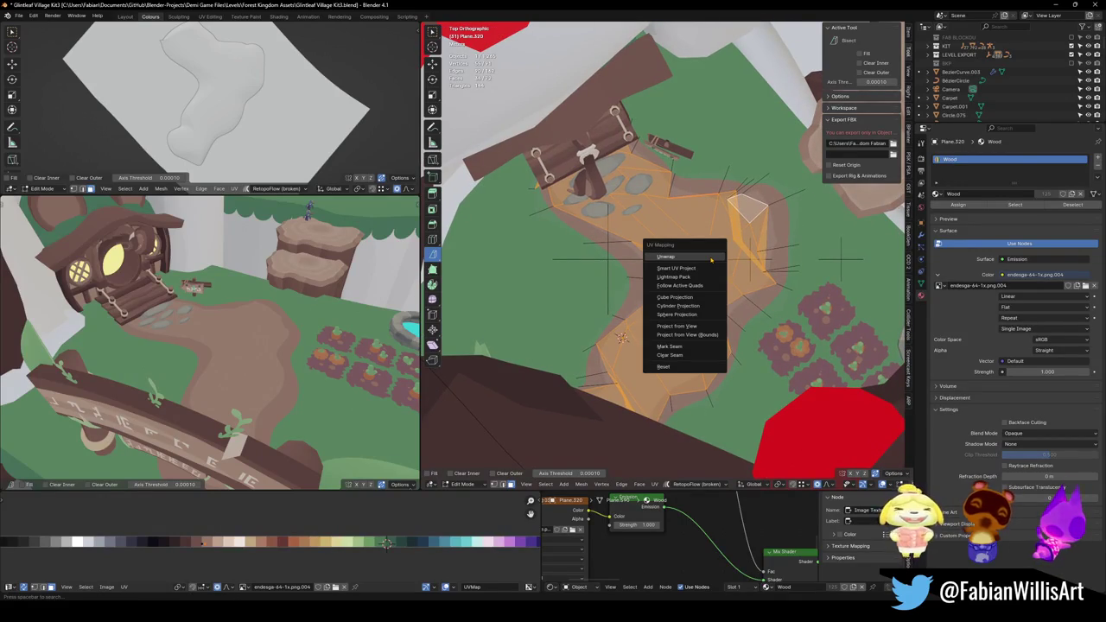
{"action": "left_click", "coordinate": [711, 258]}
{"action": "key", "text": "g"}
{"action": "key", "text": "x"}
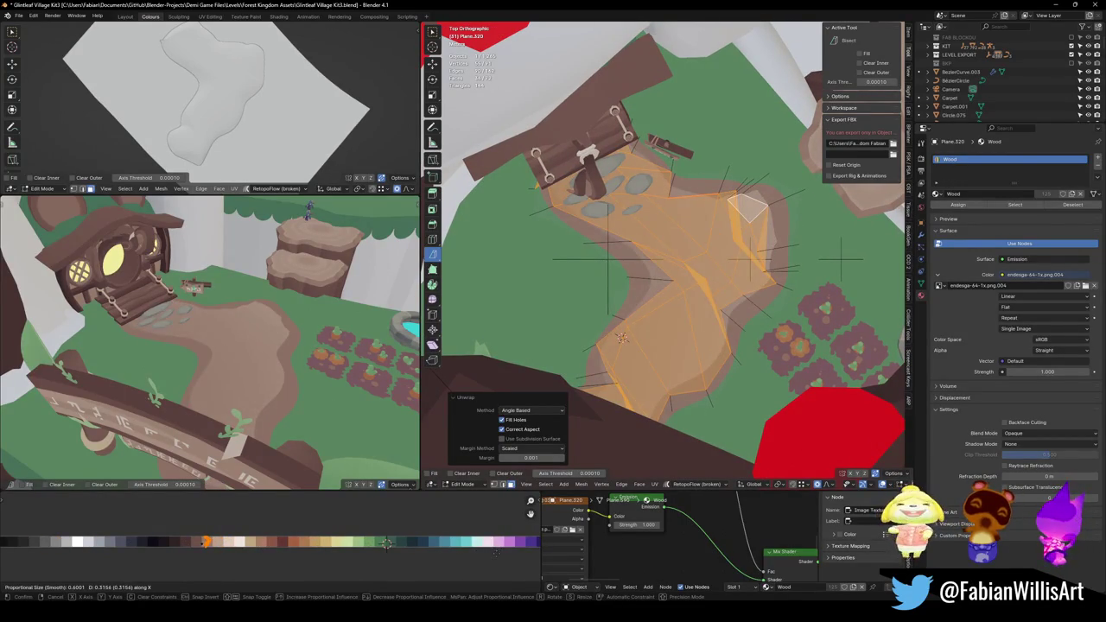
{"action": "left_click", "coordinate": [497, 553]}
Rotate and shrink the UV island and place it on the light brown swatch.
{"action": "key", "text": "s"}
{"action": "key", "text": "r"}
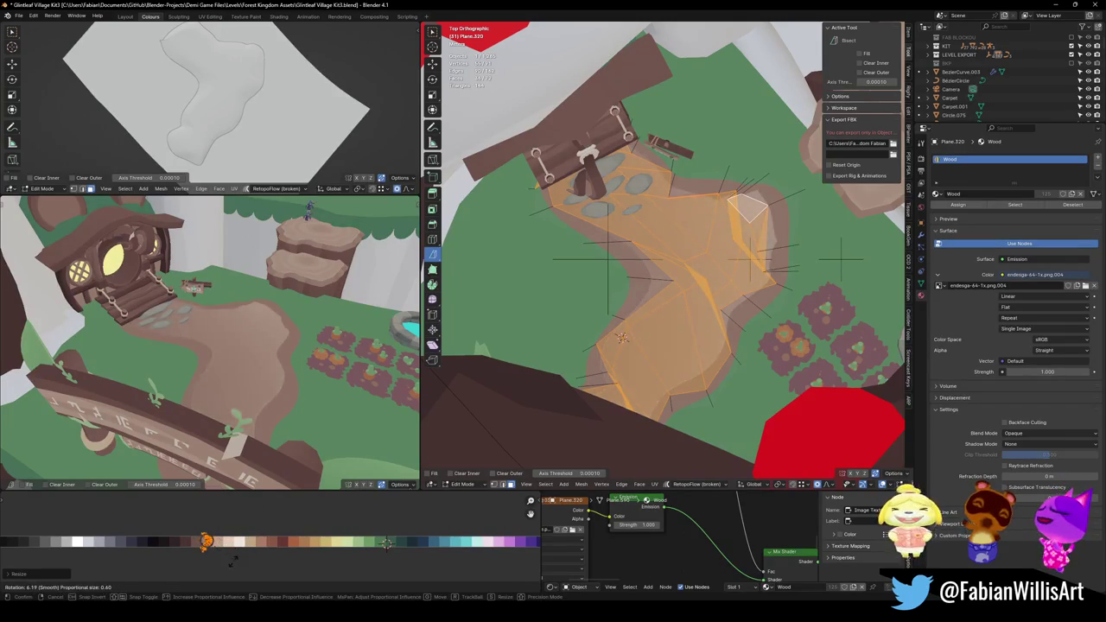
{"action": "left_click", "coordinate": [226, 565]}
{"action": "key", "text": "s"}
{"action": "left_click", "coordinate": [263, 560]}
{"action": "key", "text": "g"}
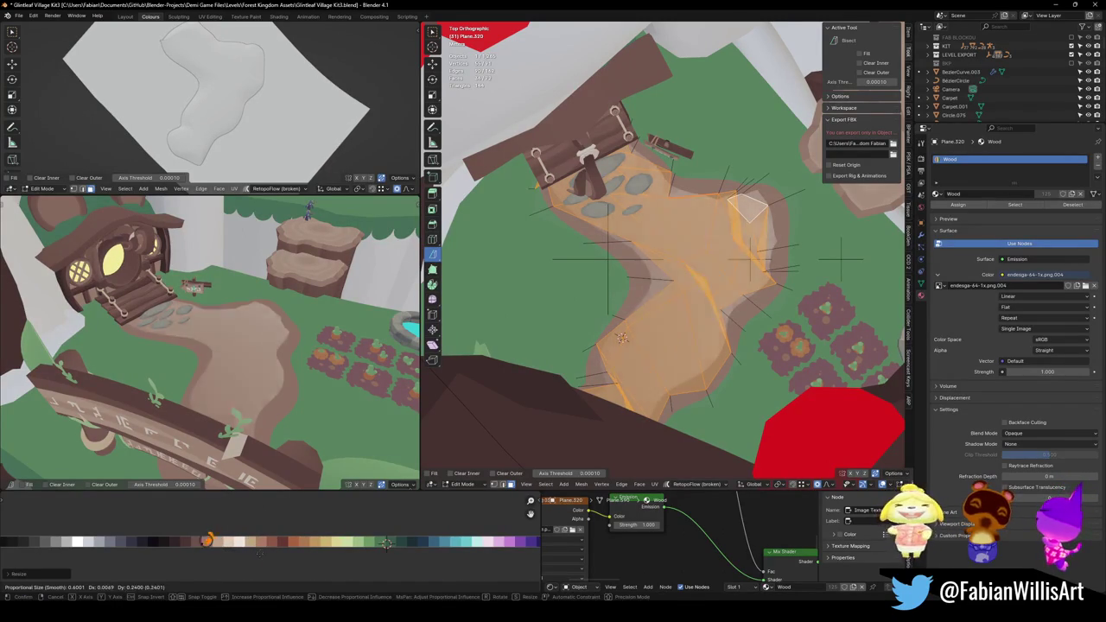
{"action": "left_click", "coordinate": [262, 554]}
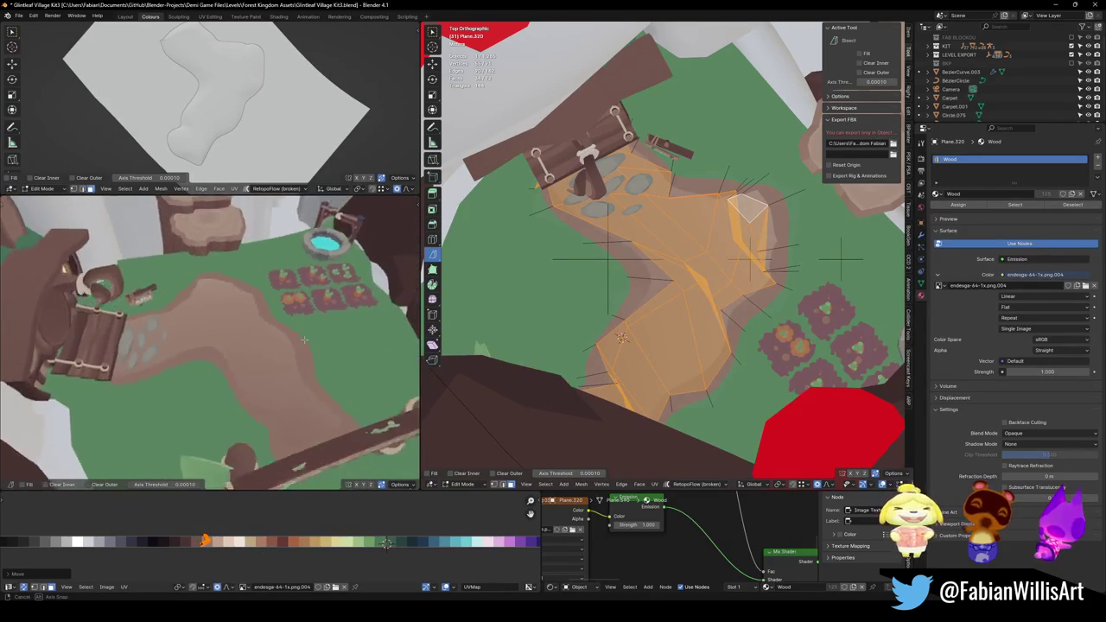
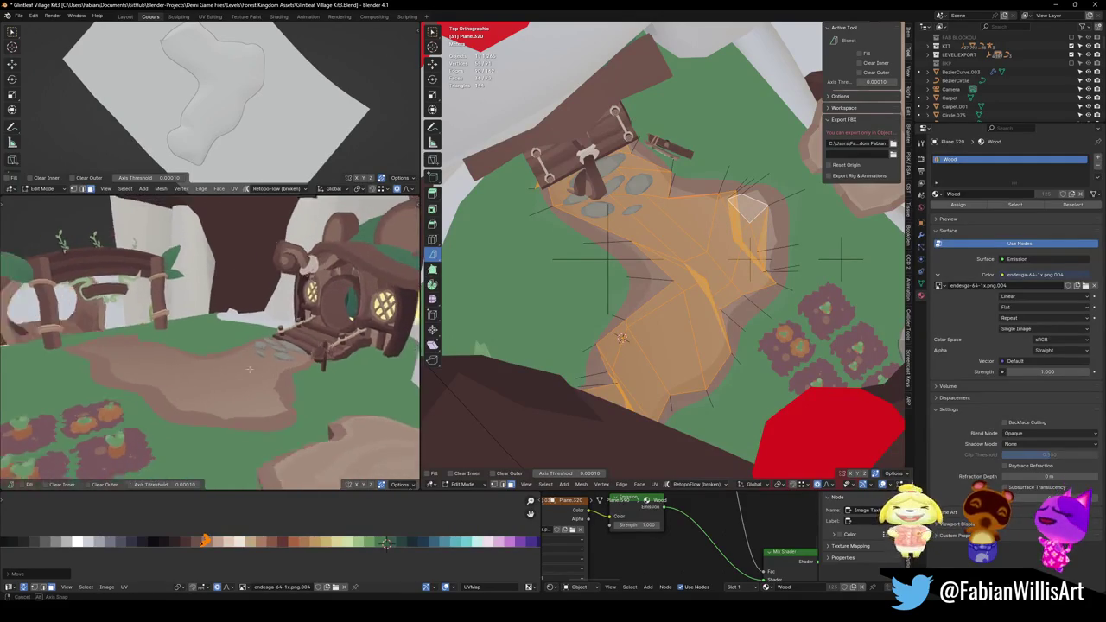
Scale the dirt path's UVs down and shift them along X.
{"action": "middle_click_drag", "start_coordinate": [203, 380], "coordinate": [258, 465]}
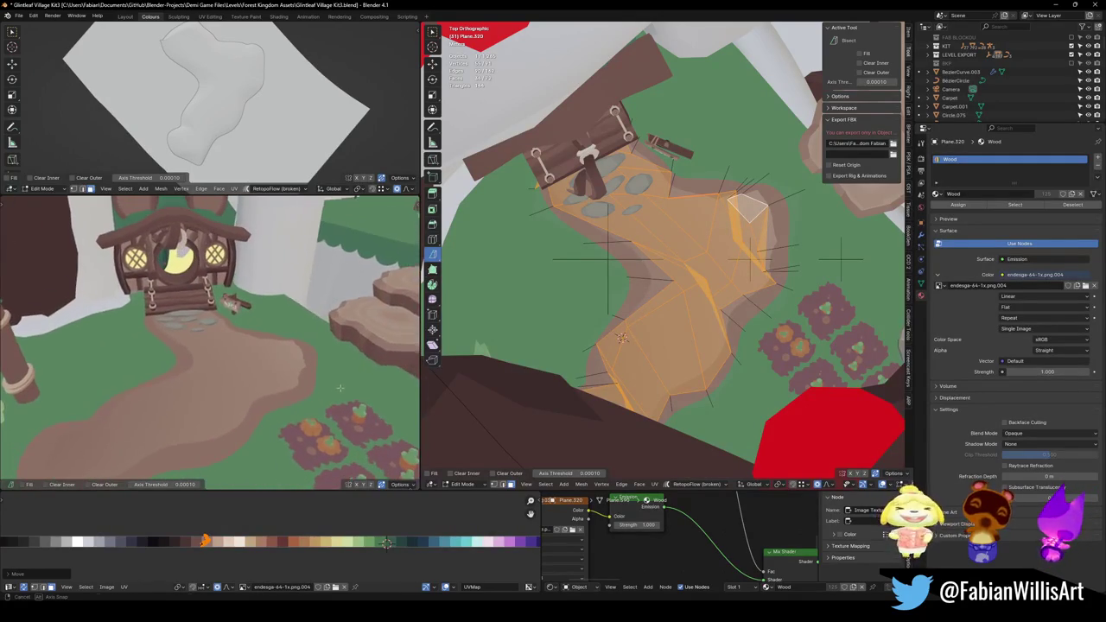
{"action": "key", "text": "s"}
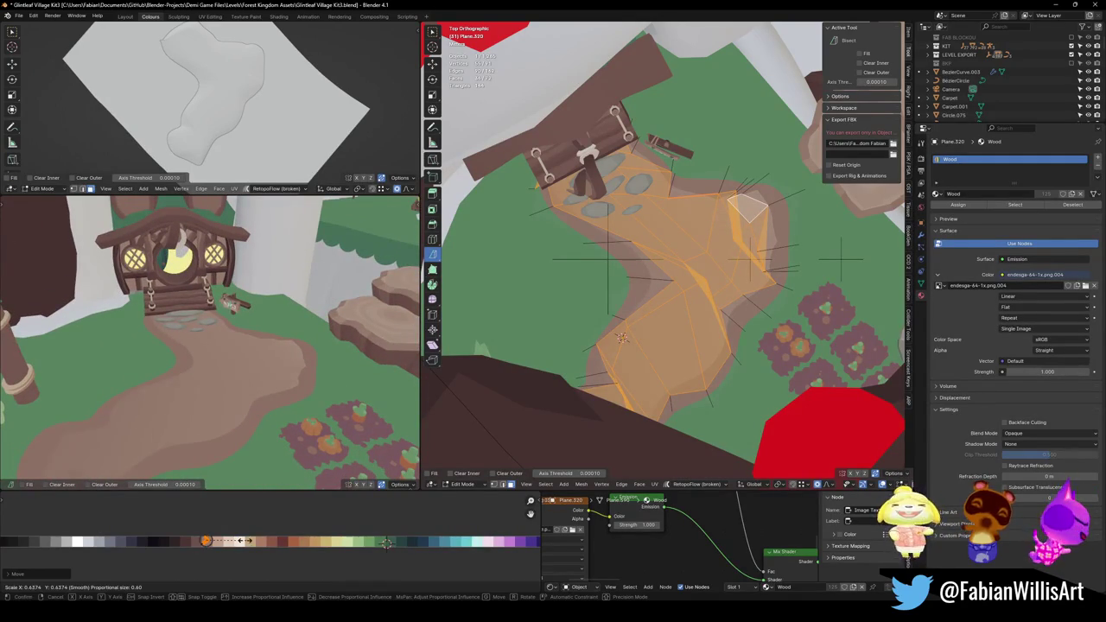
{"action": "left_click", "coordinate": [231, 541]}
{"action": "key", "text": "g"}
{"action": "key", "text": "x"}
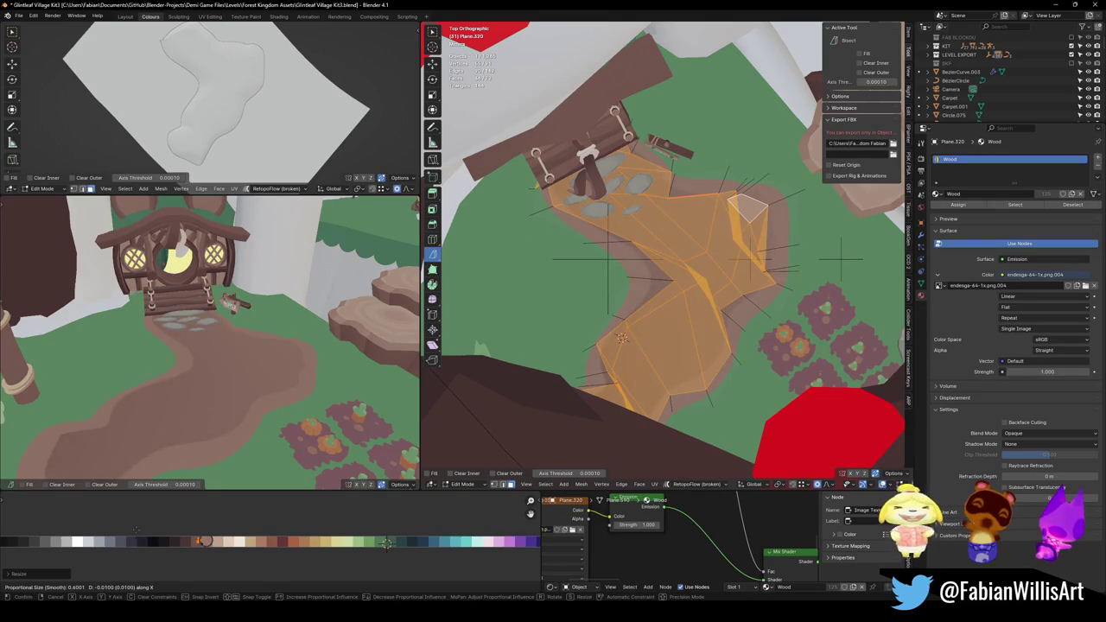
{"action": "left_click", "coordinate": [133, 529]}
Undo that shift and redo it as a small soft-falloff nudge along X.
{"action": "mouse_move", "coordinate": [259, 346]}
{"action": "middle_mouse_down"}
{"action": "mouse_move", "coordinate": [304, 305]}
{"action": "mouse_move", "coordinate": [318, 373]}
{"action": "mouse_move", "coordinate": [286, 346]}
{"action": "mouse_move", "coordinate": [279, 401]}
{"action": "middle_mouse_up"}
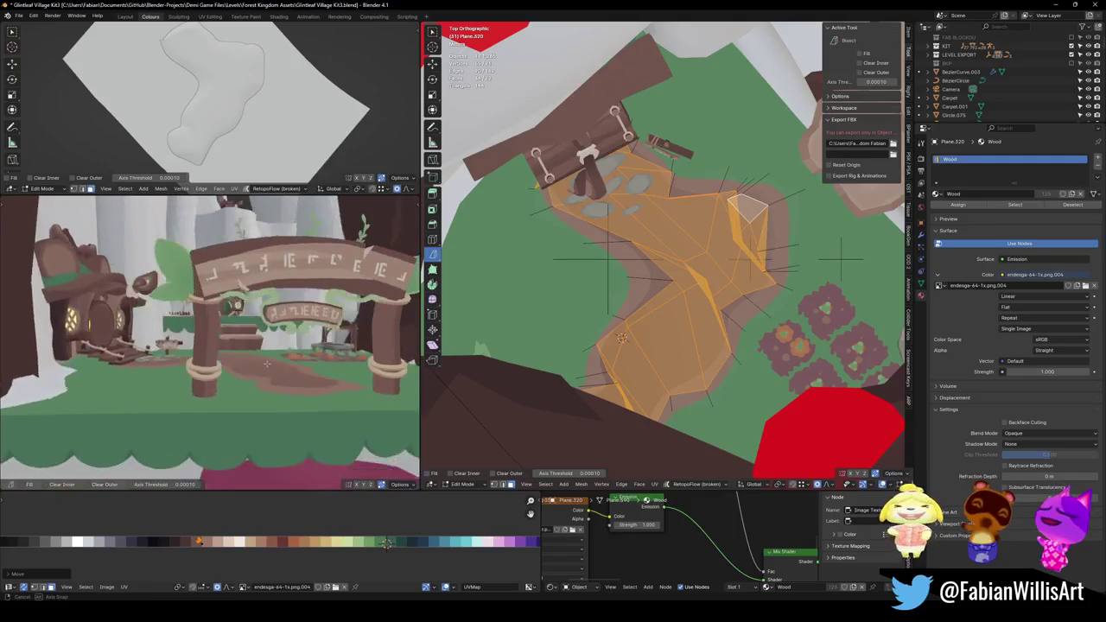
{"action": "key", "text": "ctrl+z"}
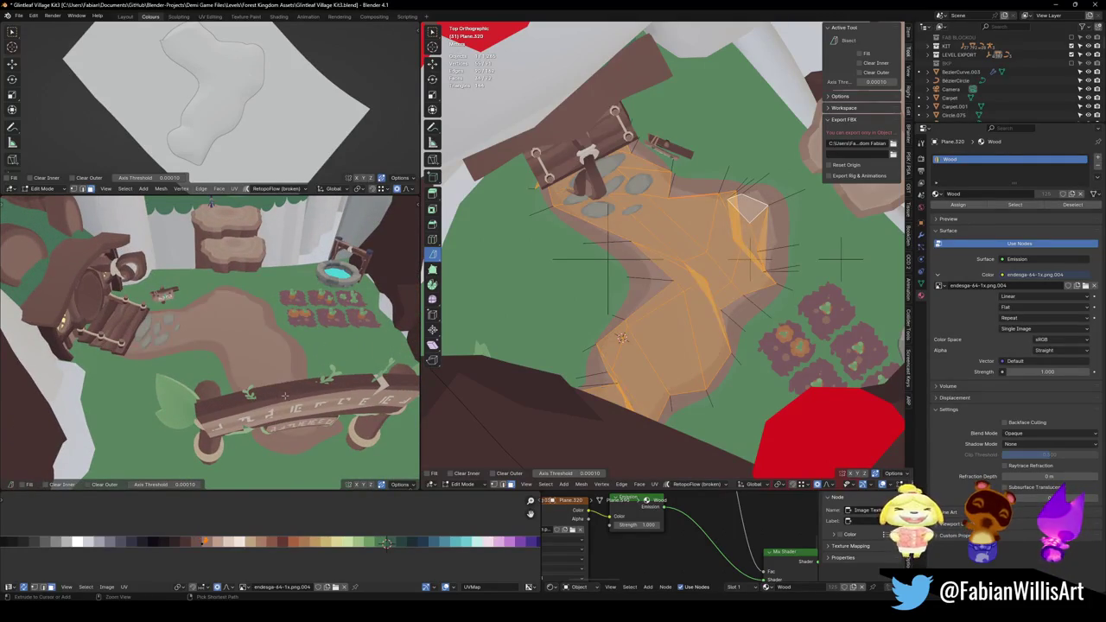
{"action": "key", "text": "g"}
{"action": "key", "text": "x"}
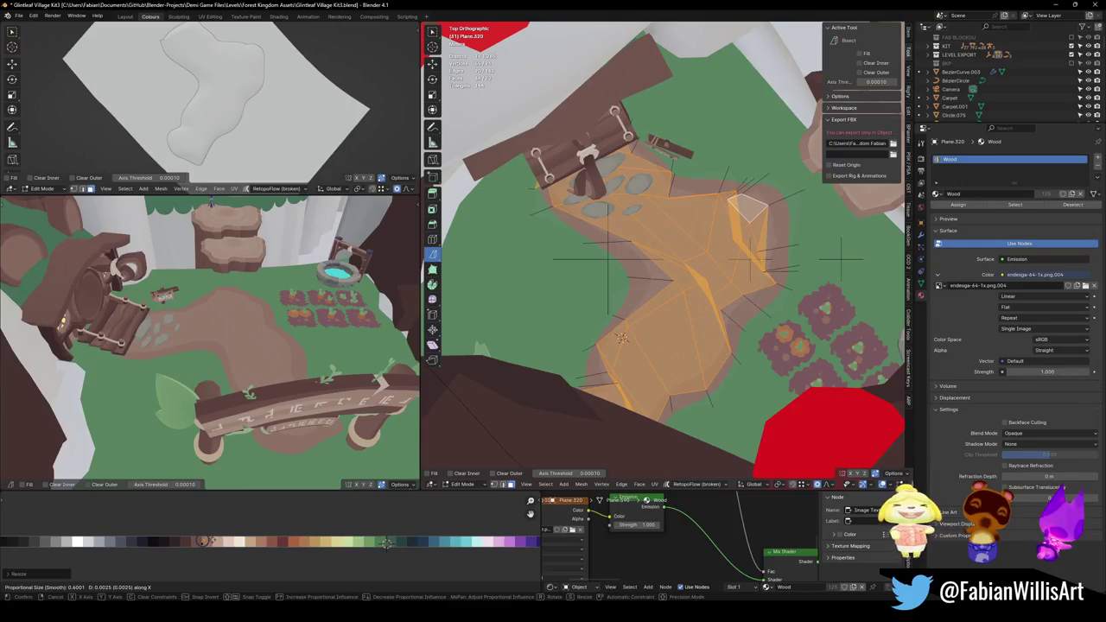
{"action": "left_click", "coordinate": [386, 543]}
Return to Object Mode and save the blend file.
{"action": "mouse_move", "coordinate": [259, 345]}
{"action": "middle_mouse_down"}
{"action": "mouse_move", "coordinate": [343, 377]}
{"action": "mouse_move", "coordinate": [398, 346]}
{"action": "middle_mouse_up"}
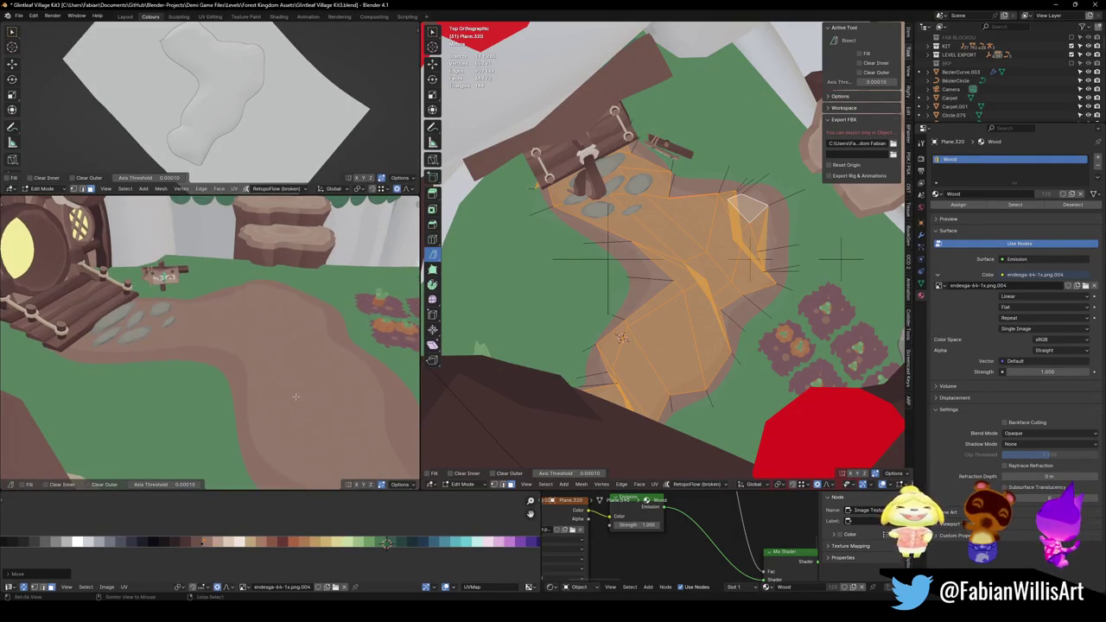
{"action": "key", "text": "KP_5"}
{"action": "key", "text": "Tab"}
{"action": "key", "text": "KP_5"}
{"action": "key", "text": "ctrl+s"}
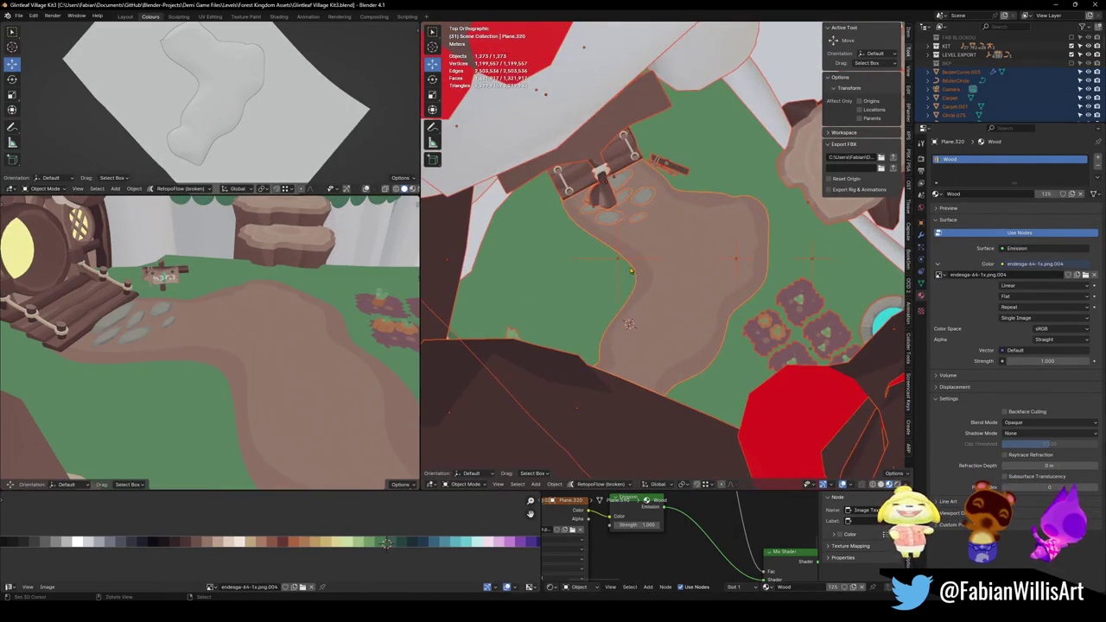
Select all 204 village objects in Blender, then view the scene in Unity through the stone arch.
{"action": "left_click", "coordinate": [617, 260]}
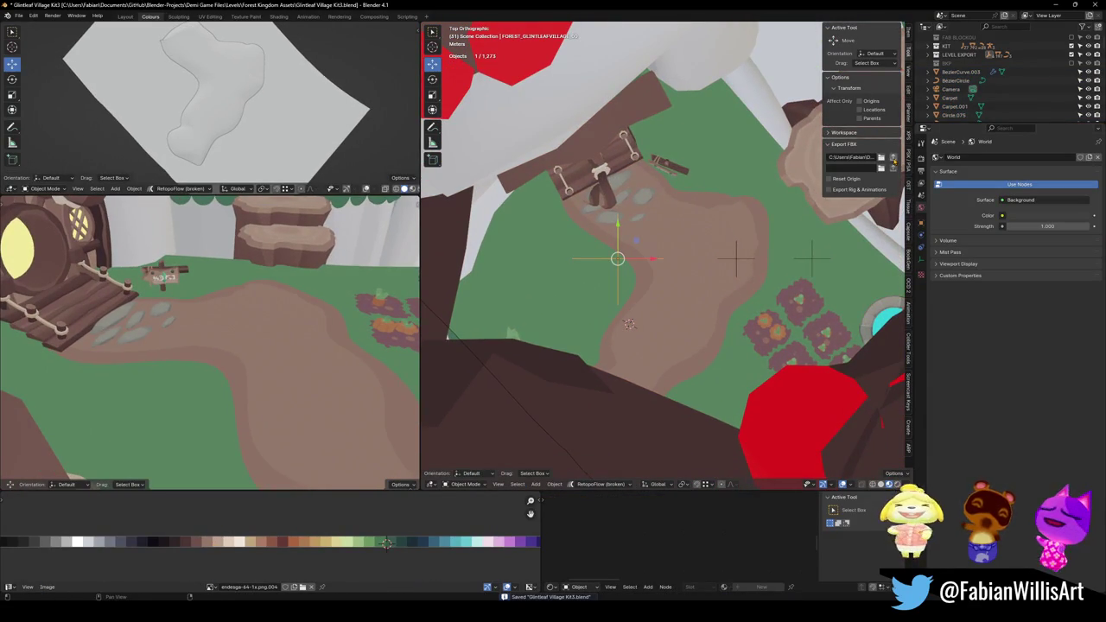
{"action": "key", "text": "a"}
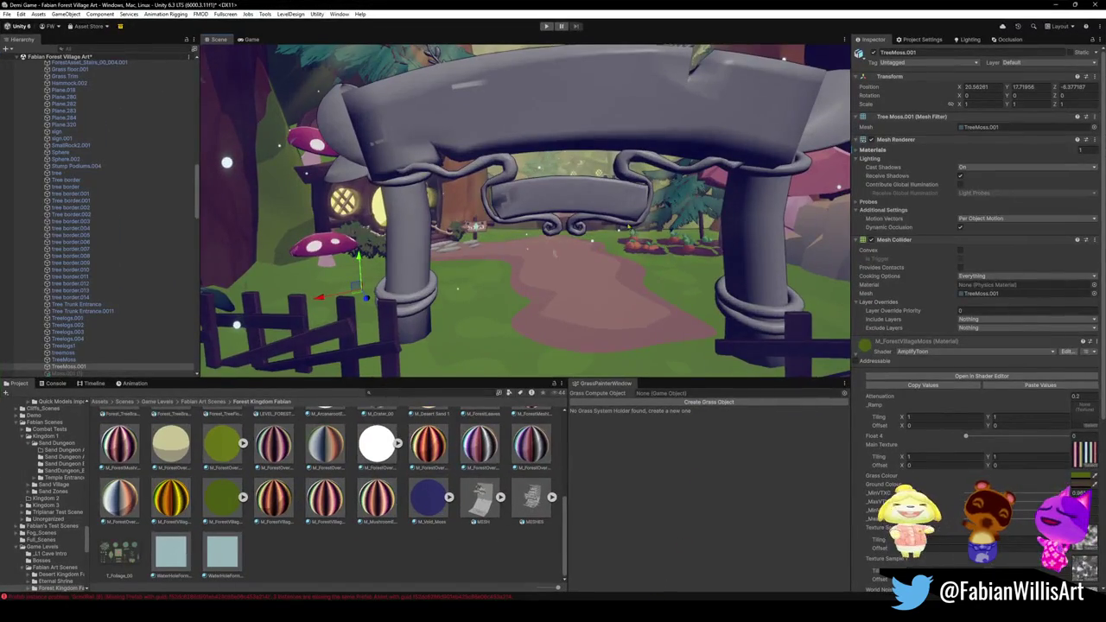
{"action": "right_click_drag", "start_coordinate": [605, 238], "coordinate": [628, 229]}
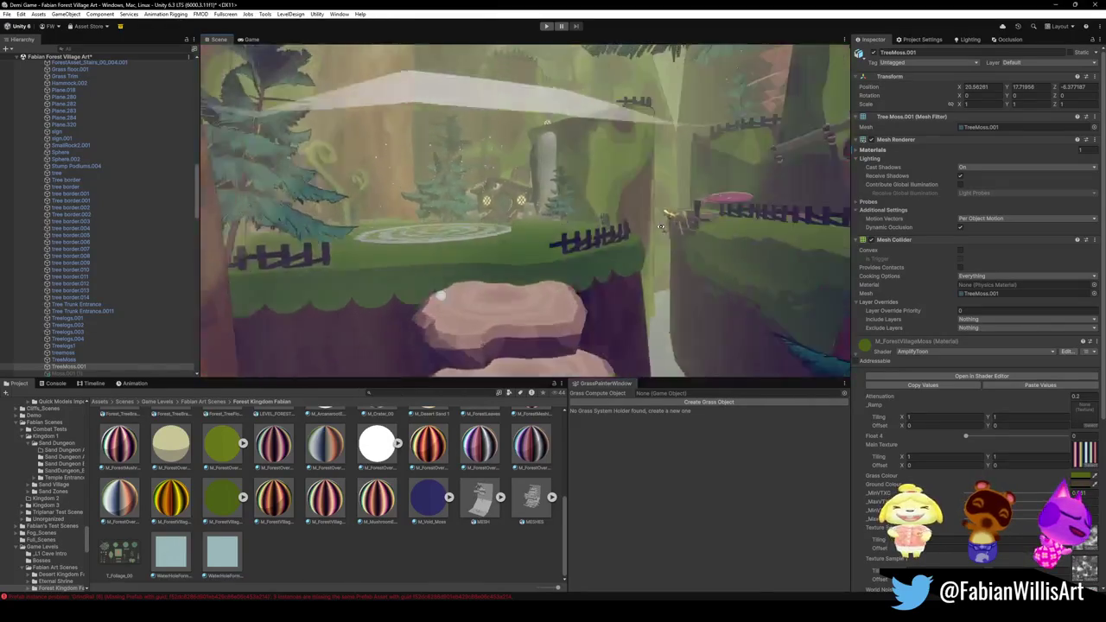
Fly past the trees, fence and mushroom steps to select the hedge band Sphere.002.
{"action": "right_click_drag", "start_coordinate": [628, 229], "coordinate": [667, 175]}
{"action": "left_click", "coordinate": [667, 174]}
{"action": "left_click", "coordinate": [690, 177]}
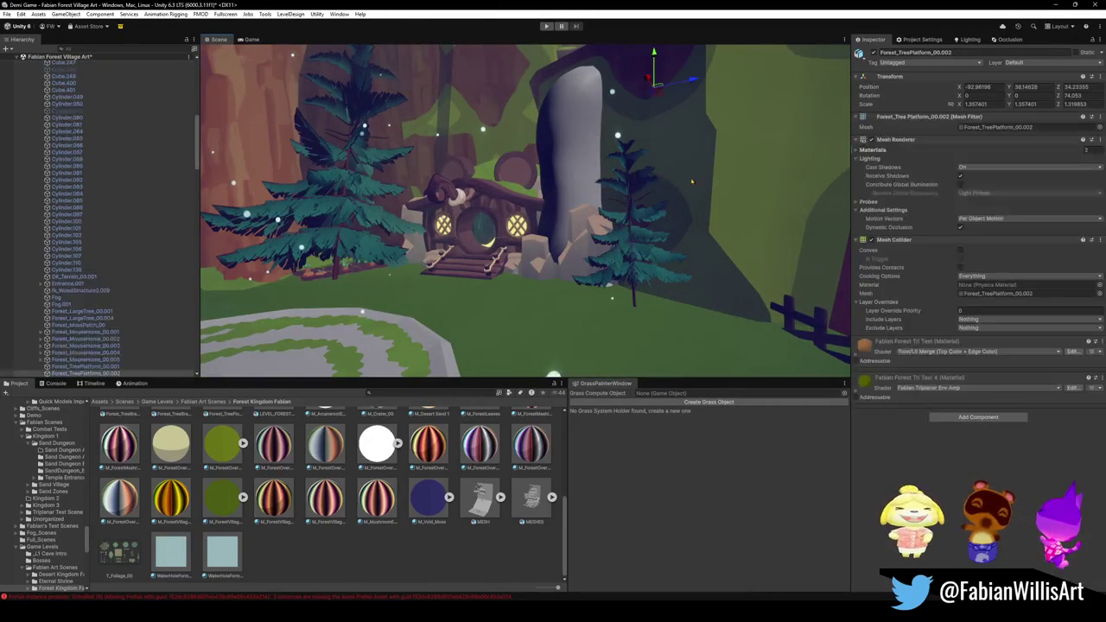
{"action": "right_click_drag", "start_coordinate": [577, 187], "coordinate": [575, 181]}
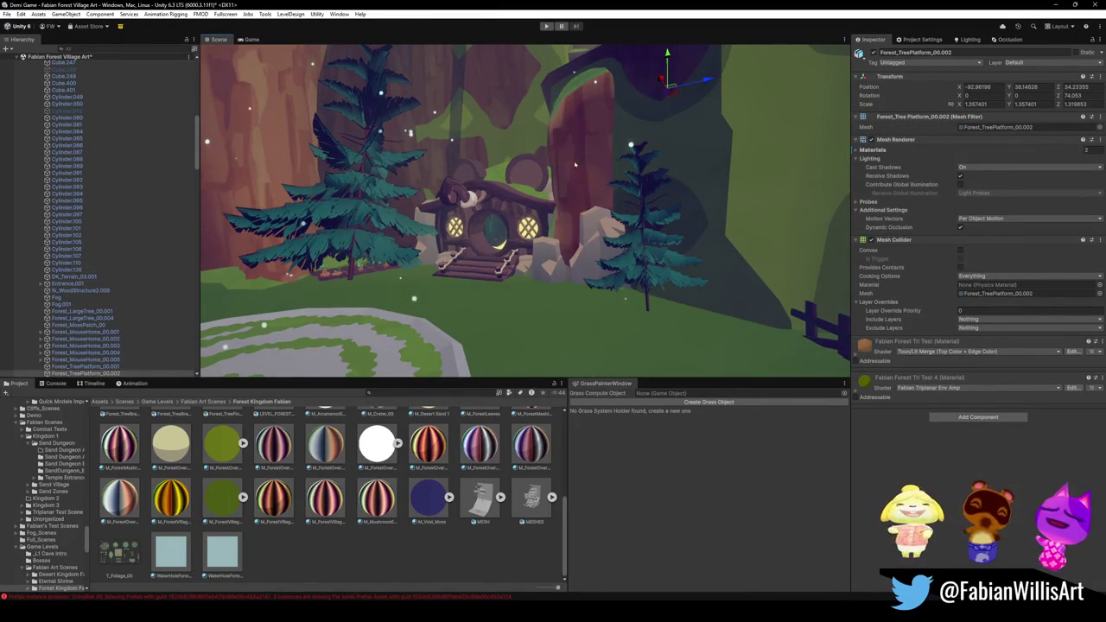
{"action": "mouse_move", "coordinate": [601, 225]}
{"action": "right_mouse_down"}
{"action": "mouse_move", "coordinate": [600, 210]}
{"action": "mouse_move", "coordinate": [506, 275]}
{"action": "right_mouse_up"}
{"action": "left_click", "coordinate": [550, 248]}
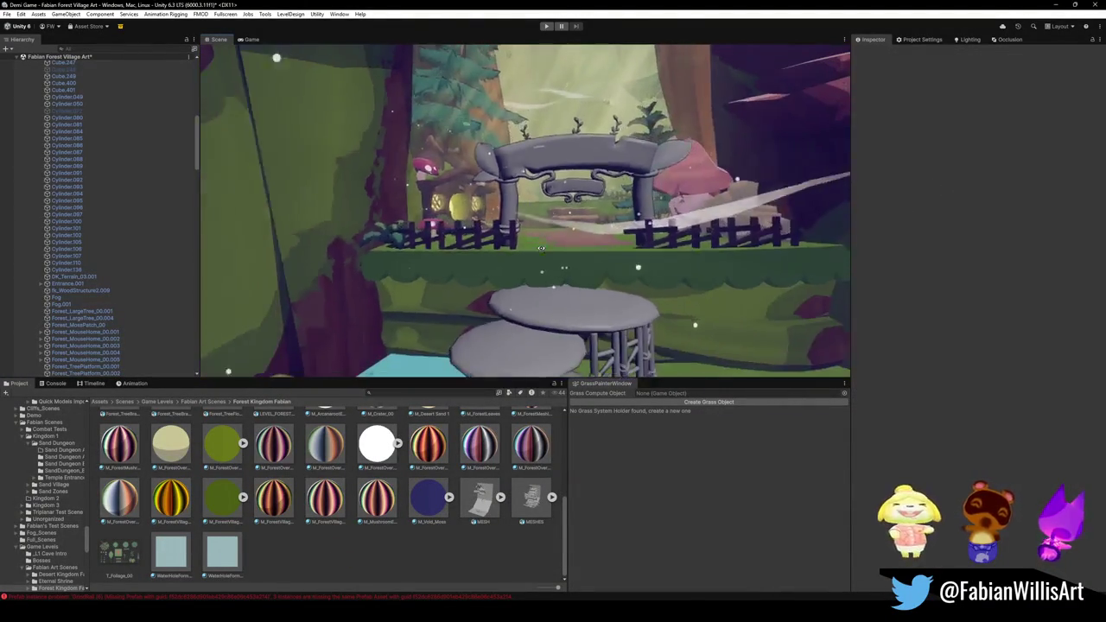
{"action": "left_click", "coordinate": [506, 275]}
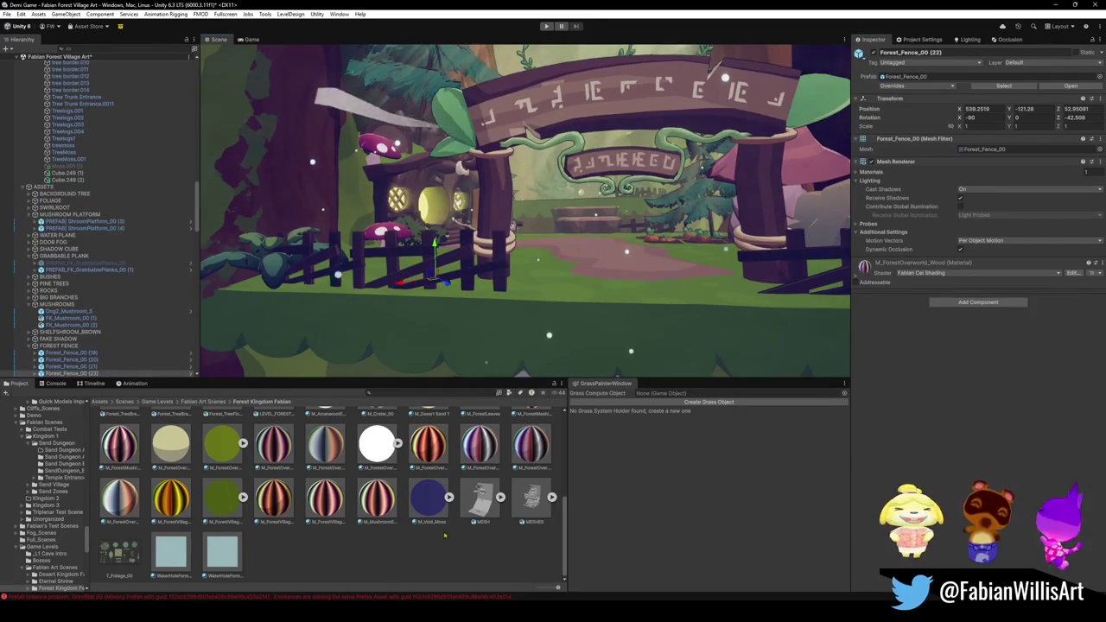
{"action": "left_click", "coordinate": [527, 273]}
{"action": "right_click_drag", "start_coordinate": [519, 260], "coordinate": [530, 277]}
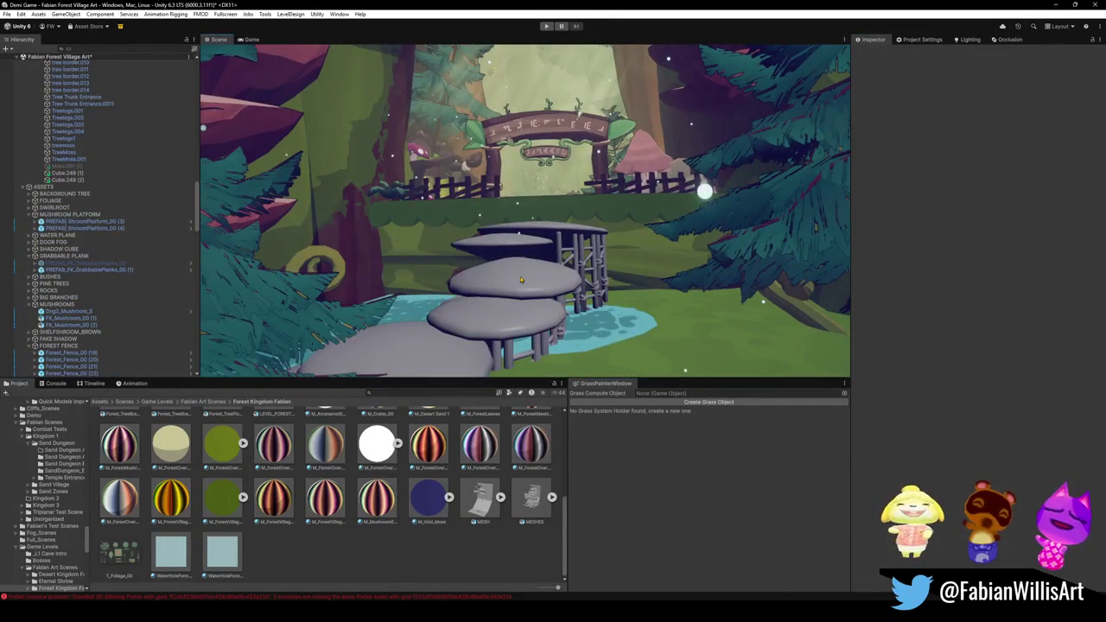
{"action": "right_click_drag", "start_coordinate": [521, 279], "coordinate": [544, 259]}
{"action": "left_click", "coordinate": [550, 254]}
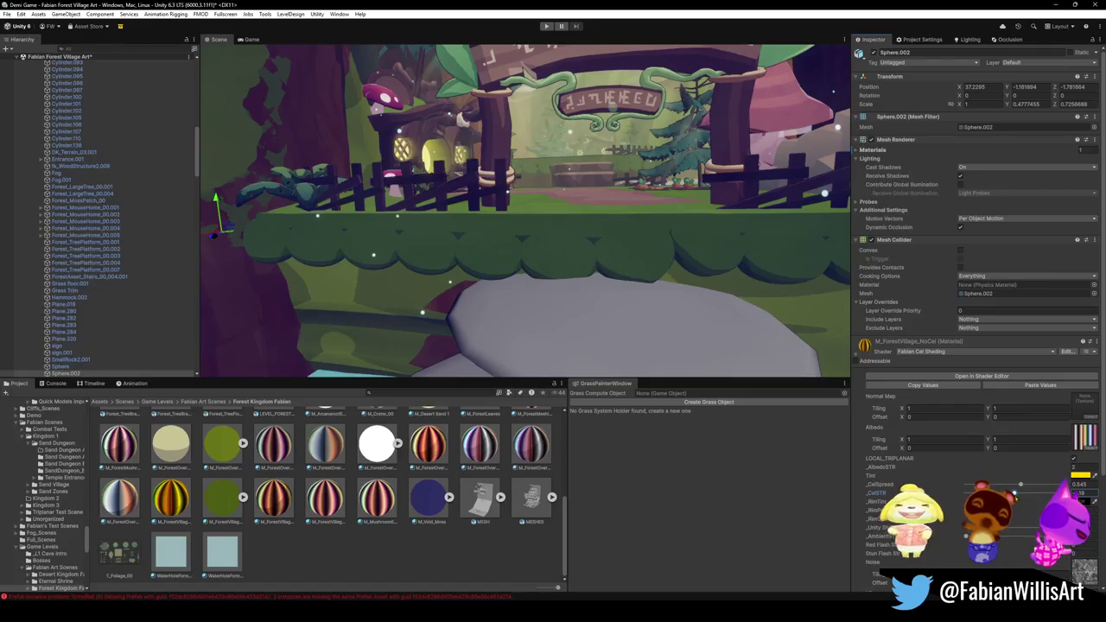
Lower _CelSTR to about -5, lighten the yellow Tint, and raise _AlbedoSTR to 3.86.
{"action": "left_click_drag", "start_coordinate": [1013, 495], "coordinate": [966, 493]}
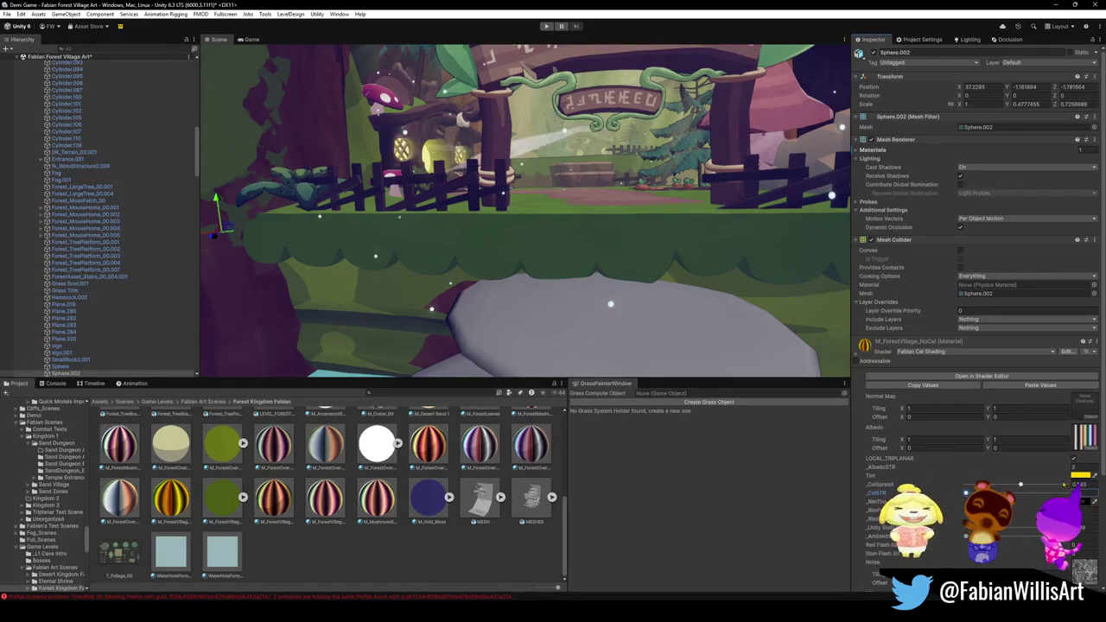
{"action": "left_click", "coordinate": [1080, 475]}
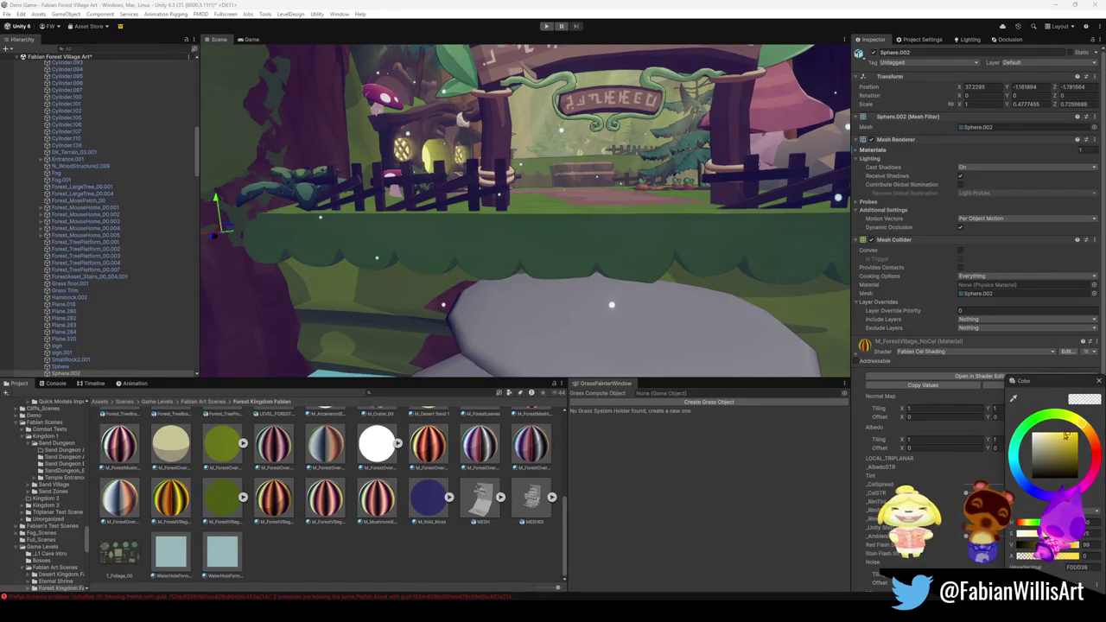
{"action": "left_click_drag", "start_coordinate": [1068, 436], "coordinate": [1045, 435]}
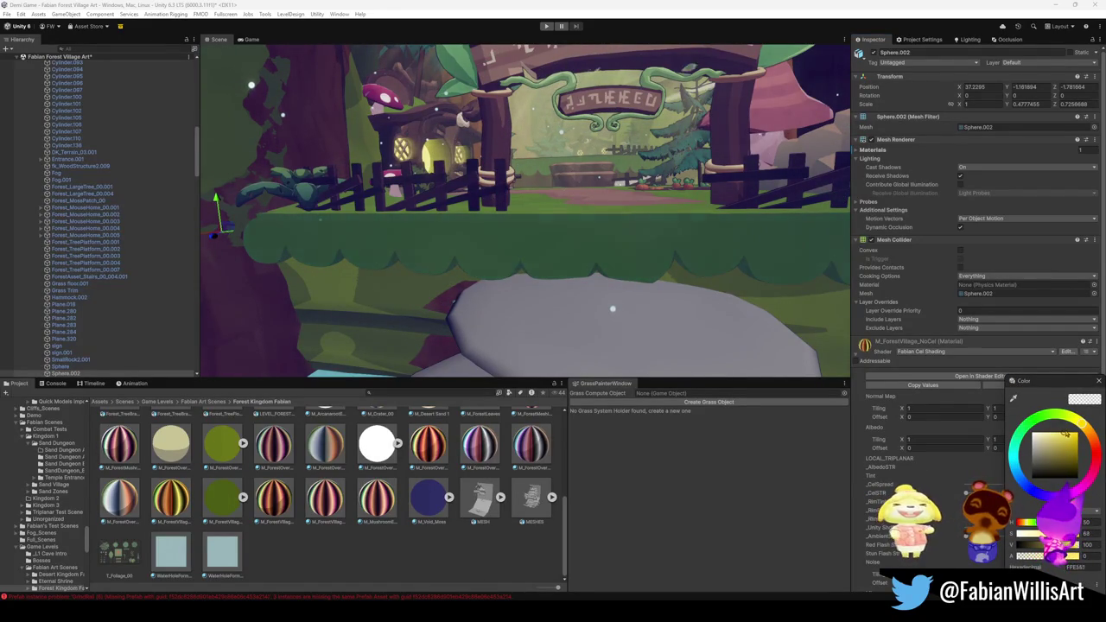
{"action": "key", "text": "Return"}
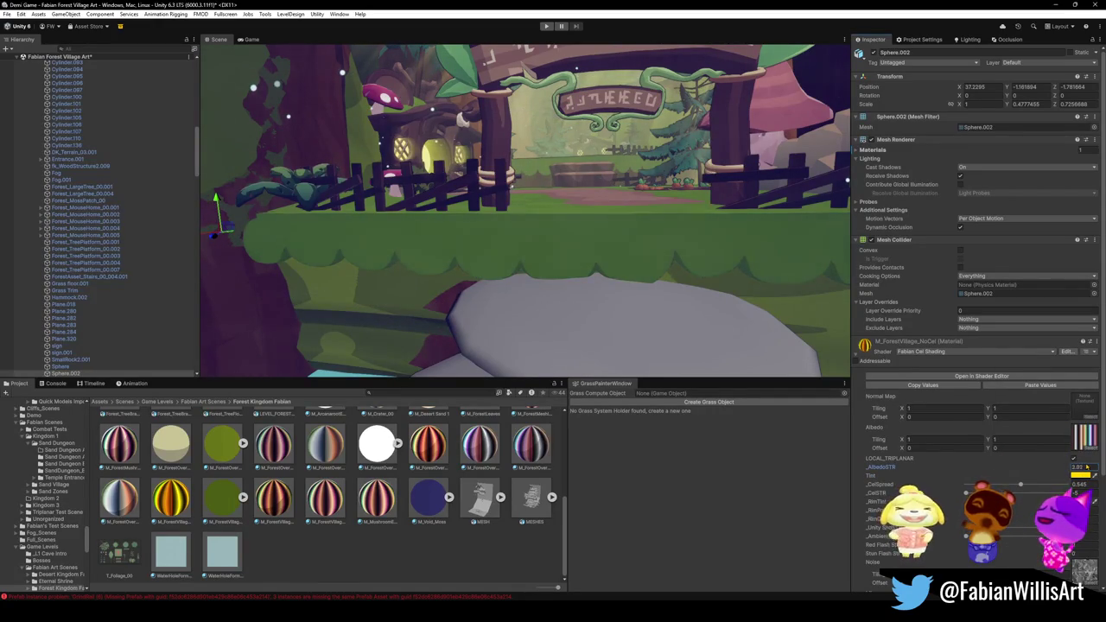
{"action": "left_click_drag", "start_coordinate": [1091, 465], "coordinate": [1100, 465]}
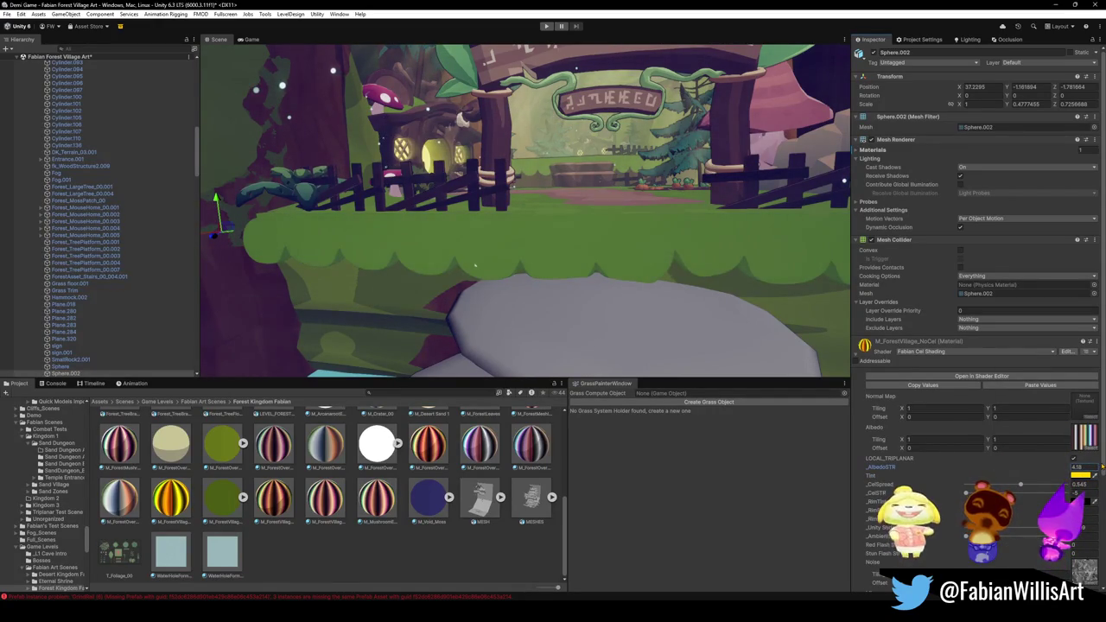
Select the mushroom platform PREFAB_ShroomPlatform_00 (4).
{"action": "right_click_drag", "start_coordinate": [691, 259], "coordinate": [728, 272]}
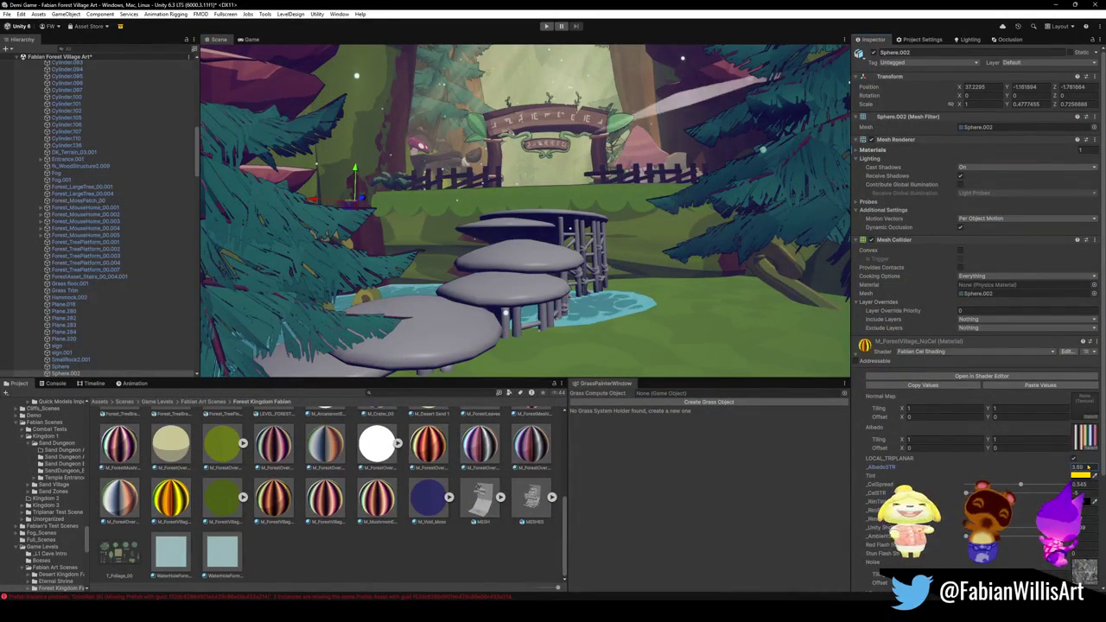
{"action": "mouse_move", "coordinate": [505, 313]}
{"action": "right_mouse_down"}
{"action": "mouse_move", "coordinate": [635, 285]}
{"action": "mouse_move", "coordinate": [613, 324]}
{"action": "mouse_move", "coordinate": [540, 286]}
{"action": "mouse_move", "coordinate": [533, 269]}
{"action": "right_mouse_up"}
{"action": "left_click", "coordinate": [539, 286]}
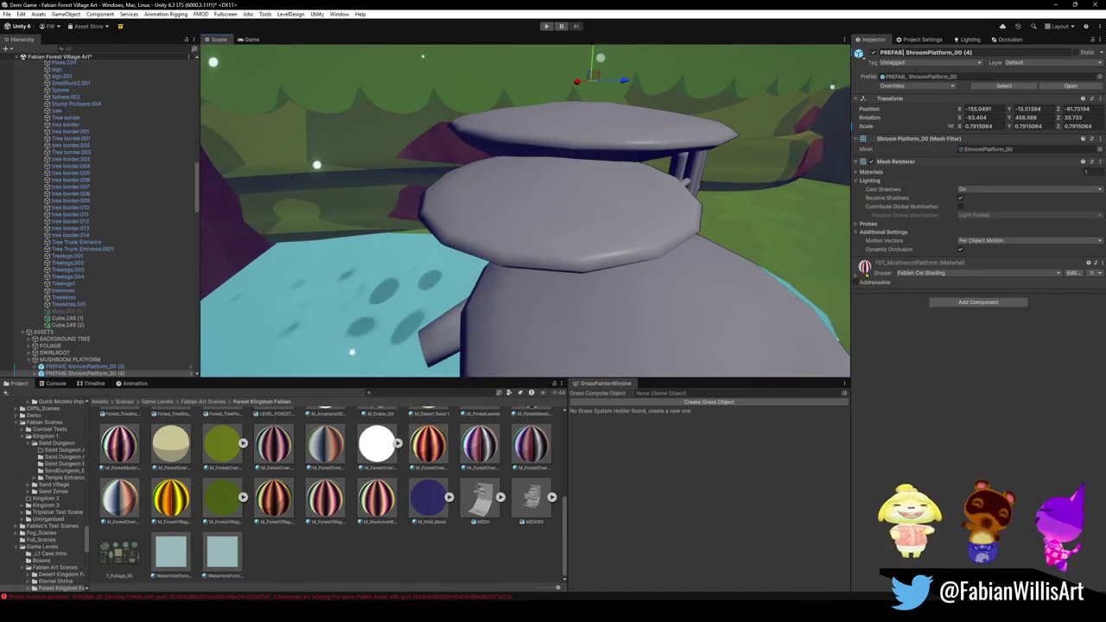
{"action": "right_click_drag", "start_coordinate": [532, 270], "coordinate": [563, 162]}
{"action": "right_click_drag", "start_coordinate": [626, 182], "coordinate": [627, 181]}
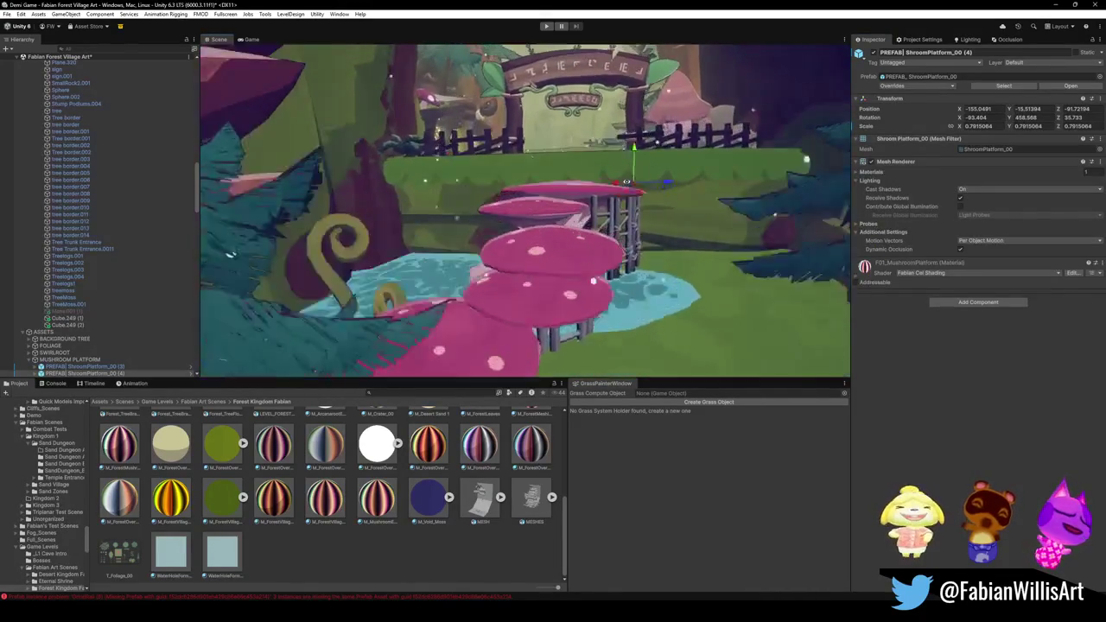
{"action": "left_click", "coordinate": [659, 214]}
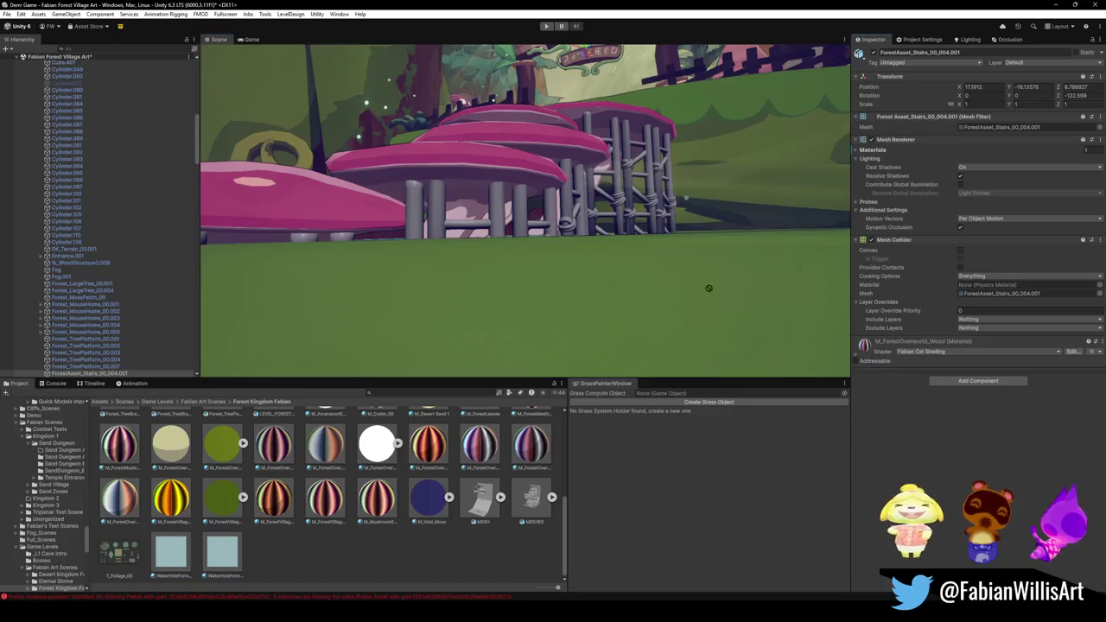
{"action": "left_click_drag", "start_coordinate": [801, 316], "coordinate": [498, 217]}
{"action": "scroll", "coordinate": [533, 213], "scroll_direction": "down", "scroll_amount": 2}
{"action": "scroll", "coordinate": [534, 212], "scroll_direction": "down", "scroll_amount": 2}
{"action": "scroll", "coordinate": [533, 213], "scroll_direction": "down", "scroll_amount": 2}
{"action": "scroll", "coordinate": [533, 212], "scroll_direction": "down", "scroll_amount": 1}
{"action": "left_click", "coordinate": [490, 401]}
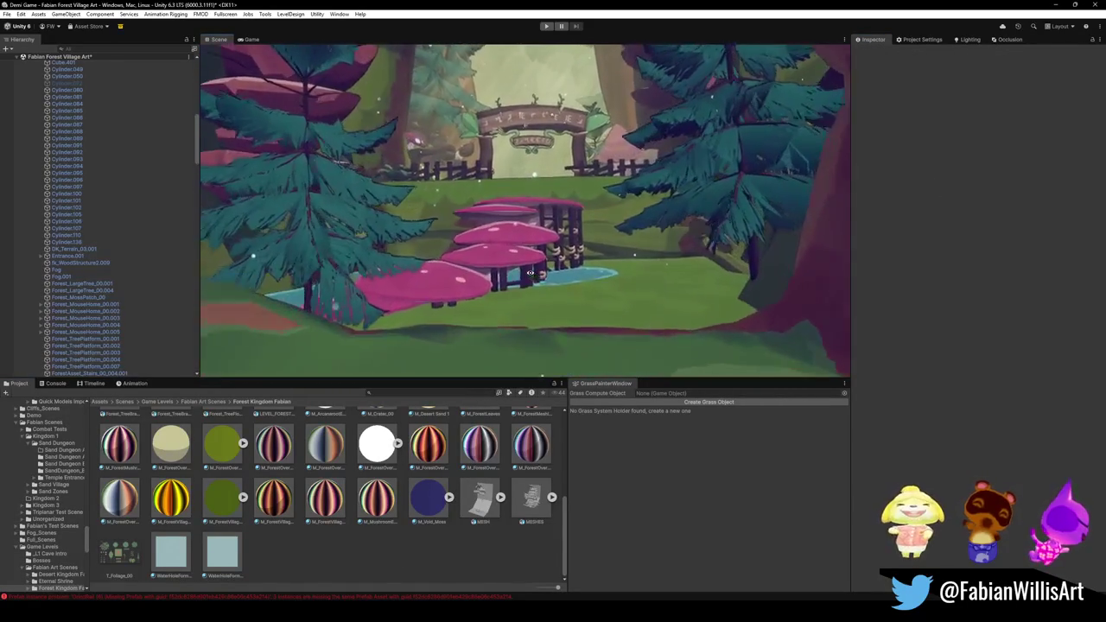
{"action": "scroll", "coordinate": [530, 273], "scroll_direction": "up", "scroll_amount": 1}
{"action": "scroll", "coordinate": [553, 271], "scroll_direction": "up", "scroll_amount": 1}
{"action": "scroll", "coordinate": [579, 269], "scroll_direction": "up", "scroll_amount": 3}
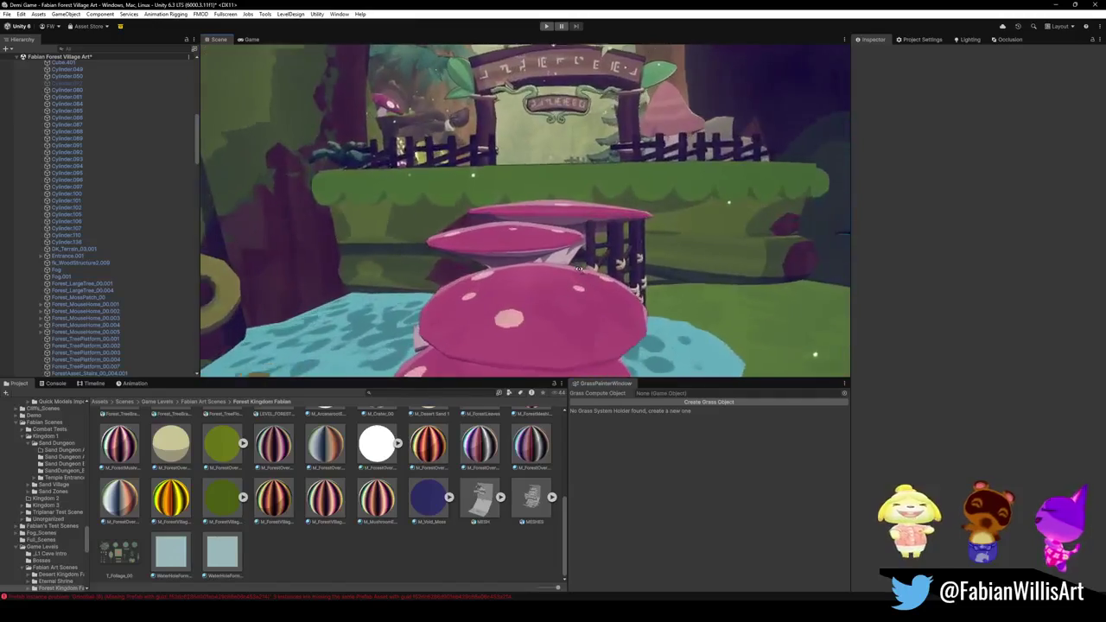
{"action": "scroll", "coordinate": [579, 269], "scroll_direction": "up", "scroll_amount": 1}
{"action": "scroll", "coordinate": [580, 269], "scroll_direction": "up", "scroll_amount": 1}
{"action": "scroll", "coordinate": [581, 271], "scroll_direction": "up", "scroll_amount": 3}
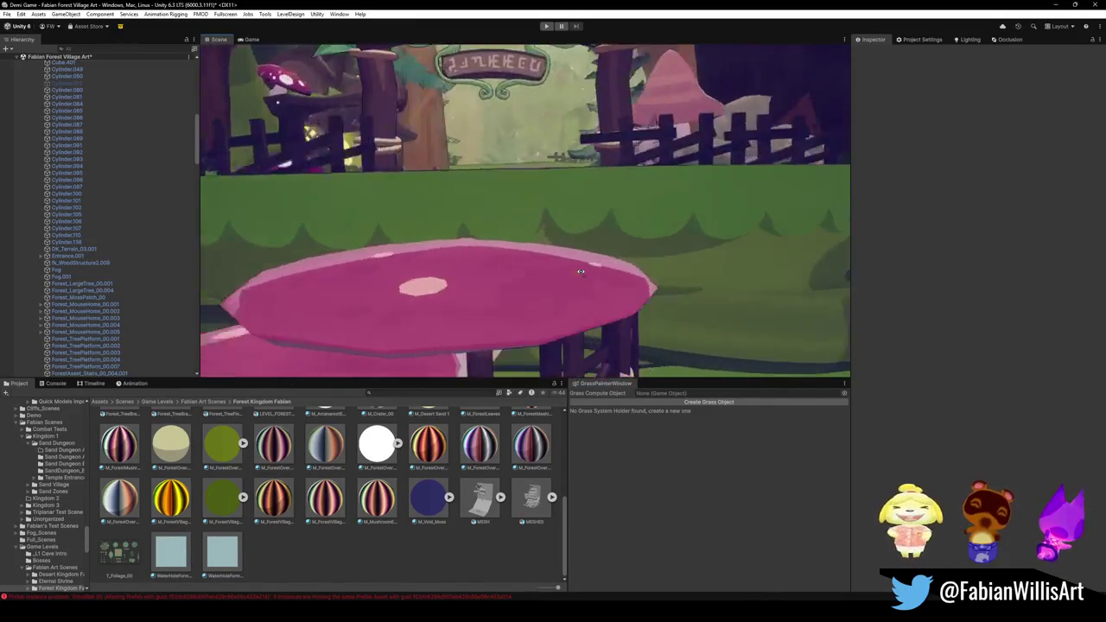
{"action": "scroll", "coordinate": [581, 271], "scroll_direction": "up", "scroll_amount": 2}
{"action": "scroll", "coordinate": [578, 273], "scroll_direction": "up", "scroll_amount": 2}
{"action": "scroll", "coordinate": [574, 274], "scroll_direction": "up", "scroll_amount": 2}
{"action": "scroll", "coordinate": [570, 276], "scroll_direction": "up", "scroll_amount": 1}
{"action": "scroll", "coordinate": [570, 277], "scroll_direction": "down", "scroll_amount": 2}
{"action": "scroll", "coordinate": [573, 278], "scroll_direction": "down", "scroll_amount": 2}
{"action": "scroll", "coordinate": [576, 277], "scroll_direction": "down", "scroll_amount": 2}
{"action": "scroll", "coordinate": [578, 278], "scroll_direction": "down", "scroll_amount": 2}
{"action": "mouse_move", "coordinate": [580, 278]}
{"action": "right_mouse_down"}
{"action": "mouse_move", "coordinate": [416, 277]}
{"action": "mouse_move", "coordinate": [517, 271]}
{"action": "mouse_move", "coordinate": [594, 24]}
{"action": "right_mouse_up"}
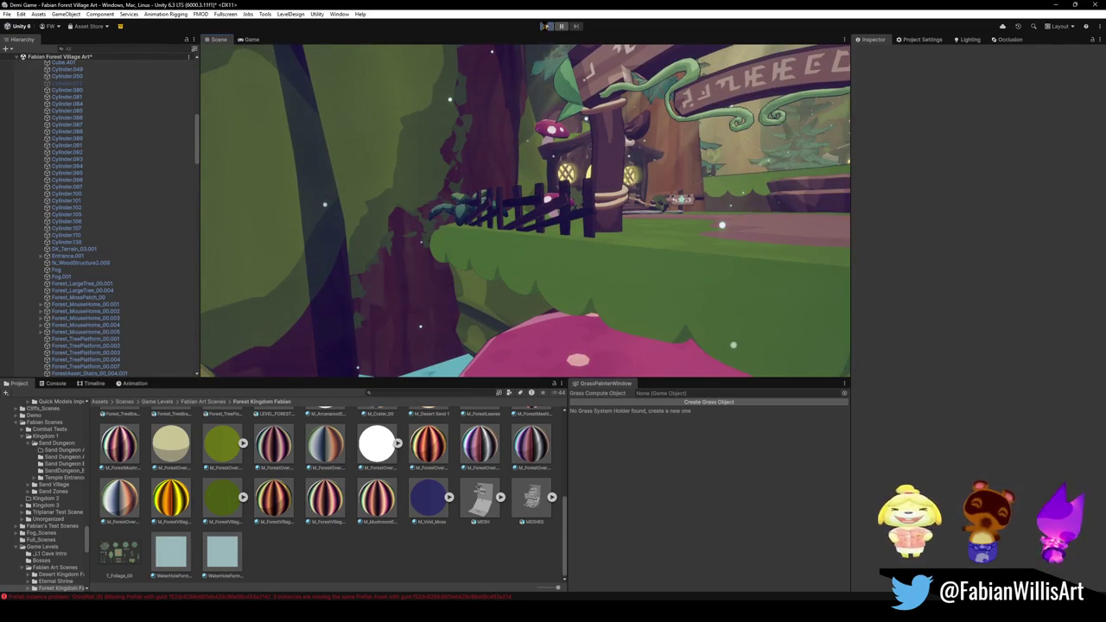
Play the level in a fullscreen Game view, then return to the editor.
{"action": "left_click", "coordinate": [546, 26]}
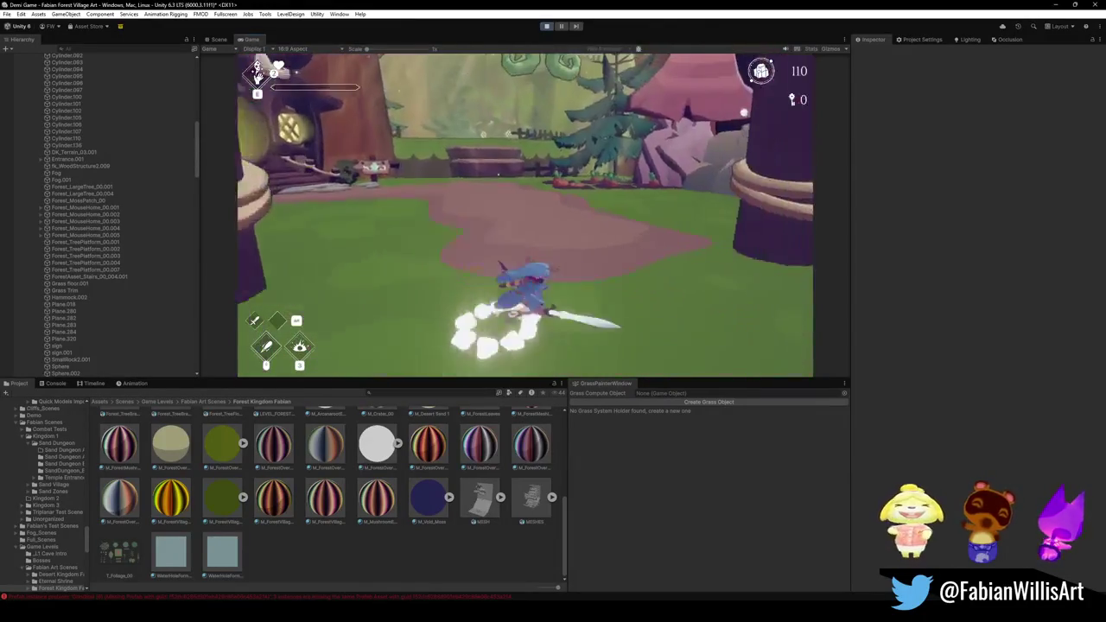
{"action": "key", "text": "F10"}
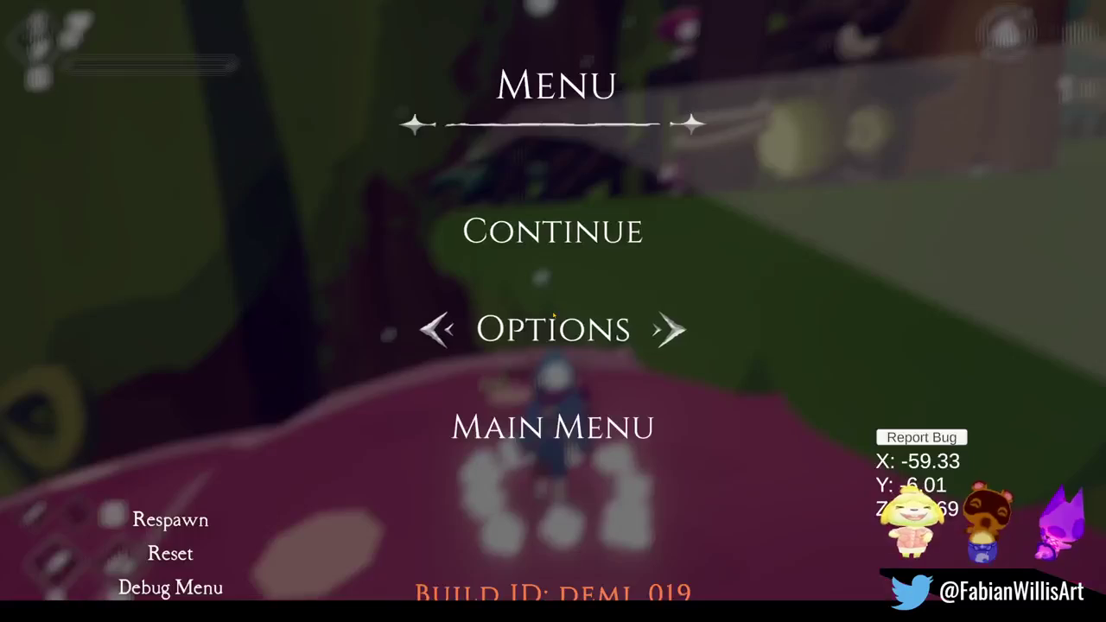
{"action": "key", "text": "super"}
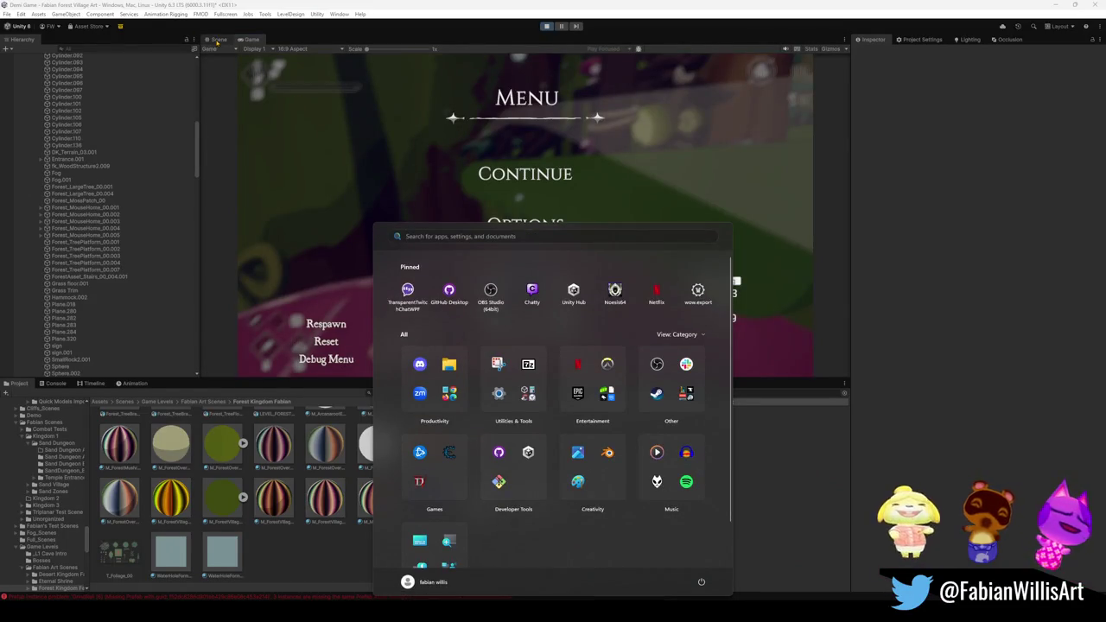
Select the Sphere.002 mound beside the path and sink it below the ground.
{"action": "key", "text": "super"}
{"action": "left_click", "coordinate": [511, 283]}
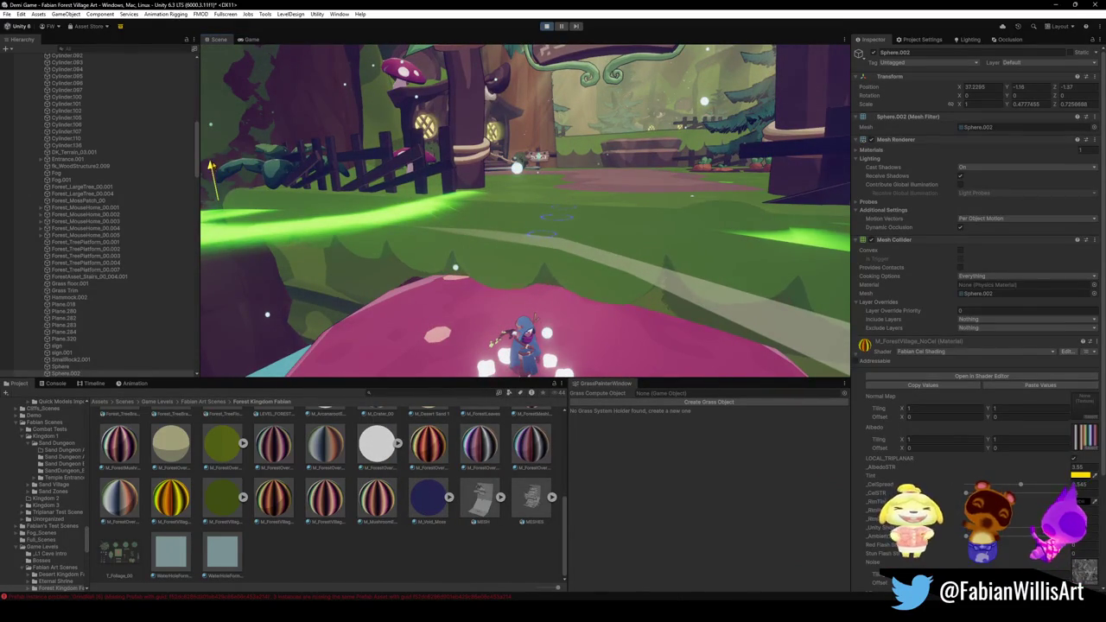
{"action": "left_click_drag", "start_coordinate": [210, 161], "coordinate": [218, 156]}
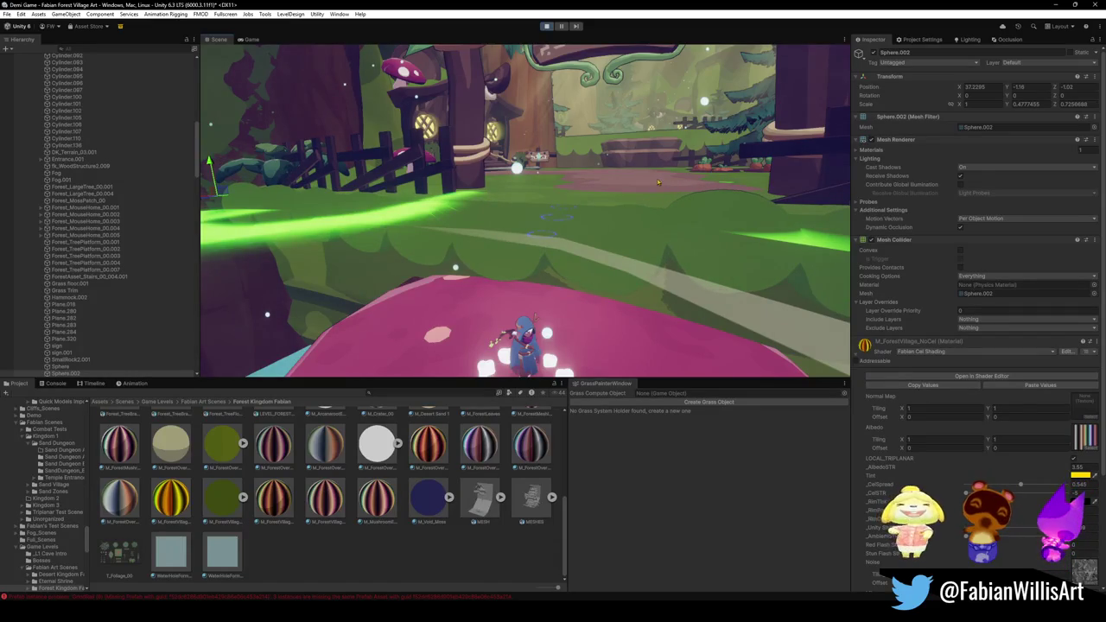
{"action": "right_click_drag", "start_coordinate": [658, 193], "coordinate": [558, 205]}
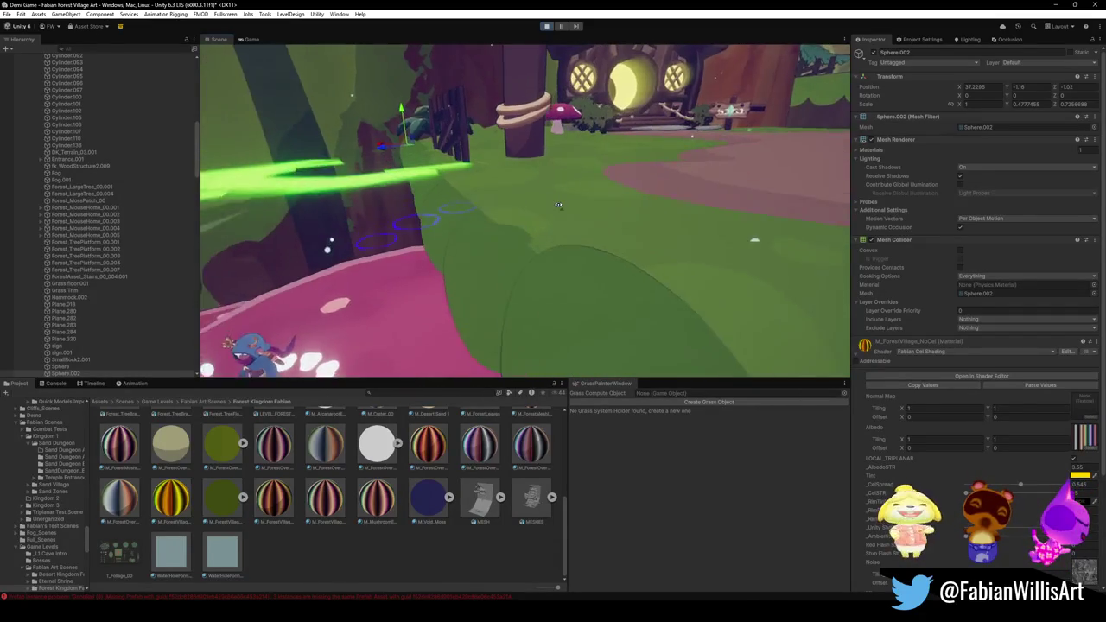
{"action": "key", "text": "ctrl+z"}
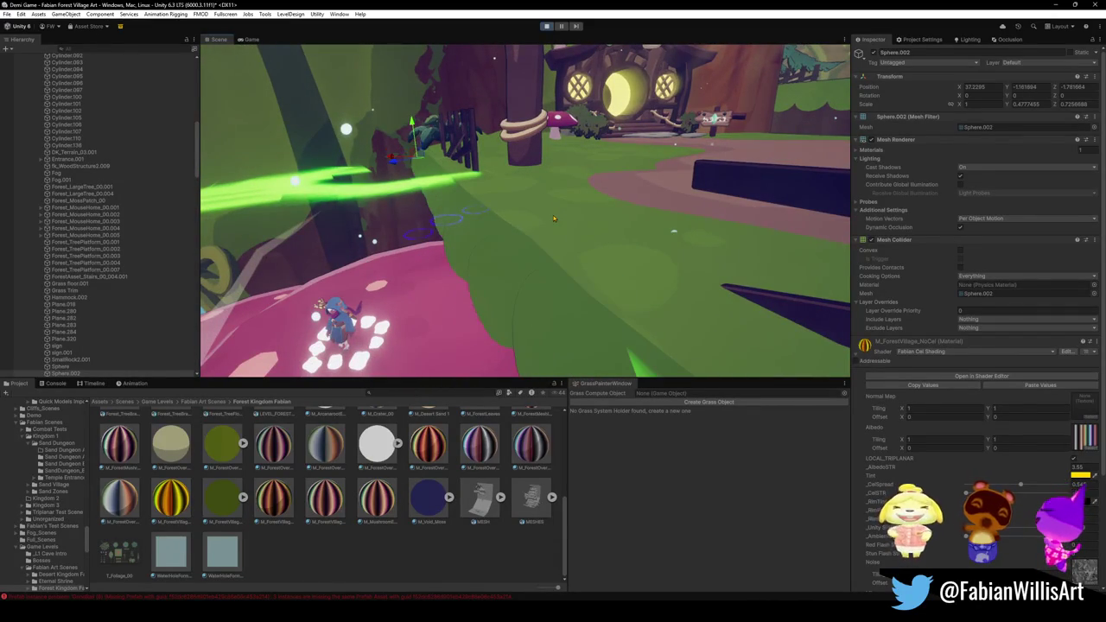
Resume and playtest the game fullscreen, then go back to the Scene view.
{"action": "left_click", "coordinate": [248, 40]}
{"action": "key", "text": "Escape"}
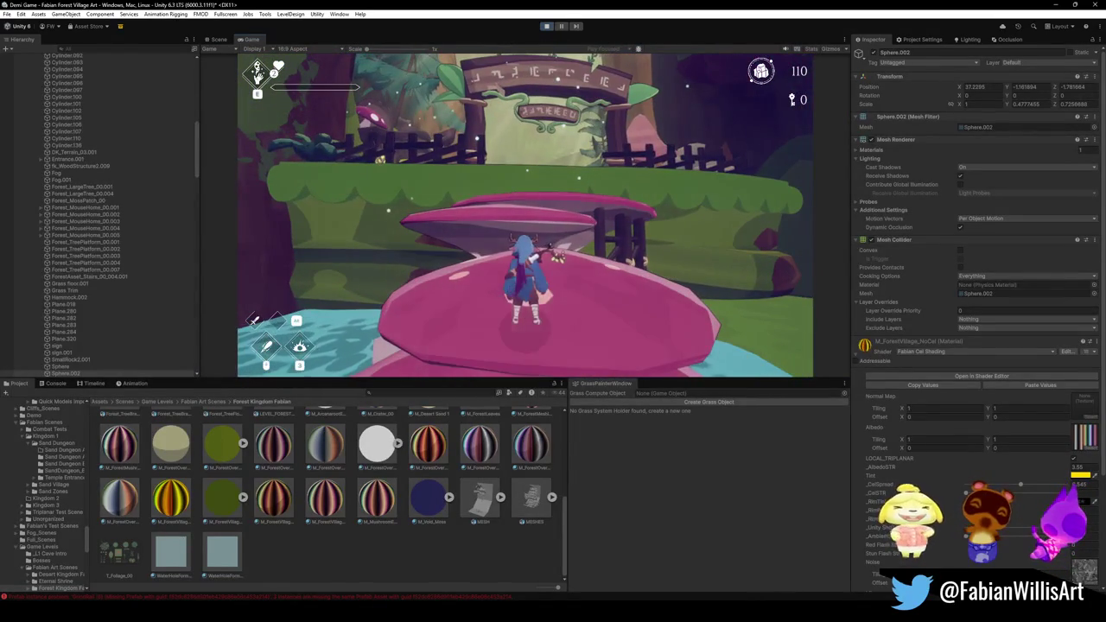
{"action": "key", "text": "F10"}
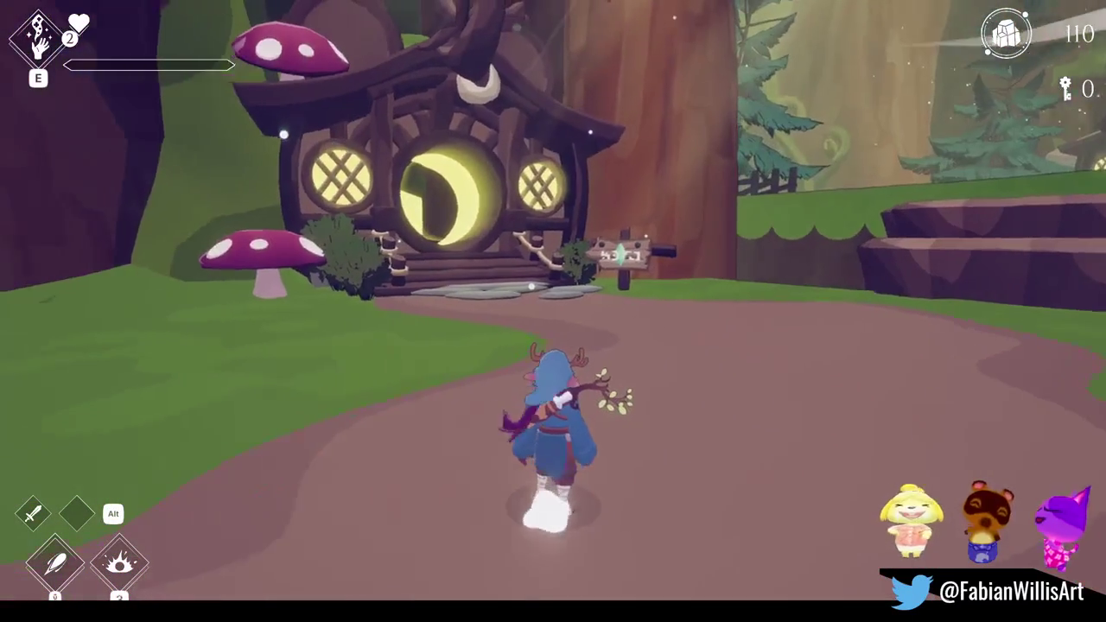
{"action": "key", "text": "Escape"}
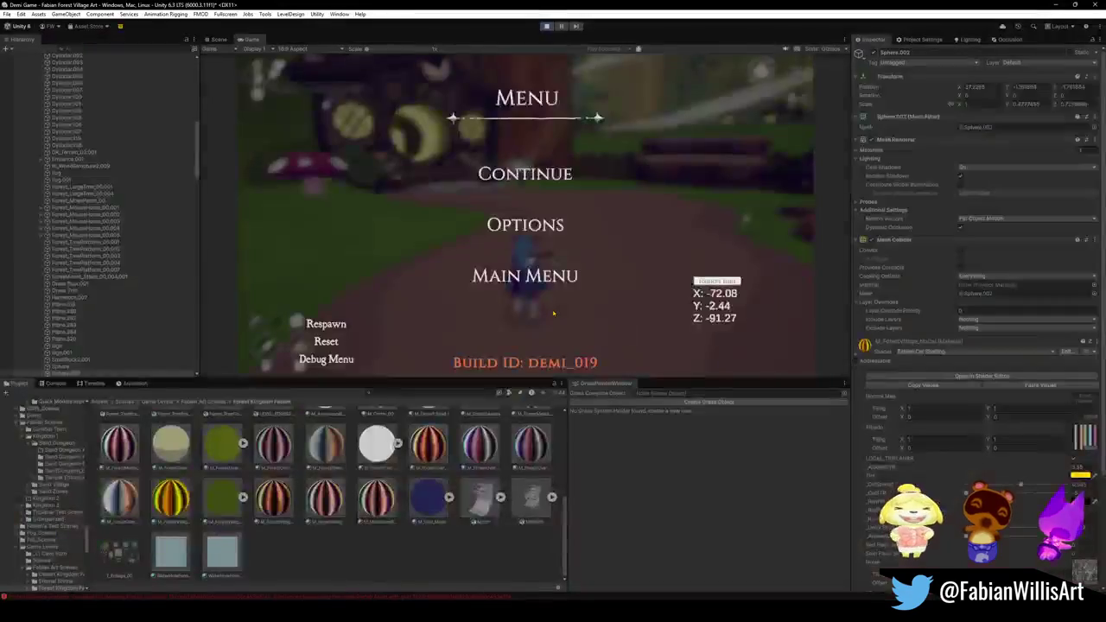
{"action": "left_click", "coordinate": [216, 39]}
Select the dirt path plane Plane.320 and inspect its material's shader.
{"action": "mouse_move", "coordinate": [518, 216]}
{"action": "right_mouse_down"}
{"action": "mouse_move", "coordinate": [619, 236]}
{"action": "mouse_move", "coordinate": [604, 255]}
{"action": "right_mouse_up"}
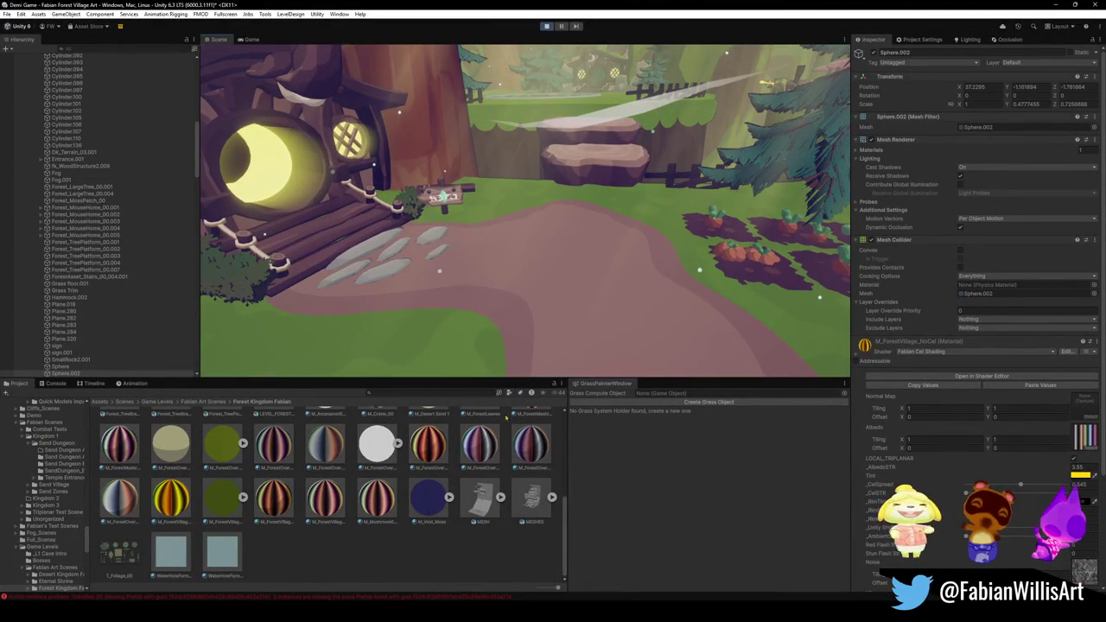
{"action": "left_click", "coordinate": [547, 331]}
{"action": "left_click", "coordinate": [548, 324]}
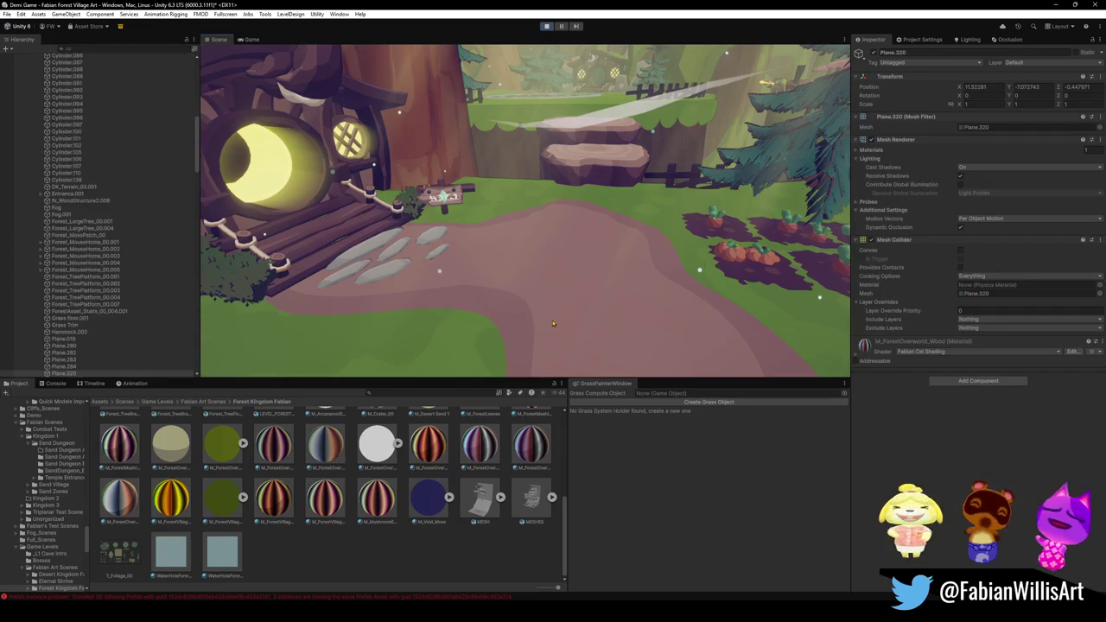
{"action": "right_click", "coordinate": [865, 345]}
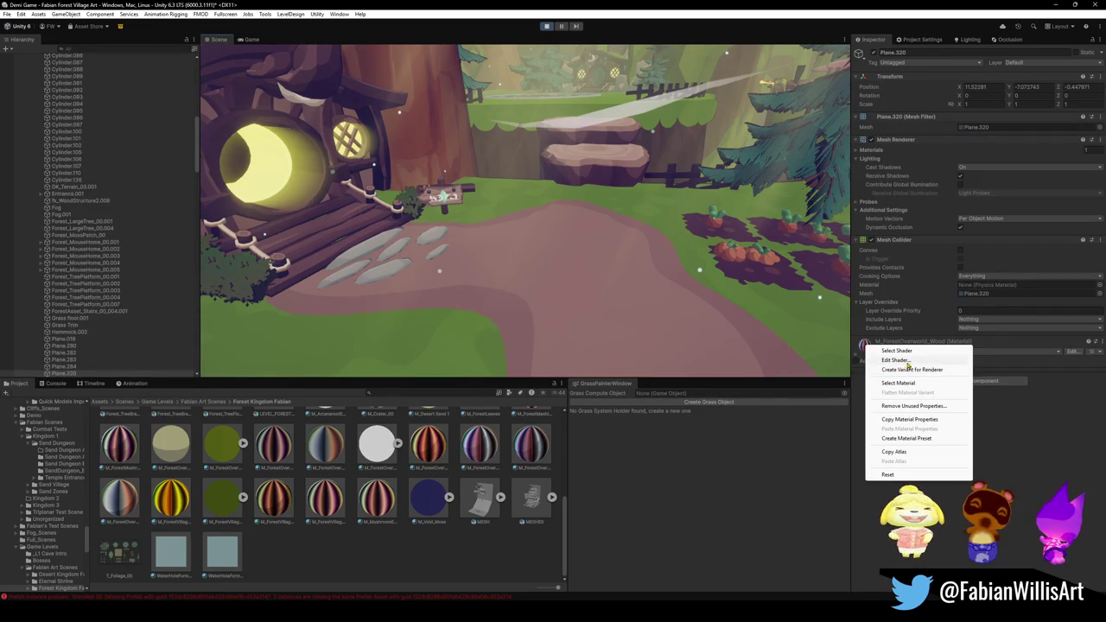
{"action": "left_click", "coordinate": [908, 362]}
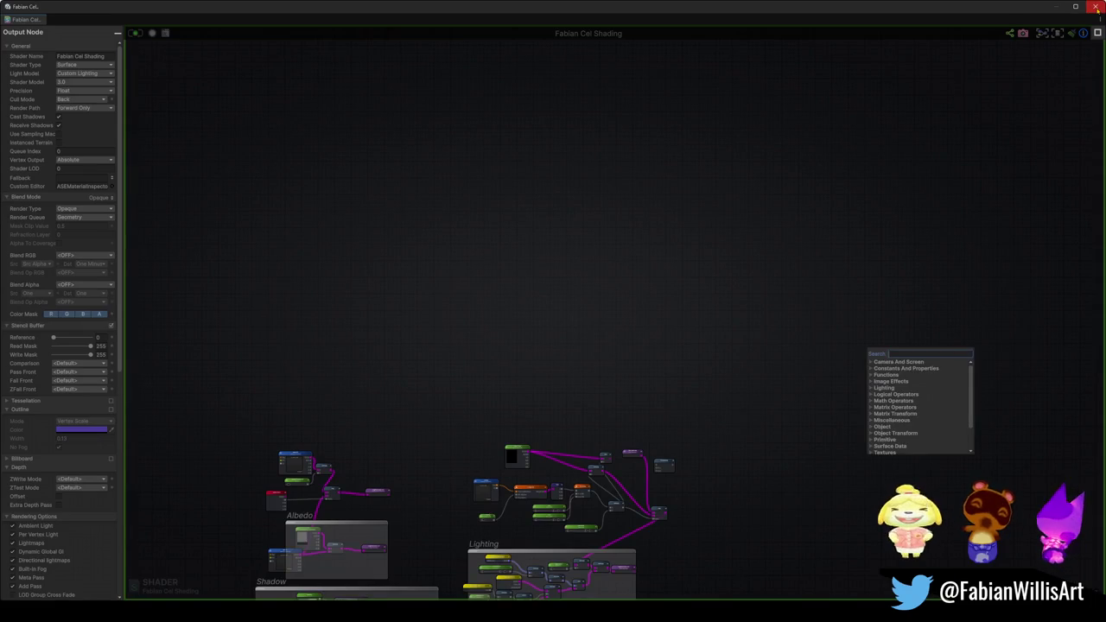
{"action": "left_click", "coordinate": [1096, 7]}
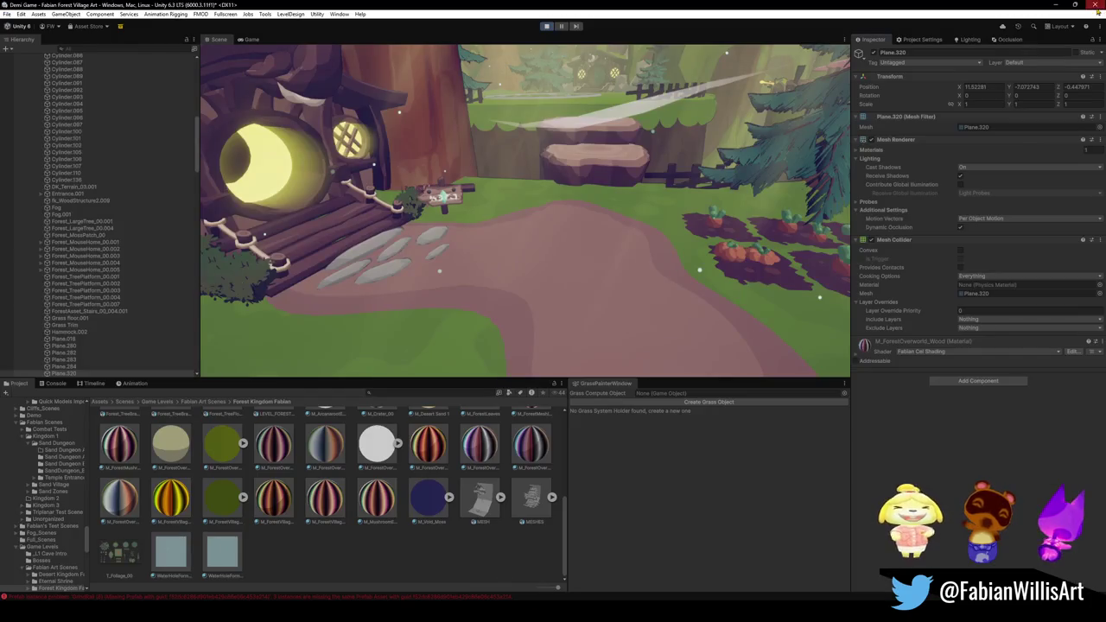
Duplicate M_ForestOverworld_Wood as M_ForestVillageDirt1 and apply it to the path.
{"action": "right_click", "coordinate": [869, 349]}
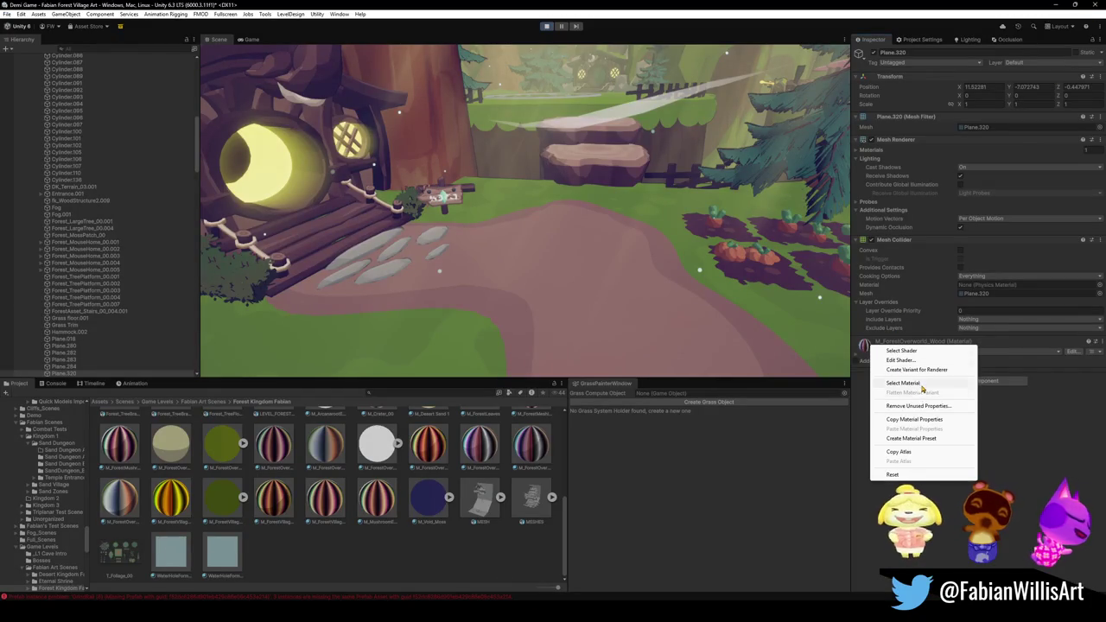
{"action": "left_click", "coordinate": [904, 383]}
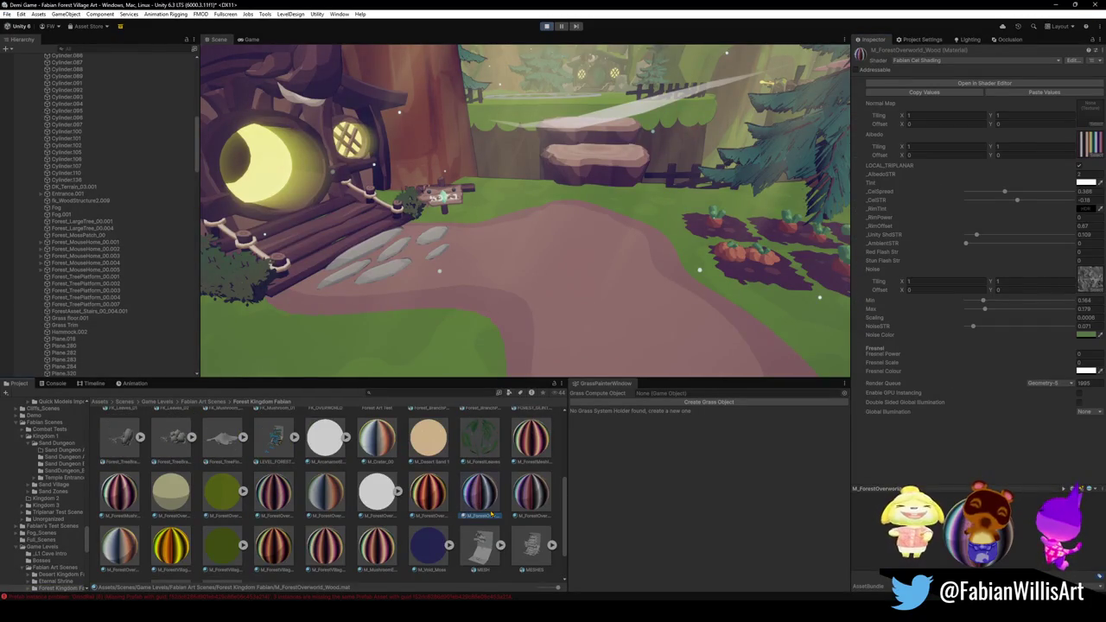
{"action": "key", "text": "ctrl+d"}
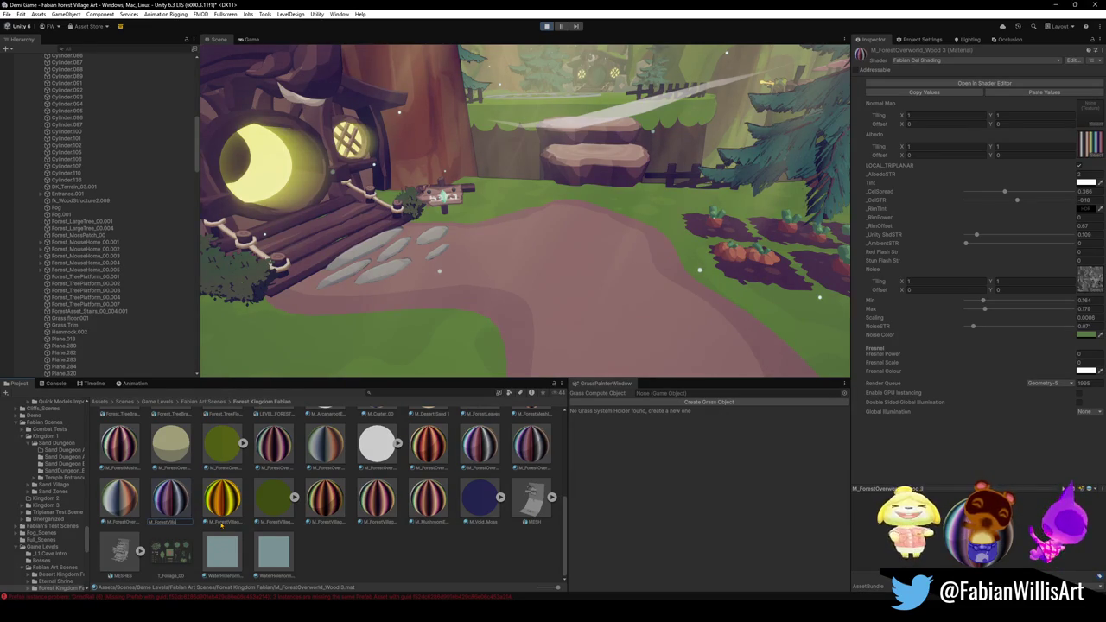
{"action": "key", "text": "Return"}
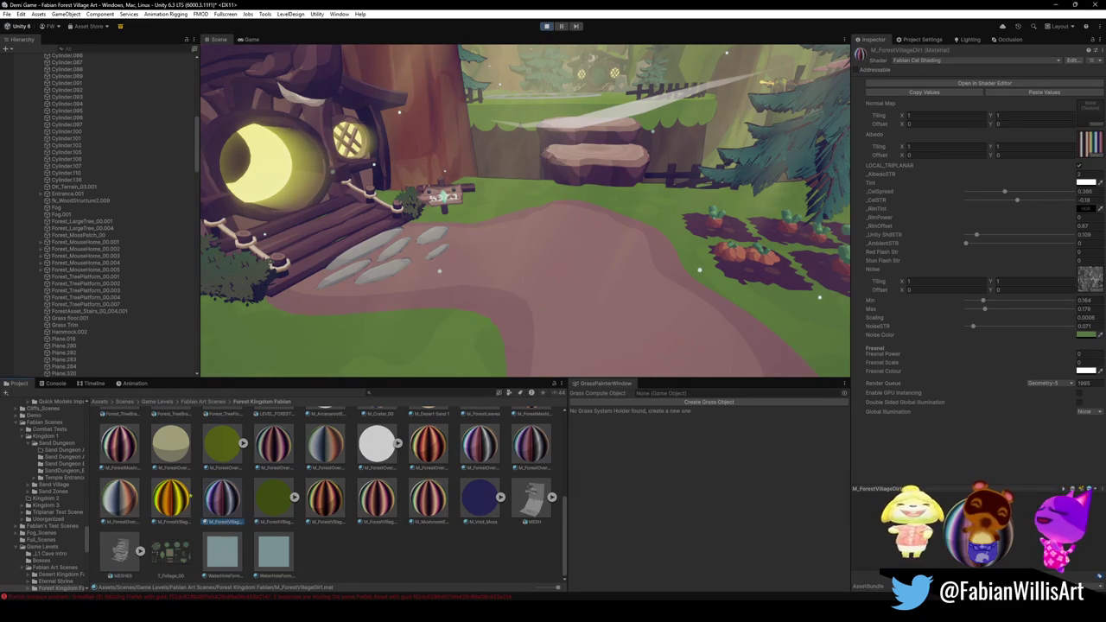
{"action": "left_click_drag", "start_coordinate": [232, 510], "coordinate": [580, 365]}
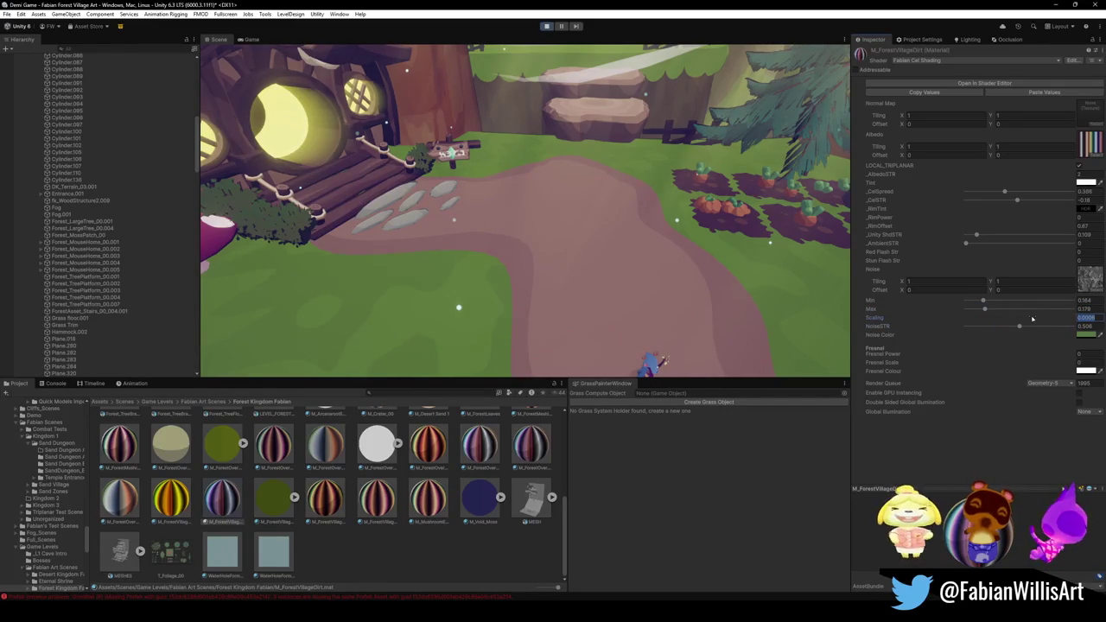
Try several noise Scaling values on M_ForestVillageDirt1, settling on 0.02.
{"action": "type", "text": "1"}
{"action": "key", "text": "BackSpace"}
{"action": "type", "text": "2"}
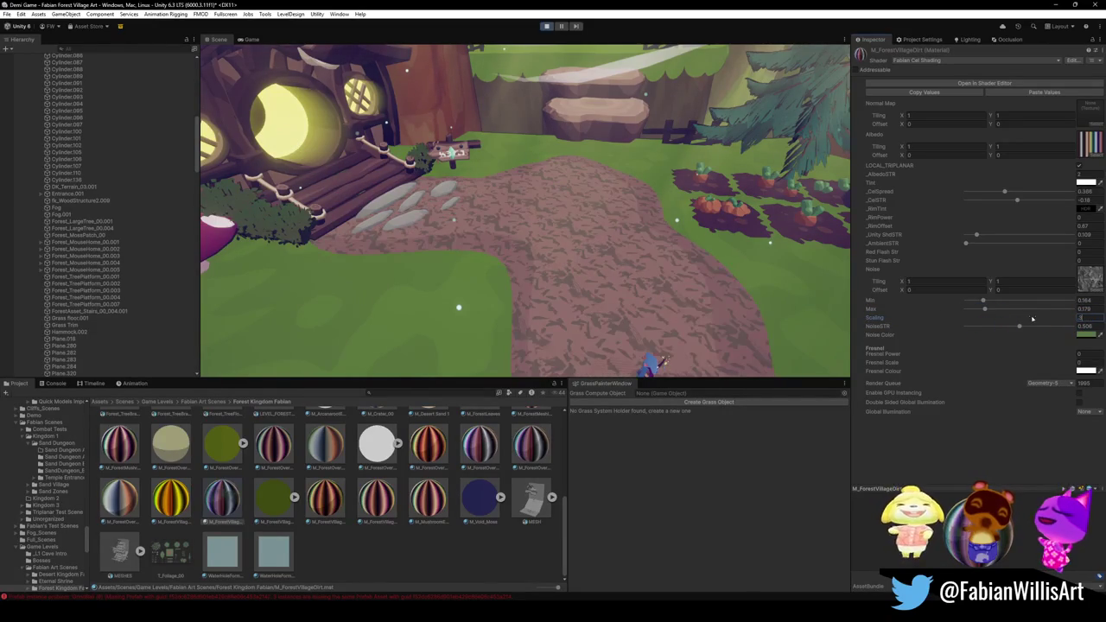
{"action": "key", "text": "BackSpace"}
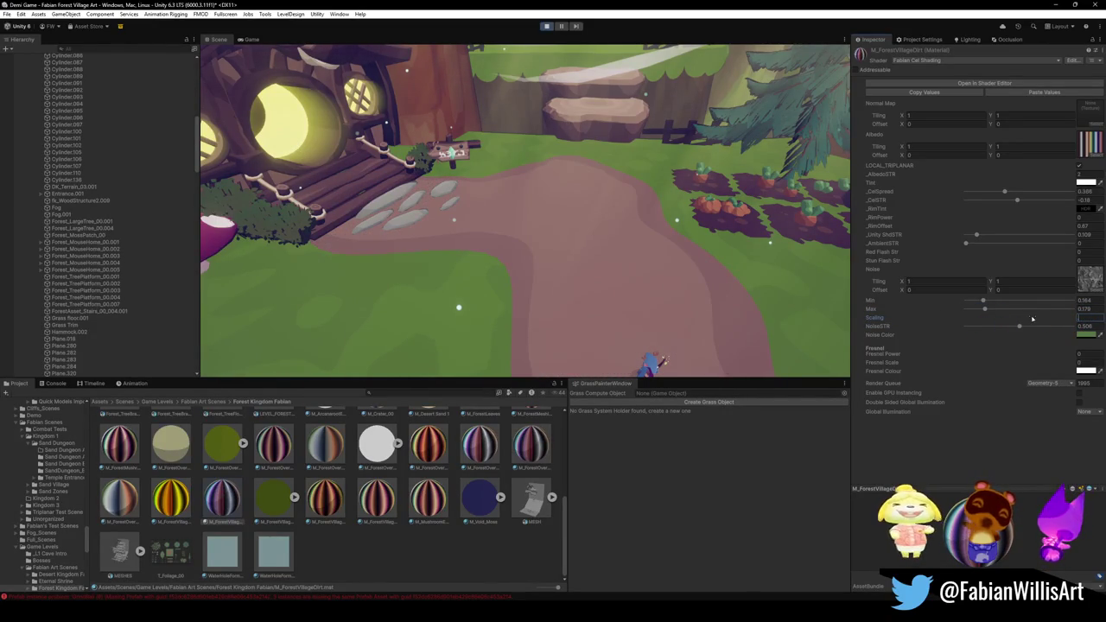
{"action": "type", "text": "0.1"}
{"action": "key", "text": "BackSpace"}
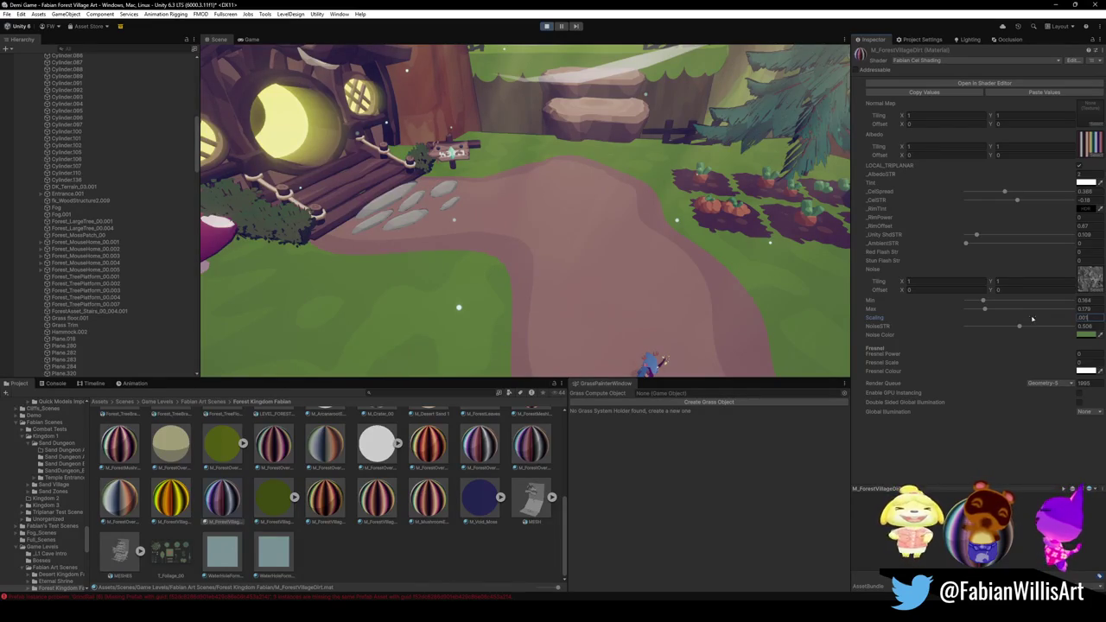
{"action": "type", "text": "1"}
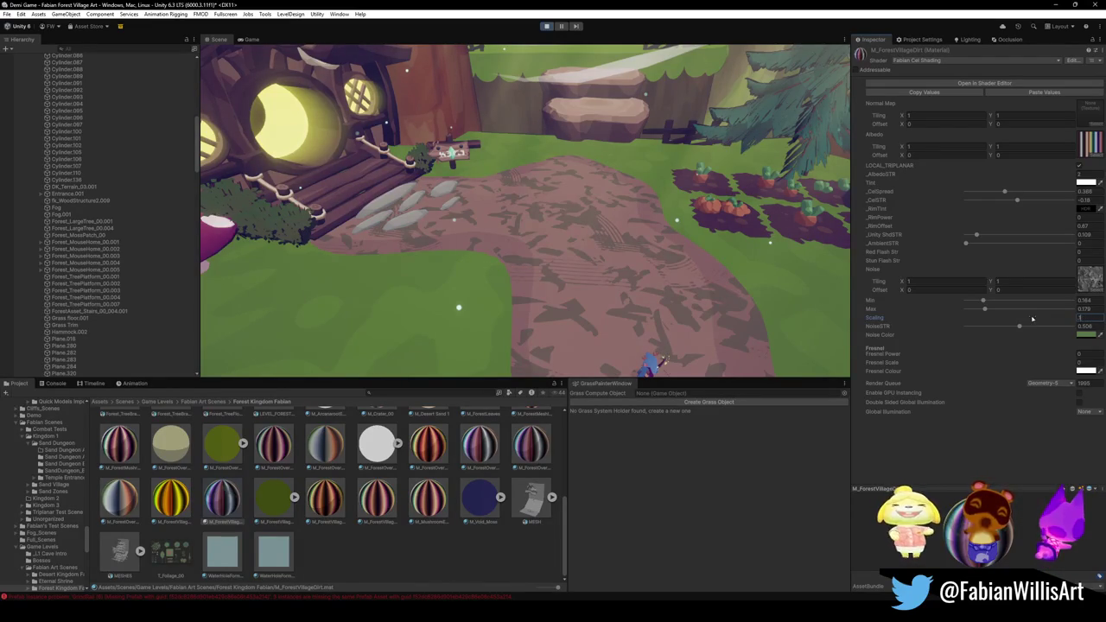
{"action": "key", "text": "BackSpace"}
{"action": "type", "text": "2"}
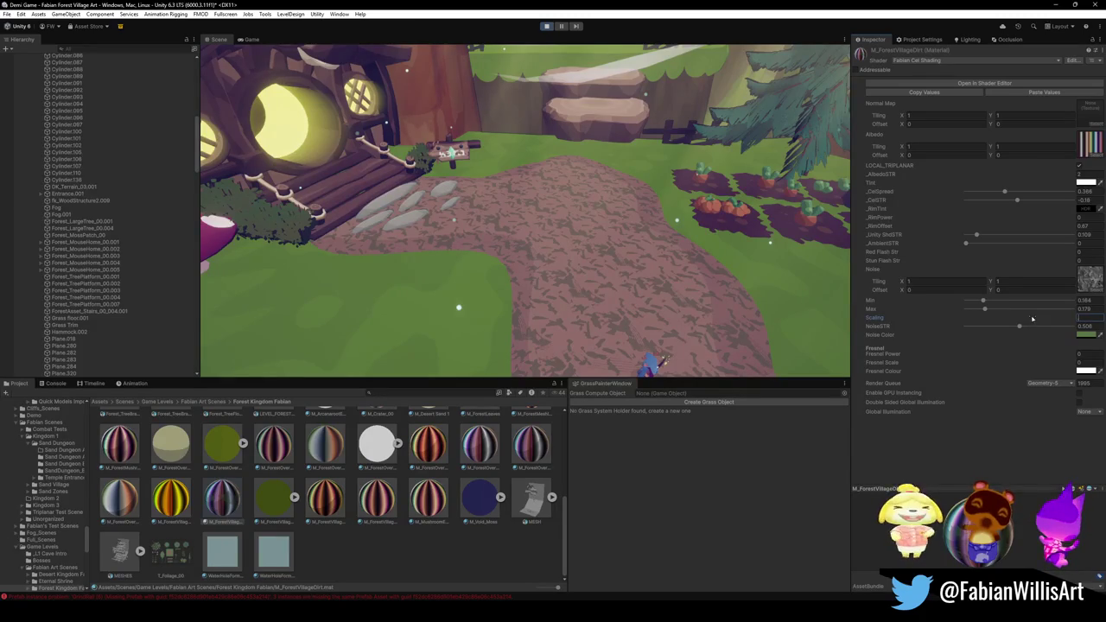
{"action": "key", "text": "BackSpace"}
{"action": "type", "text": "1"}
{"action": "key", "text": "BackSpace"}
{"action": "type", "text": "0.5"}
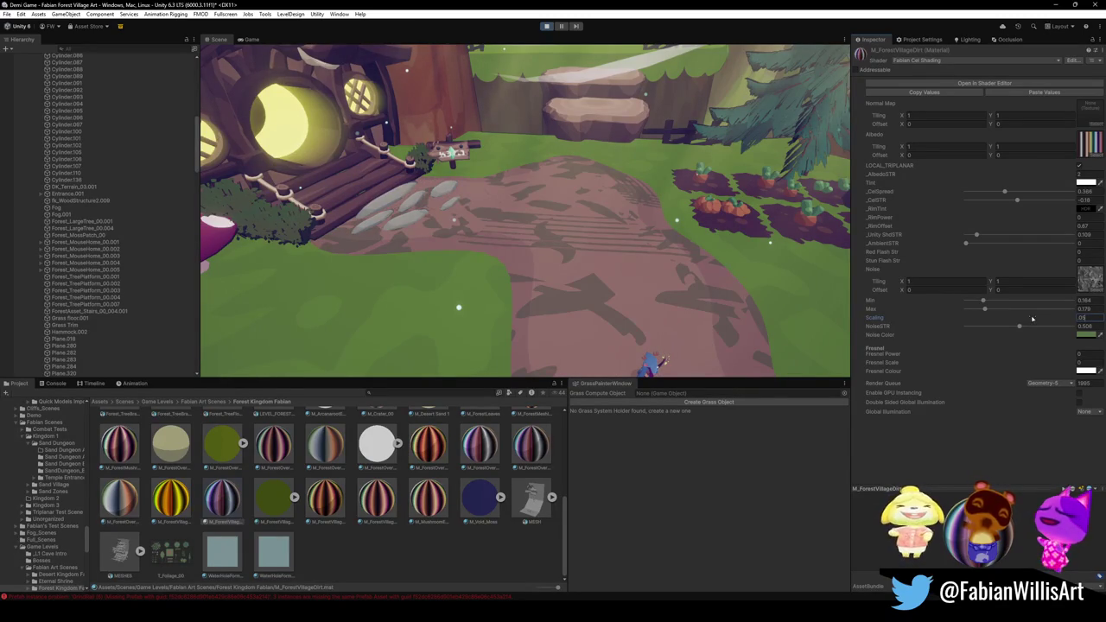
{"action": "key", "text": "BackSpace"}
{"action": "type", "text": "2"}
{"action": "key", "text": "BackSpace"}
{"action": "type", "text": "3"}
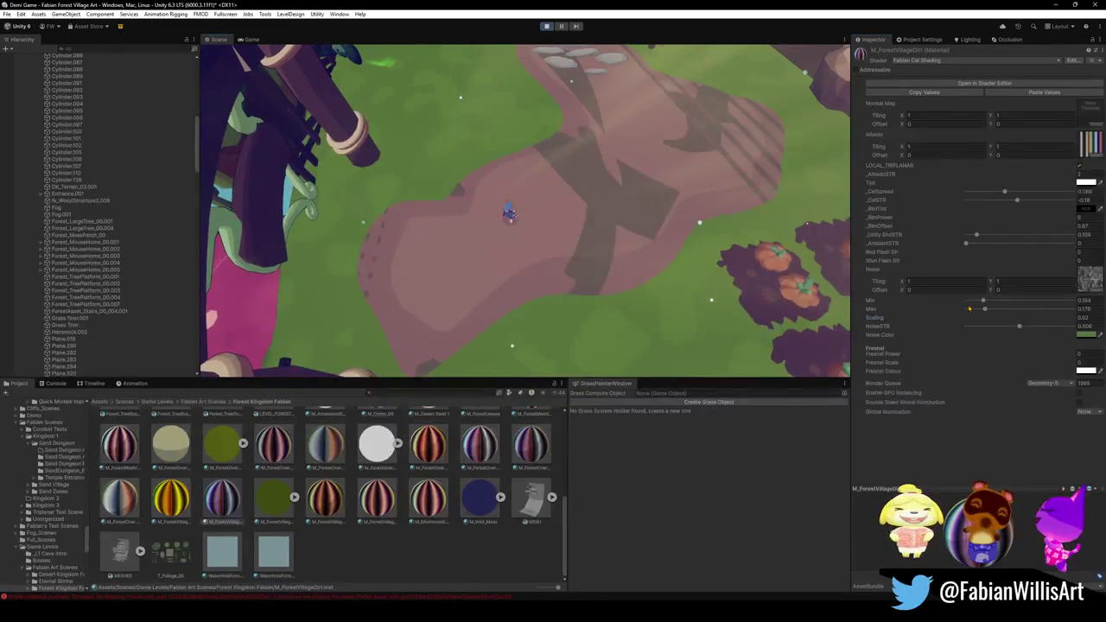
Set noise strength to about 0.079, noise Max to 0.154, and Scaling to 0.04.
{"action": "left_click_drag", "start_coordinate": [999, 328], "coordinate": [957, 329]}
{"action": "left_click_drag", "start_coordinate": [969, 326], "coordinate": [974, 327]}
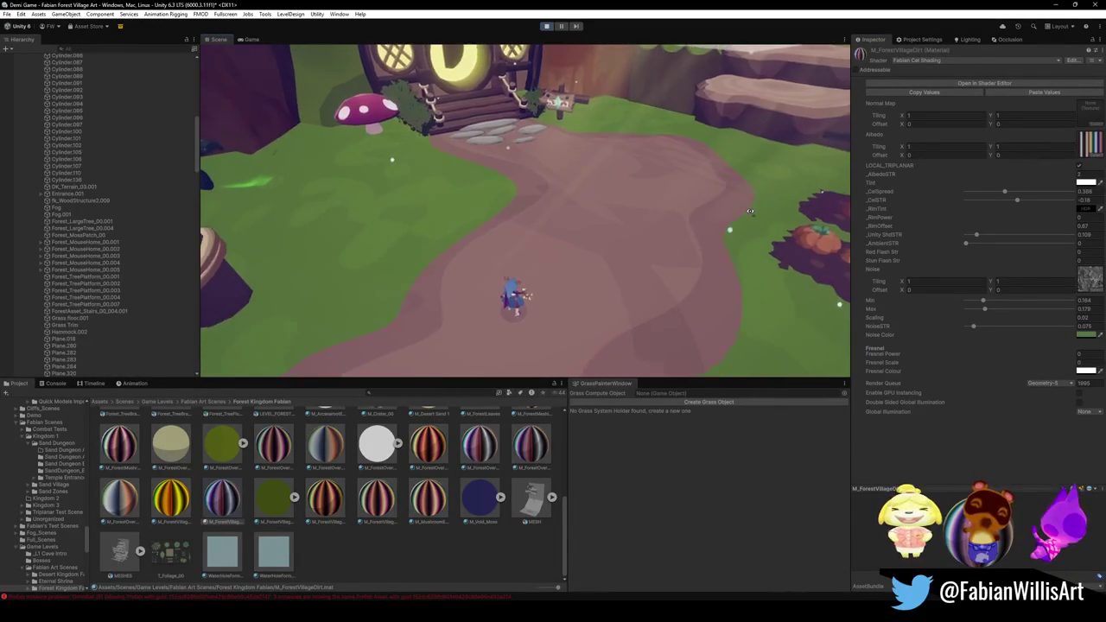
{"action": "left_click", "coordinate": [1083, 317]}
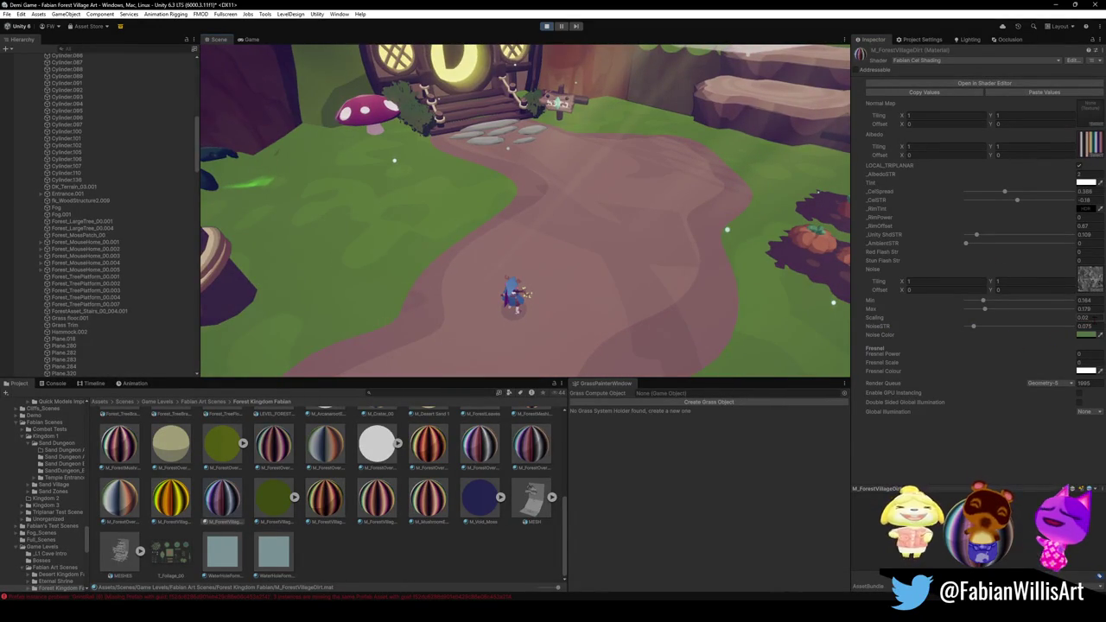
{"action": "mouse_move", "coordinate": [985, 309]}
{"action": "left_mouse_down"}
{"action": "mouse_move", "coordinate": [950, 305]}
{"action": "mouse_move", "coordinate": [993, 313]}
{"action": "mouse_move", "coordinate": [983, 310]}
{"action": "left_mouse_up"}
{"action": "left_click", "coordinate": [1084, 318]}
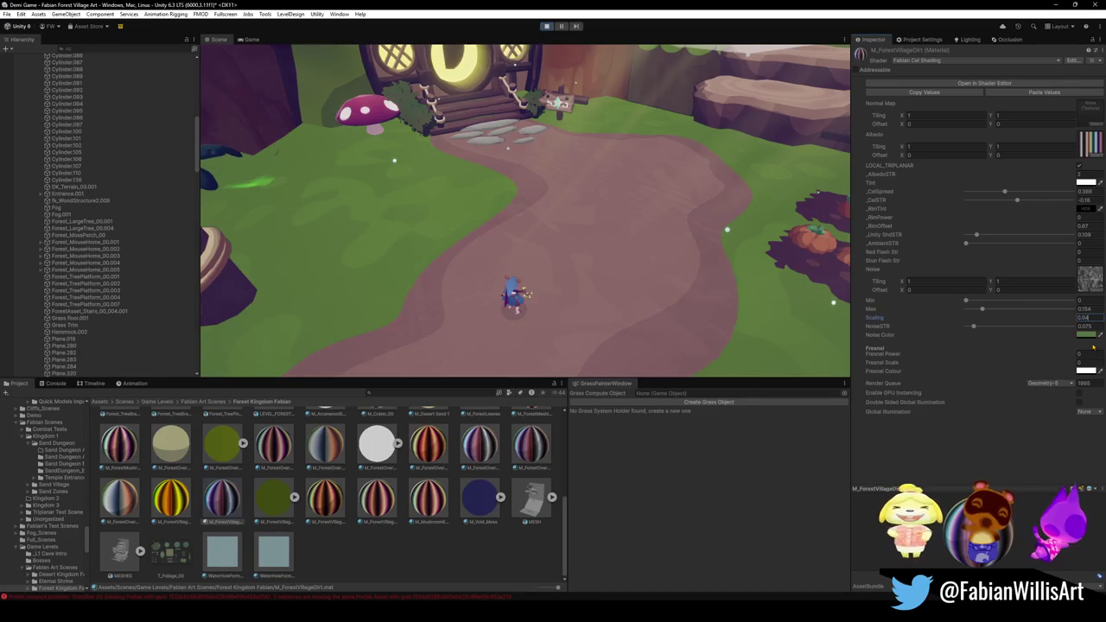
Run the character along the dirt path toward the house, attacking once, then pause.
{"action": "left_click", "coordinate": [250, 39]}
{"action": "key", "text": "Escape"}
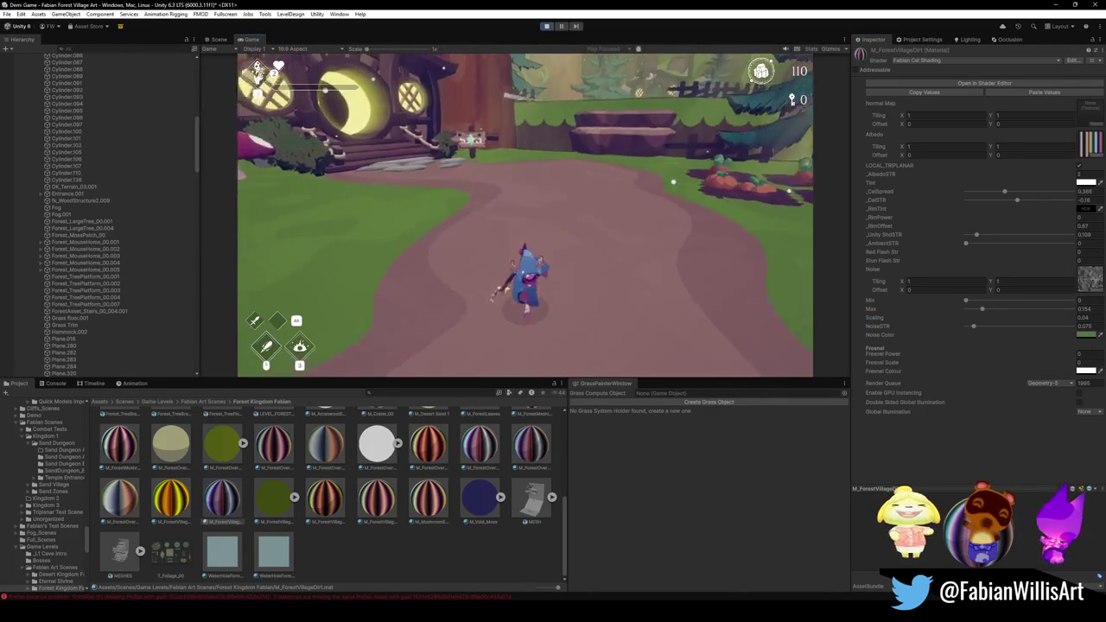
{"action": "key", "text": "d"}
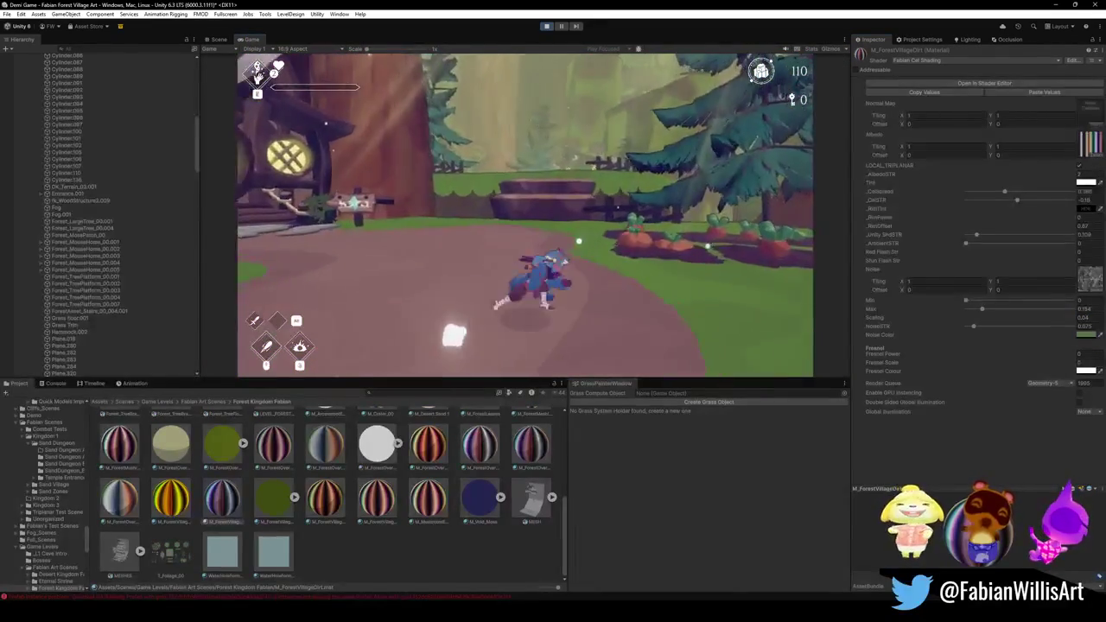
{"action": "key", "text": "w"}
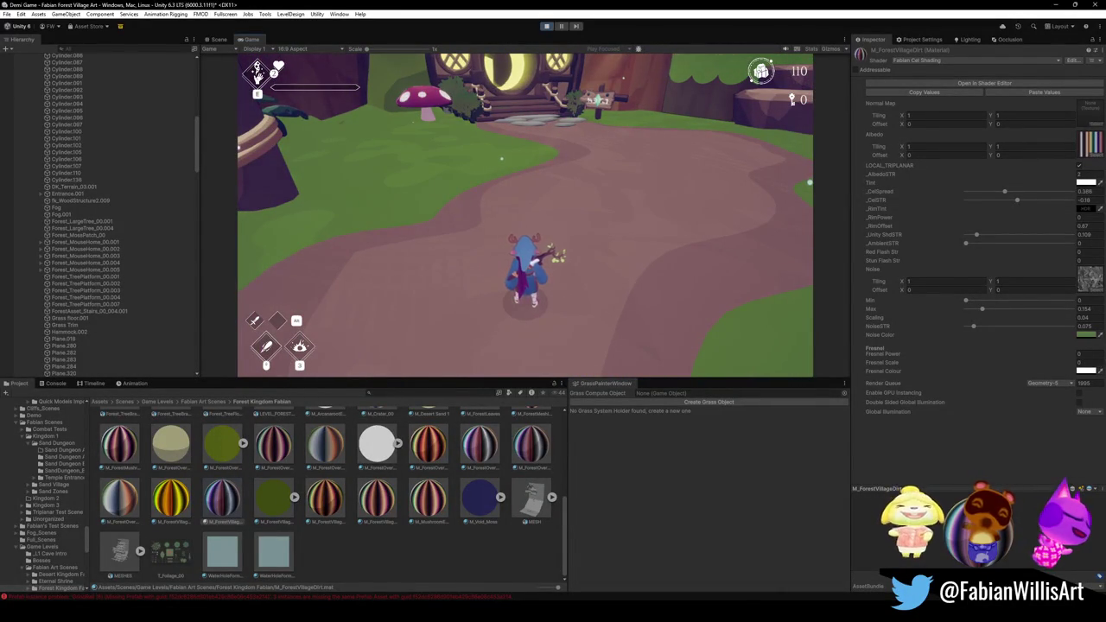
{"action": "key", "text": "space"}
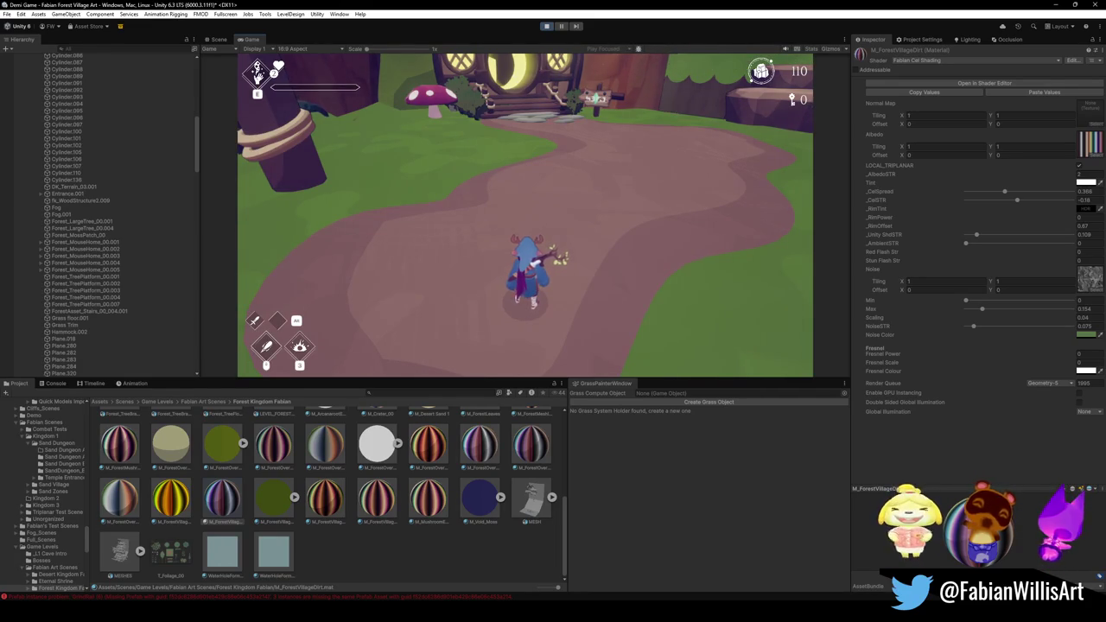
{"action": "key", "text": "Escape"}
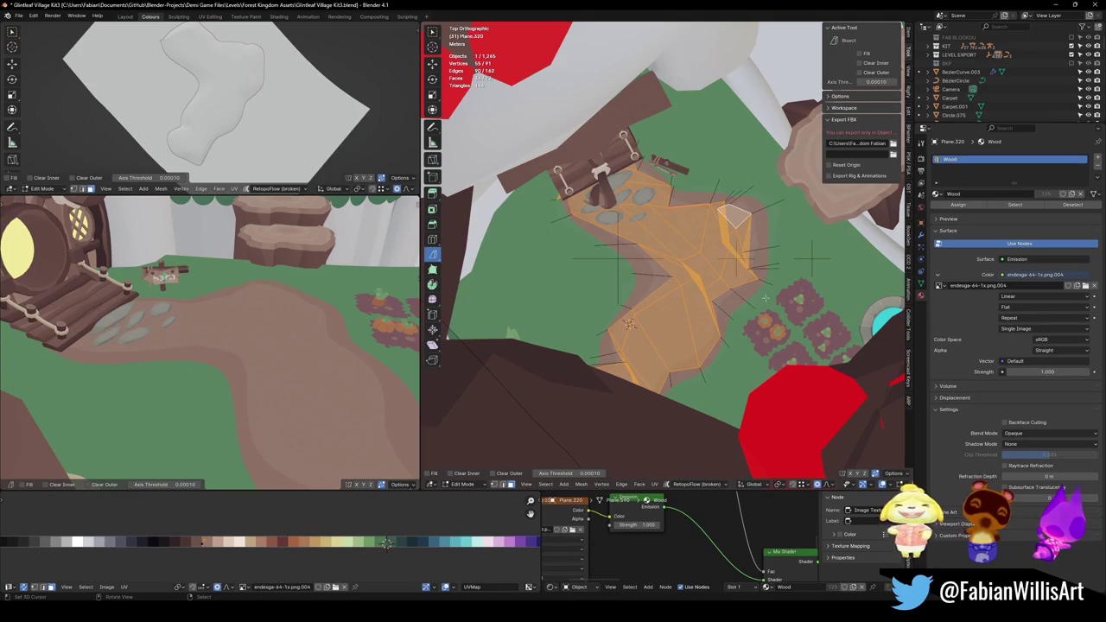
Try an inset on the selected path faces, then undo it.
{"action": "key", "text": "i"}
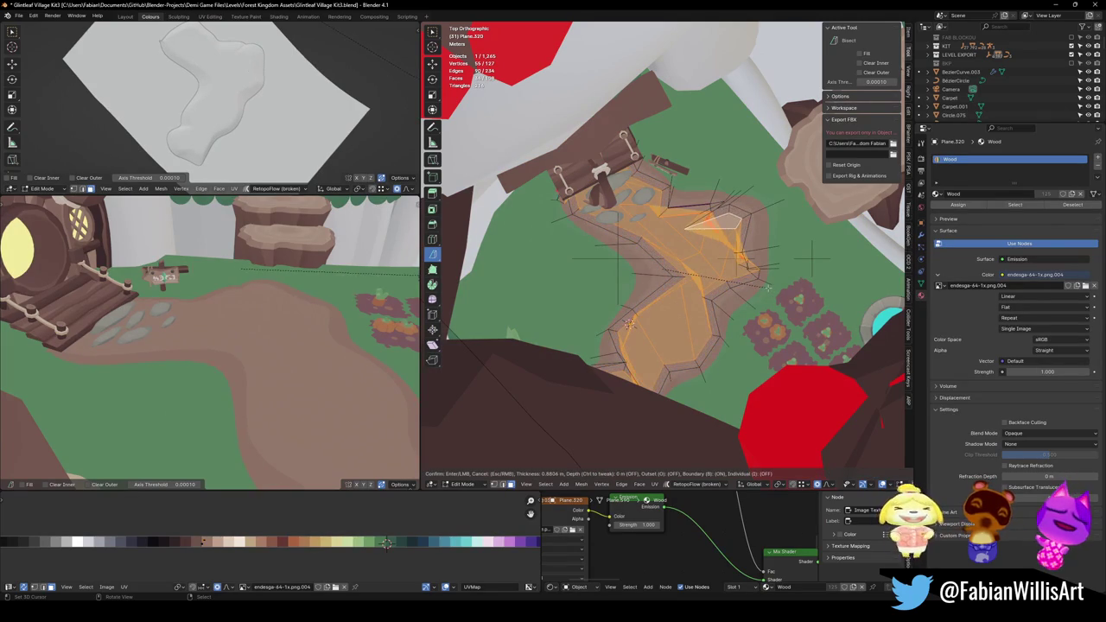
{"action": "left_click", "coordinate": [772, 284]}
{"action": "key", "text": "s"}
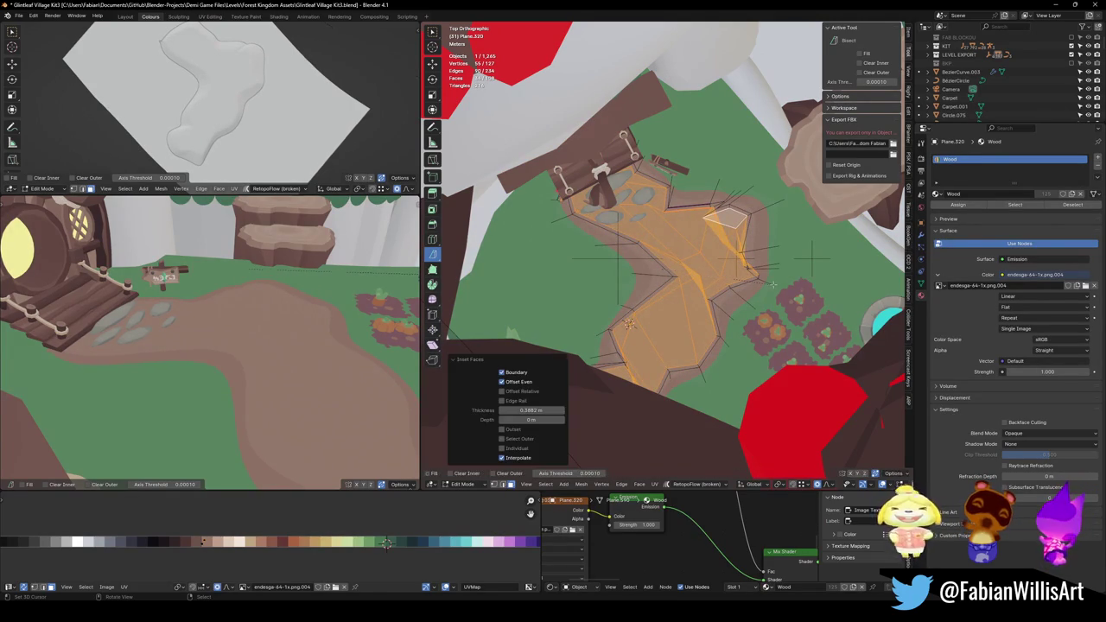
{"action": "right_click", "coordinate": [765, 279]}
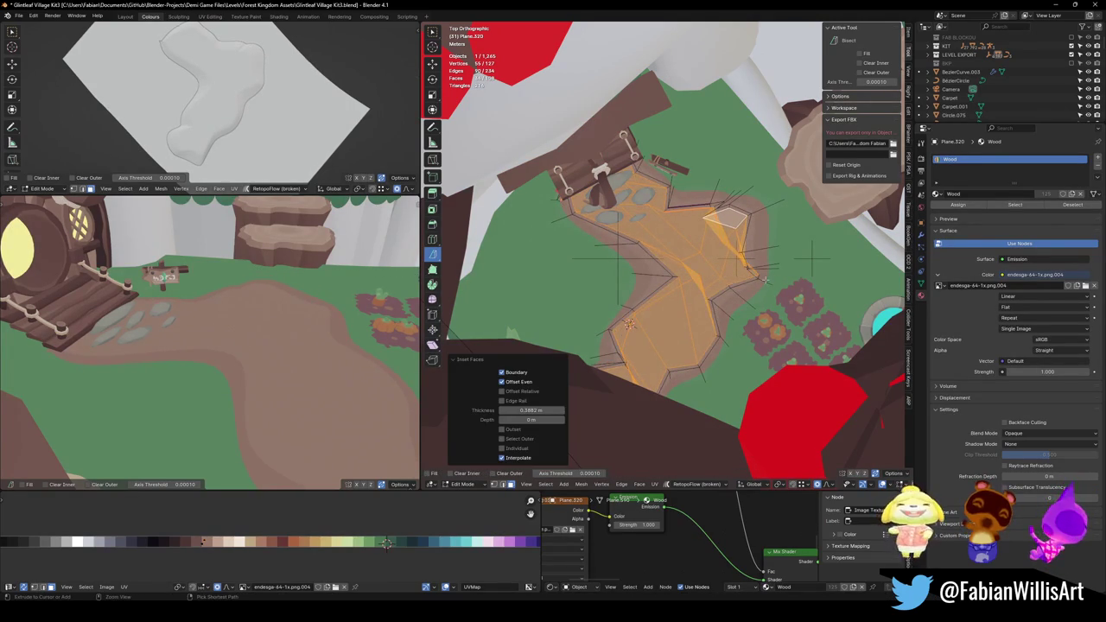
{"action": "key", "text": "ctrl+z"}
Dissolve the path faces into one, relax the outline twice, and shrink it slightly.
{"action": "key", "text": "ctrl+x"}
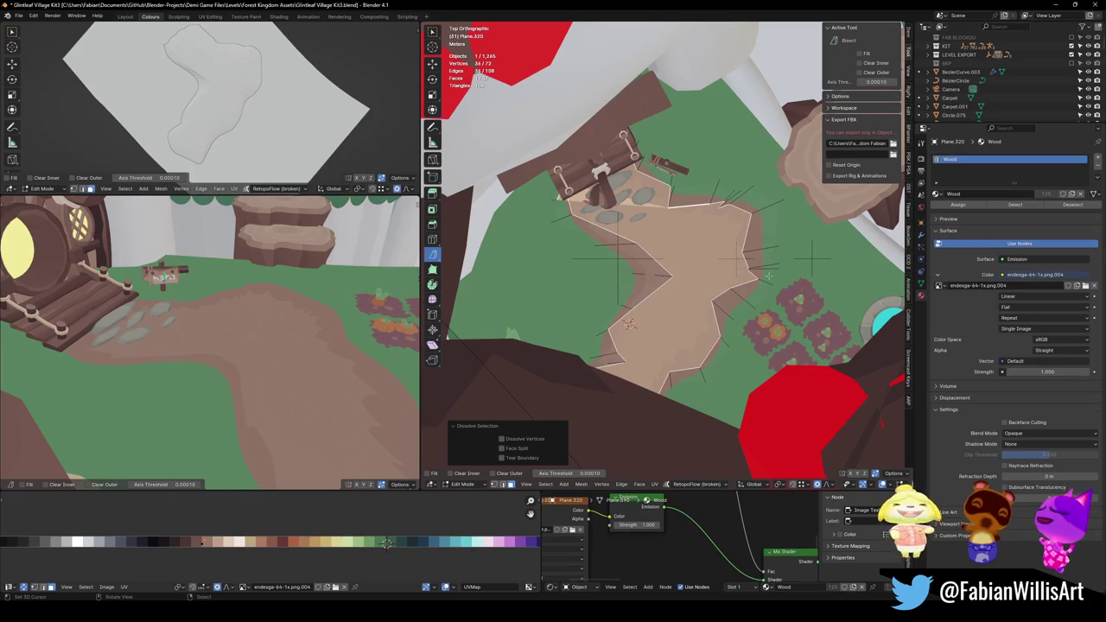
{"action": "key", "text": "q"}
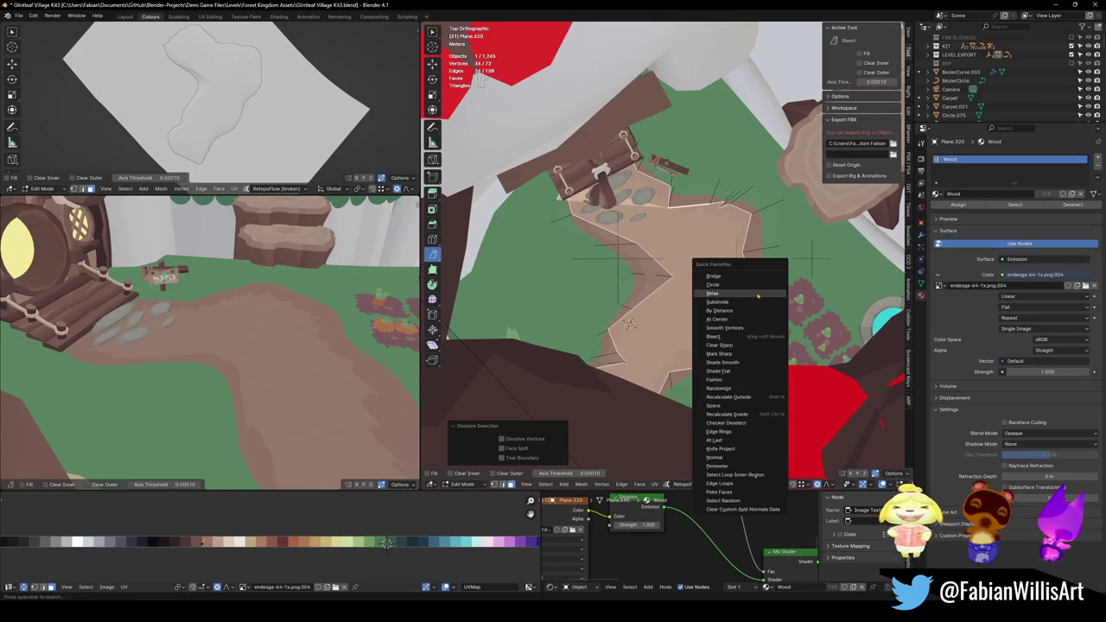
{"action": "left_click", "coordinate": [758, 295]}
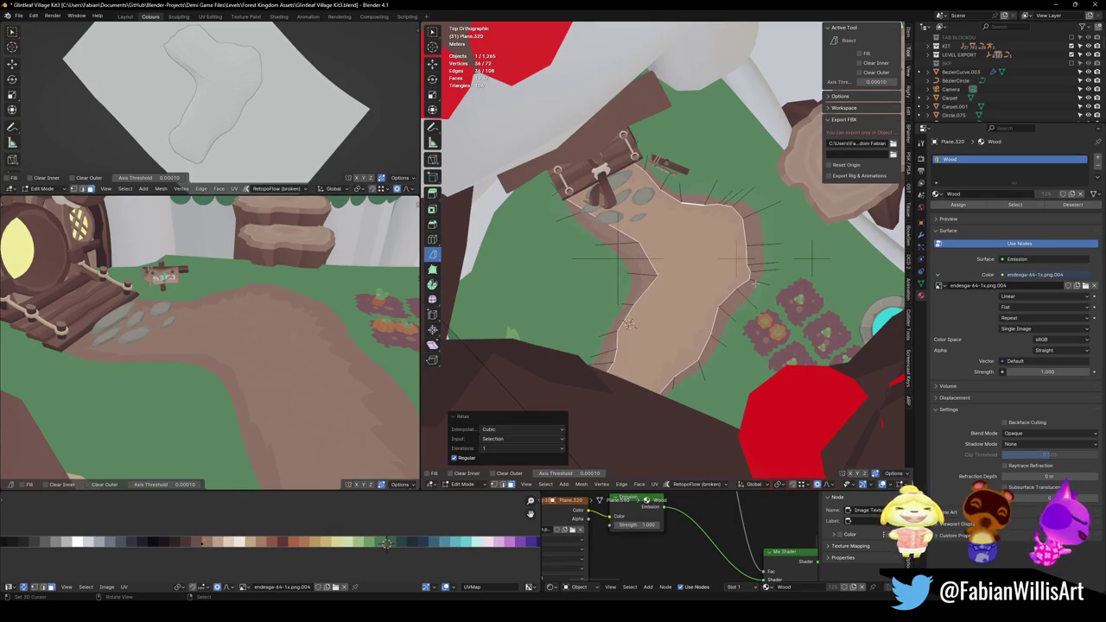
{"action": "key", "text": "q"}
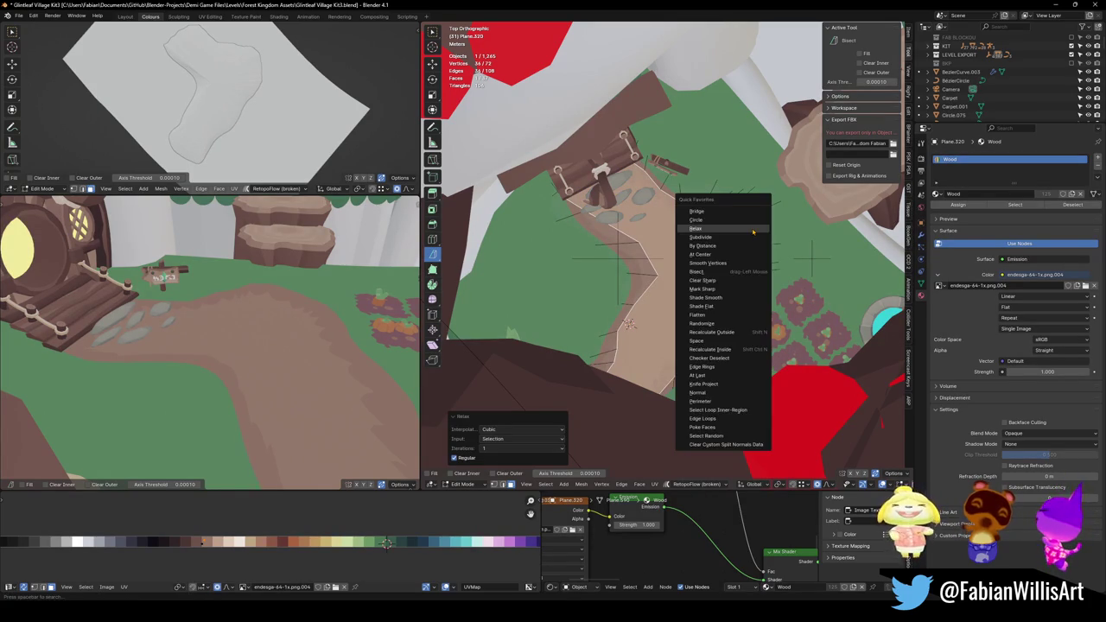
{"action": "left_click", "coordinate": [753, 232]}
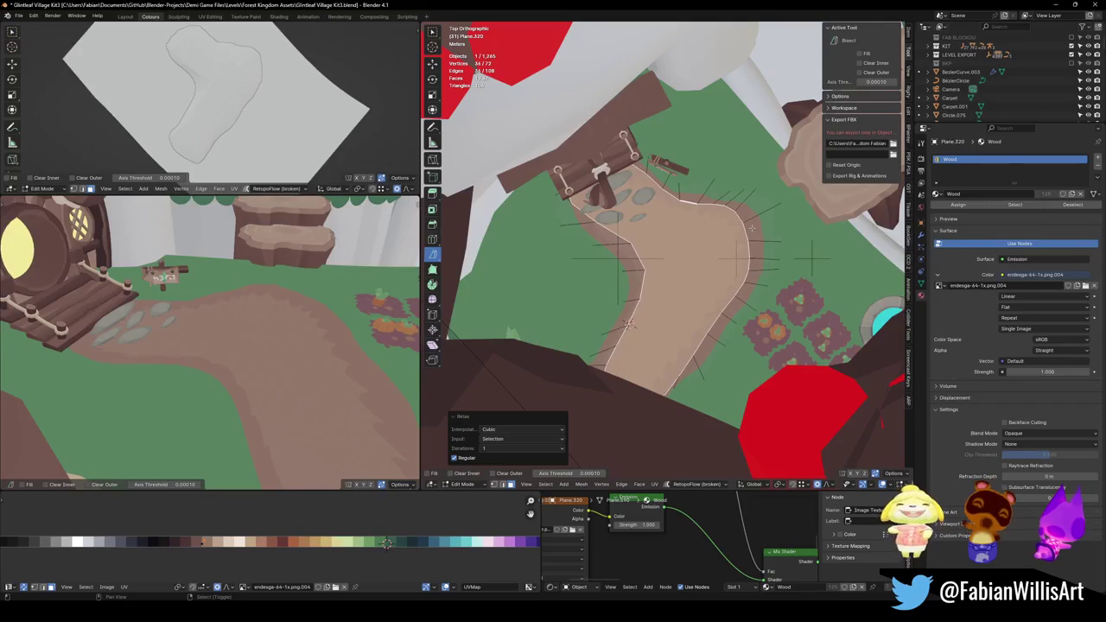
{"action": "key", "text": "s"}
{"action": "left_click", "coordinate": [761, 232]}
Inset a 1.445 m border strip around the path and triangulate the inner face.
{"action": "key", "text": "u"}
{"action": "key", "text": "Escape"}
{"action": "key", "text": "i"}
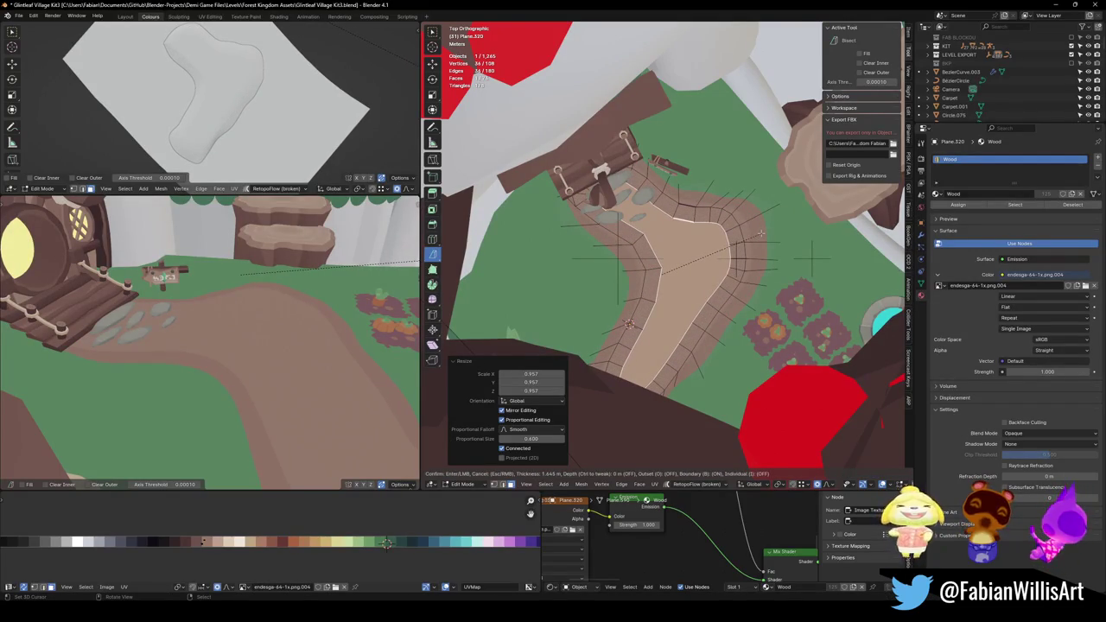
{"action": "left_click", "coordinate": [760, 232]}
{"action": "key", "text": "g"}
{"action": "key", "text": "x"}
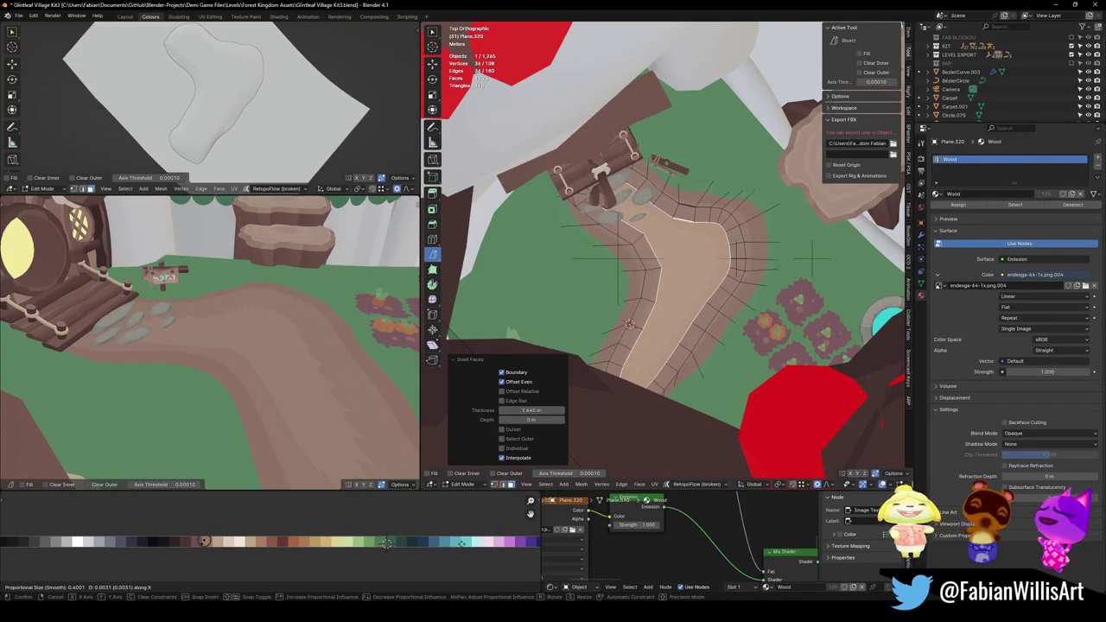
{"action": "left_click", "coordinate": [387, 543]}
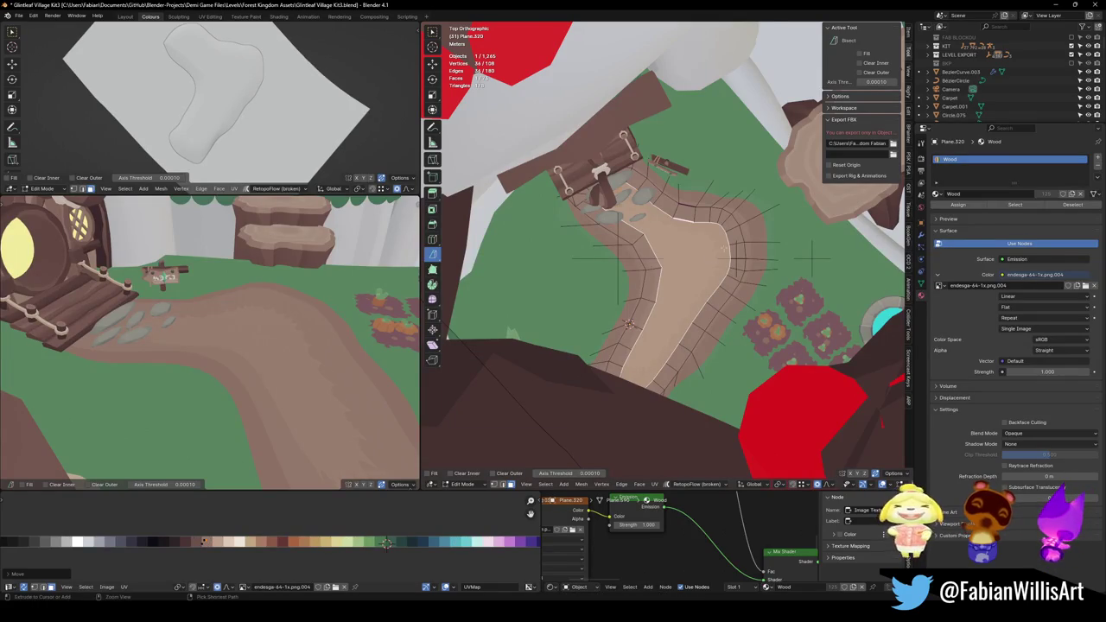
{"action": "key", "text": "ctrl+t"}
Look down on the house, path and flower beds and clear the face selection.
{"action": "middle_click_drag", "start_coordinate": [319, 325], "coordinate": [692, 292]}
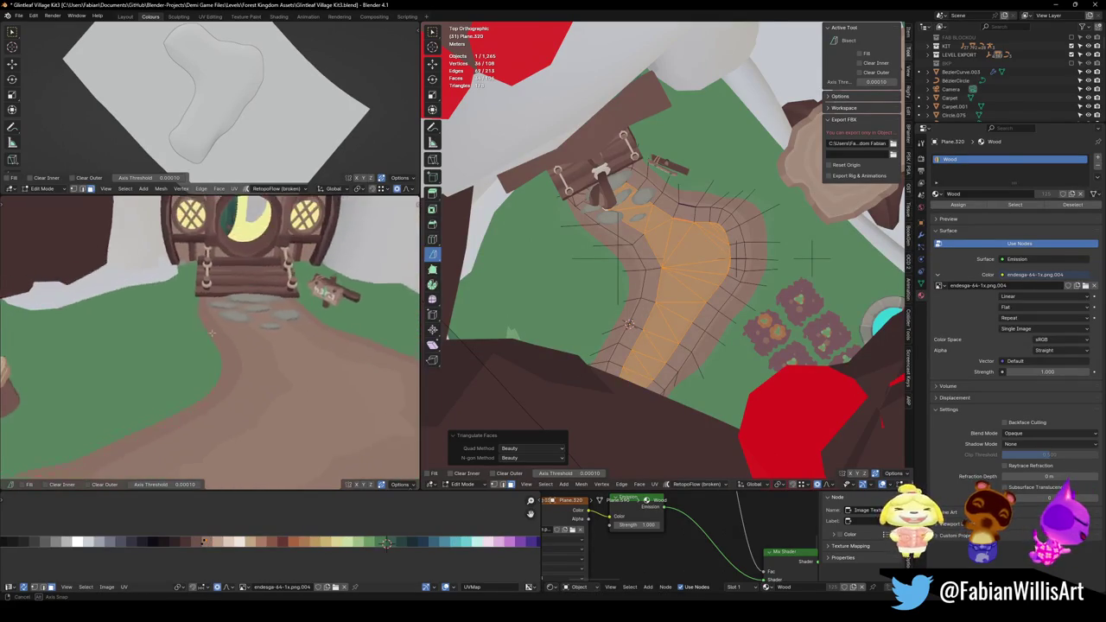
{"action": "middle_click_drag", "start_coordinate": [260, 346], "coordinate": [363, 331]}
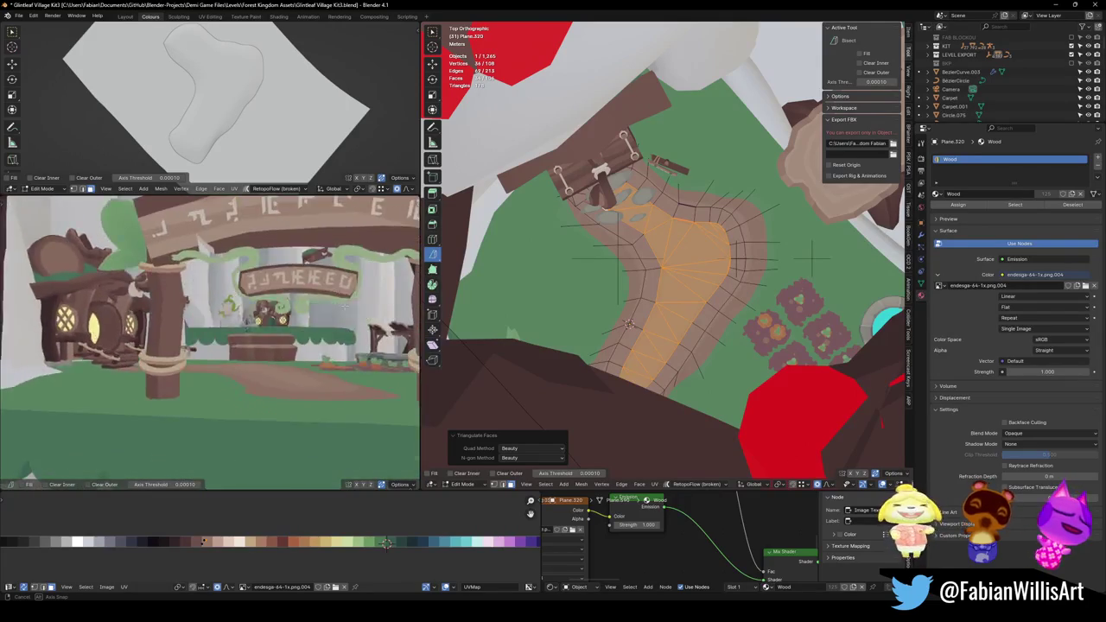
{"action": "middle_click_drag", "start_coordinate": [363, 331], "coordinate": [321, 365]}
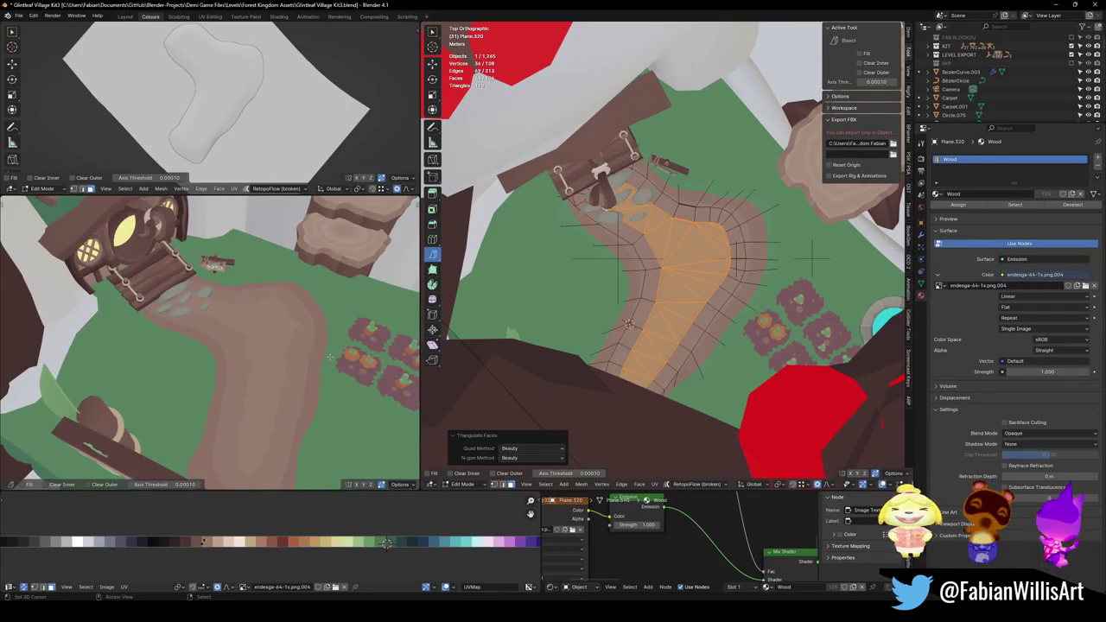
{"action": "scroll", "coordinate": [300, 356], "scroll_direction": "up", "scroll_amount": 2}
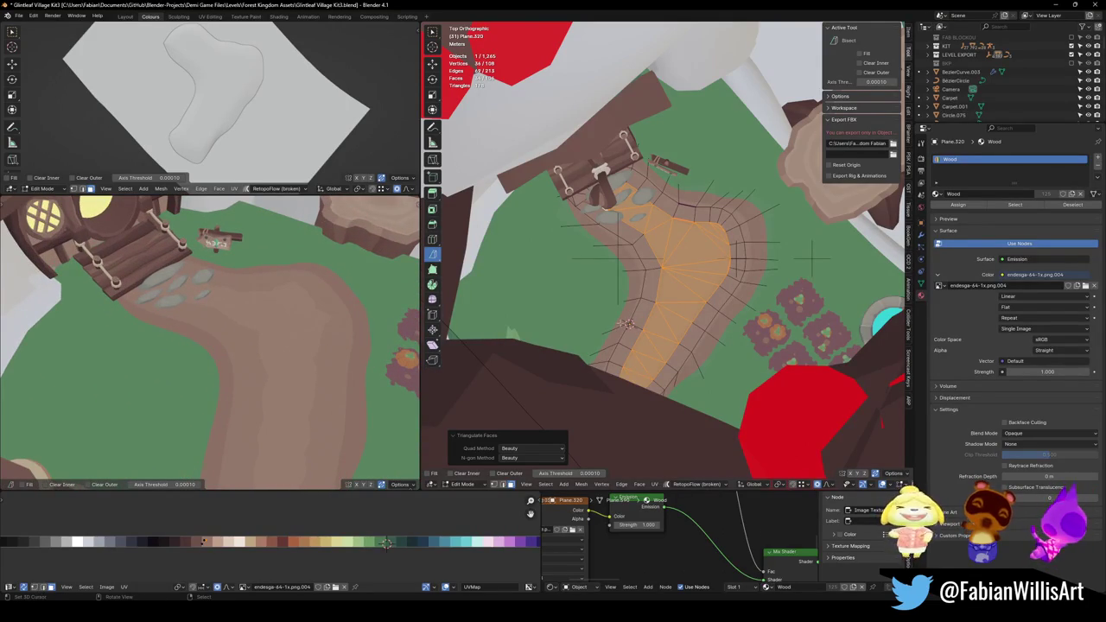
{"action": "key", "text": "alt+a"}
{"action": "key", "text": "g"}
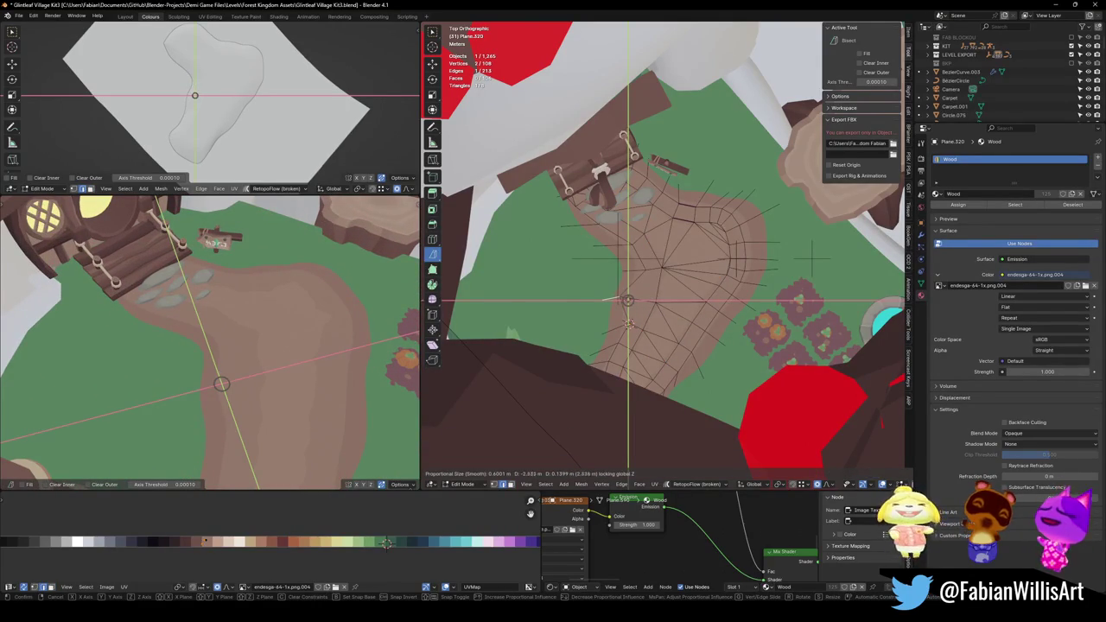
{"action": "key", "text": "Escape"}
Select the whole path mesh and edge-slide its outer boundary loop.
{"action": "mouse_move", "coordinate": [164, 363]}
{"action": "middle_mouse_down"}
{"action": "mouse_move", "coordinate": [201, 360]}
{"action": "mouse_move", "coordinate": [214, 324]}
{"action": "mouse_move", "coordinate": [303, 369]}
{"action": "mouse_move", "coordinate": [259, 363]}
{"action": "middle_mouse_up"}
{"action": "key", "text": "a"}
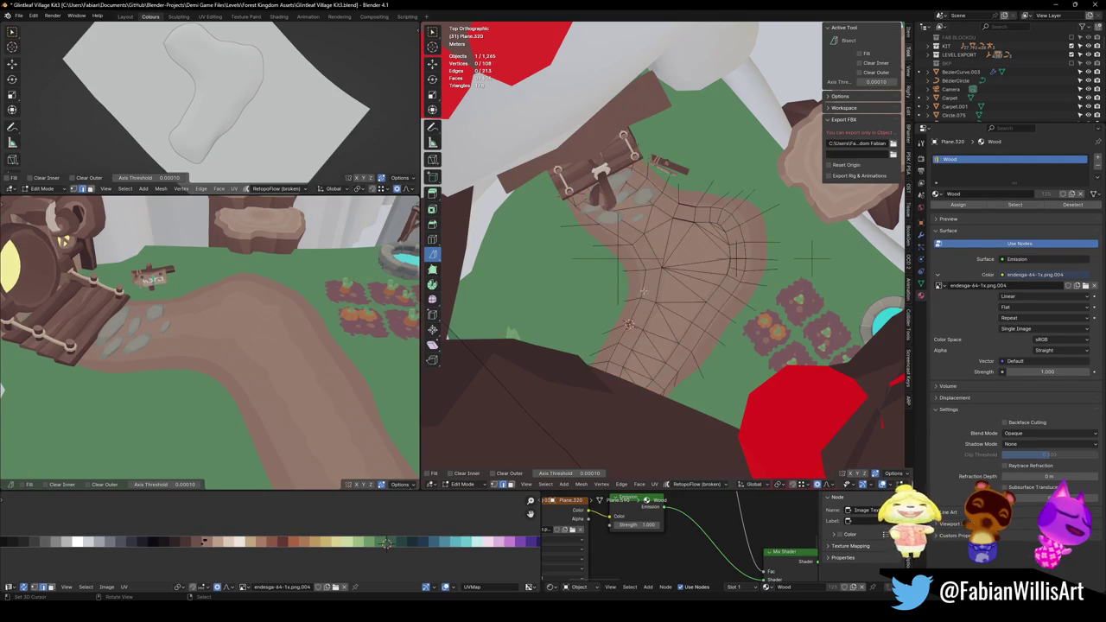
{"action": "key", "text": "g"}
{"action": "key", "text": "g"}
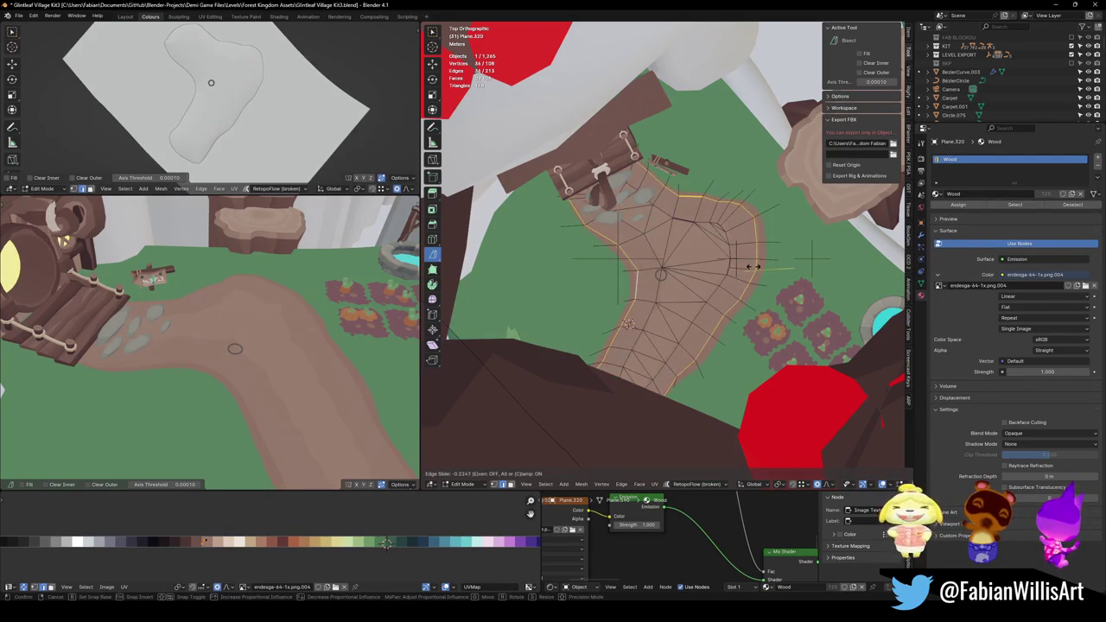
{"action": "left_click", "coordinate": [752, 265]}
{"action": "key", "text": "alt+a"}
Circle-select the path's central strip and dissolve it into one face.
{"action": "key", "text": "c"}
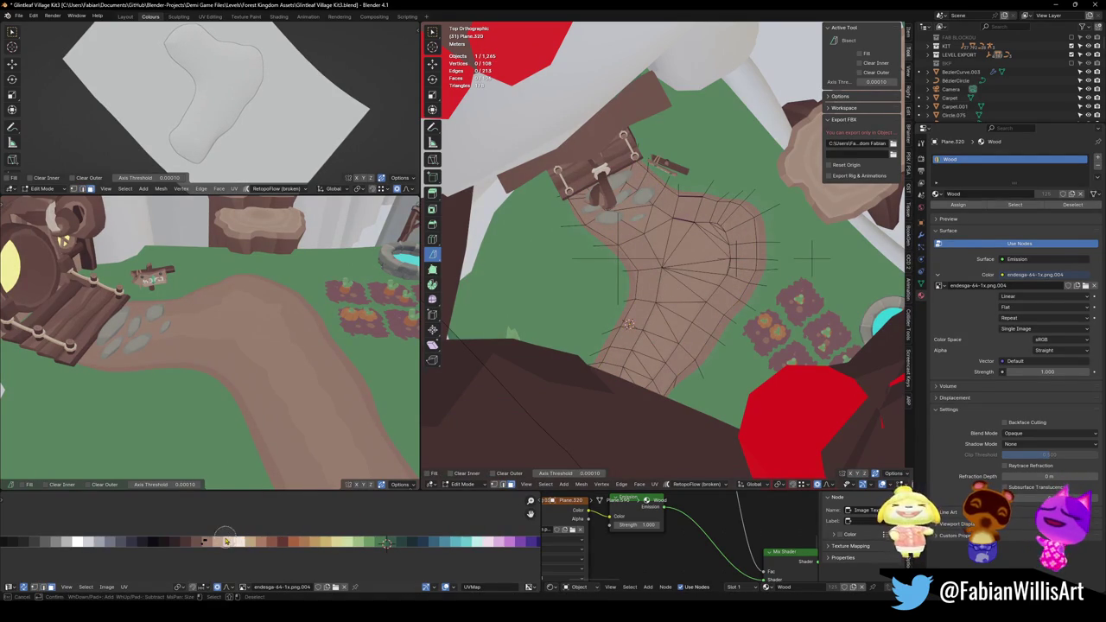
{"action": "left_click", "coordinate": [212, 538]}
{"action": "left_click", "coordinate": [216, 542], "text": "shift"}
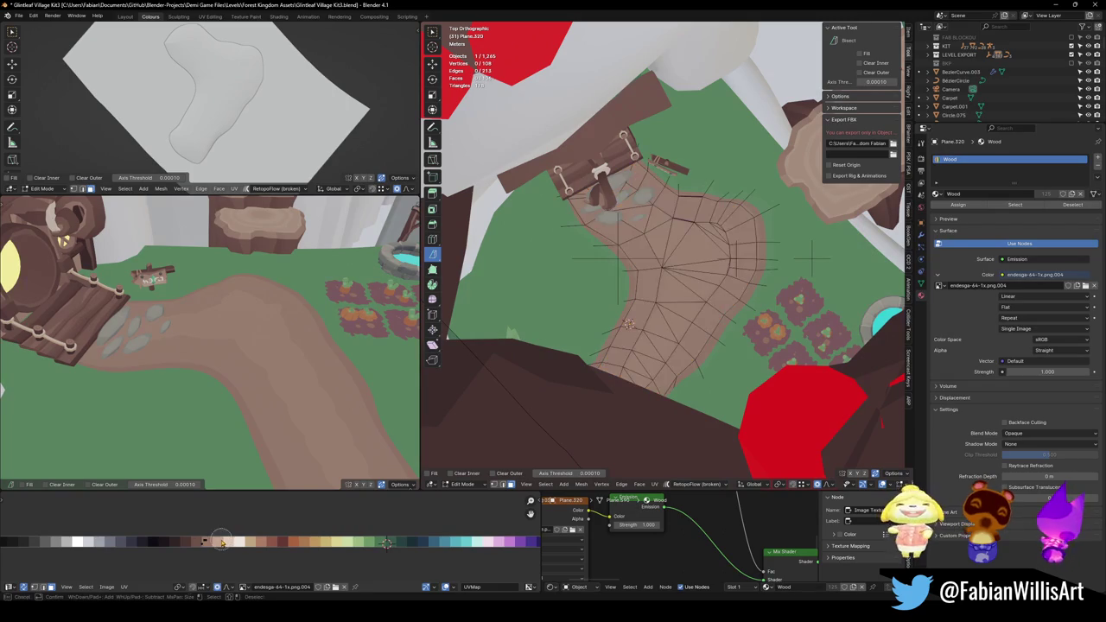
{"action": "left_click", "coordinate": [216, 542]}
{"action": "key", "text": "Escape"}
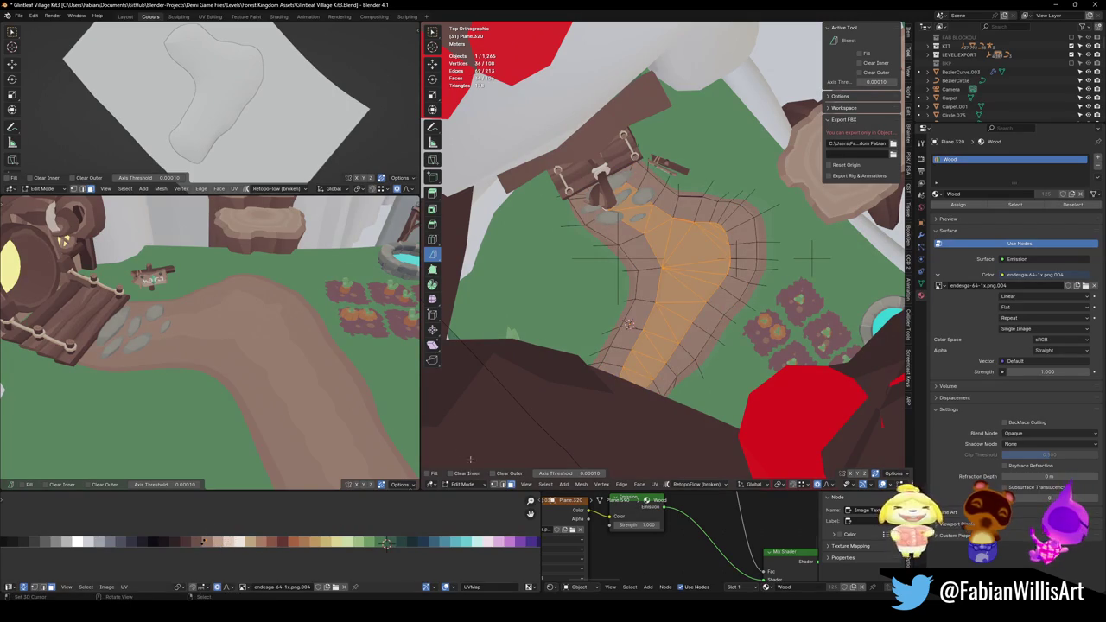
{"action": "key", "text": "ctrl+x"}
Slide the border edge loop inward and triangulate the inner face with Beauty.
{"action": "key", "text": "g"}
{"action": "key", "text": "g"}
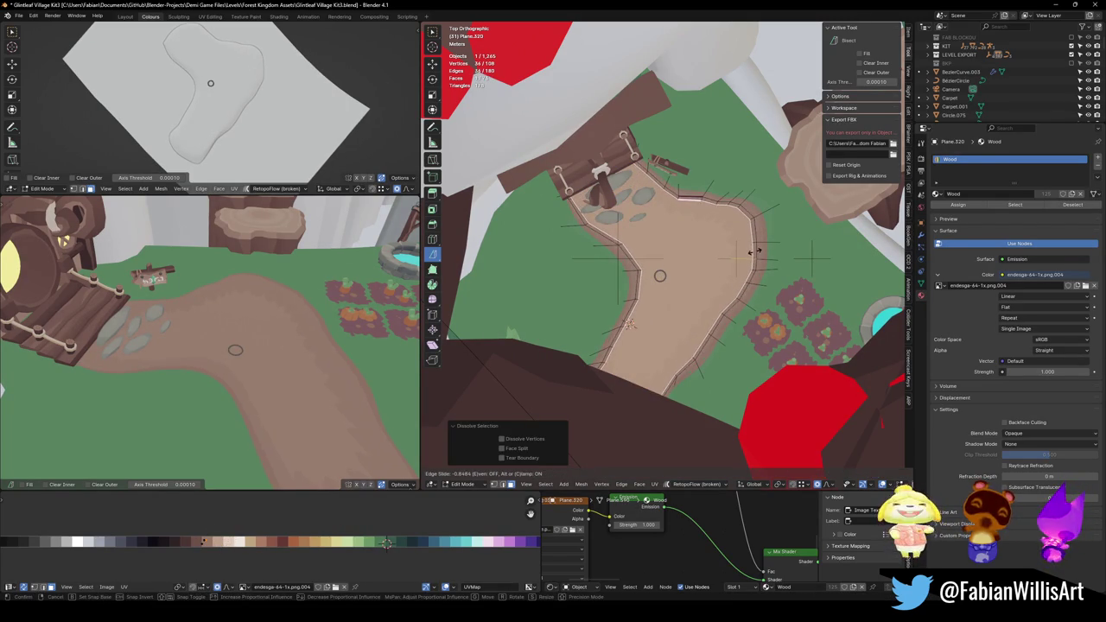
{"action": "left_click", "coordinate": [755, 252]}
{"action": "key", "text": "ctrl+t"}
{"action": "mouse_move", "coordinate": [257, 370]}
{"action": "middle_mouse_down"}
{"action": "mouse_move", "coordinate": [320, 343]}
{"action": "mouse_move", "coordinate": [318, 362]}
{"action": "middle_mouse_up"}
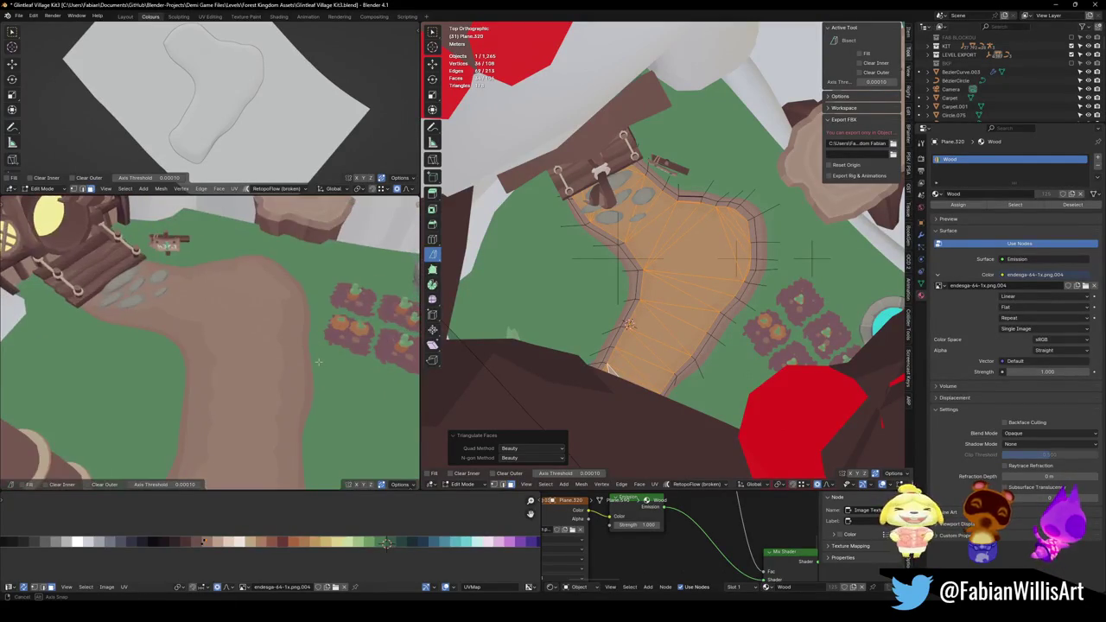
Select the path's border strip, dissolve its faces, and triangulate it.
{"action": "scroll", "coordinate": [720, 303], "scroll_direction": "up", "scroll_amount": 4}
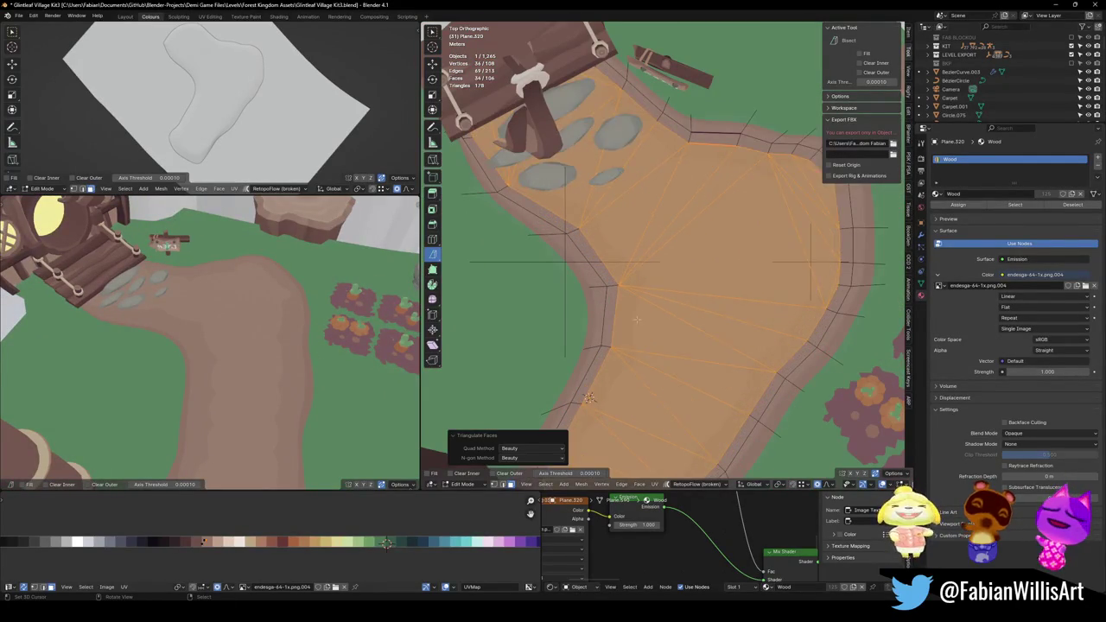
{"action": "key", "text": "ctrl+i"}
{"action": "key", "text": "ctrl+x"}
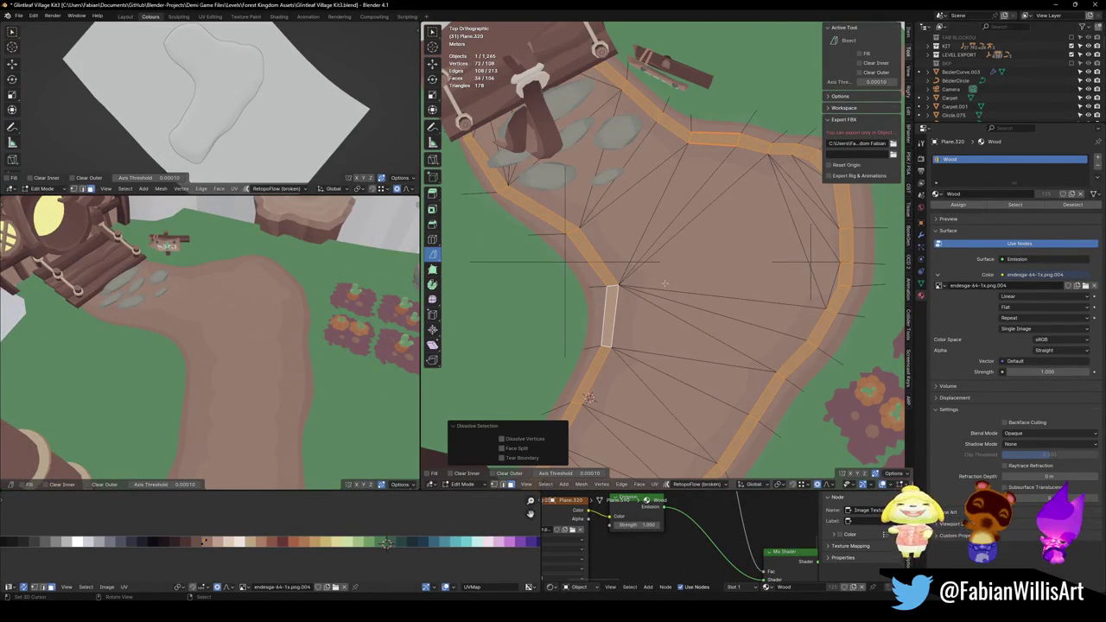
{"action": "key", "text": "ctrl+t"}
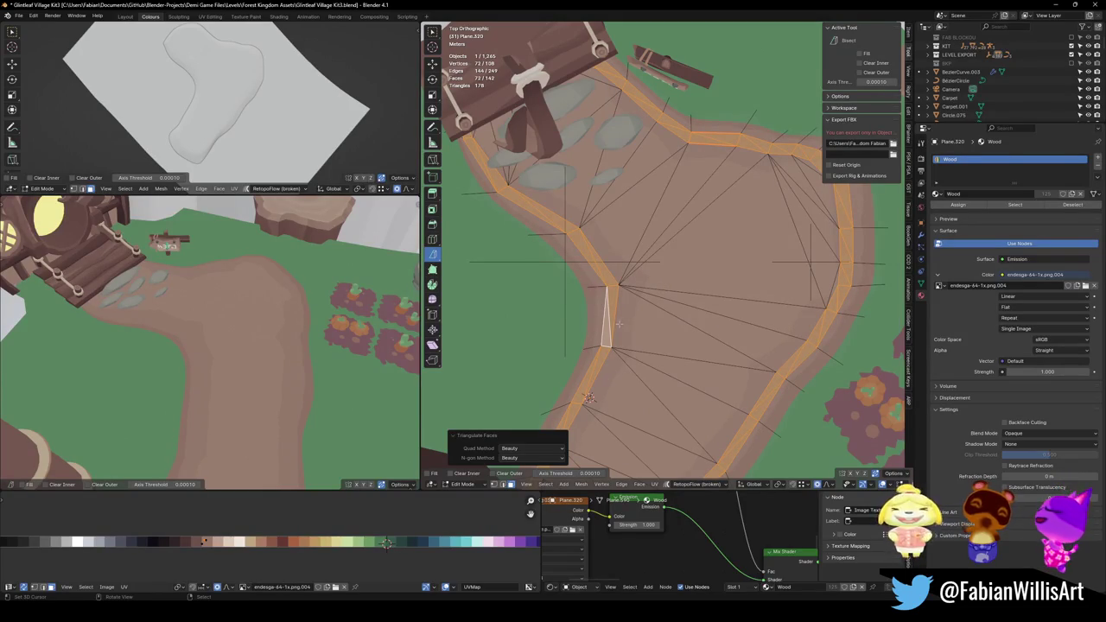
Move the fan-centre vertex right with proportional falloff and return to Object Mode.
{"action": "mouse_move", "coordinate": [415, 340]}
{"action": "middle_mouse_down"}
{"action": "mouse_move", "coordinate": [303, 348]}
{"action": "mouse_move", "coordinate": [328, 342]}
{"action": "mouse_move", "coordinate": [306, 332]}
{"action": "middle_mouse_up"}
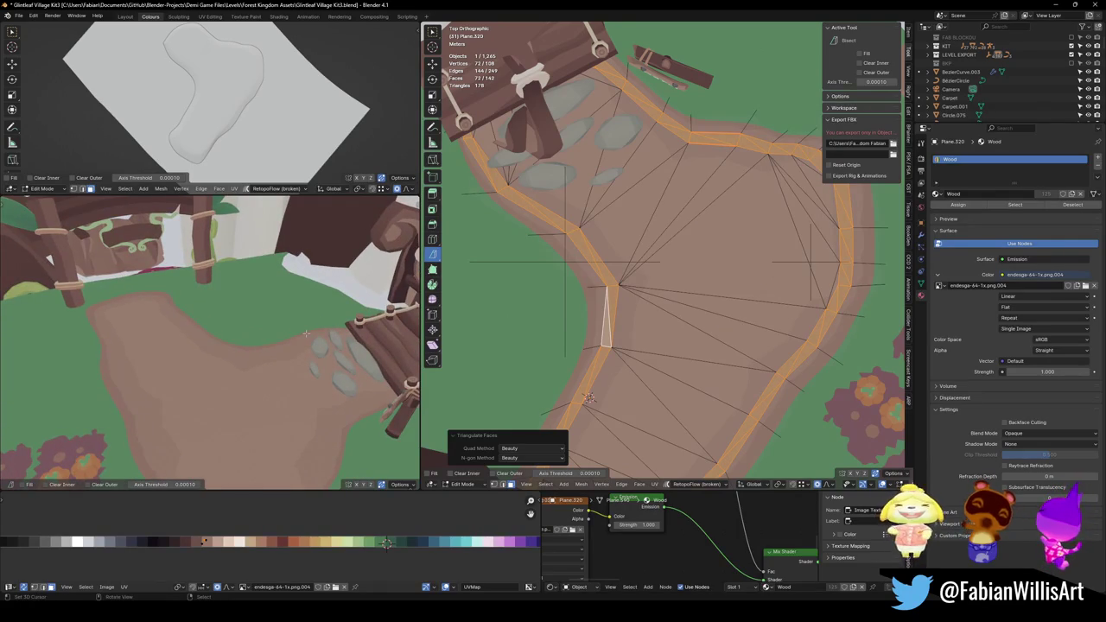
{"action": "left_click", "coordinate": [619, 286]}
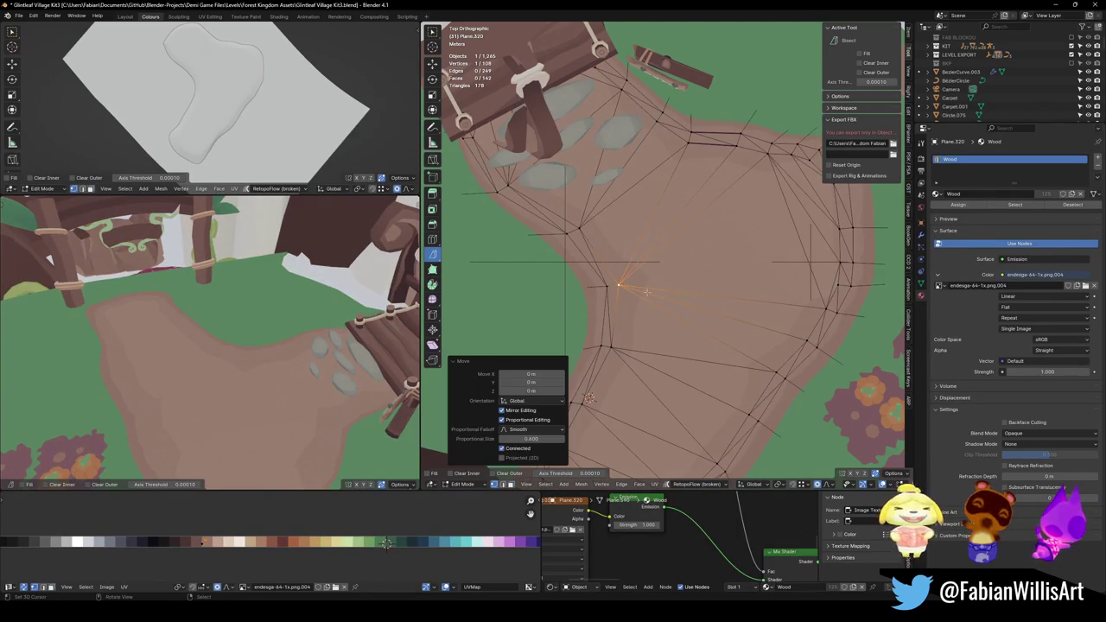
{"action": "key", "text": "g"}
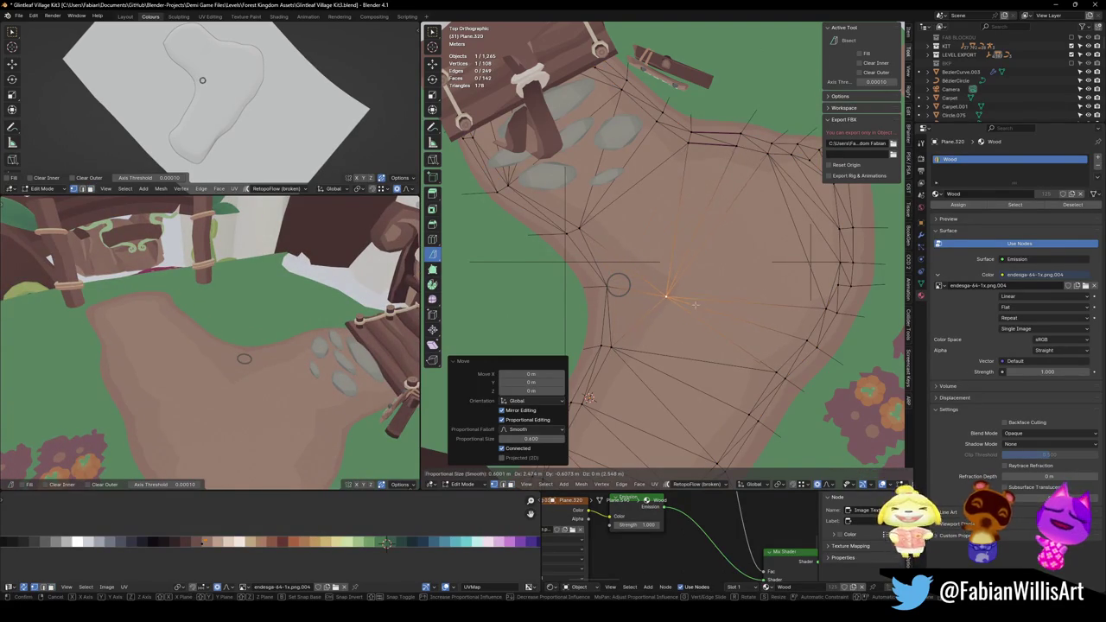
{"action": "left_click", "coordinate": [691, 304]}
{"action": "key", "text": "Tab"}
{"action": "mouse_move", "coordinate": [650, 327]}
{"action": "middle_mouse_down"}
{"action": "mouse_move", "coordinate": [689, 293]}
{"action": "mouse_move", "coordinate": [632, 289]}
{"action": "middle_mouse_up"}
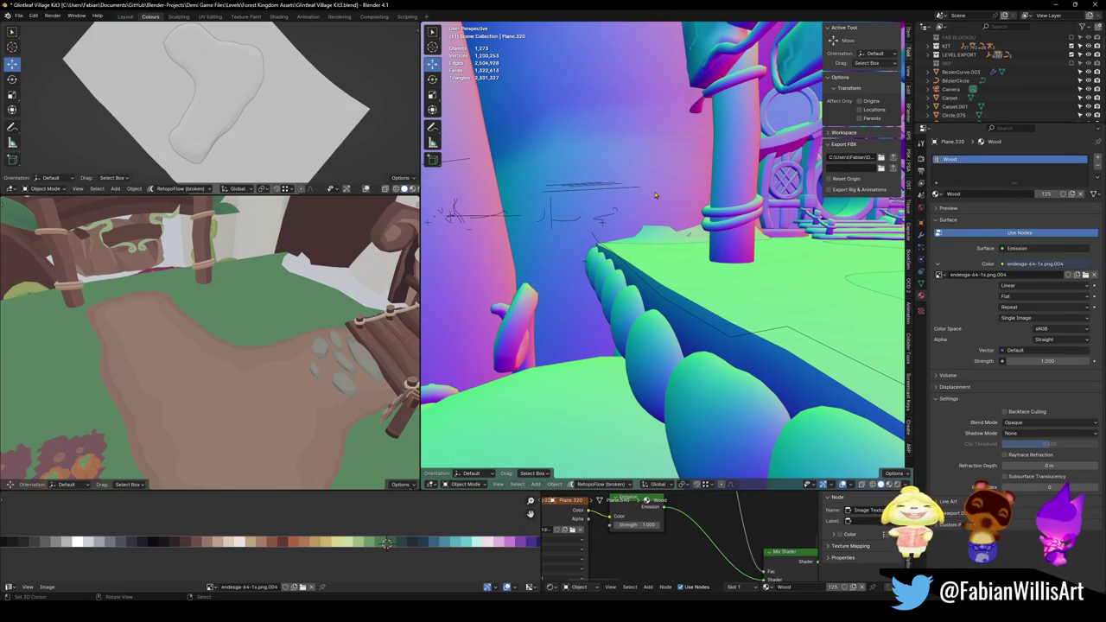
{"action": "middle_click_drag", "start_coordinate": [628, 299], "coordinate": [643, 278]}
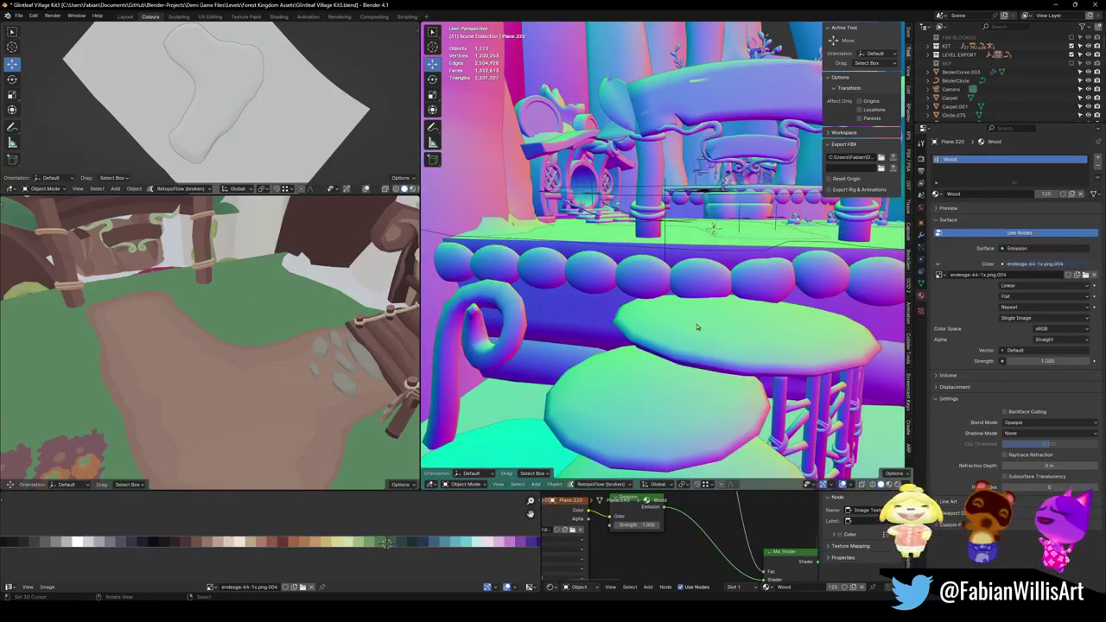
Save the Glintleaf Village Kit3 .blend file, then select the moss strip along the ledge.
{"action": "mouse_move", "coordinate": [218, 301]}
{"action": "middle_mouse_down"}
{"action": "mouse_move", "coordinate": [223, 316]}
{"action": "mouse_move", "coordinate": [244, 319]}
{"action": "middle_mouse_up"}
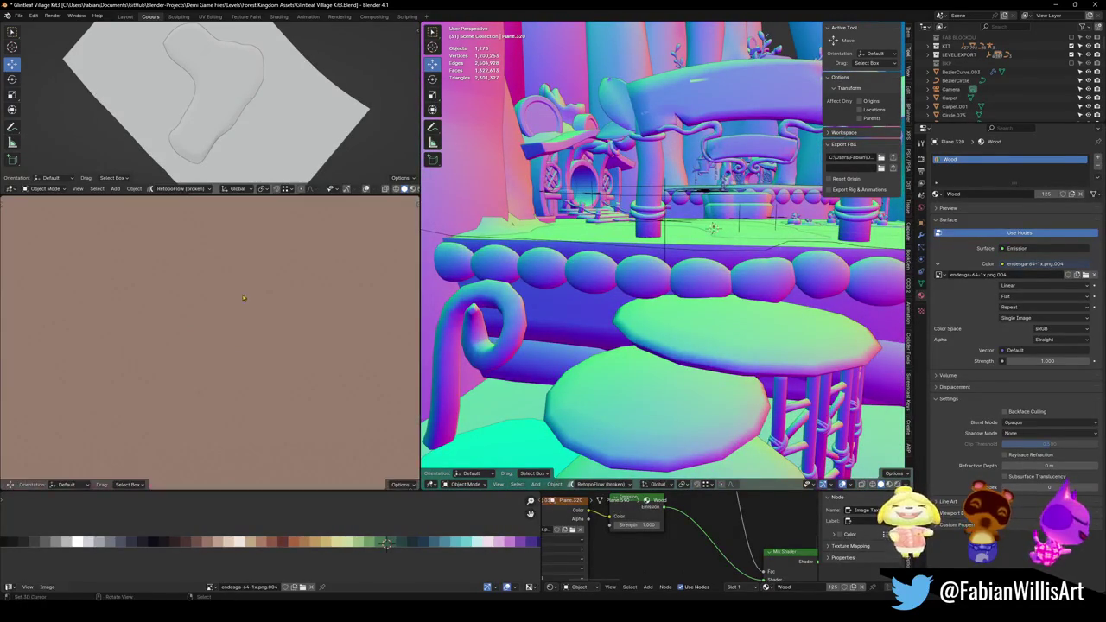
{"action": "key", "text": "ctrl+s"}
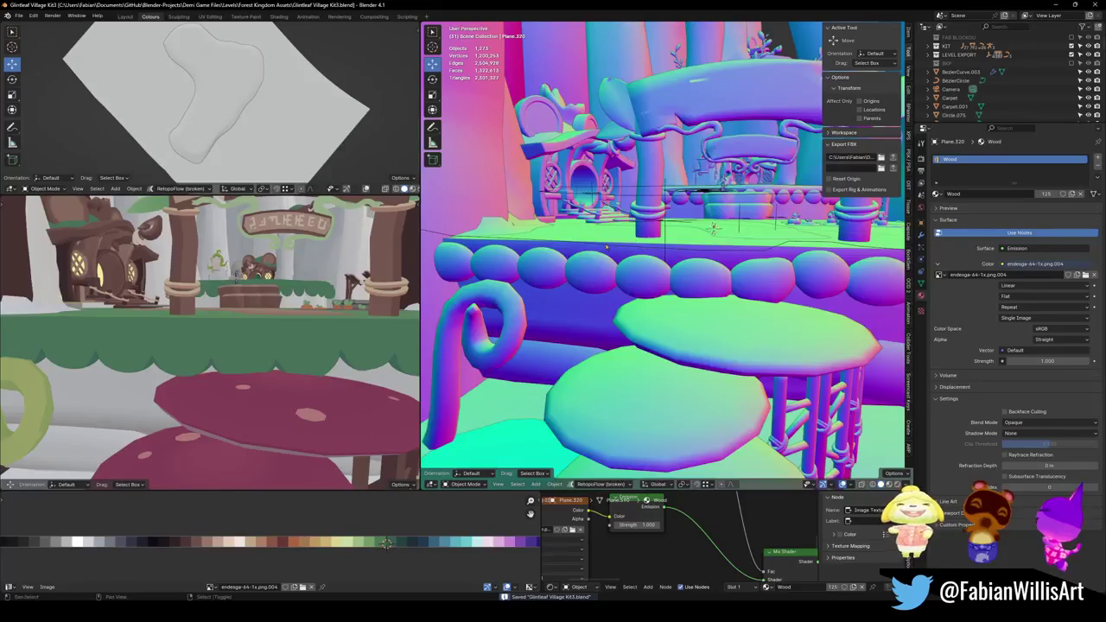
{"action": "middle_click_drag", "start_coordinate": [615, 264], "coordinate": [621, 281]}
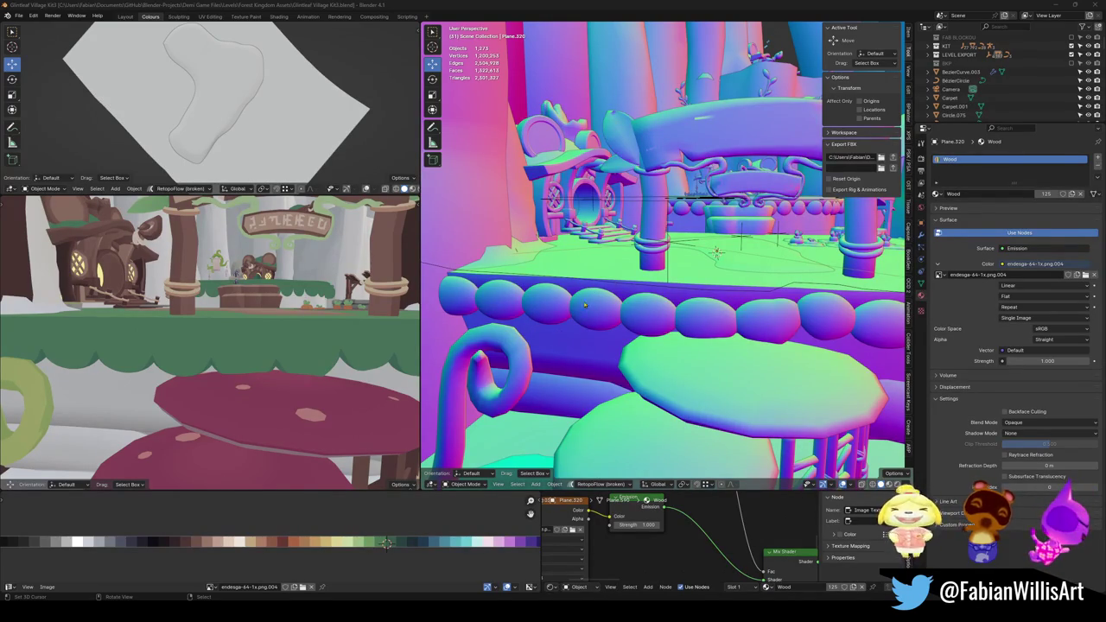
{"action": "left_click", "coordinate": [608, 285]}
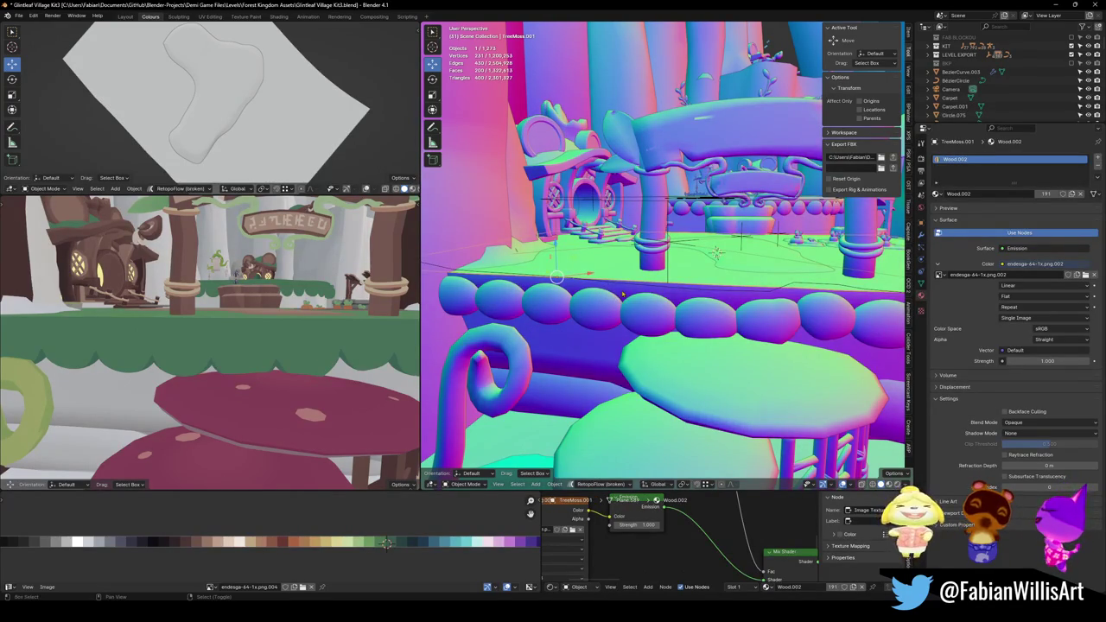
Select both moss pieces, then try duplicating and joining them and undo each attempt.
{"action": "left_click", "coordinate": [627, 292], "text": "shift"}
{"action": "key", "text": "shift+d"}
{"action": "right_click", "coordinate": [635, 288]}
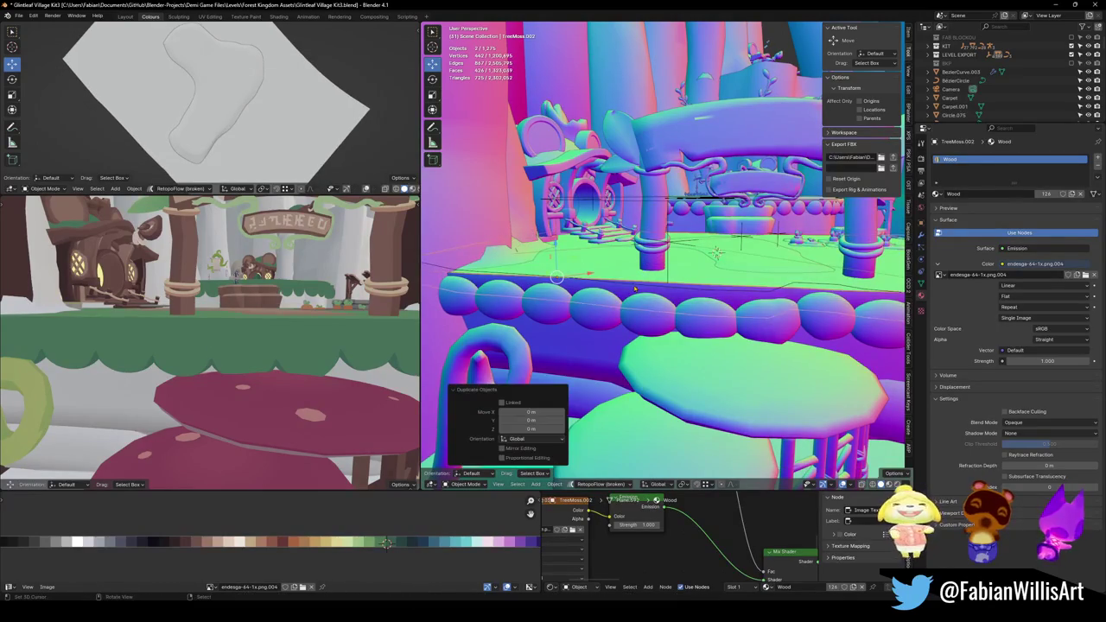
{"action": "key", "text": "ctrl+z"}
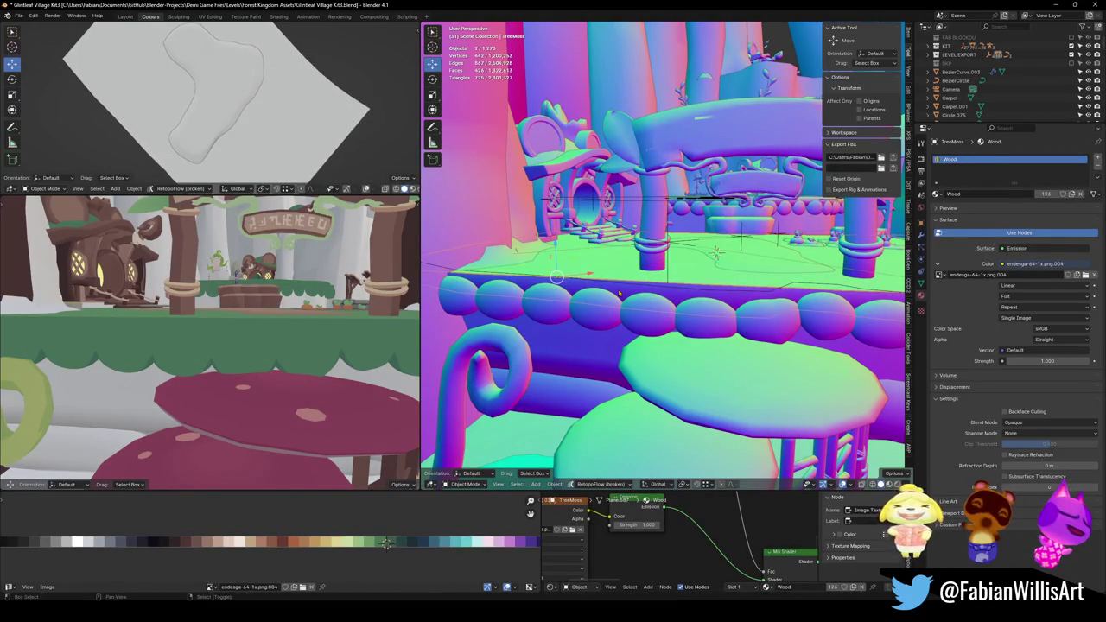
{"action": "key", "text": "ctrl+j"}
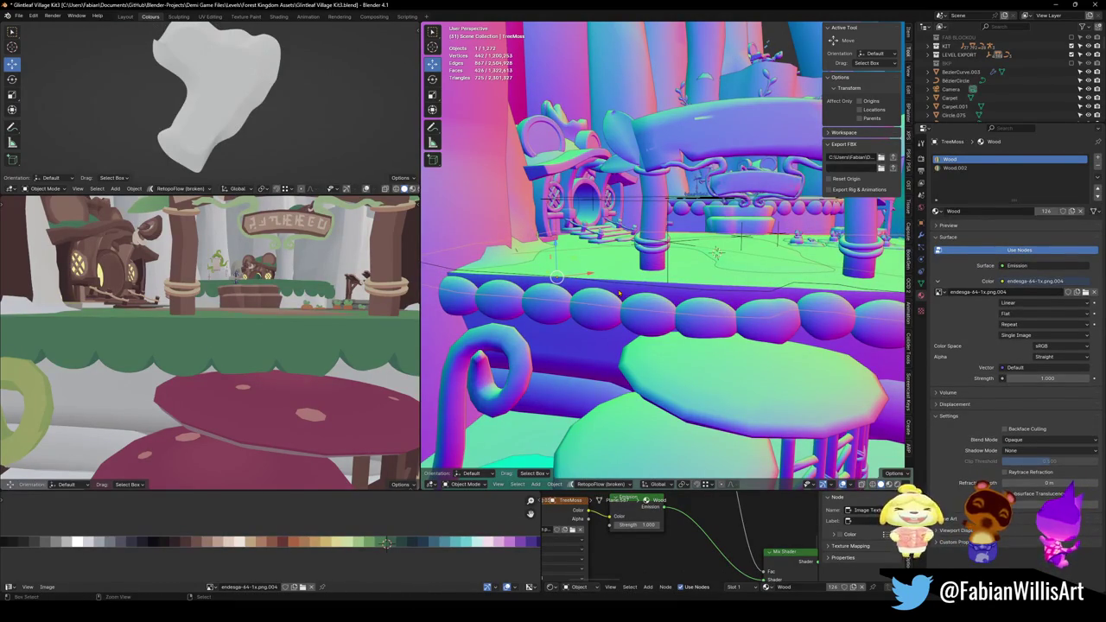
{"action": "key", "text": "ctrl+z"}
Isolate the moss pieces, delete TreeMoss.001, then undo back to the selected large face.
{"action": "middle_click_drag", "start_coordinate": [619, 292], "coordinate": [683, 311]}
{"action": "key", "text": "KP_Divide"}
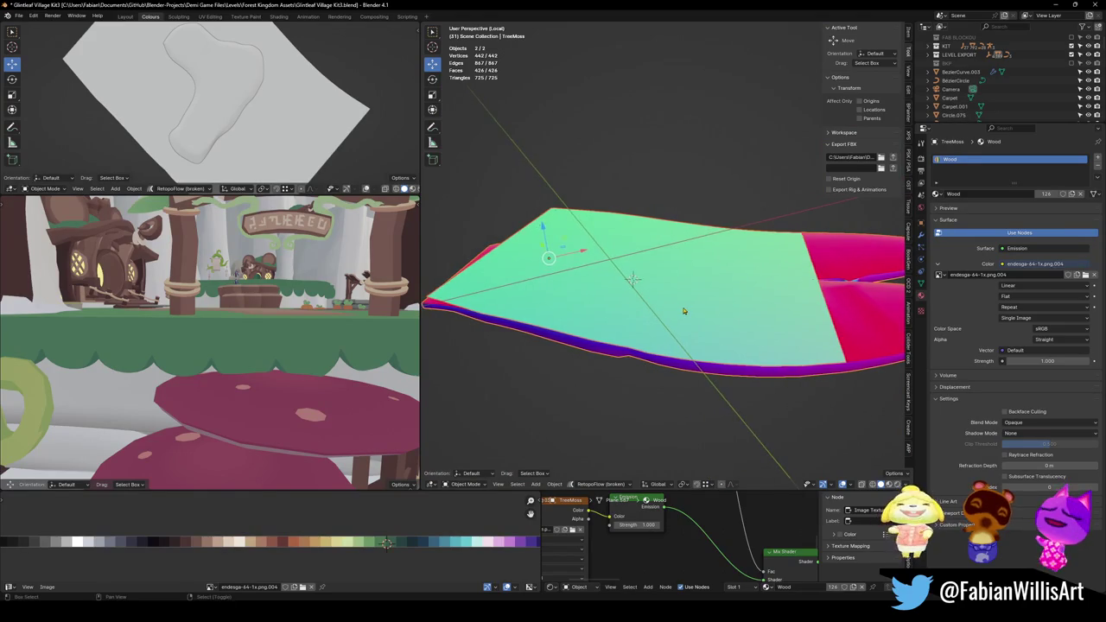
{"action": "key", "text": "alt+a"}
{"action": "left_click", "coordinate": [734, 312]}
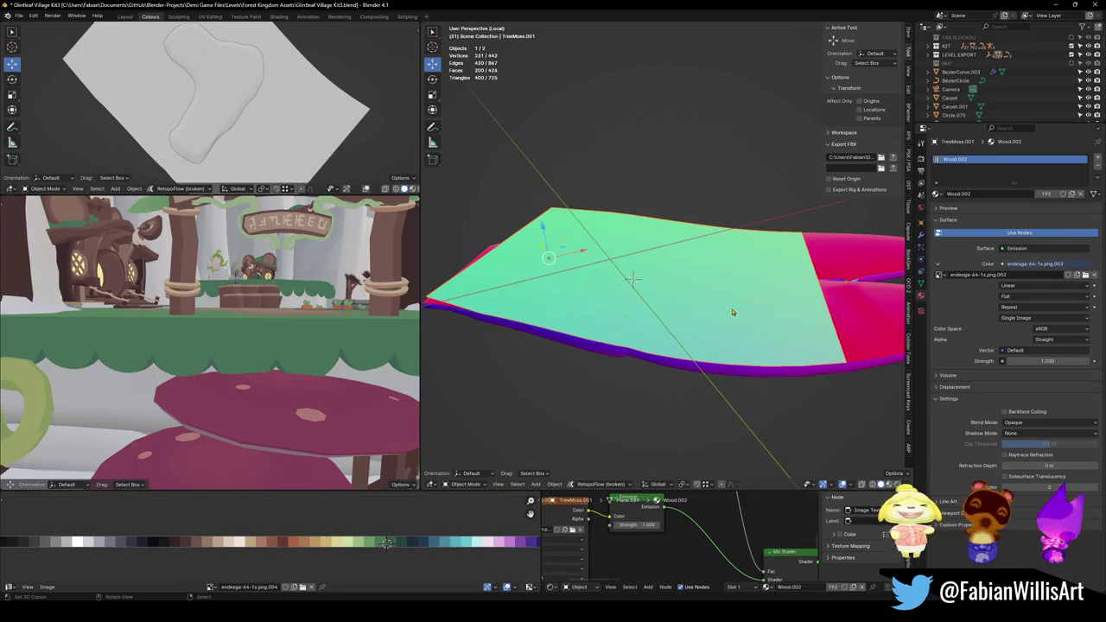
{"action": "key", "text": "Delete"}
{"action": "left_click", "coordinate": [760, 375]}
{"action": "key", "text": "Delete"}
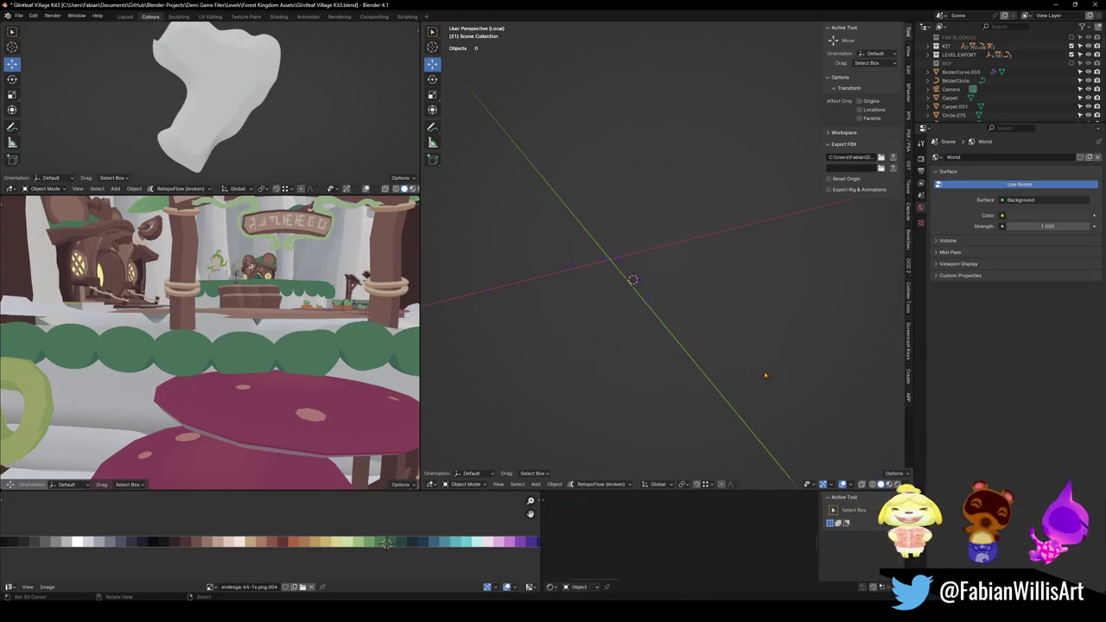
{"action": "key", "text": "ctrl+z"}
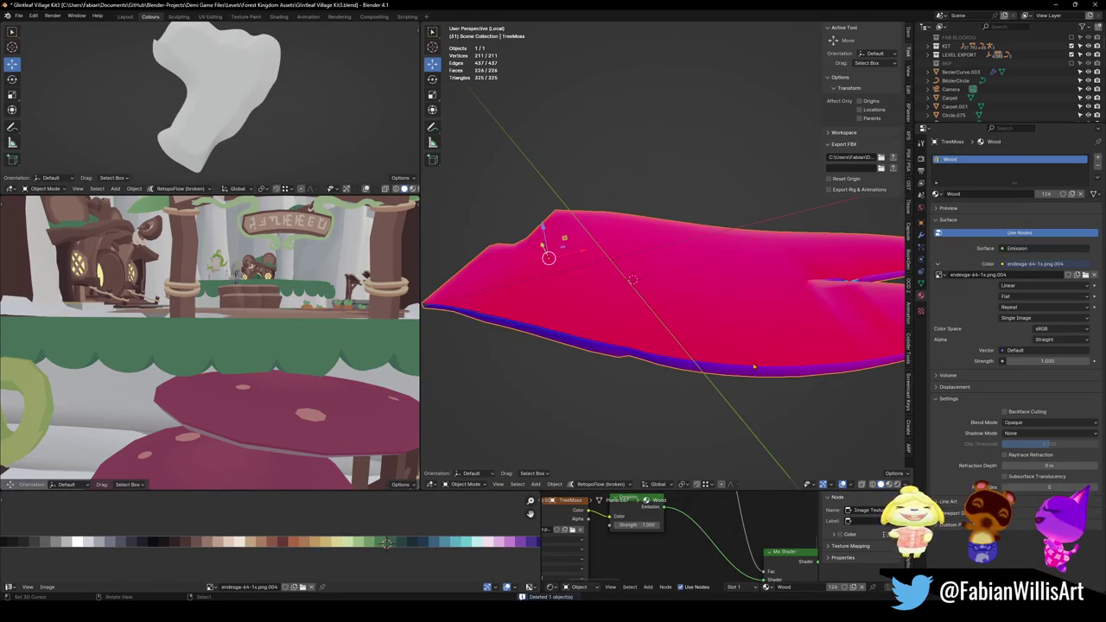
{"action": "key", "text": "ctrl+z"}
{"action": "key", "text": "ctrl+z"}
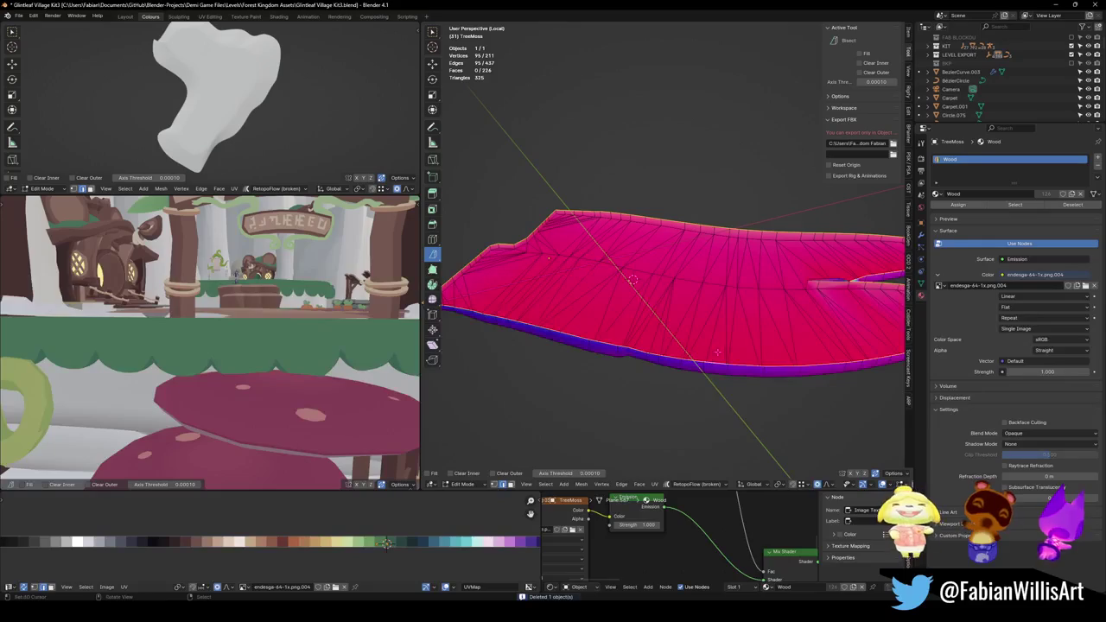
{"action": "key", "text": "ctrl+z"}
Triangulate the large n-gon on the TreeMoss strip and leave Edit Mode.
{"action": "mouse_move", "coordinate": [715, 365]}
{"action": "middle_mouse_down"}
{"action": "mouse_move", "coordinate": [608, 367]}
{"action": "mouse_move", "coordinate": [685, 307]}
{"action": "mouse_move", "coordinate": [621, 233]}
{"action": "mouse_move", "coordinate": [580, 313]}
{"action": "middle_mouse_up"}
{"action": "key", "text": "ctrl+t"}
{"action": "key", "text": "alt+a"}
{"action": "key", "text": "Tab"}
Restore the full scene, hide the scalloped bench Sphere.002, and save the file.
{"action": "key", "text": "KP_Divide"}
{"action": "left_click", "coordinate": [585, 318]}
{"action": "key", "text": "h"}
{"action": "left_click", "coordinate": [599, 300]}
{"action": "key", "text": "ctrl+s"}
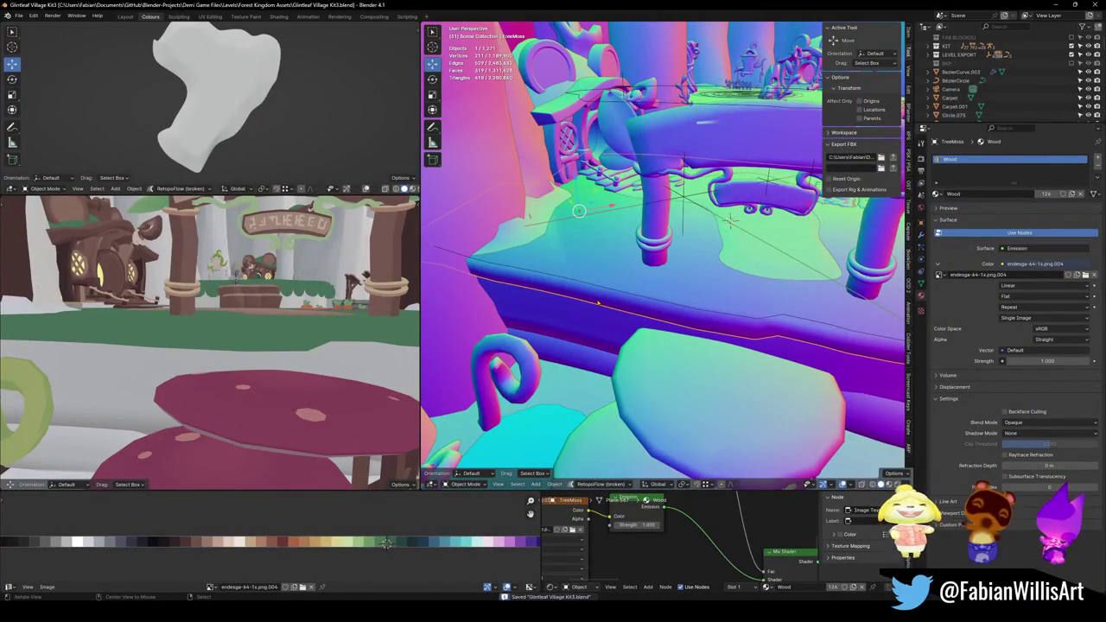
Isolate the moss mesh briefly, then try one subdivision level on it and undo it.
{"action": "key", "text": "Tab"}
{"action": "key", "text": "KP_Divide"}
{"action": "middle_click_drag", "start_coordinate": [629, 290], "coordinate": [644, 285]}
{"action": "key", "text": "Tab"}
{"action": "key", "text": "KP_Divide"}
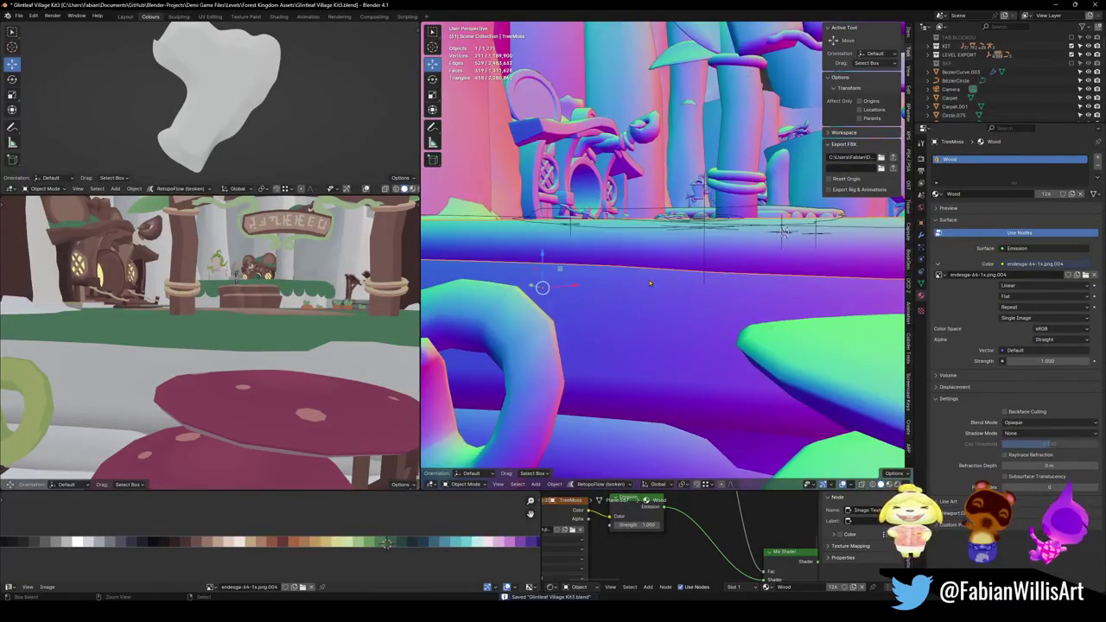
{"action": "key", "text": "ctrl+1"}
{"action": "key", "text": "ctrl+z"}
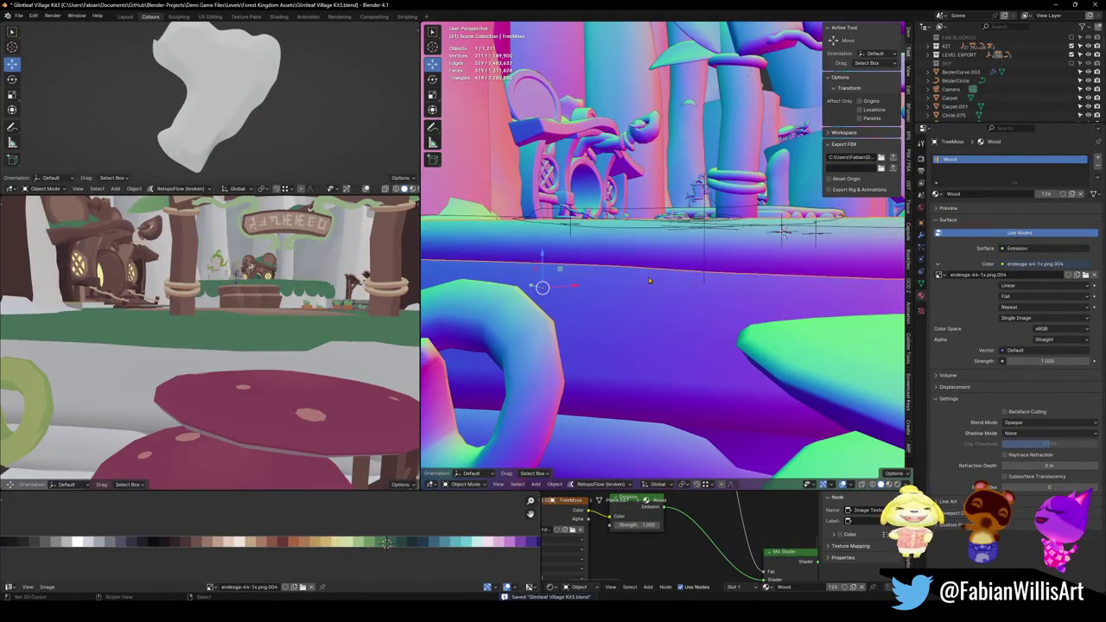
In isolated TreeMoss edit mode, bevel the selected ledge edge.
{"action": "key", "text": "Tab"}
{"action": "key", "text": "KP_Divide"}
{"action": "key", "text": "ctrl+b"}
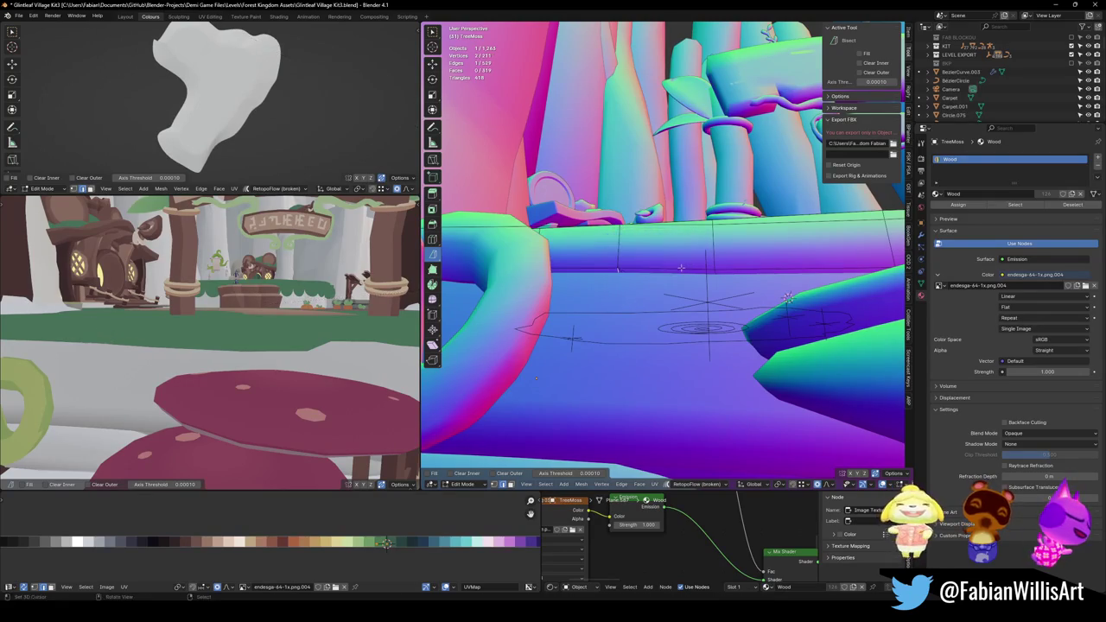
{"action": "key", "text": "Escape"}
{"action": "mouse_move", "coordinate": [682, 268]}
{"action": "middle_mouse_down"}
{"action": "mouse_move", "coordinate": [622, 252]}
{"action": "mouse_move", "coordinate": [683, 259]}
{"action": "mouse_move", "coordinate": [621, 268]}
{"action": "middle_mouse_up"}
{"action": "key", "text": "ctrl+b"}
{"action": "left_click", "coordinate": [711, 257]}
{"action": "key", "text": "alt+a"}
Lower a ledge-edge vertex along Z and smooth TreeMoss with one subdivision level.
{"action": "left_click", "coordinate": [620, 268]}
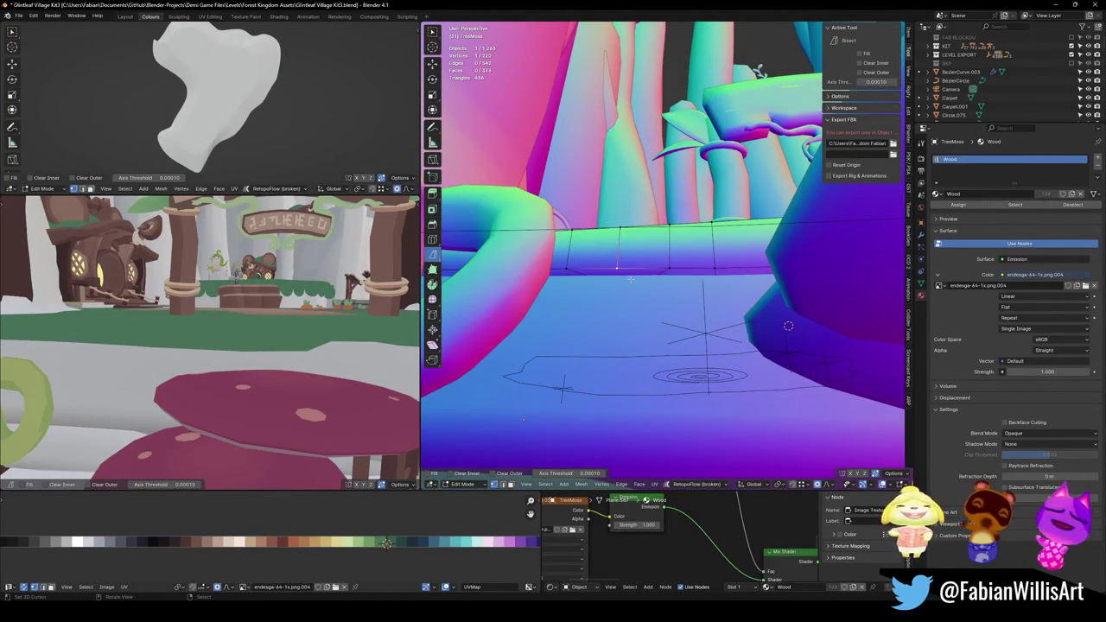
{"action": "key", "text": "g"}
{"action": "key", "text": "z"}
{"action": "left_click", "coordinate": [656, 299]}
{"action": "key", "text": "Tab"}
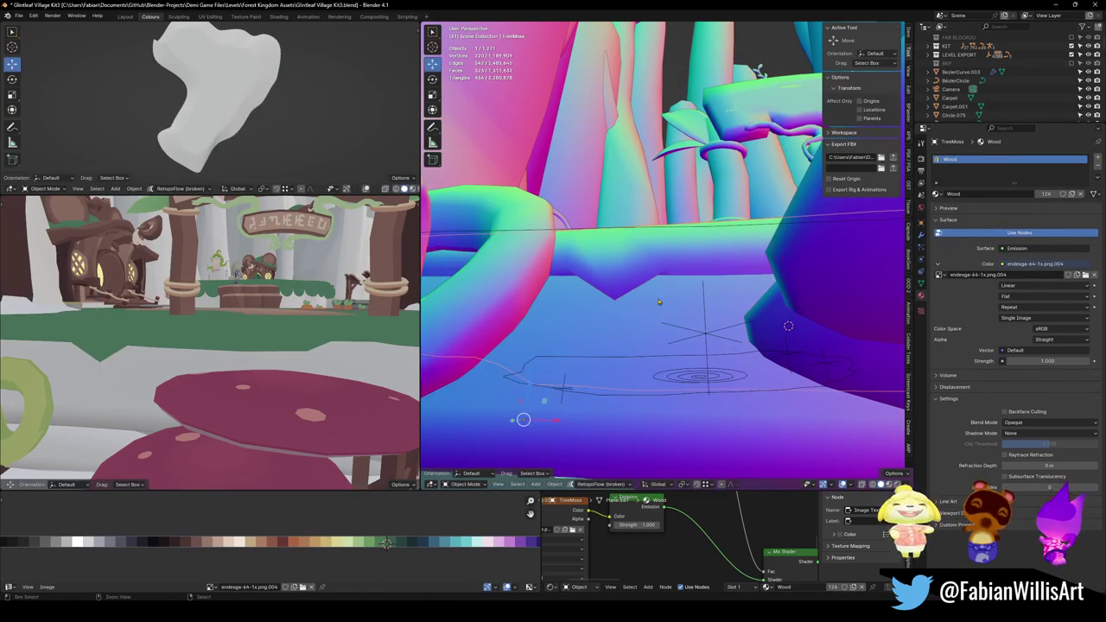
{"action": "key", "text": "ctrl+1"}
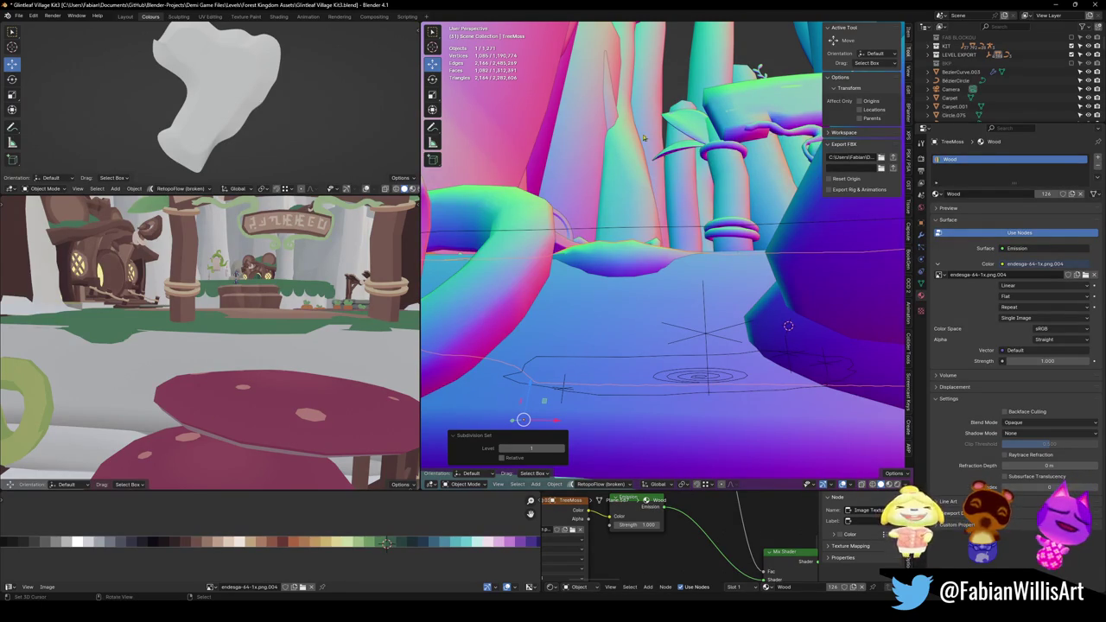
Revert the ledge mesh to fewer edges, leaving TreeMoss at 211 vertices, back in Object Mode.
{"action": "middle_click_drag", "start_coordinate": [561, 217], "coordinate": [635, 298], "text": "ctrl"}
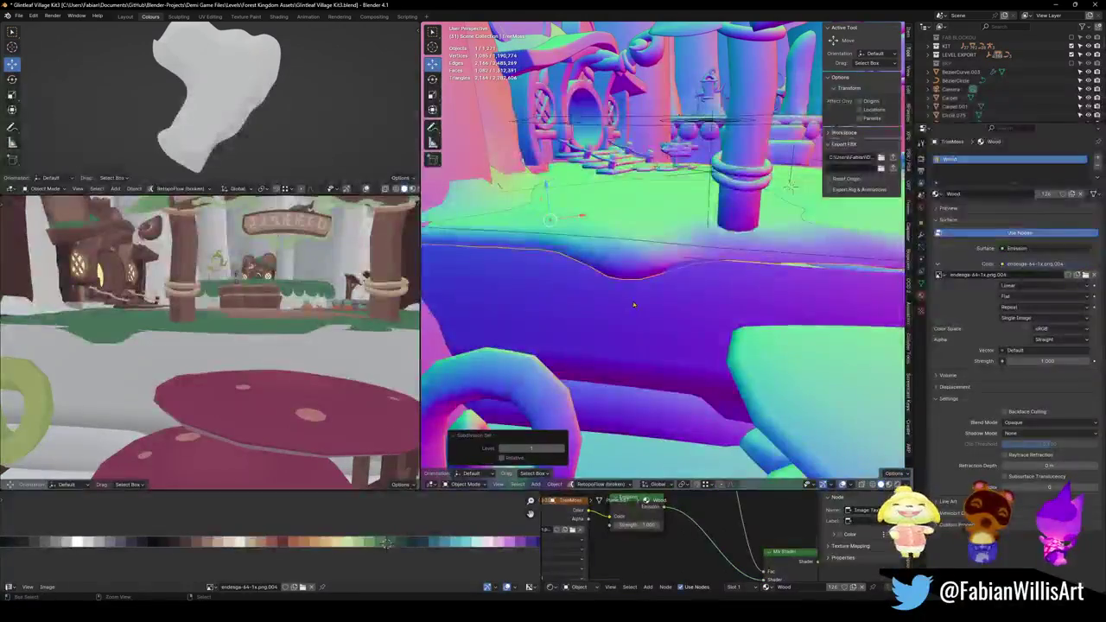
{"action": "key", "text": "Tab"}
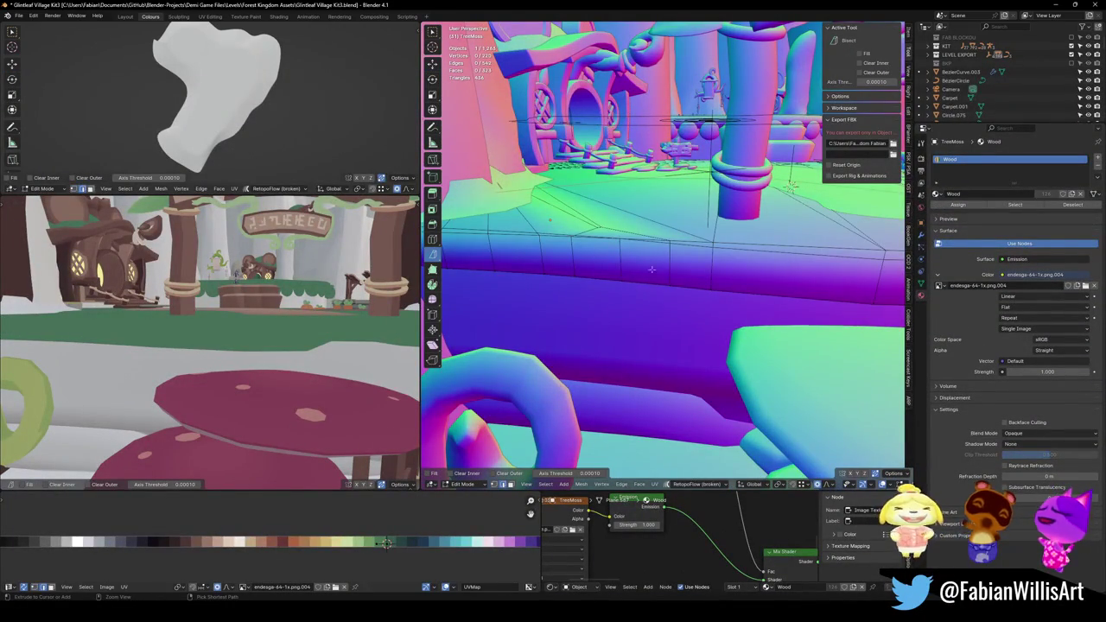
{"action": "key", "text": "ctrl+z"}
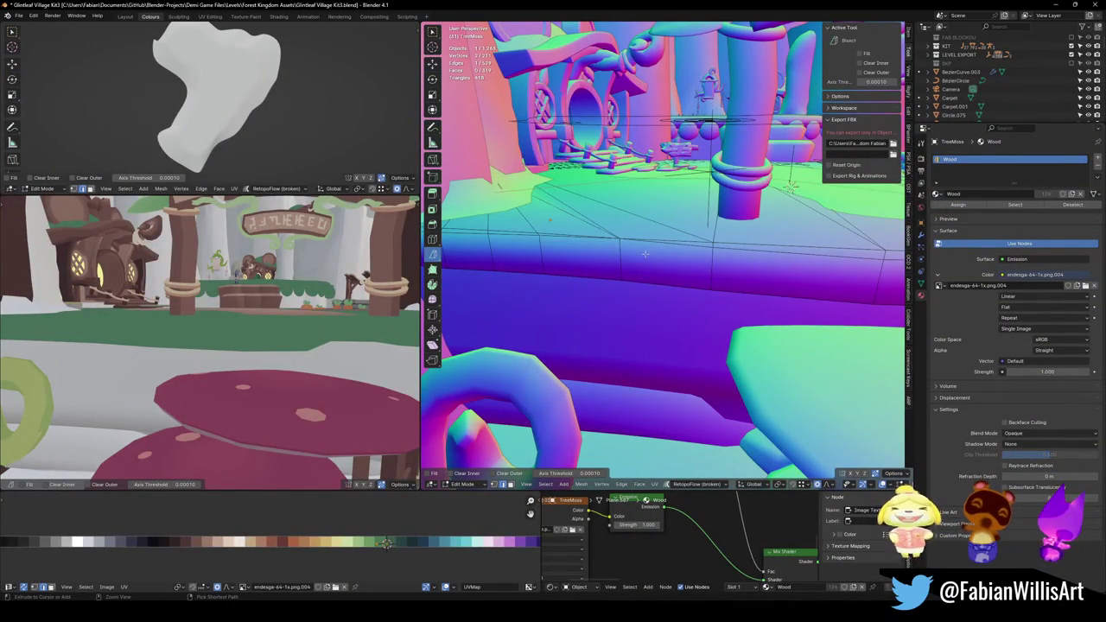
{"action": "left_click", "coordinate": [644, 253]}
{"action": "middle_click_drag", "start_coordinate": [644, 253], "coordinate": [628, 235]}
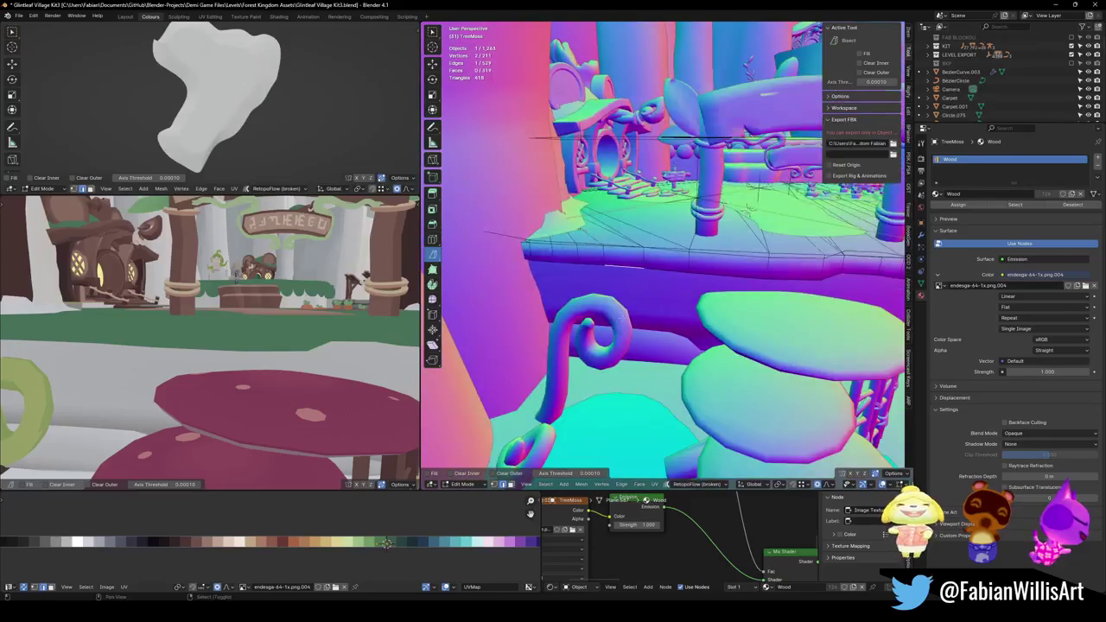
{"action": "left_click", "coordinate": [627, 252]}
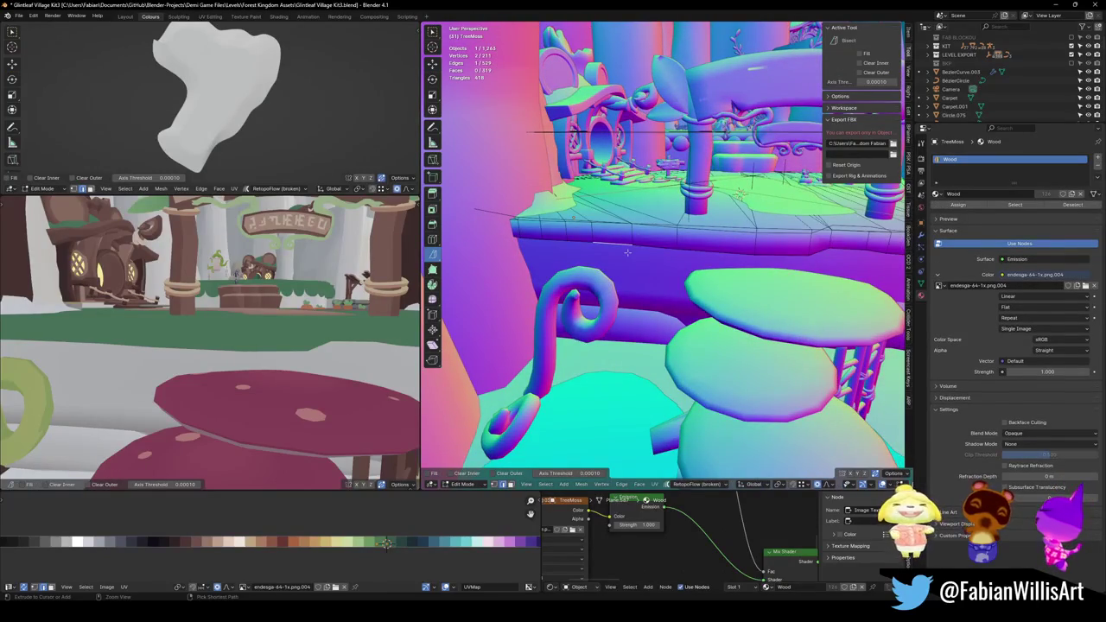
{"action": "key", "text": "Tab"}
Select the mushroom top Sphere.002, frame it, and bring up the Add menu.
{"action": "left_click", "coordinate": [711, 264]}
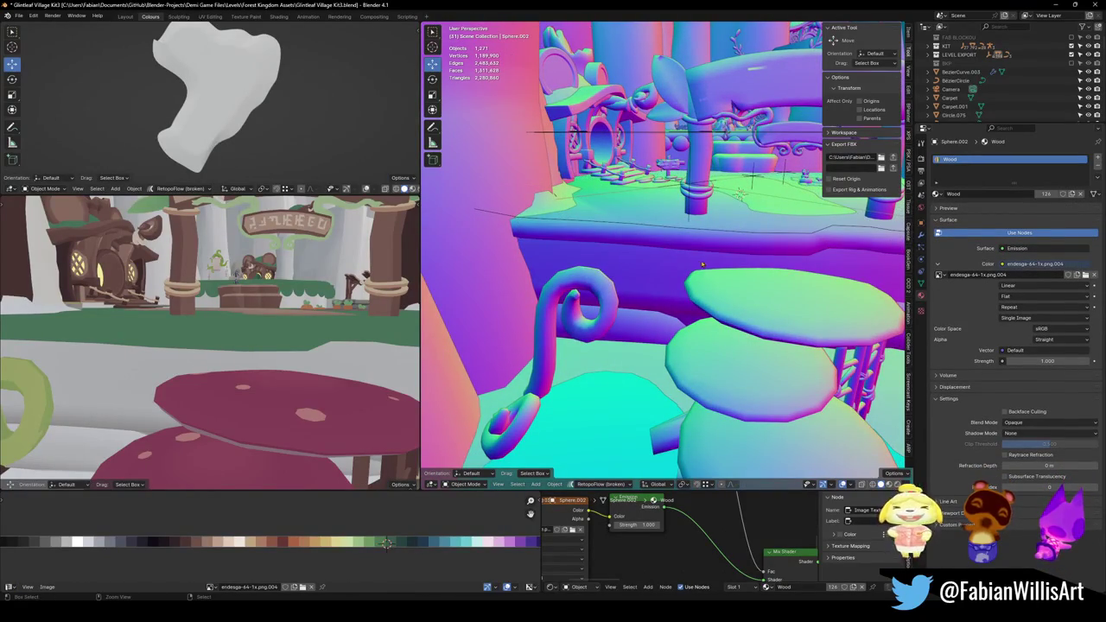
{"action": "key", "text": "KP_Decimal"}
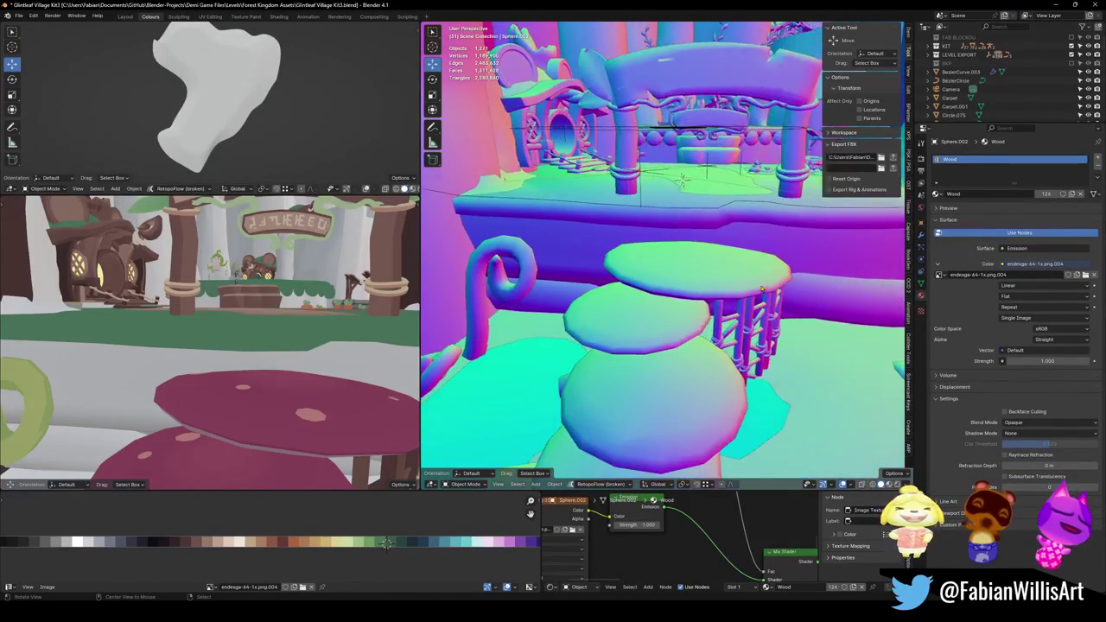
{"action": "key", "text": "shift+a"}
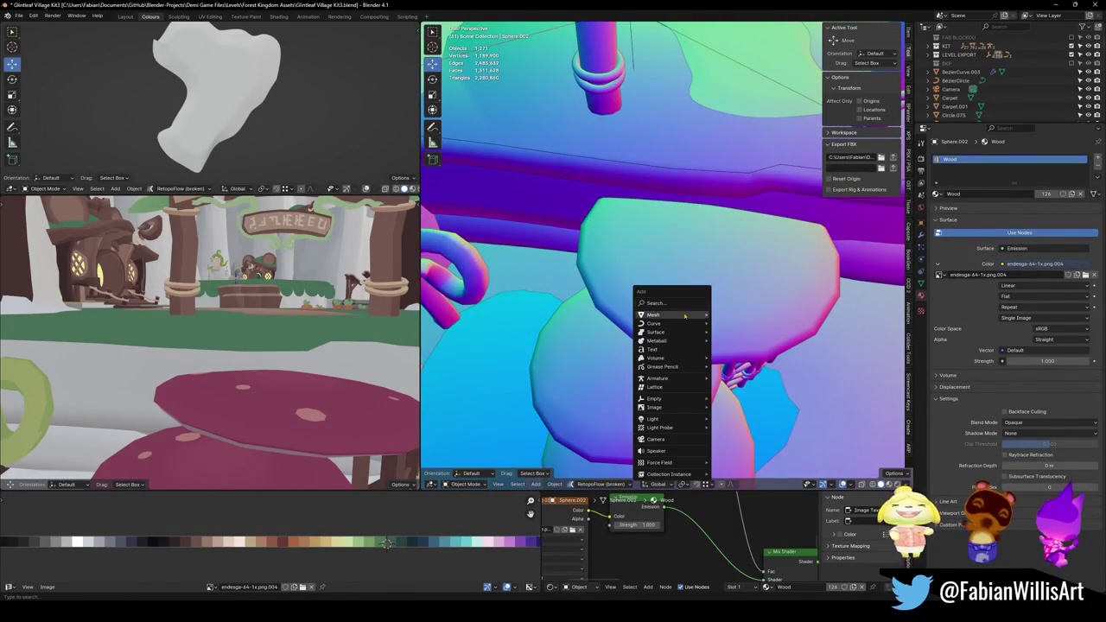
Add a plane and view it alone from the top.
{"action": "left_click", "coordinate": [739, 320]}
{"action": "key", "text": "KP_Divide"}
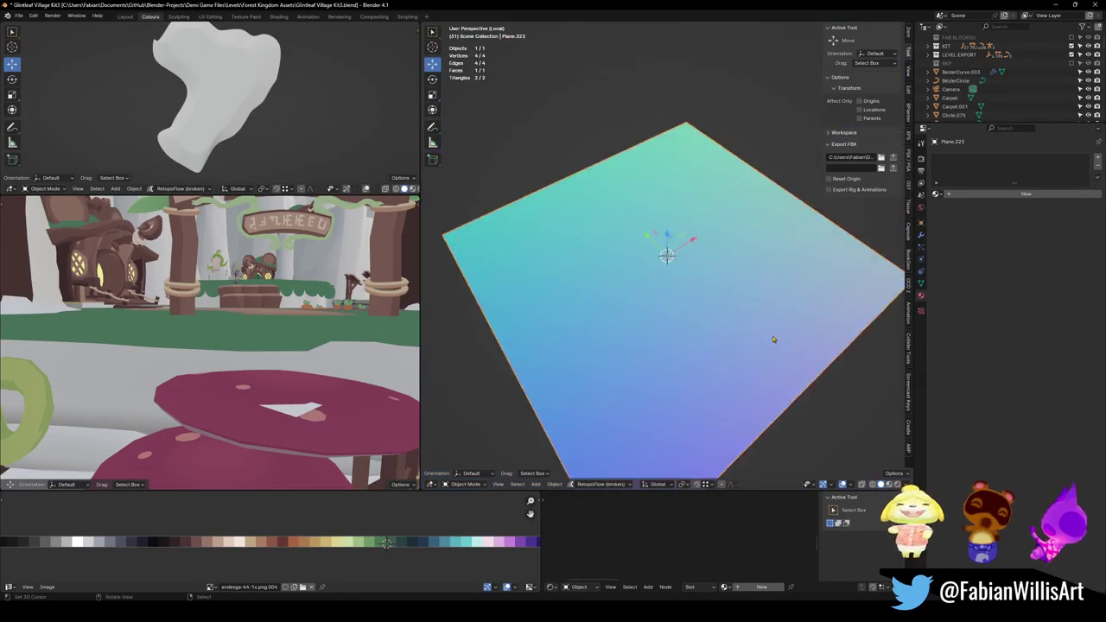
{"action": "key", "text": "KP_7"}
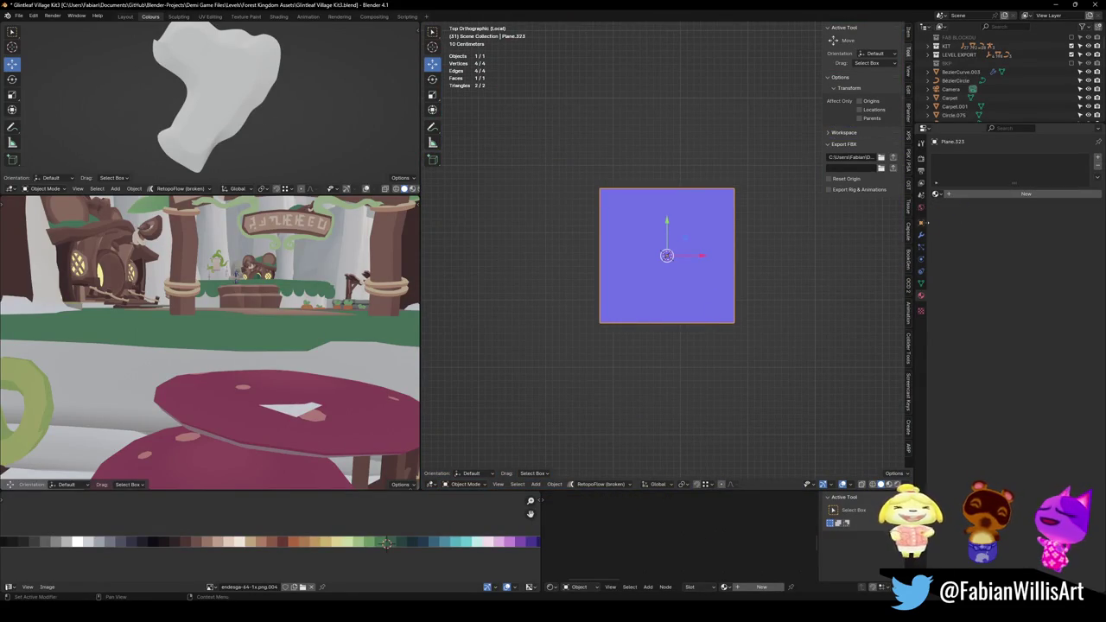
Give the plane an Array modifier with a count of 7.
{"action": "left_click", "coordinate": [921, 234]}
{"action": "left_click", "coordinate": [908, 160]}
{"action": "type", "text": "arm"}
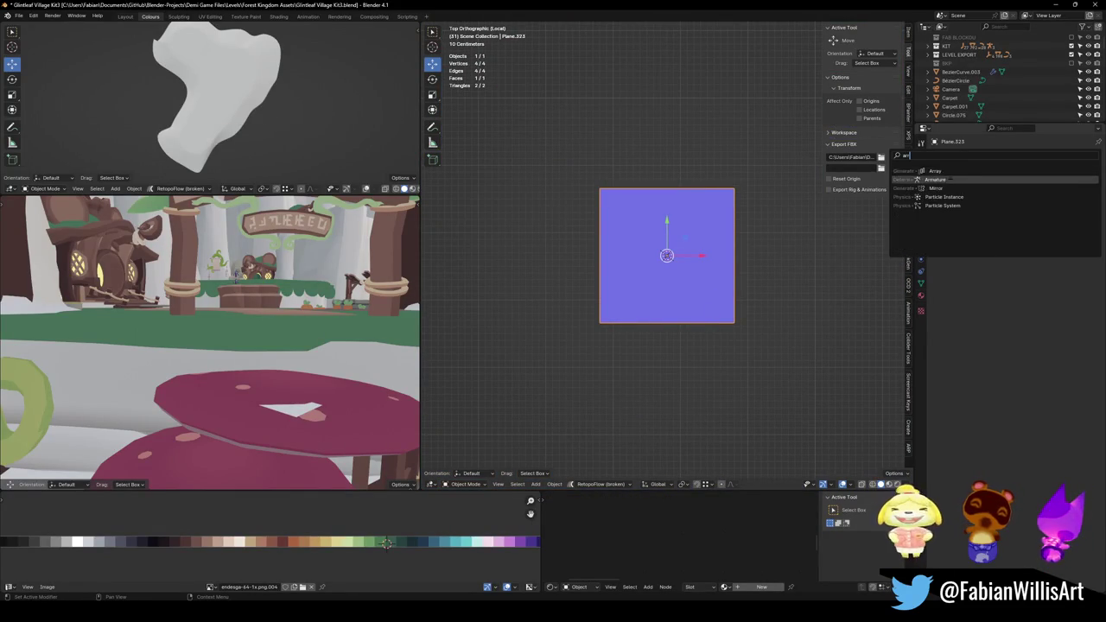
{"action": "left_click", "coordinate": [936, 171]}
{"action": "left_click", "coordinate": [1088, 197]}
{"action": "left_click", "coordinate": [1088, 197]}
{"action": "left_click", "coordinate": [1088, 197]}
{"action": "left_click", "coordinate": [1088, 197]}
{"action": "left_click", "coordinate": [1089, 197]}
{"action": "scroll", "coordinate": [593, 239], "scroll_direction": "down", "scroll_amount": 3}
Cut the plane into vertical strips with three evenly spaced loop cuts.
{"action": "key", "text": "Tab"}
{"action": "key", "text": "alt+a"}
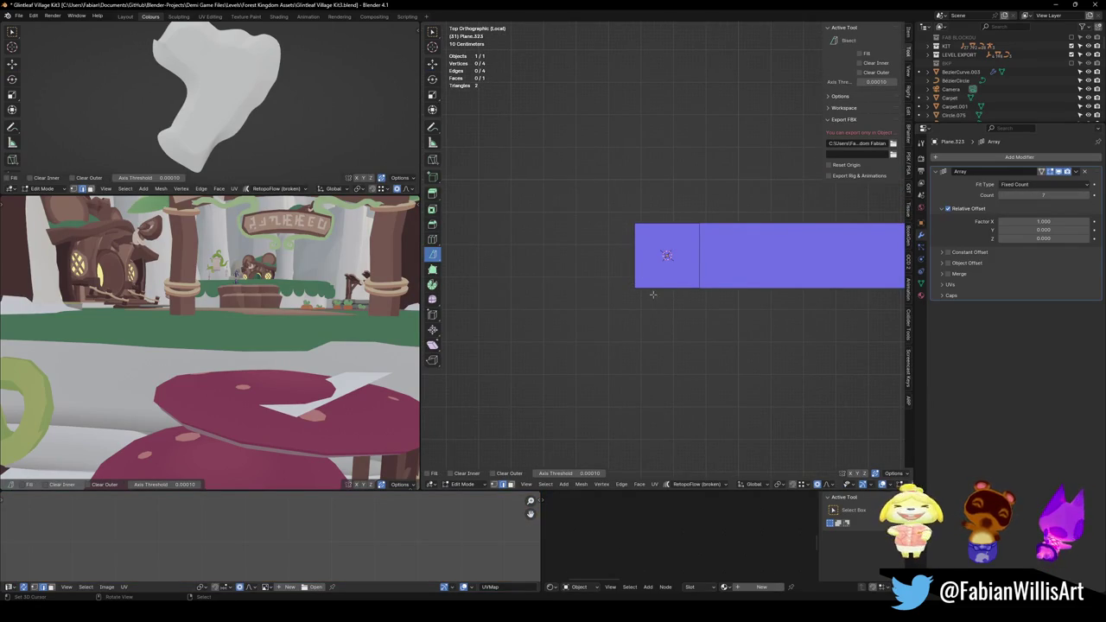
{"action": "key", "text": "ctrl+r"}
{"action": "scroll", "coordinate": [665, 288], "scroll_direction": "up", "scroll_amount": 2}
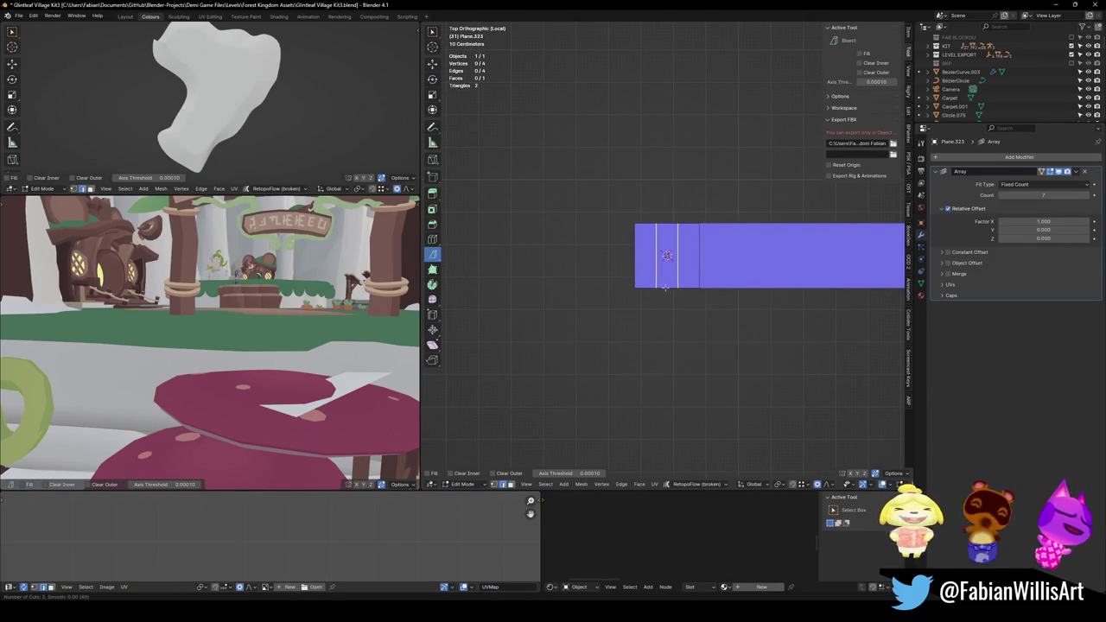
{"action": "left_click", "coordinate": [665, 287]}
{"action": "right_click", "coordinate": [665, 288]}
Pull a bottom vertex down along Y with proportional editing into scalloped dips.
{"action": "left_click", "coordinate": [666, 288]}
{"action": "key", "text": "g"}
{"action": "key", "text": "y"}
{"action": "scroll", "coordinate": [666, 294], "scroll_direction": "down", "scroll_amount": 4}
{"action": "scroll", "coordinate": [666, 298], "scroll_direction": "down", "scroll_amount": 3}
{"action": "scroll", "coordinate": [666, 302], "scroll_direction": "down", "scroll_amount": 3}
{"action": "left_click", "coordinate": [666, 302]}
{"action": "scroll", "coordinate": [666, 259], "scroll_direction": "down", "scroll_amount": 1}
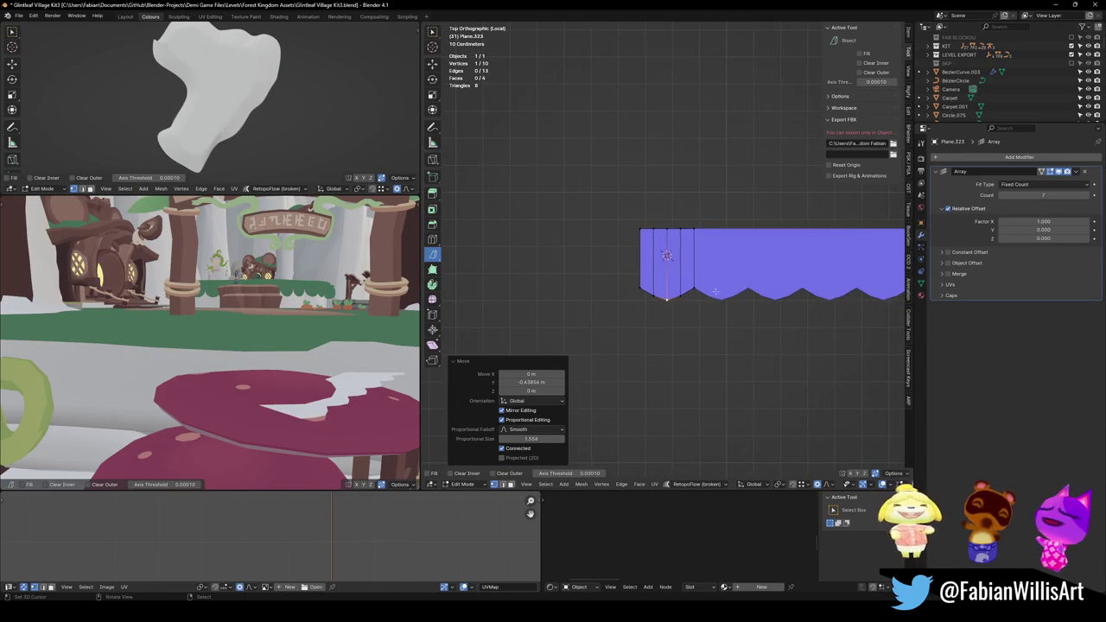
Widen the fringe plane along X by scaling all its vertices.
{"action": "key", "text": "s"}
{"action": "key", "text": "x"}
{"action": "key", "text": "Escape"}
{"action": "key", "text": "a"}
{"action": "key", "text": "s"}
{"action": "key", "text": "x"}
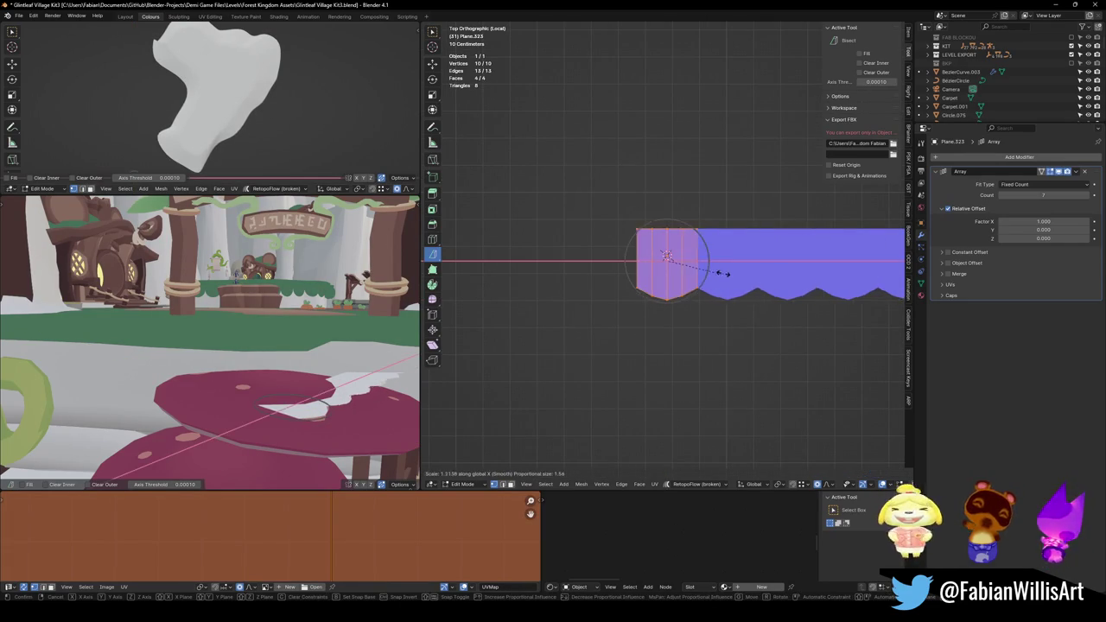
{"action": "left_click", "coordinate": [734, 272]}
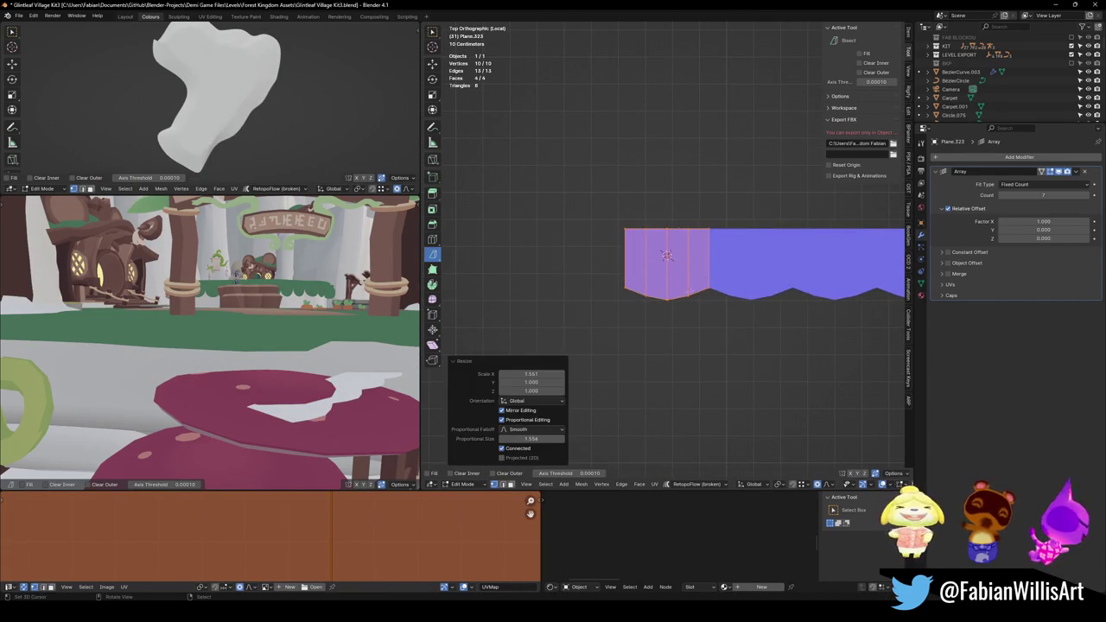
Lower the two selected bottom vertices along Y.
{"action": "left_click", "coordinate": [633, 323]}
{"action": "left_click", "coordinate": [637, 315]}
{"action": "left_click", "coordinate": [697, 314], "text": "shift"}
{"action": "key", "text": "g"}
{"action": "key", "text": "y"}
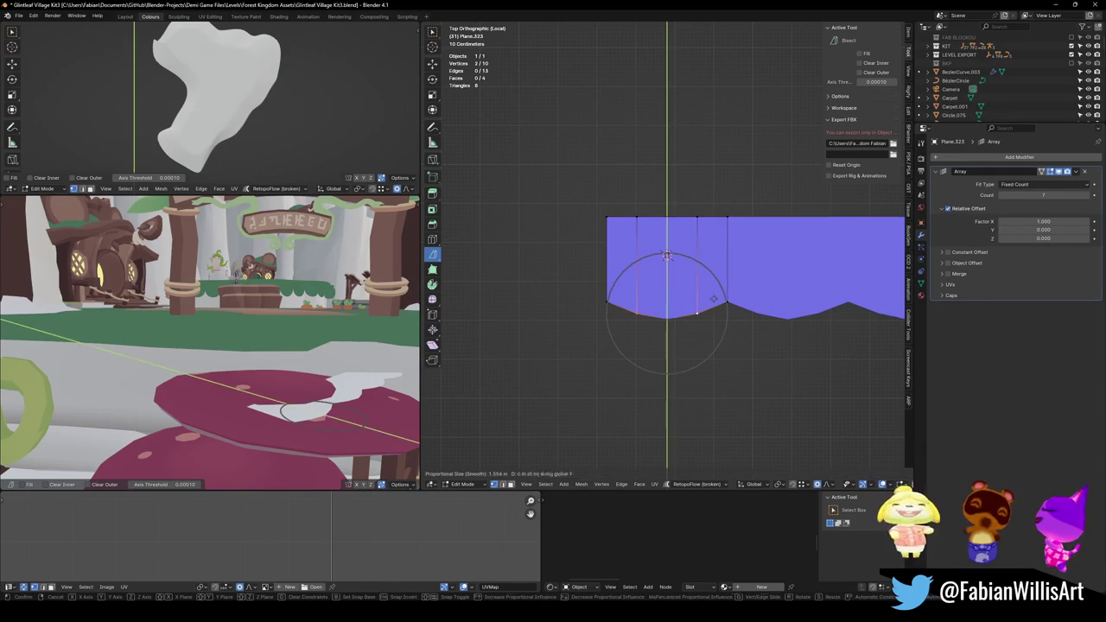
{"action": "scroll", "coordinate": [714, 304], "scroll_direction": "up", "scroll_amount": 3}
{"action": "scroll", "coordinate": [716, 300], "scroll_direction": "up", "scroll_amount": 2}
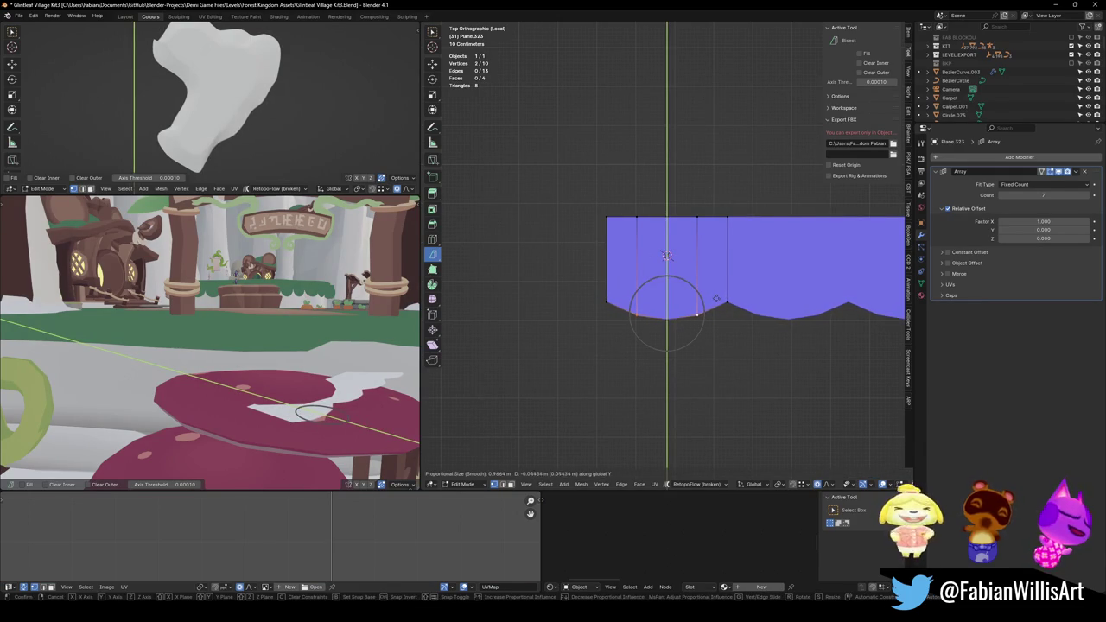
{"action": "left_click", "coordinate": [717, 298]}
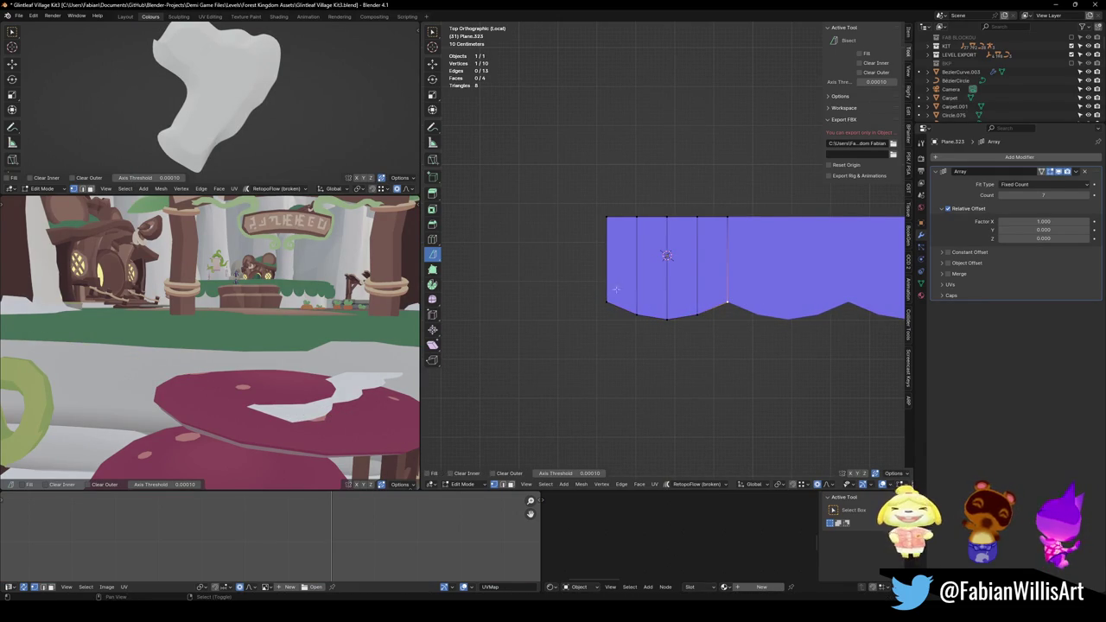
Drag another bottom vertex down and slide the lower-left vertices to reshape the outline.
{"action": "key", "text": "g"}
{"action": "left_click", "coordinate": [658, 268]}
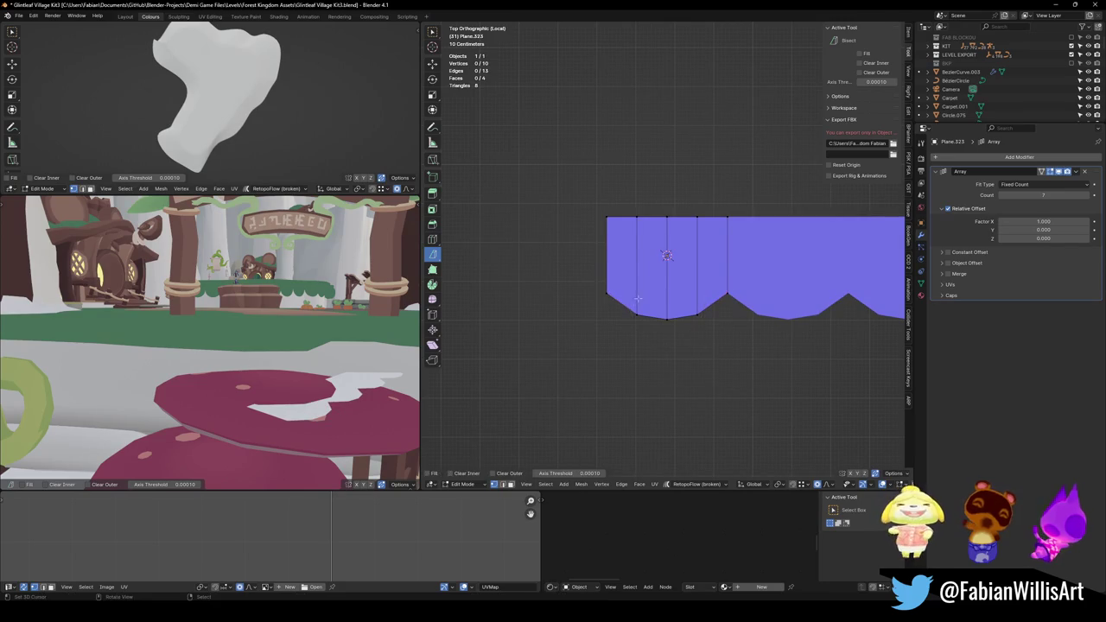
{"action": "key", "text": "g"}
{"action": "key", "text": "g"}
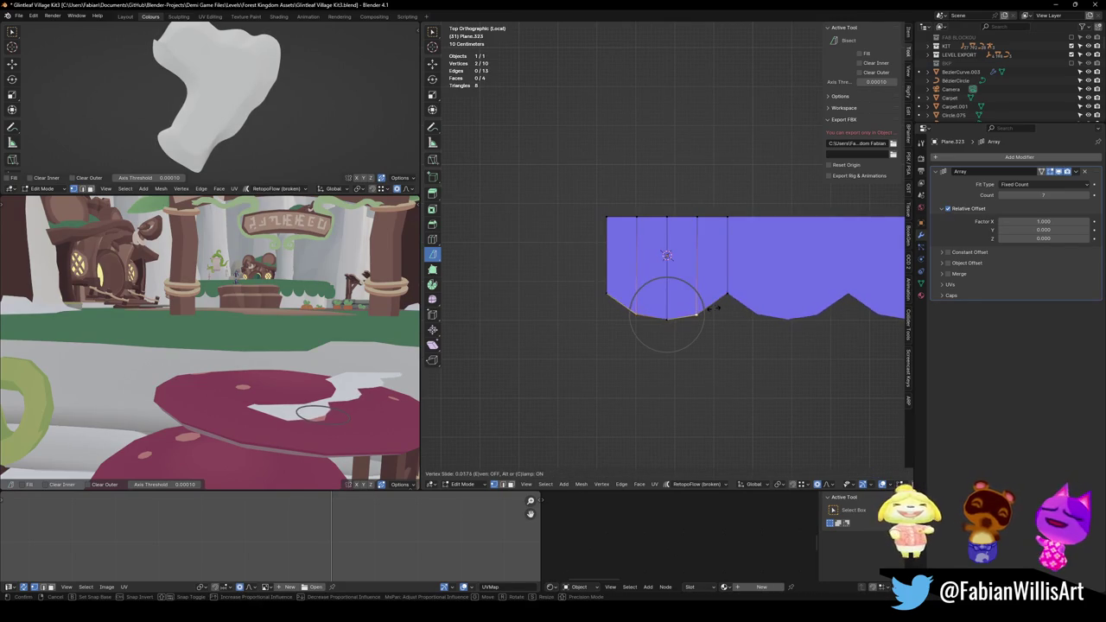
{"action": "left_click", "coordinate": [714, 304]}
Add a vertical loop cut and relax the bottom row into a smooth curve.
{"action": "key", "text": "ctrl+r"}
{"action": "left_click", "coordinate": [669, 324]}
{"action": "left_click", "coordinate": [669, 324], "text": "alt"}
{"action": "key", "text": "q"}
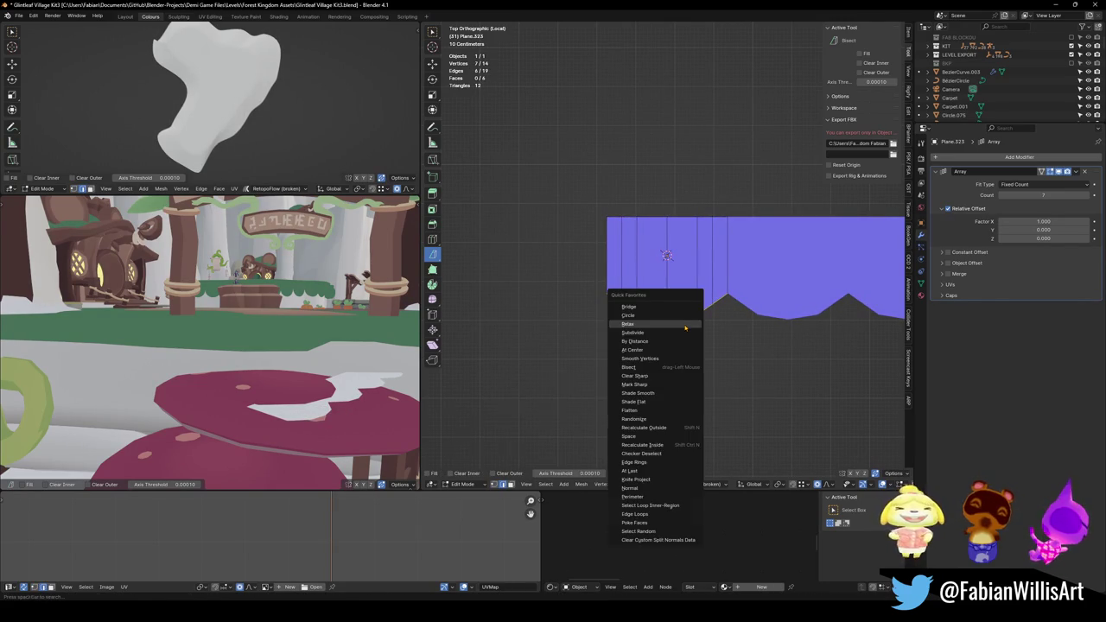
{"action": "left_click", "coordinate": [686, 328]}
Flatten the bottom curve vertically and lower the scalloped edge.
{"action": "key", "text": "s"}
{"action": "key", "text": "y"}
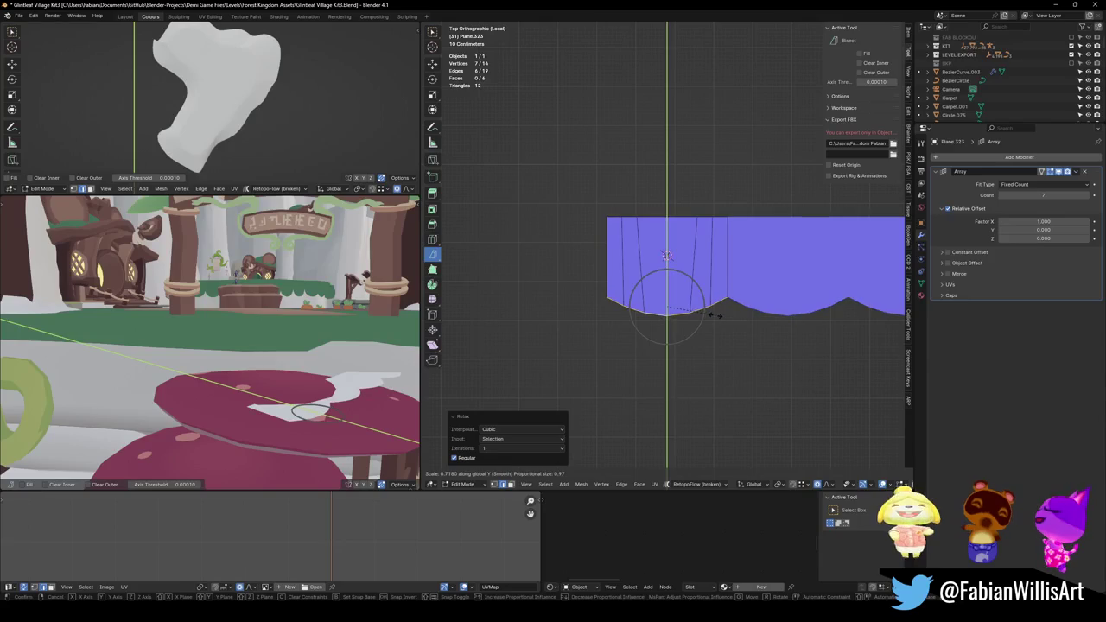
{"action": "left_click", "coordinate": [717, 315]}
{"action": "key", "text": "g"}
{"action": "key", "text": "y"}
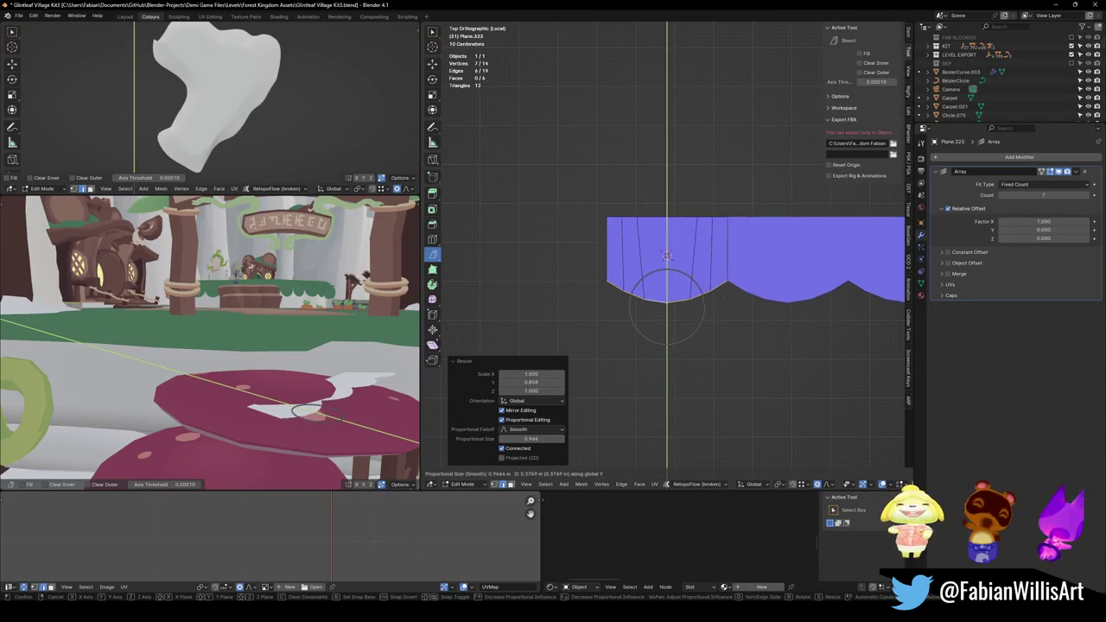
{"action": "left_click", "coordinate": [726, 307]}
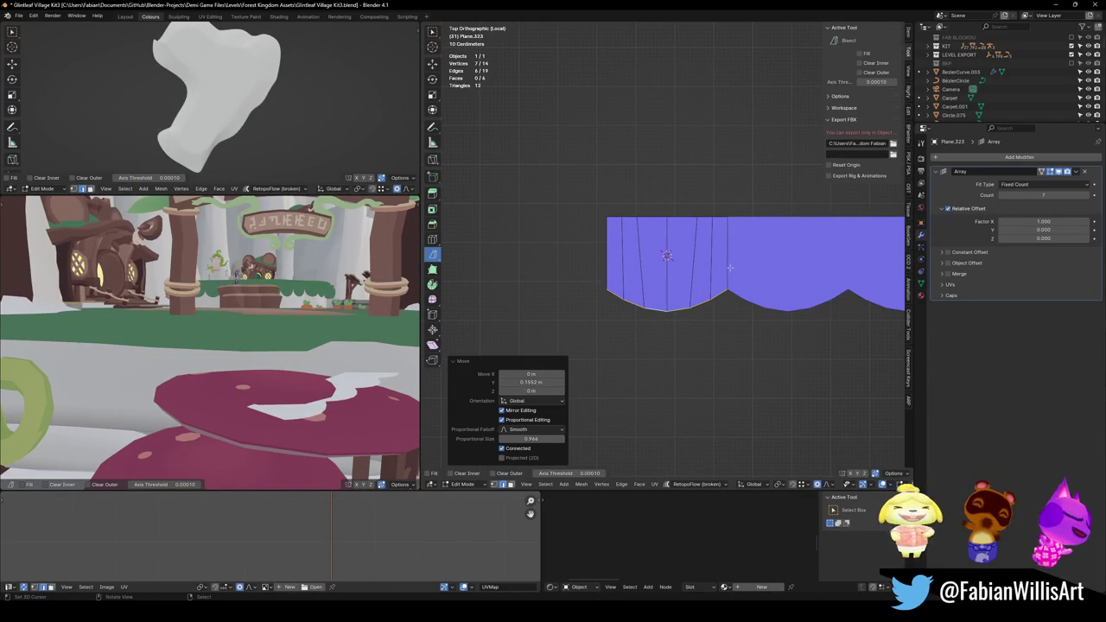
Widen the whole strip along X again.
{"action": "key", "text": "a"}
{"action": "key", "text": "s"}
{"action": "key", "text": "x"}
{"action": "left_click", "coordinate": [675, 304]}
{"action": "scroll", "coordinate": [675, 304], "scroll_direction": "down", "scroll_amount": 4}
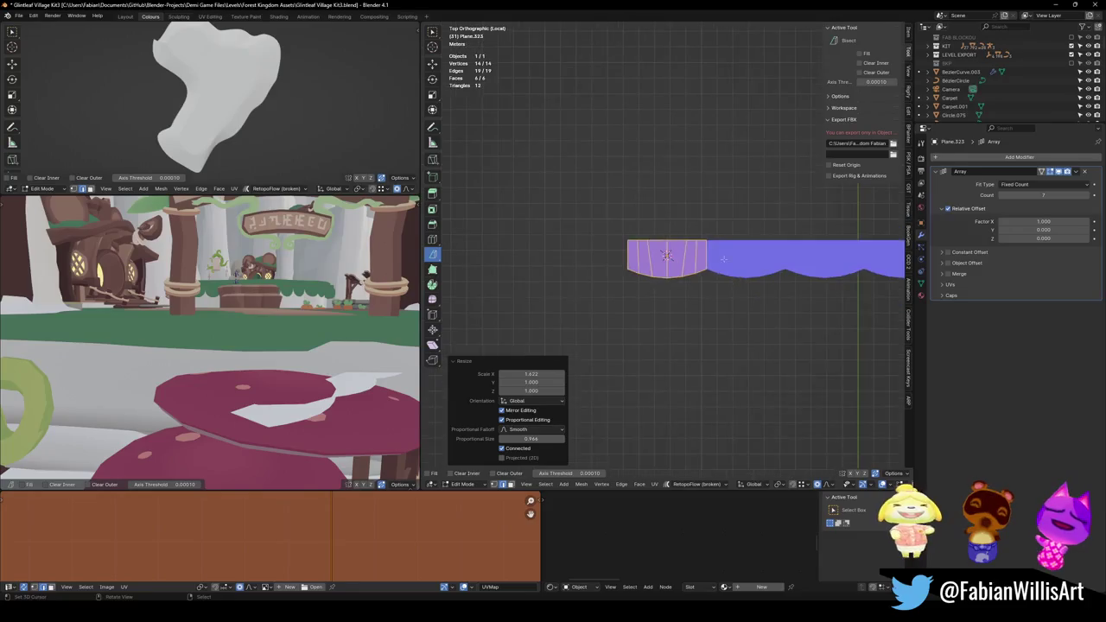
{"action": "scroll", "coordinate": [619, 294], "scroll_direction": "up", "scroll_amount": 4}
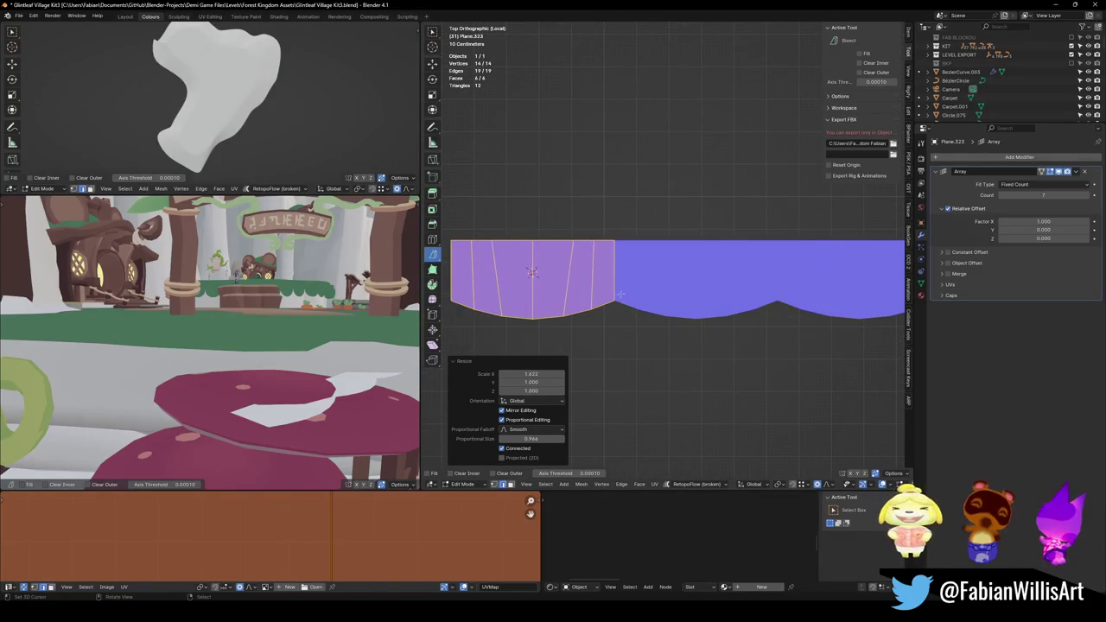
Slide the left edge vertices into the scallop outline and relax them.
{"action": "key", "text": "alt+a"}
{"action": "left_click", "coordinate": [451, 275]}
{"action": "key", "text": "g"}
{"action": "key", "text": "g"}
{"action": "left_click", "coordinate": [572, 313]}
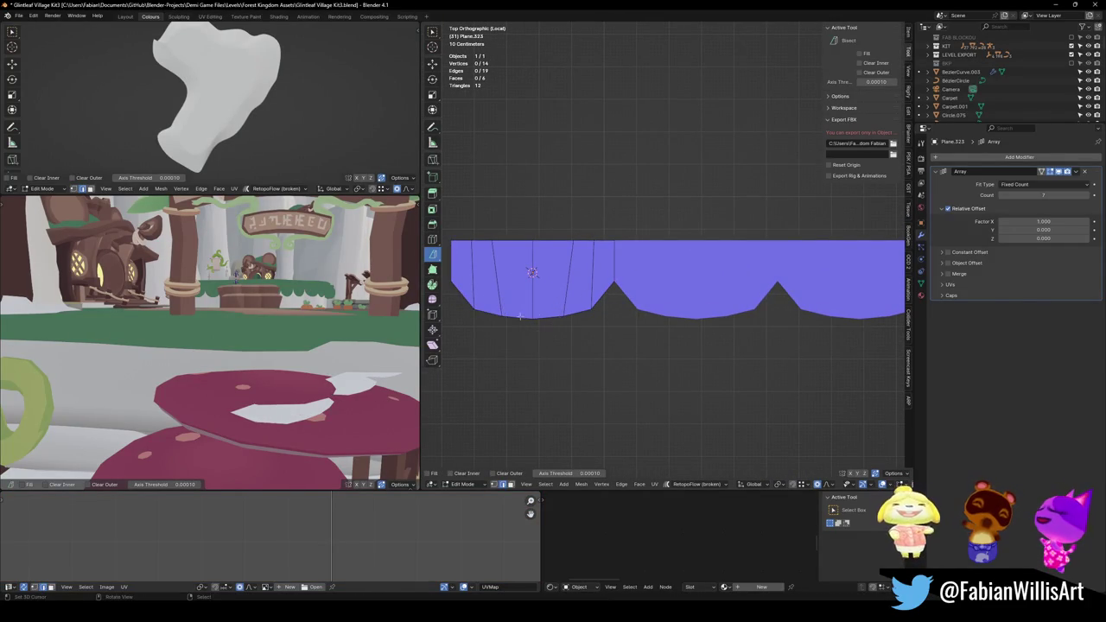
{"action": "right_click", "coordinate": [573, 313]}
{"action": "left_click", "coordinate": [590, 318]}
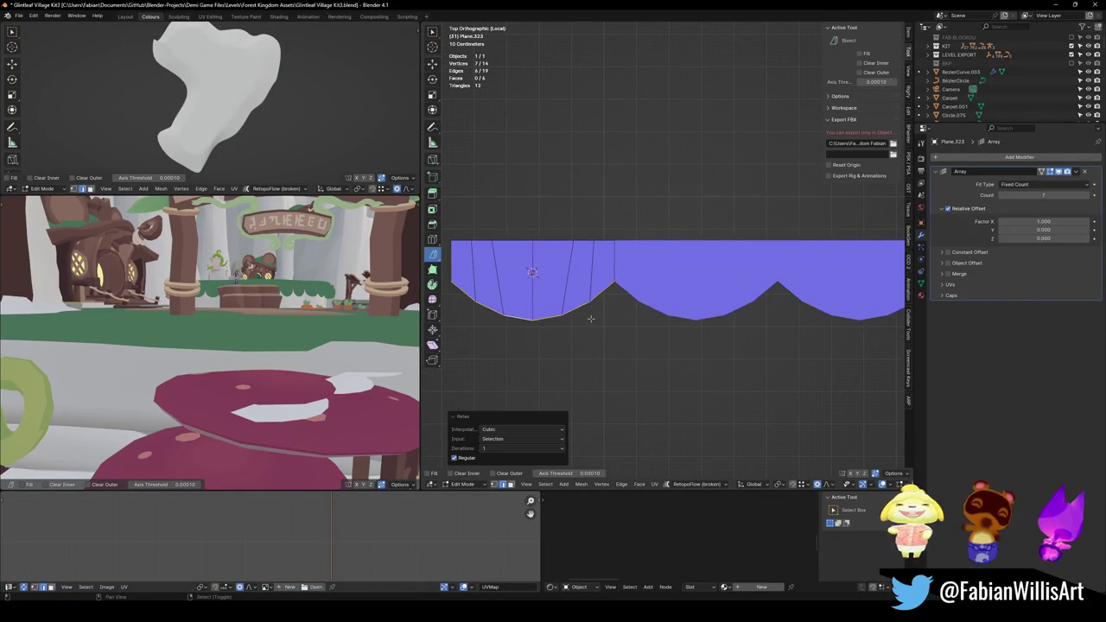
Relax the upper row of vertices and save the blend file.
{"action": "key", "text": "alt+a"}
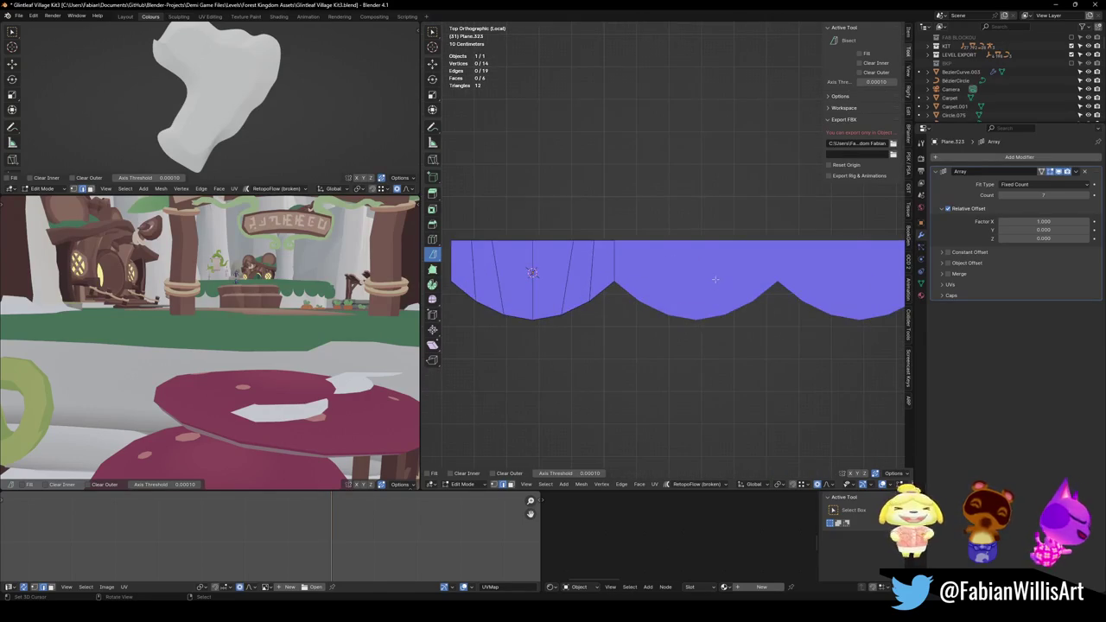
{"action": "scroll", "coordinate": [500, 335], "scroll_direction": "down", "scroll_amount": 2}
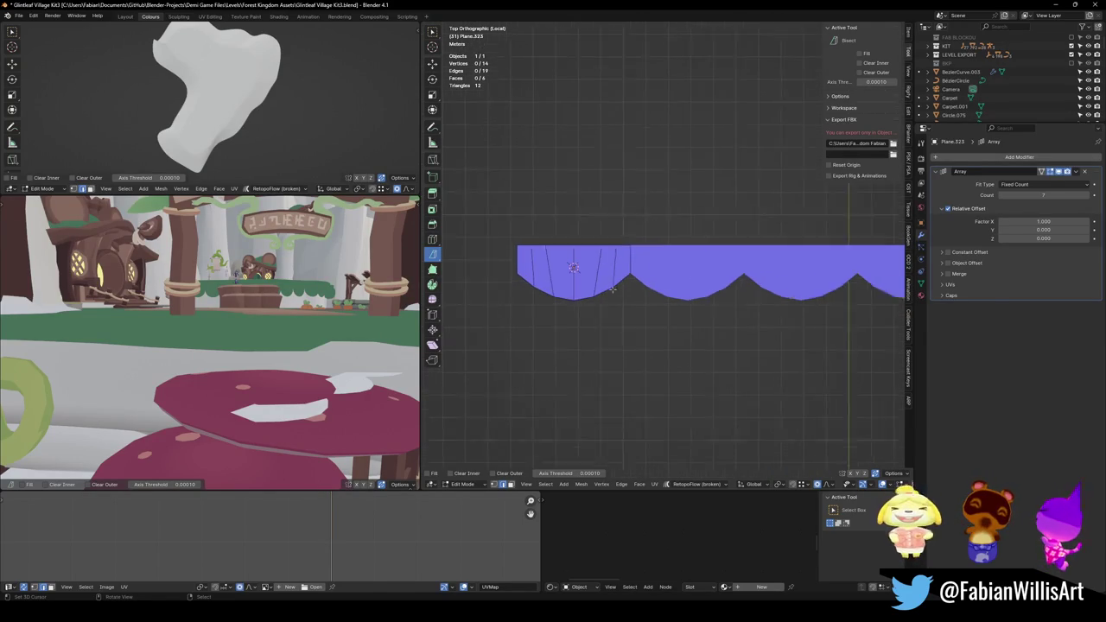
{"action": "scroll", "coordinate": [732, 299], "scroll_direction": "down", "scroll_amount": 1}
{"action": "left_click", "coordinate": [588, 247], "text": "alt"}
{"action": "key", "text": "q"}
{"action": "left_click", "coordinate": [587, 247]}
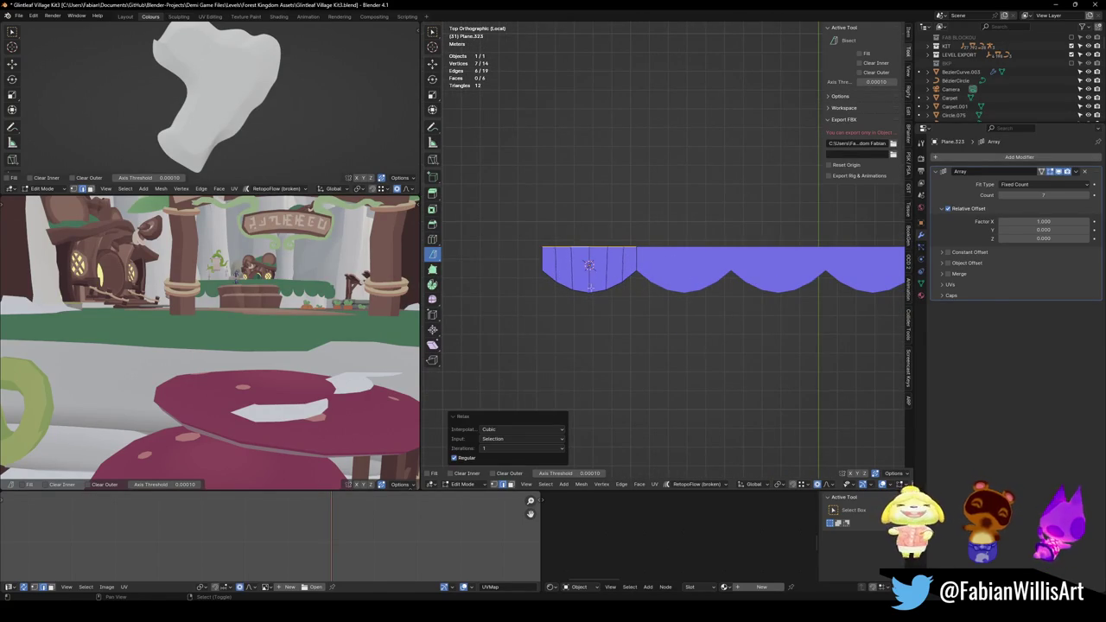
{"action": "key", "text": "ctrl+s"}
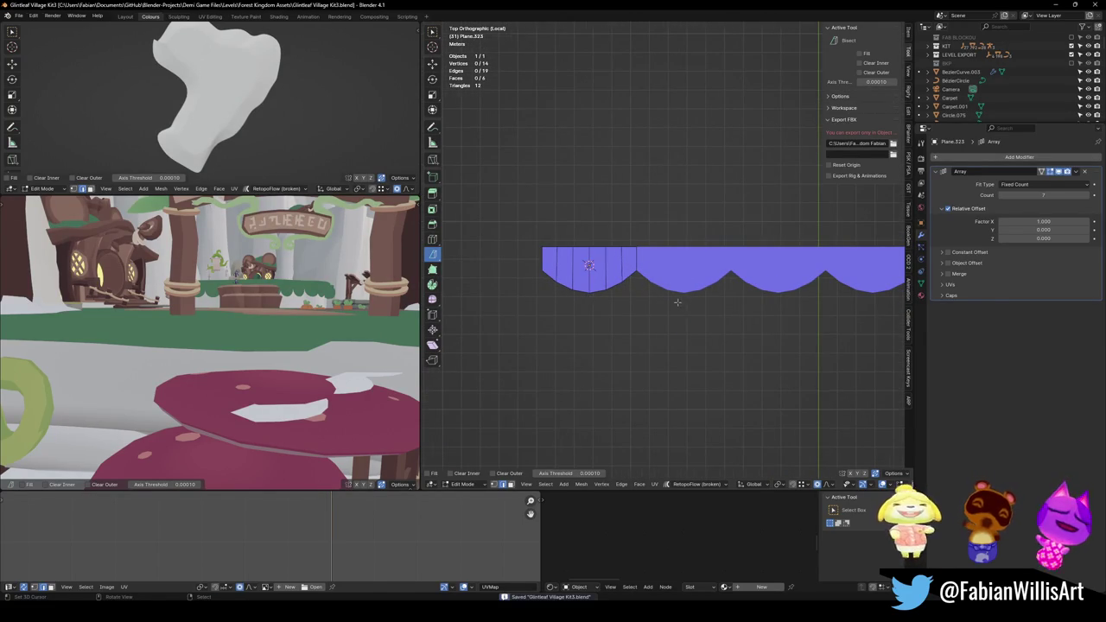
Rotate all of the strip's geometry 90 degrees around the X axis.
{"action": "scroll", "coordinate": [699, 319], "scroll_direction": "down", "scroll_amount": 1}
{"action": "mouse_move", "coordinate": [699, 319]}
{"action": "middle_mouse_down"}
{"action": "mouse_move", "coordinate": [698, 270]}
{"action": "mouse_move", "coordinate": [639, 302]}
{"action": "middle_mouse_up"}
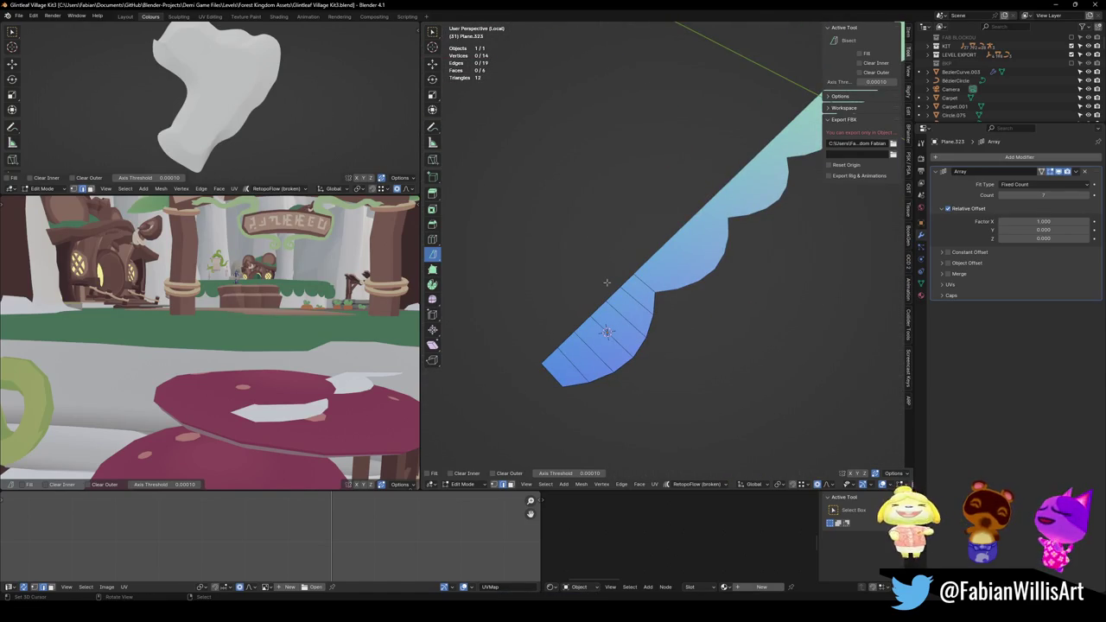
{"action": "middle_click_drag", "start_coordinate": [640, 302], "coordinate": [669, 304]}
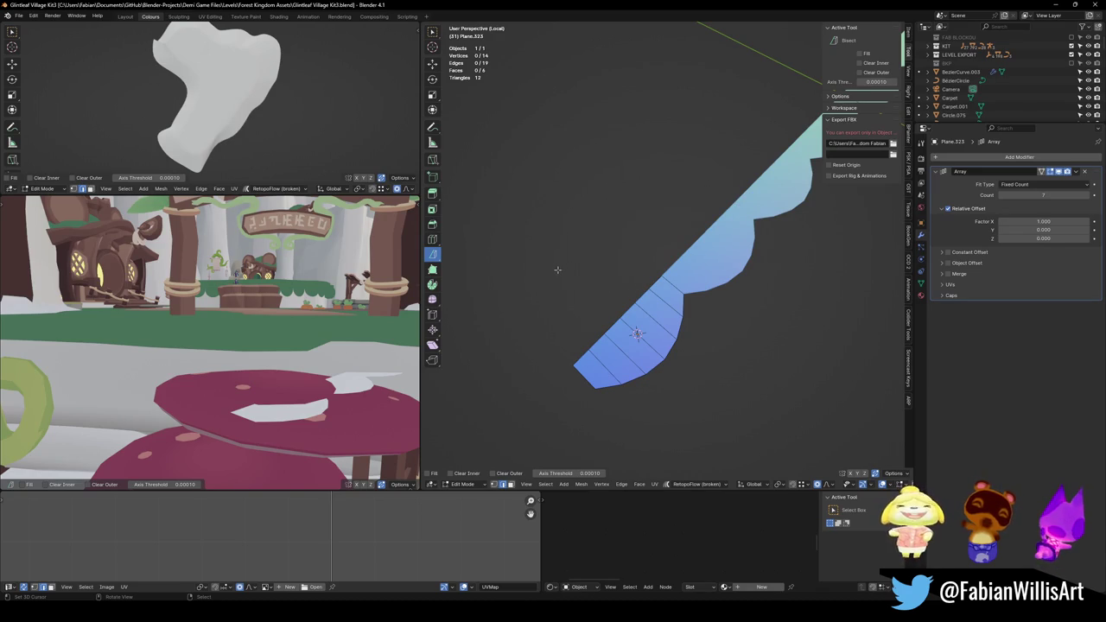
{"action": "mouse_move", "coordinate": [592, 247]}
{"action": "middle_mouse_down"}
{"action": "mouse_move", "coordinate": [705, 277]}
{"action": "mouse_move", "coordinate": [700, 285]}
{"action": "mouse_move", "coordinate": [717, 278]}
{"action": "middle_mouse_up"}
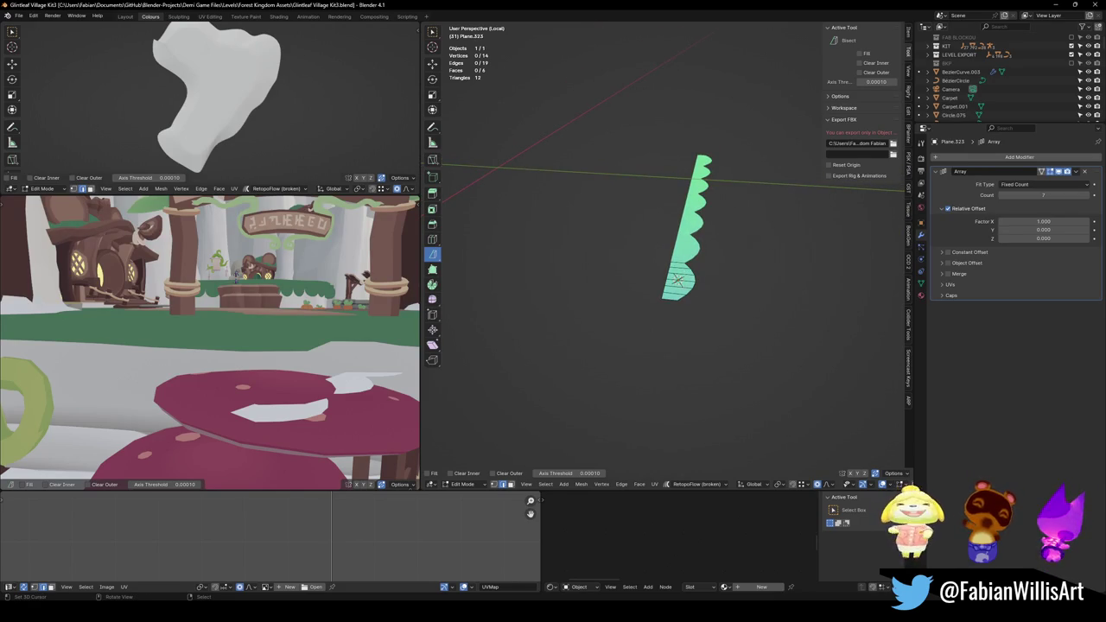
{"action": "left_click", "coordinate": [678, 281]}
{"action": "key", "text": "g"}
{"action": "key", "text": "r"}
{"action": "key", "text": "x"}
{"action": "key", "text": "9"}
{"action": "key", "text": "0"}
{"action": "key", "text": "Return"}
Check the upright strip in the front and top orthographic views.
{"action": "key", "text": "KP_1"}
{"action": "key", "text": "KP_7"}
{"action": "key", "text": "KP_1"}
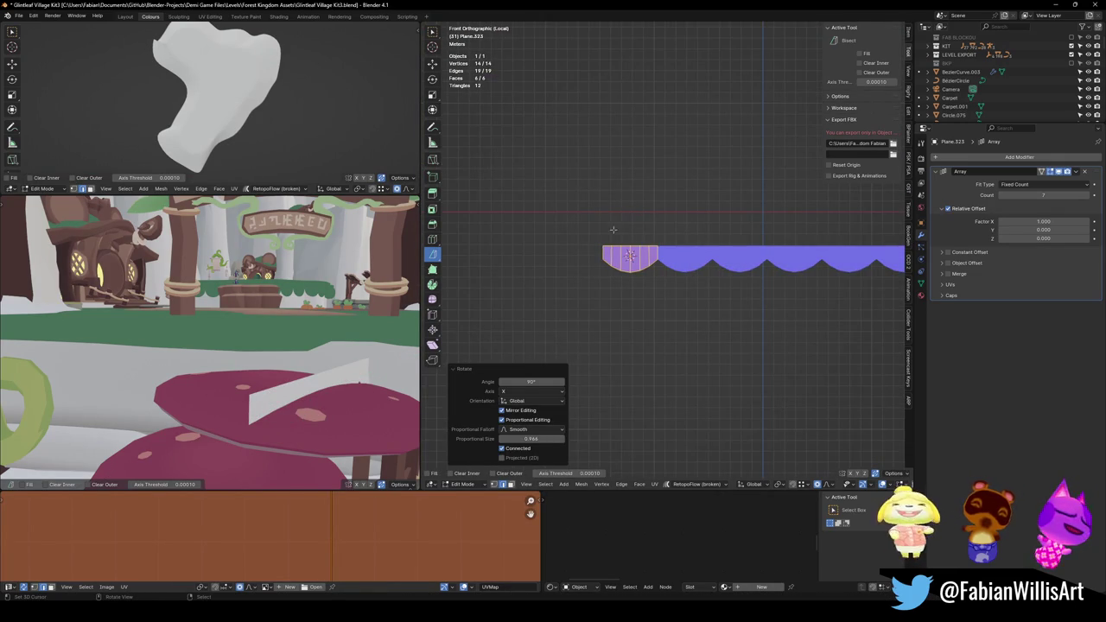
{"action": "middle_click_drag", "start_coordinate": [613, 229], "coordinate": [605, 277]}
Duplicate the scalloped strip in Object Mode, keeping the copy at the same height.
{"action": "key", "text": "Tab"}
{"action": "key", "text": "shift+d"}
{"action": "key", "text": "shift+z"}
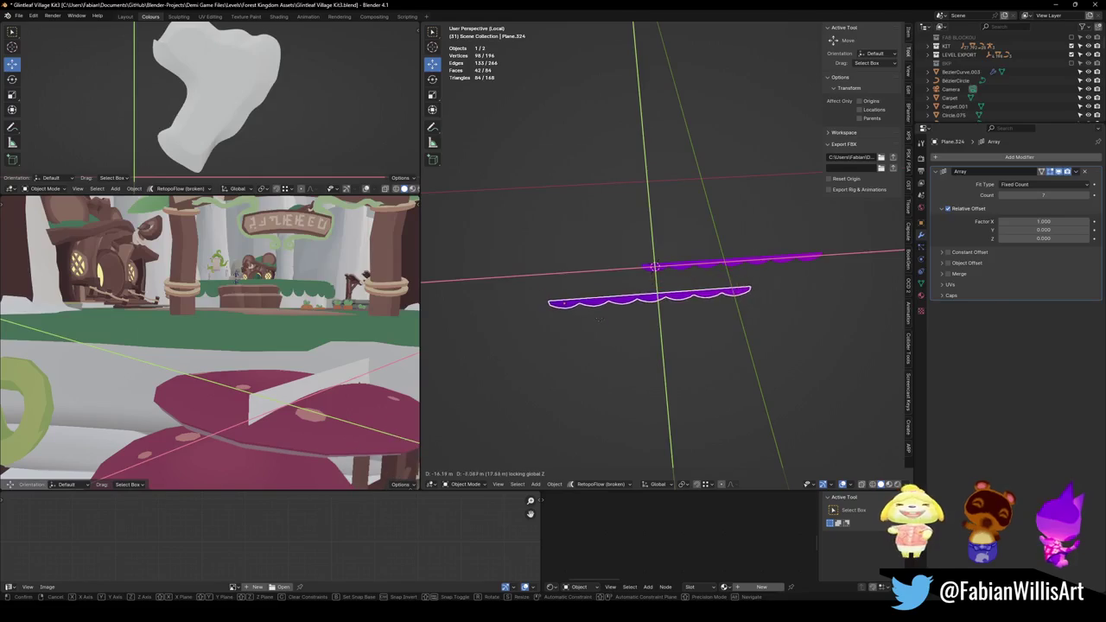
{"action": "left_click", "coordinate": [598, 320]}
{"action": "middle_click_drag", "start_coordinate": [599, 319], "coordinate": [639, 294]}
{"action": "scroll", "coordinate": [648, 286], "scroll_direction": "up", "scroll_amount": 3}
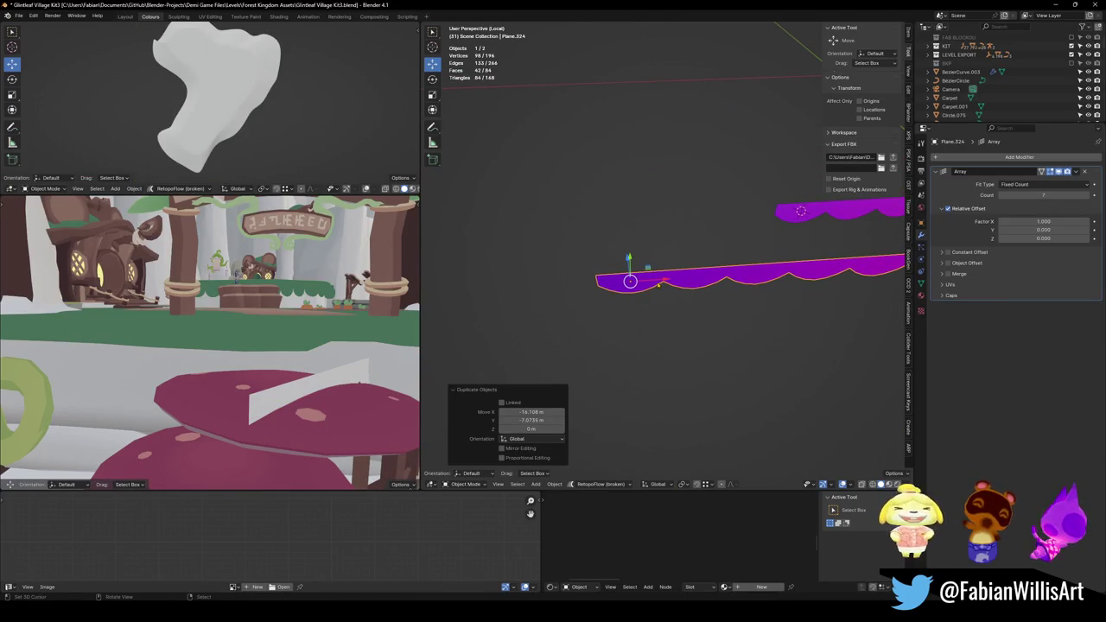
Add a Mirror modifier to the strip and set its mirror axis to Y.
{"action": "right_click", "coordinate": [717, 251]}
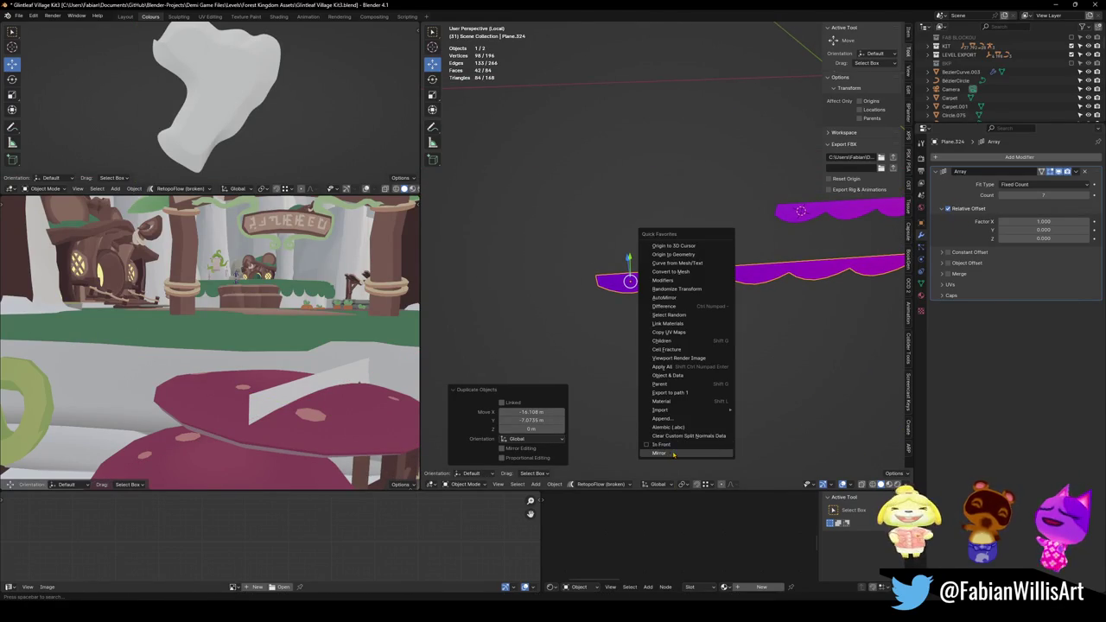
{"action": "left_click", "coordinate": [674, 455]}
{"action": "key", "text": "Tab"}
{"action": "middle_click_drag", "start_coordinate": [667, 320], "coordinate": [726, 270]}
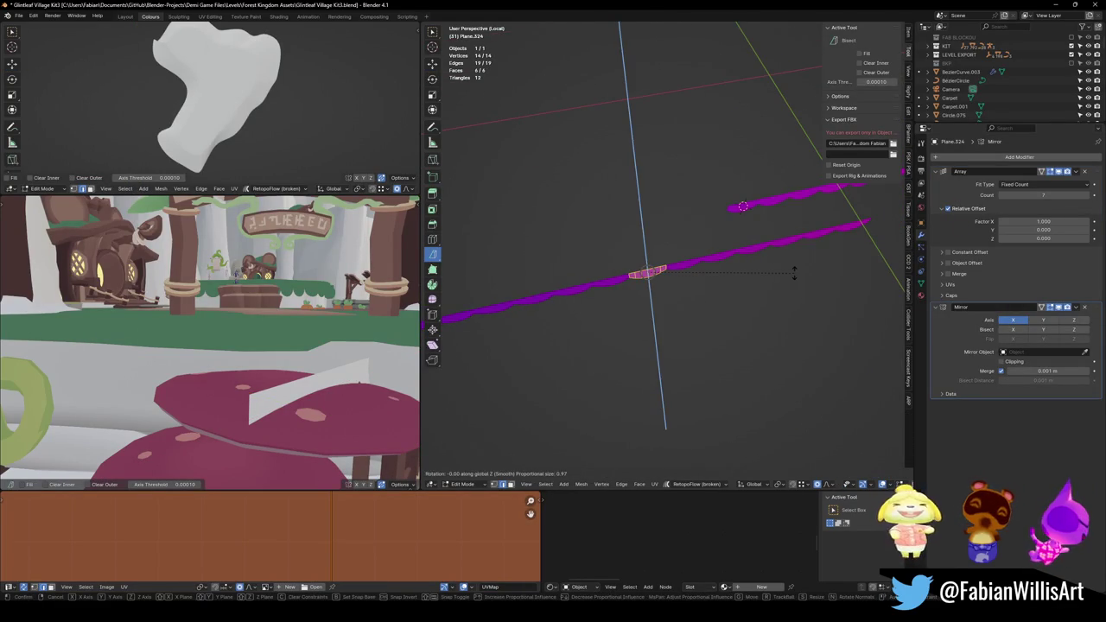
{"action": "left_click", "coordinate": [1044, 320]}
Move the strip geometry about 12 m along Y.
{"action": "left_click", "coordinate": [1013, 320]}
{"action": "key", "text": "g"}
{"action": "key", "text": "y"}
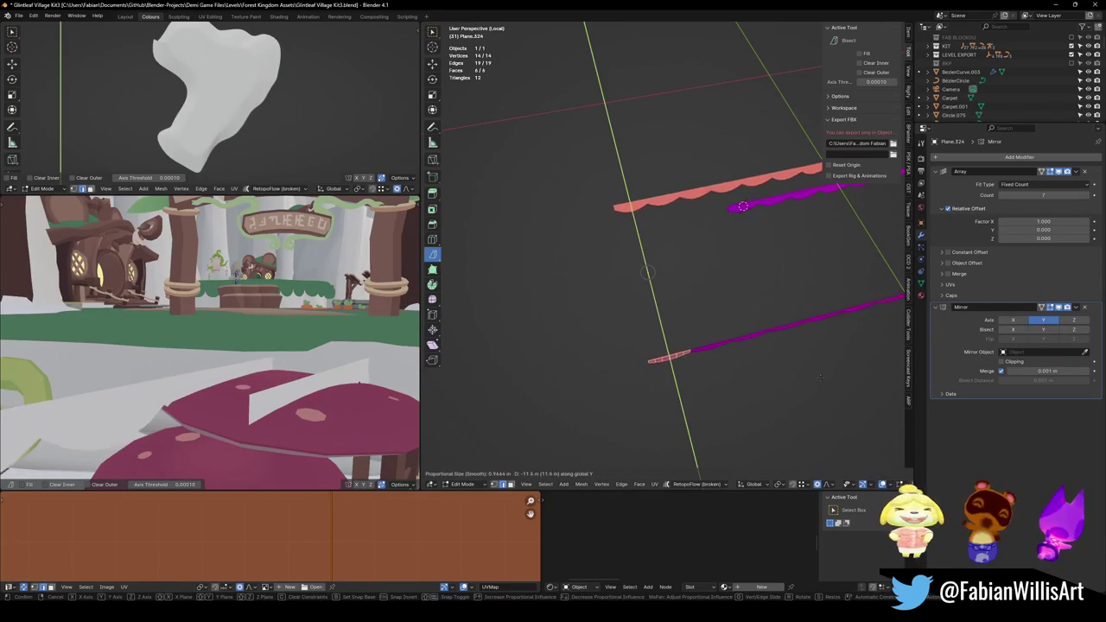
{"action": "left_click", "coordinate": [716, 359]}
{"action": "mouse_move", "coordinate": [667, 392]}
{"action": "middle_mouse_down"}
{"action": "mouse_move", "coordinate": [822, 313]}
{"action": "mouse_move", "coordinate": [737, 328]}
{"action": "middle_mouse_up"}
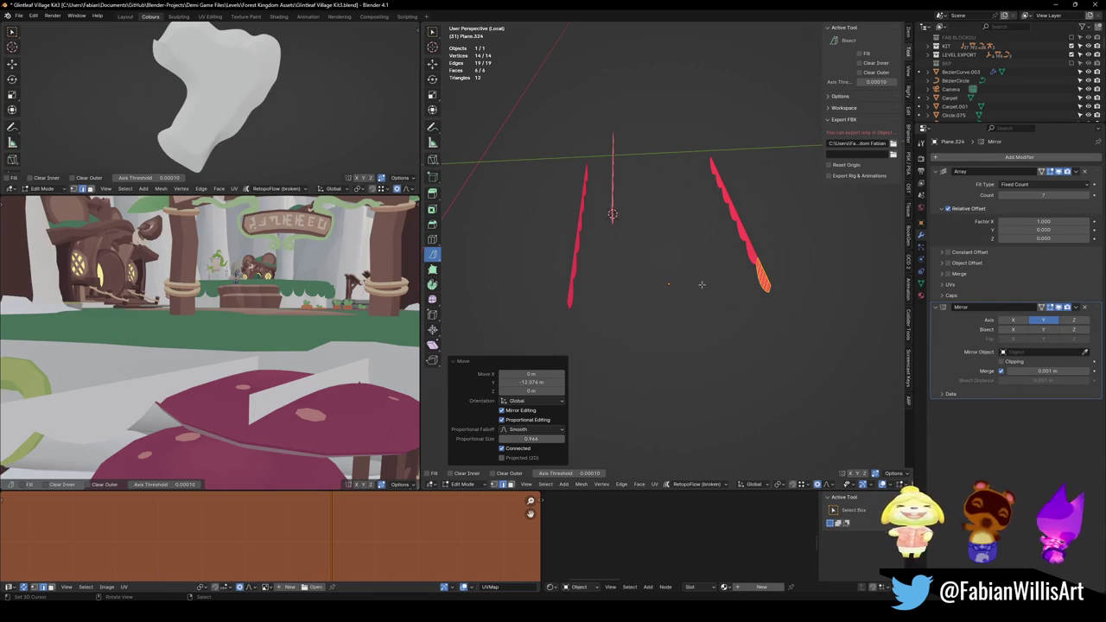
{"action": "middle_click_drag", "start_coordinate": [702, 284], "coordinate": [654, 290]}
Move the strip -15.374 m along X in top view and begin extruding it.
{"action": "key", "text": "KP_7"}
{"action": "key", "text": "g"}
{"action": "key", "text": "x"}
{"action": "mouse_move", "coordinate": [568, 278]}
{"action": "middle_mouse_down"}
{"action": "mouse_move", "coordinate": [673, 266]}
{"action": "mouse_move", "coordinate": [622, 225]}
{"action": "middle_mouse_up"}
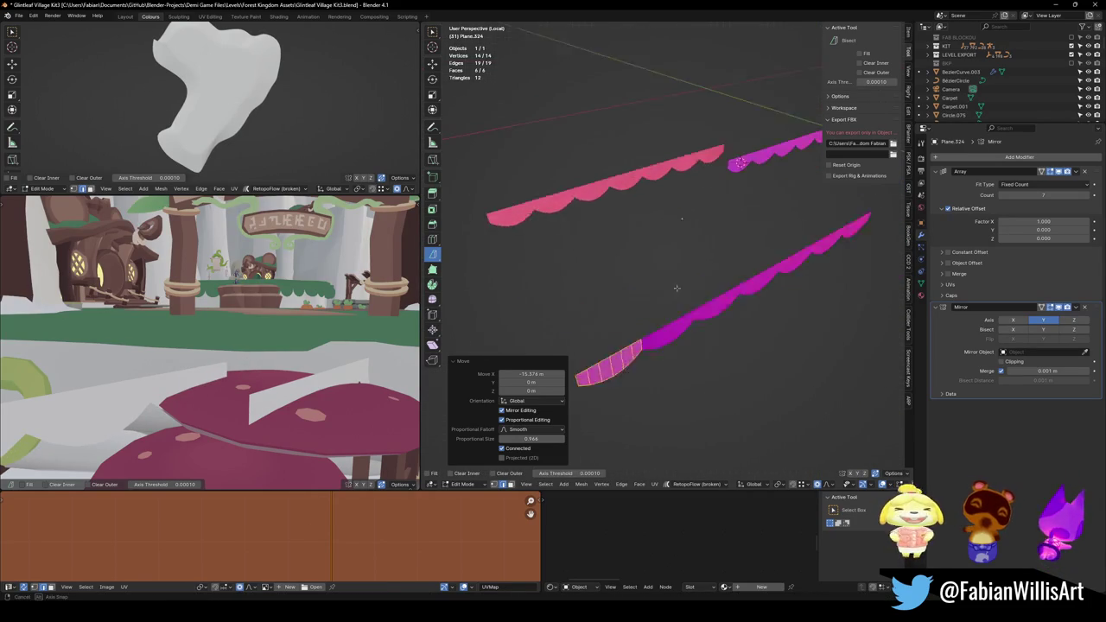
{"action": "key", "text": "e"}
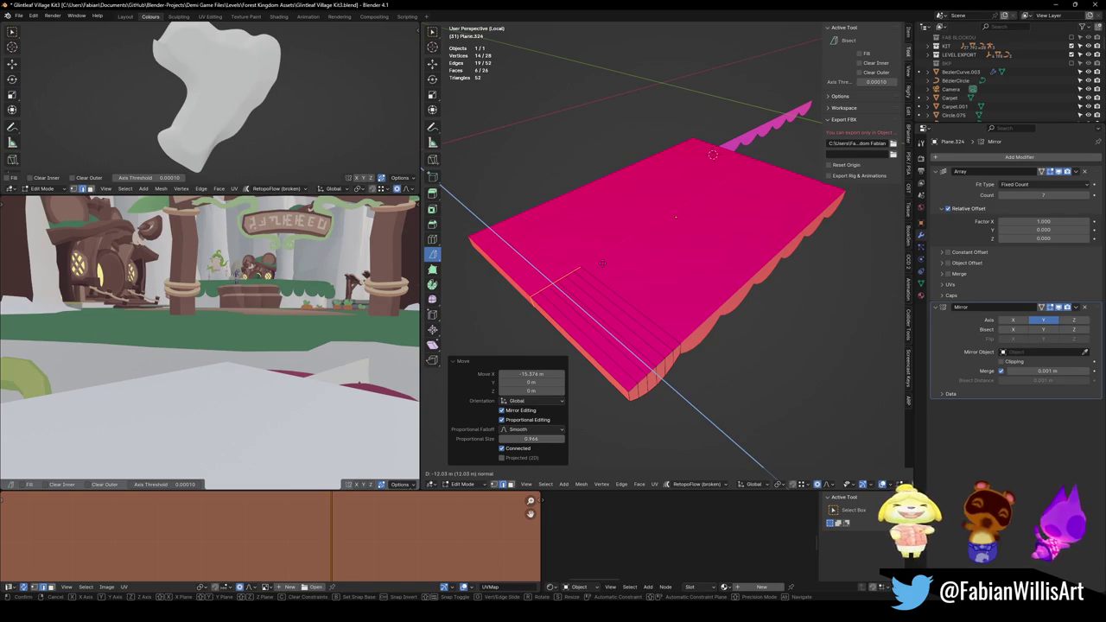
Set the extrusion thickness, delete the selected faces and slide an edge loop.
{"action": "left_click", "coordinate": [603, 263]}
{"action": "middle_click_drag", "start_coordinate": [605, 265], "coordinate": [619, 272]}
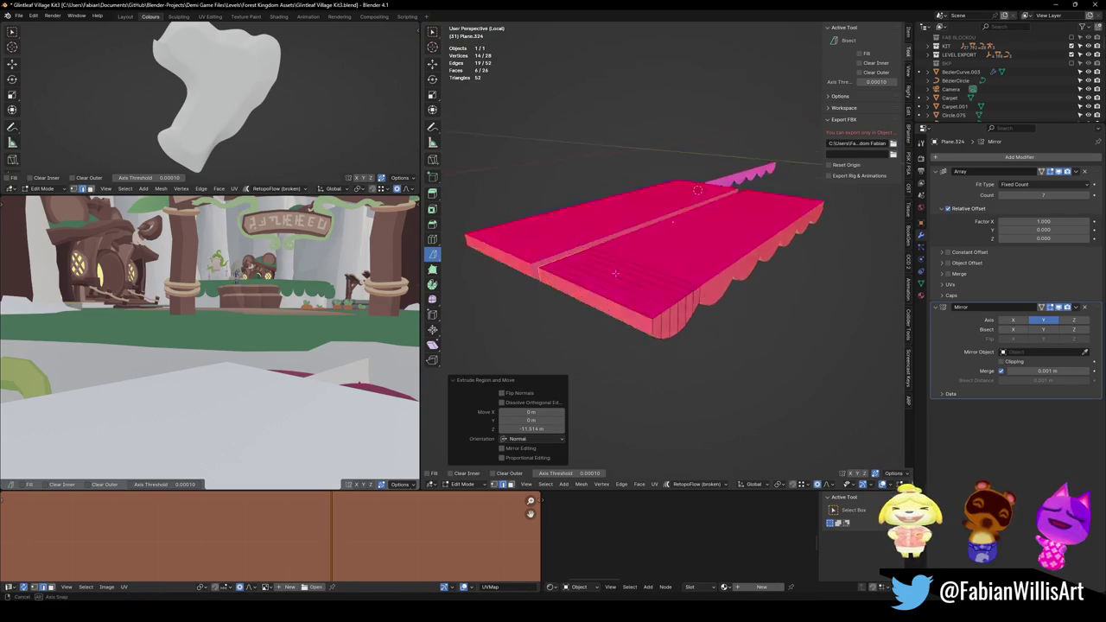
{"action": "key", "text": "x"}
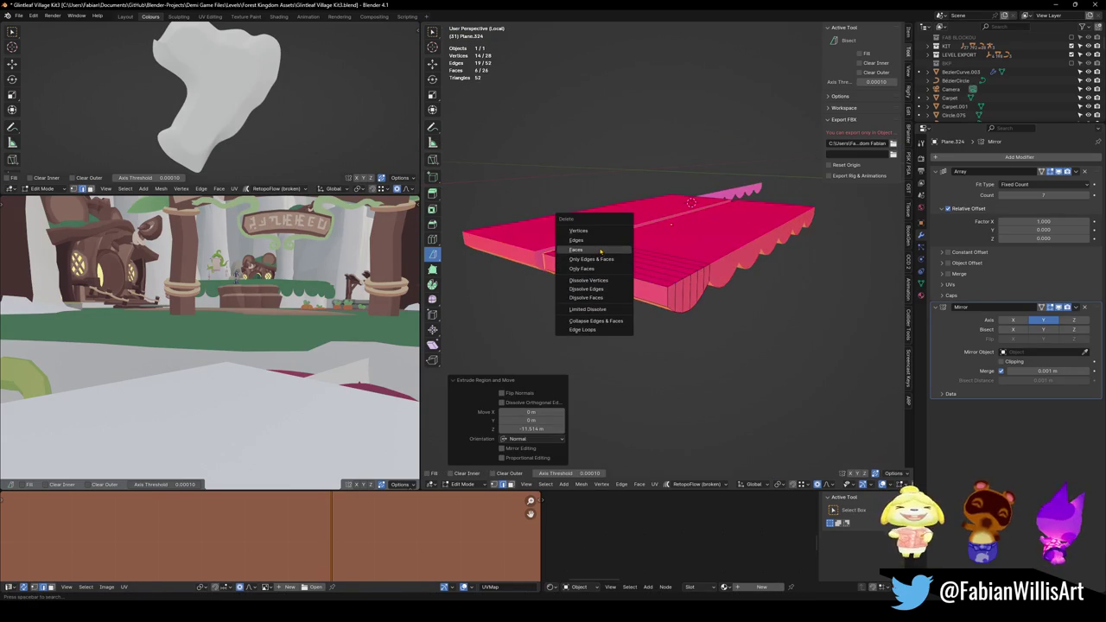
{"action": "left_click", "coordinate": [599, 249]}
{"action": "mouse_move", "coordinate": [606, 249]}
{"action": "middle_mouse_down"}
{"action": "mouse_move", "coordinate": [644, 306]}
{"action": "mouse_move", "coordinate": [653, 277]}
{"action": "mouse_move", "coordinate": [631, 265]}
{"action": "middle_mouse_up"}
{"action": "key", "text": "g"}
{"action": "key", "text": "g"}
{"action": "left_click", "coordinate": [666, 259]}
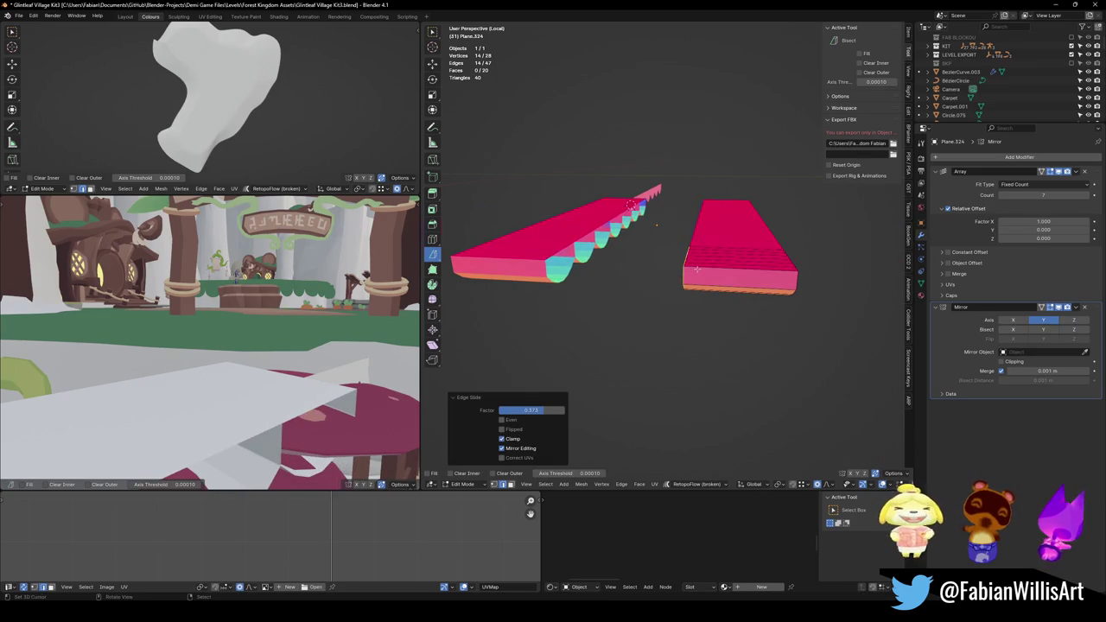
Delete the two unwanted faces on the underside of the slab.
{"action": "scroll", "coordinate": [711, 264], "scroll_direction": "up", "scroll_amount": 3}
{"action": "mouse_move", "coordinate": [711, 264]}
{"action": "middle_mouse_down"}
{"action": "mouse_move", "coordinate": [549, 229]}
{"action": "mouse_move", "coordinate": [646, 265]}
{"action": "middle_mouse_up"}
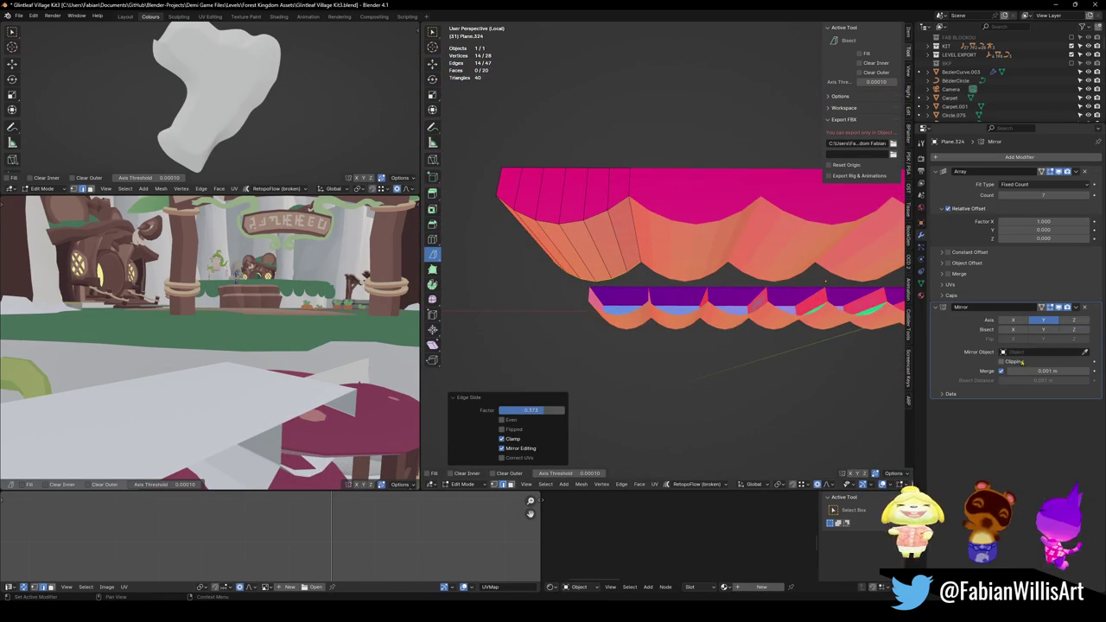
{"action": "middle_click_drag", "start_coordinate": [825, 281], "coordinate": [1003, 290]}
{"action": "mouse_move", "coordinate": [829, 285]}
{"action": "middle_mouse_down"}
{"action": "mouse_move", "coordinate": [691, 290]}
{"action": "mouse_move", "coordinate": [767, 271]}
{"action": "mouse_move", "coordinate": [695, 268]}
{"action": "middle_mouse_up"}
{"action": "left_click", "coordinate": [639, 277]}
{"action": "key", "text": "x"}
{"action": "left_click", "coordinate": [692, 288]}
{"action": "left_click", "coordinate": [766, 271]}
{"action": "key", "text": "x"}
{"action": "left_click", "coordinate": [767, 271]}
Recalculate the whole mesh's normals so the green top faces correctly.
{"action": "key", "text": "a"}
{"action": "key", "text": "alt+n"}
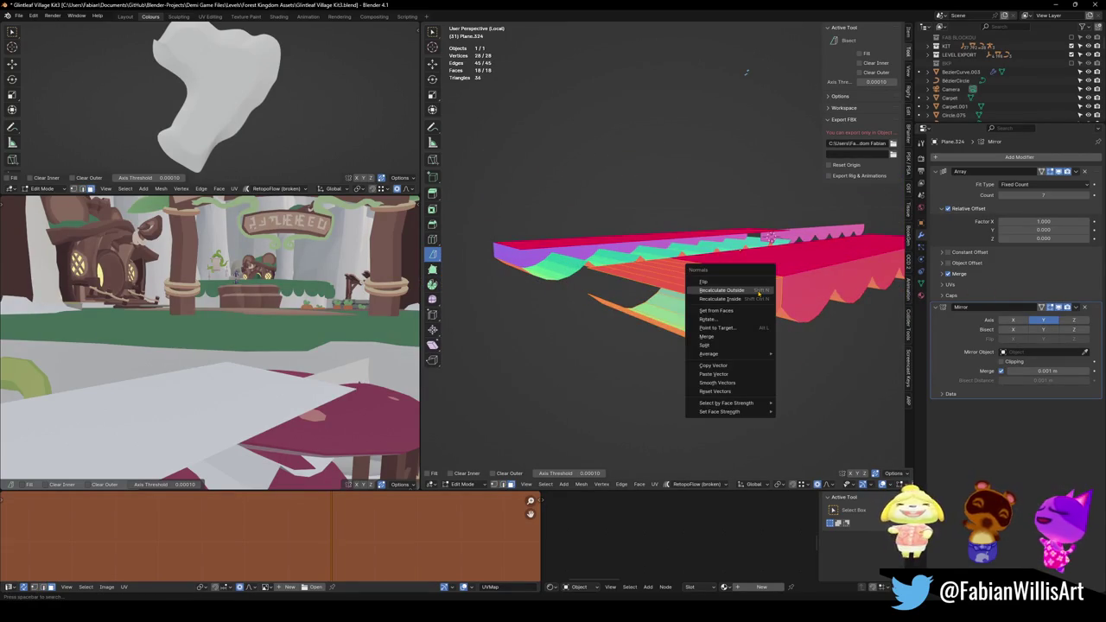
{"action": "left_click", "coordinate": [713, 285]}
{"action": "mouse_move", "coordinate": [747, 71]}
{"action": "middle_mouse_down"}
{"action": "mouse_move", "coordinate": [694, 215]}
{"action": "mouse_move", "coordinate": [541, 496]}
{"action": "middle_mouse_up"}
{"action": "middle_click_drag", "start_coordinate": [661, 317], "coordinate": [642, 59]}
{"action": "key", "text": "ctrl+b"}
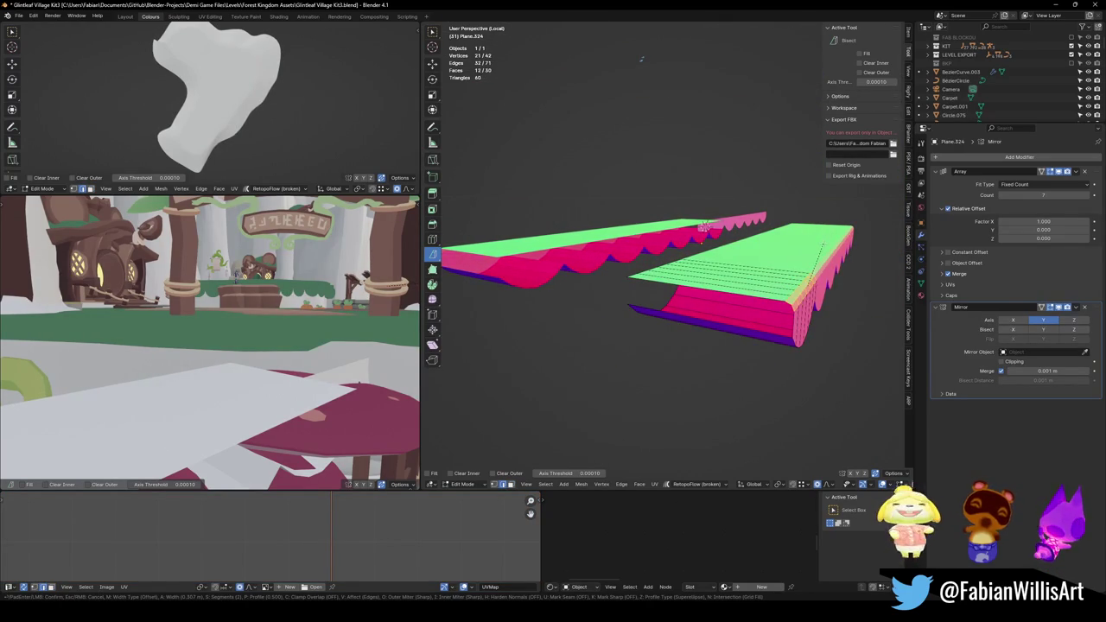
{"action": "right_click", "coordinate": [642, 58]}
{"action": "mouse_move", "coordinate": [642, 58]}
{"action": "middle_mouse_down"}
{"action": "mouse_move", "coordinate": [626, 201]}
{"action": "mouse_move", "coordinate": [636, 369]}
{"action": "middle_mouse_up"}
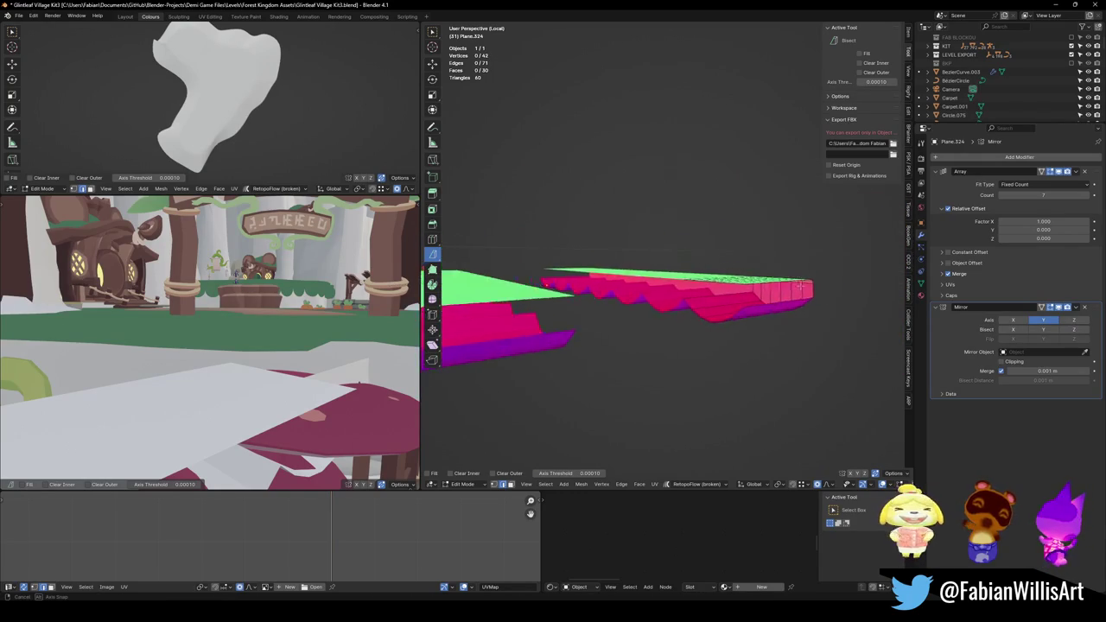
{"action": "middle_click_drag", "start_coordinate": [758, 246], "coordinate": [749, 312]}
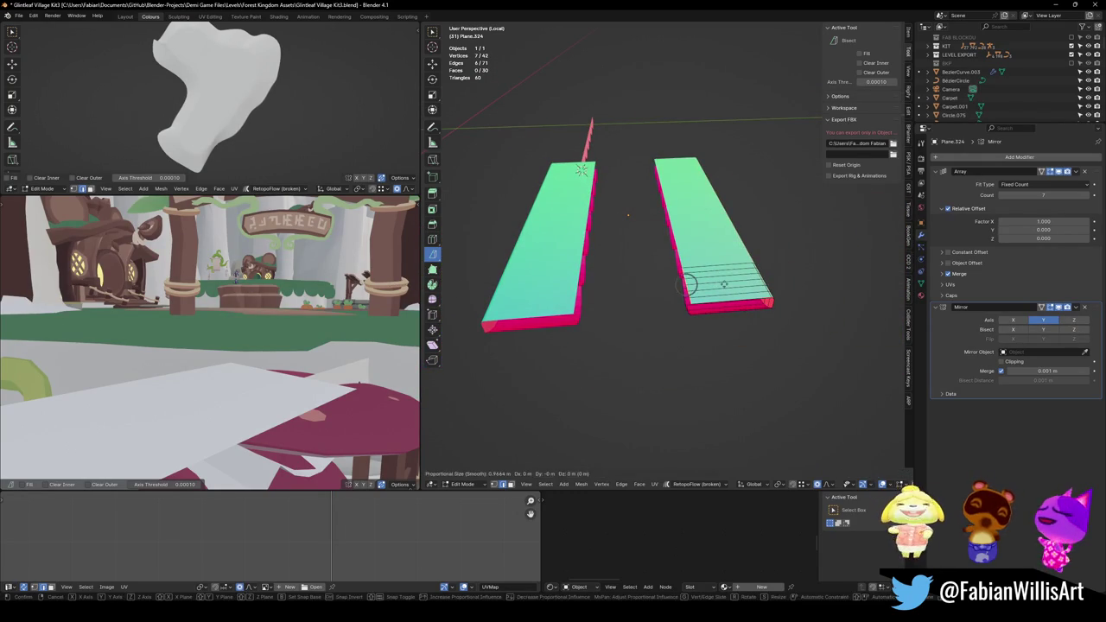
Move the right strip's end loop along Y so the mirrored halves join.
{"action": "left_click", "coordinate": [684, 311], "text": "alt+shift"}
{"action": "key", "text": "g"}
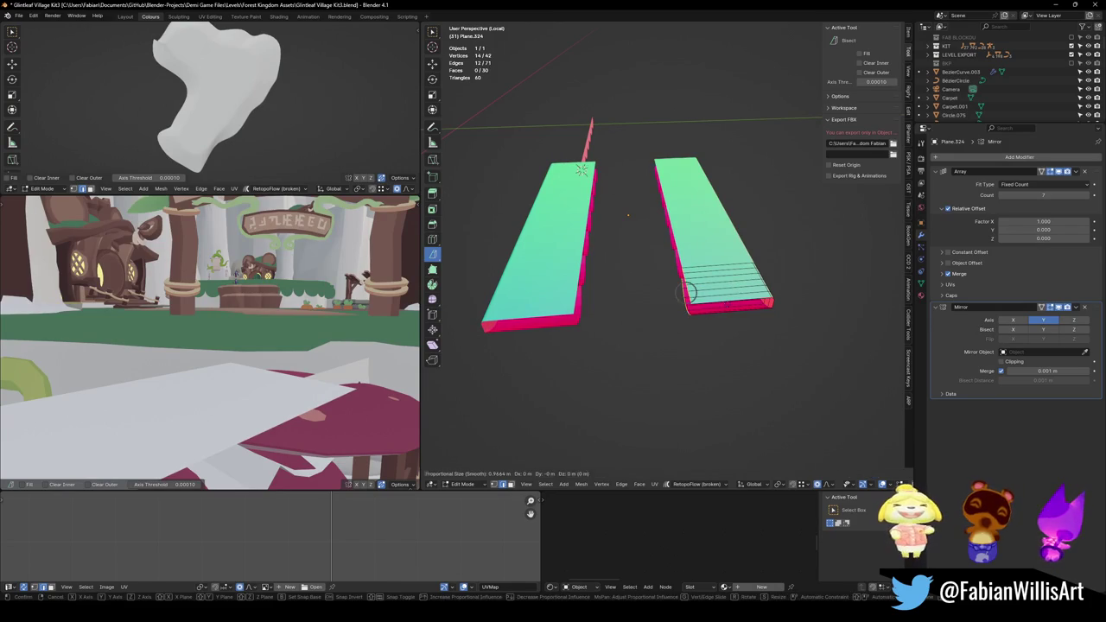
{"action": "key", "text": "y"}
{"action": "left_click", "coordinate": [676, 303]}
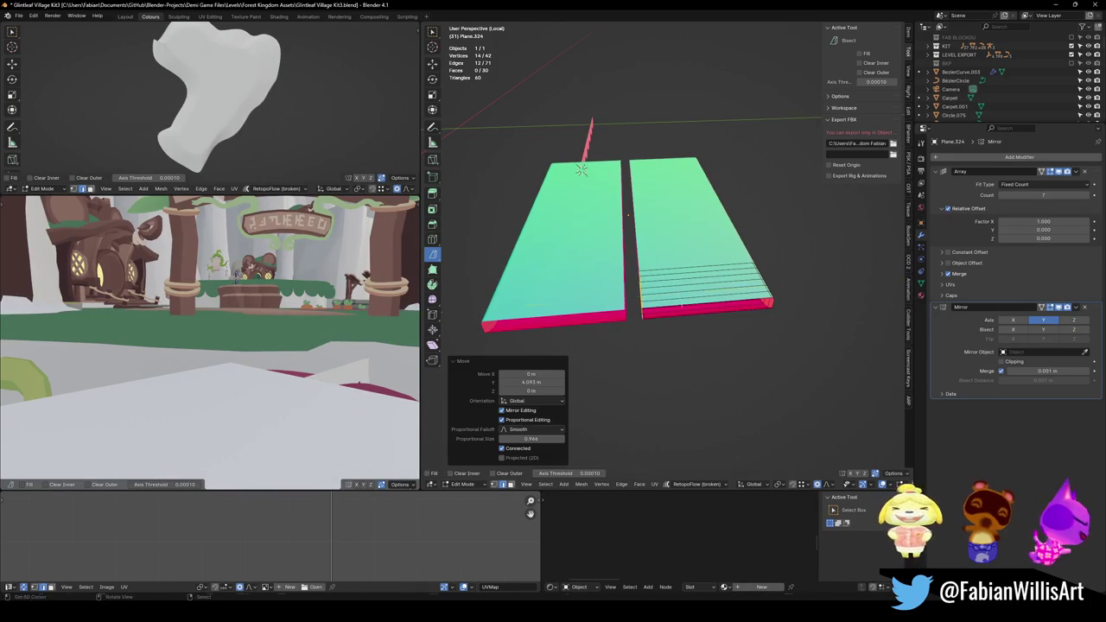
{"action": "key", "text": "g"}
{"action": "key", "text": "y"}
{"action": "key", "text": "Return"}
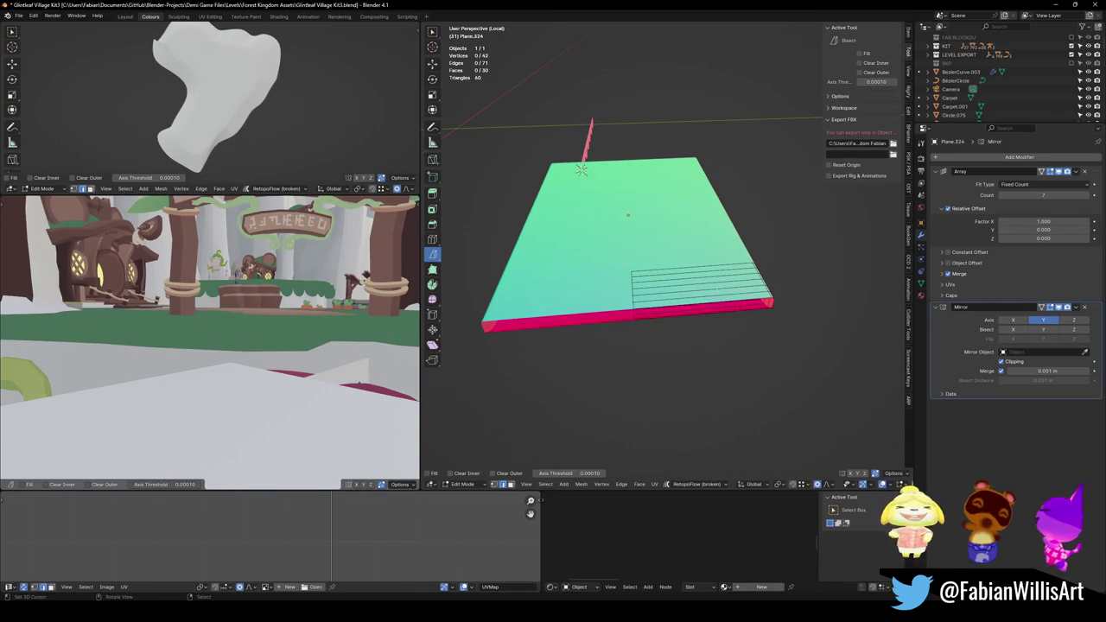
{"action": "key", "text": "alt+a"}
{"action": "middle_click_drag", "start_coordinate": [657, 259], "coordinate": [692, 250]}
{"action": "middle_click_drag", "start_coordinate": [622, 216], "coordinate": [691, 224]}
{"action": "middle_click_drag", "start_coordinate": [208, 346], "coordinate": [225, 328]}
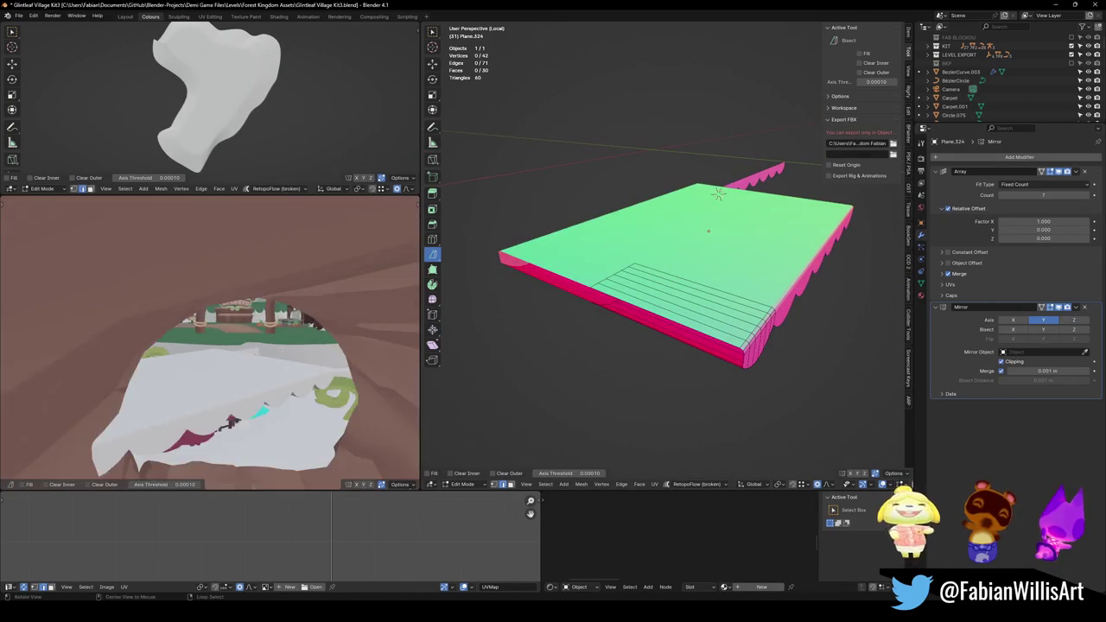
Duplicate the awning slab beside the original and save the blend file.
{"action": "scroll", "coordinate": [210, 342], "scroll_direction": "up", "scroll_amount": 3}
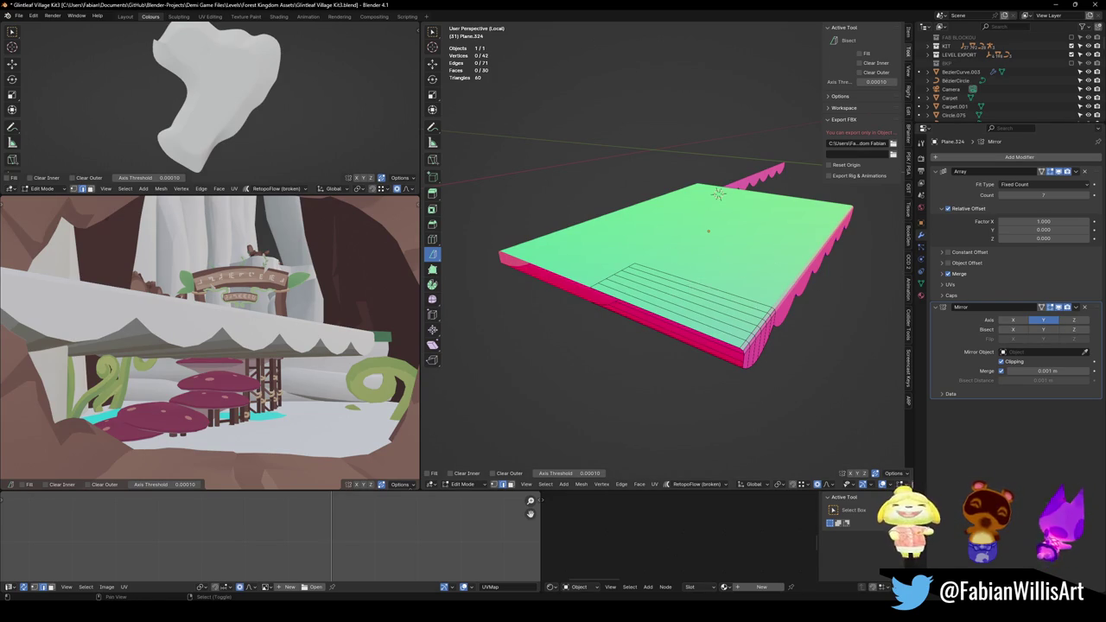
{"action": "middle_click_drag", "start_coordinate": [674, 259], "coordinate": [778, 286]}
{"action": "mouse_move", "coordinate": [837, 226]}
{"action": "middle_mouse_down"}
{"action": "mouse_move", "coordinate": [605, 87]}
{"action": "mouse_move", "coordinate": [729, 321]}
{"action": "middle_mouse_up"}
{"action": "key", "text": "Tab"}
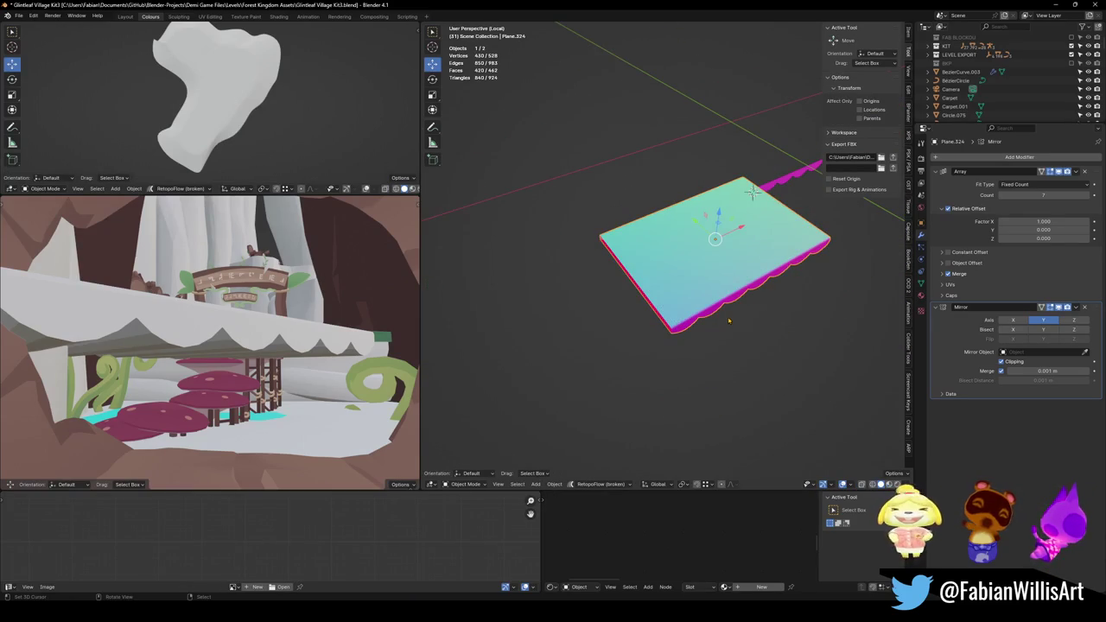
{"action": "key", "text": "shift+d"}
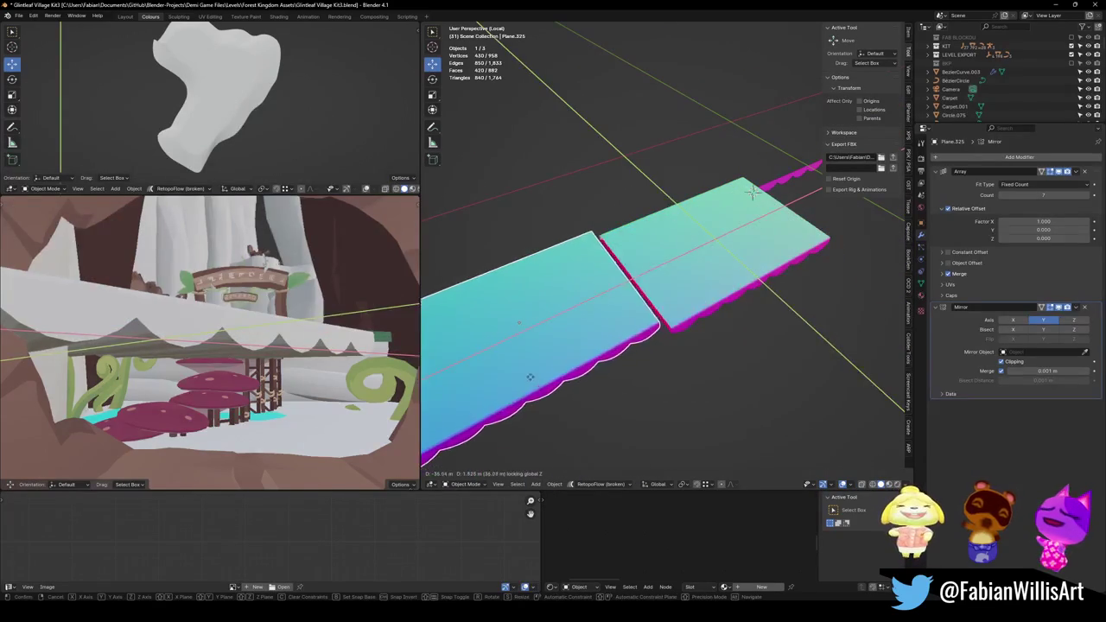
{"action": "left_click", "coordinate": [665, 285]}
{"action": "mouse_move", "coordinate": [666, 286]}
{"action": "middle_mouse_down"}
{"action": "mouse_move", "coordinate": [744, 298]}
{"action": "mouse_move", "coordinate": [710, 298]}
{"action": "middle_mouse_up"}
{"action": "key", "text": "ctrl+s"}
Remove the copy's Mirror modifier and set its origin to the strip's end via the 3D cursor.
{"action": "left_click", "coordinate": [1085, 307]}
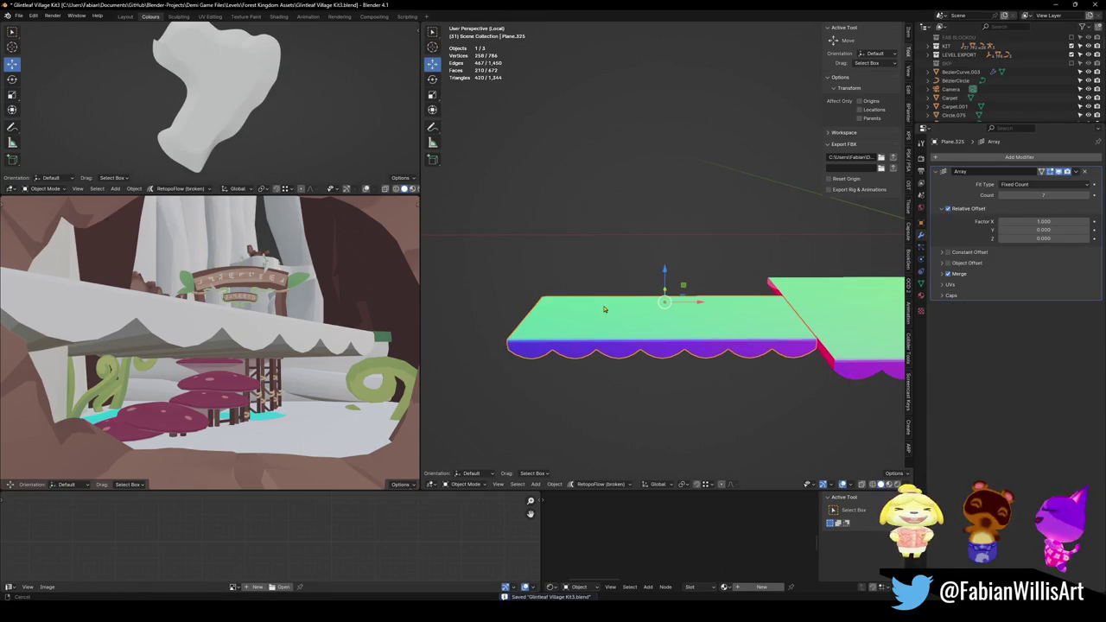
{"action": "key", "text": "Tab"}
{"action": "key", "text": "shift+s"}
{"action": "left_click", "coordinate": [564, 340]}
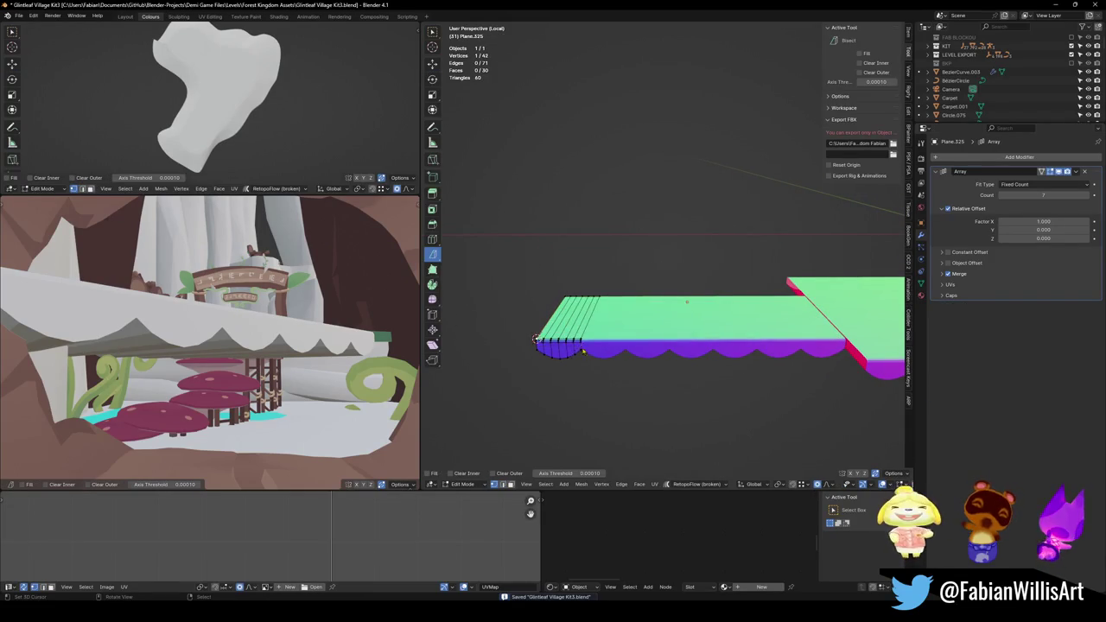
{"action": "key", "text": "Tab"}
{"action": "right_click", "coordinate": [563, 339]}
{"action": "left_click", "coordinate": [565, 147]}
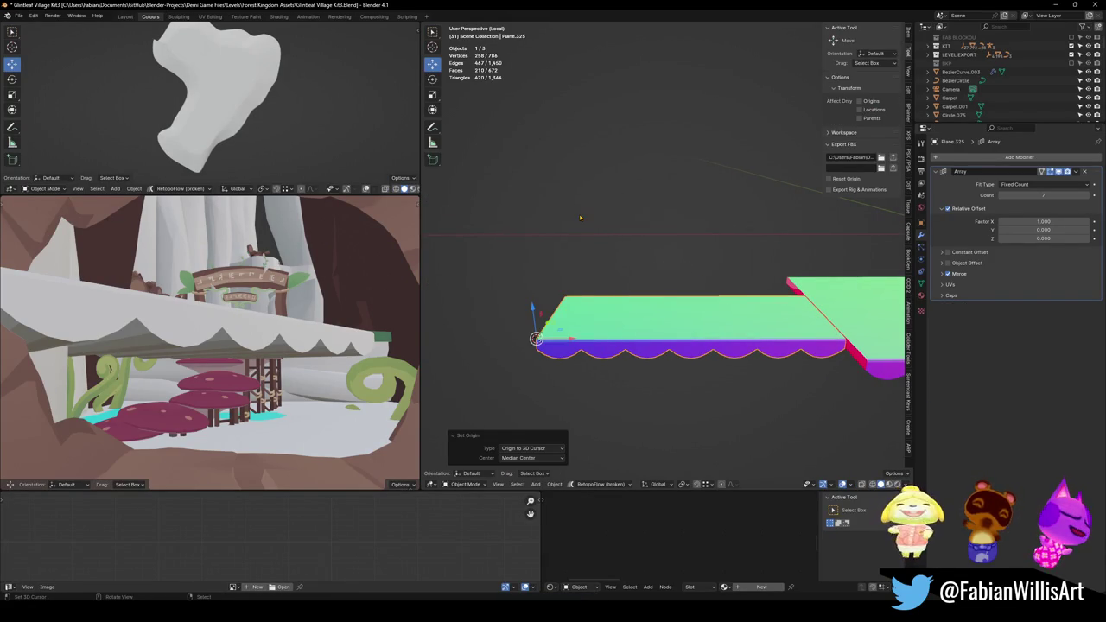
{"action": "key", "text": "shift+a"}
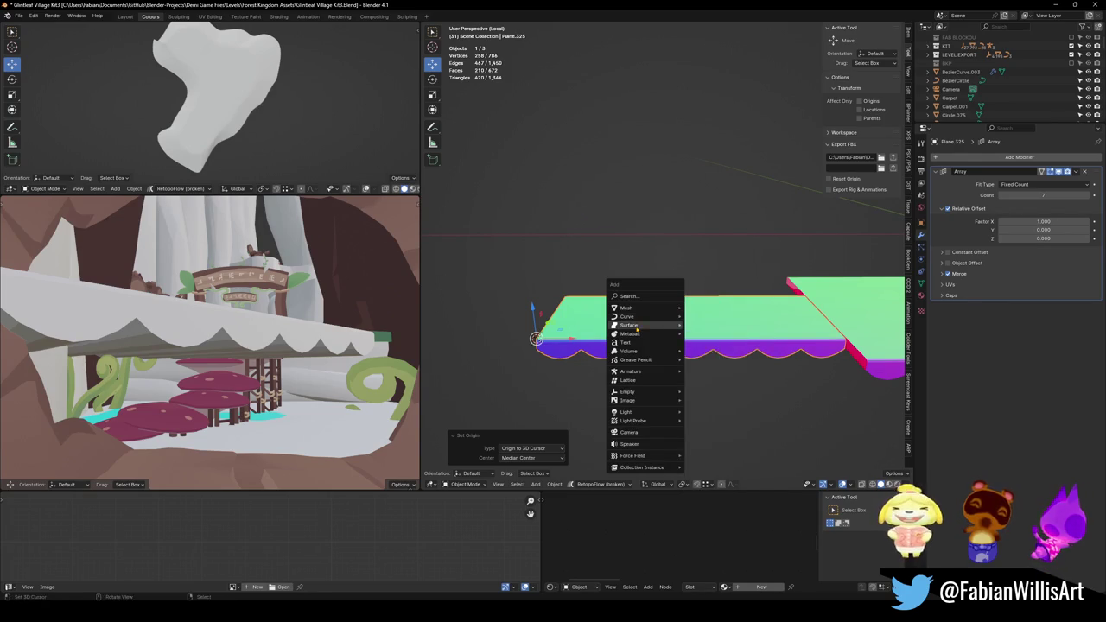
Add a new NURBS path at the 3D cursor and set its origin to the cursor.
{"action": "mouse_move", "coordinate": [627, 317]}
{"action": "left_click", "coordinate": [716, 356]}
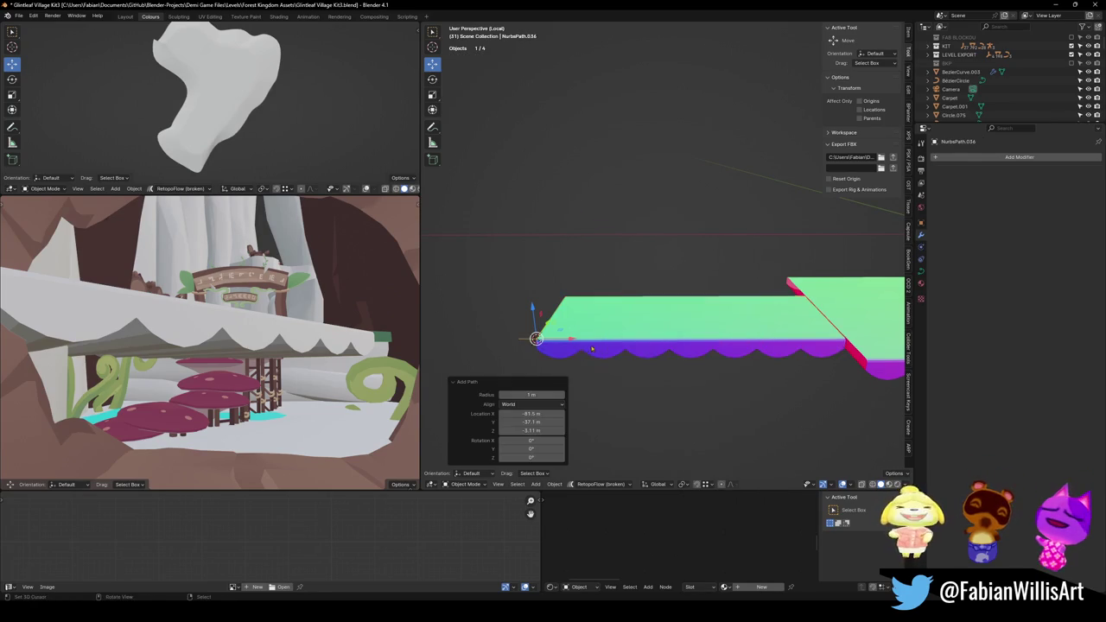
{"action": "key", "text": "KP_Decimal"}
{"action": "key", "text": "q"}
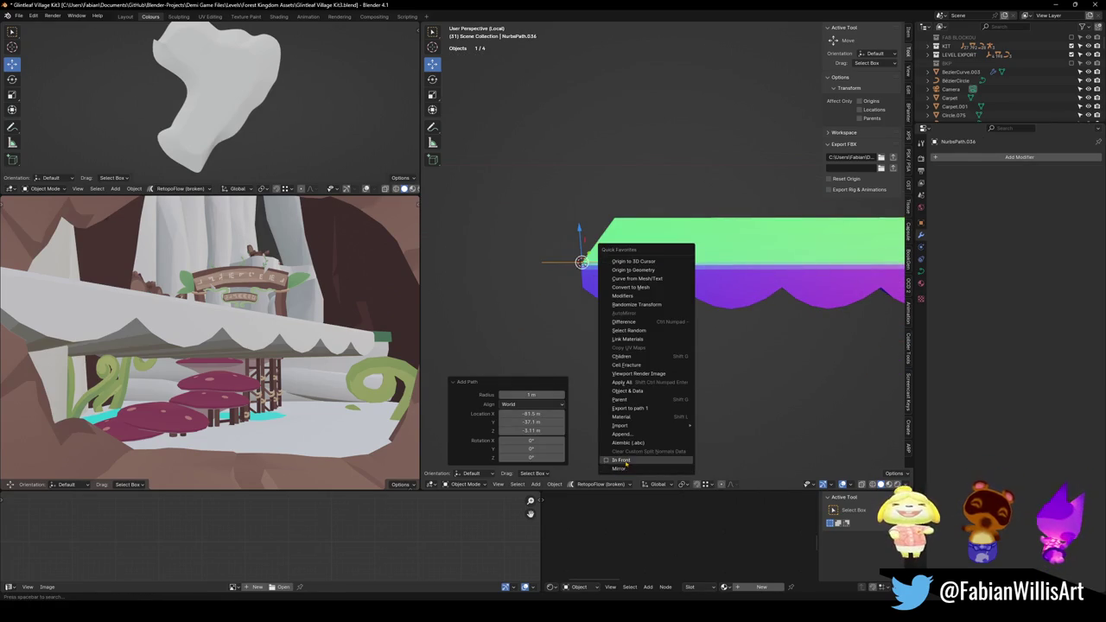
{"action": "key", "text": "Escape"}
{"action": "key", "text": "Tab"}
{"action": "key", "text": "Tab"}
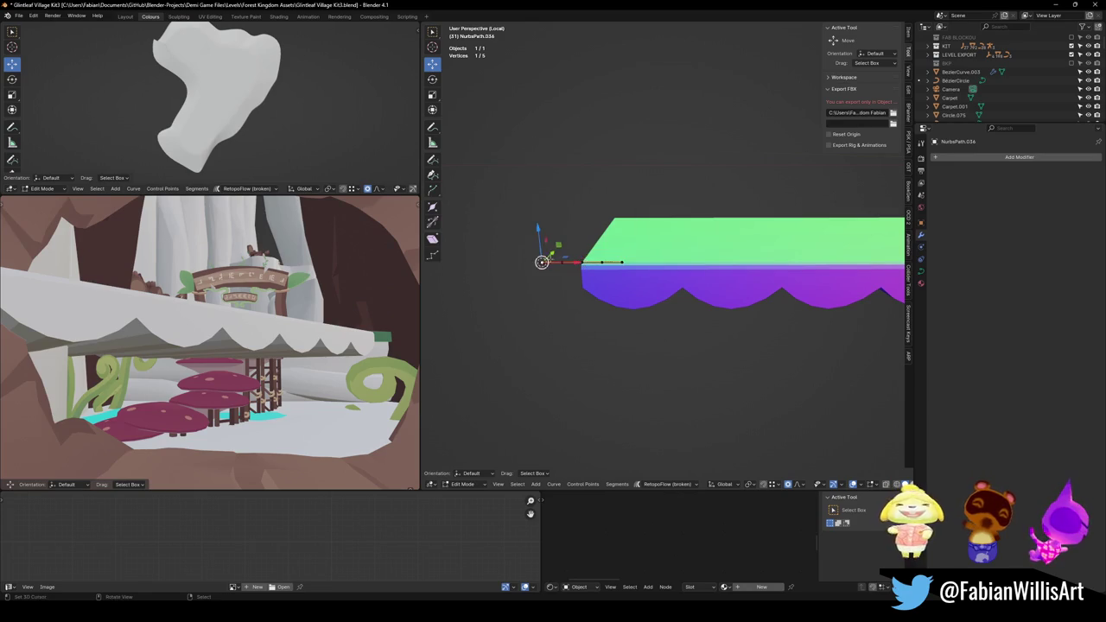
{"action": "right_click", "coordinate": [534, 261]}
{"action": "left_click", "coordinate": [522, 60]}
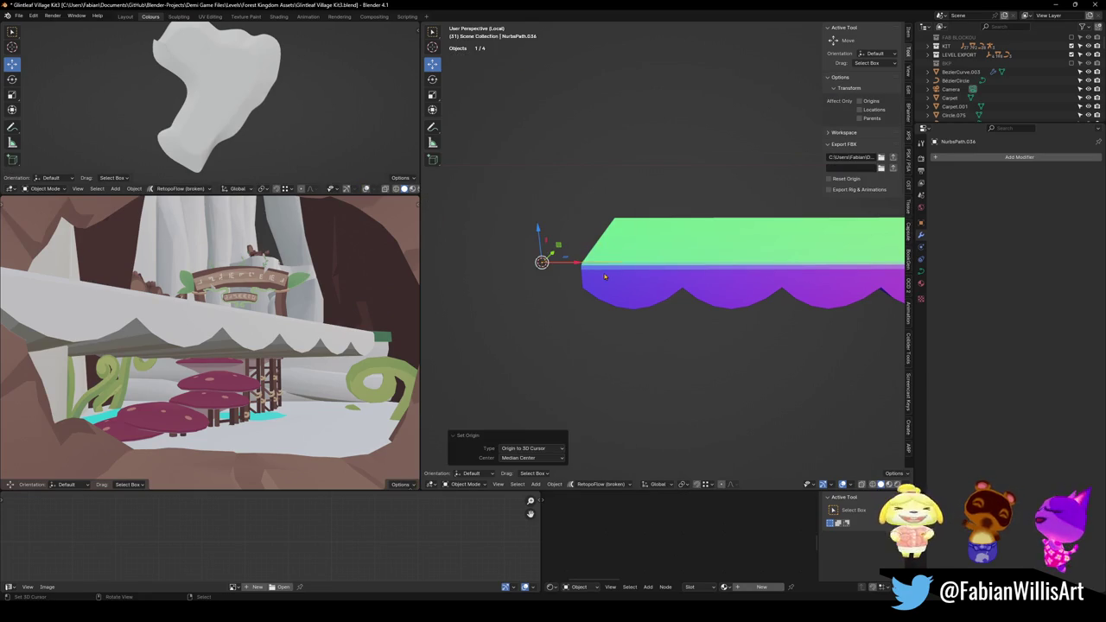
Snap the path onto the 3D cursor beside the scalloped awning strip.
{"action": "left_click", "coordinate": [605, 276]}
{"action": "left_click", "coordinate": [542, 261]}
{"action": "key", "text": "shift+s"}
{"action": "left_click", "coordinate": [543, 223]}
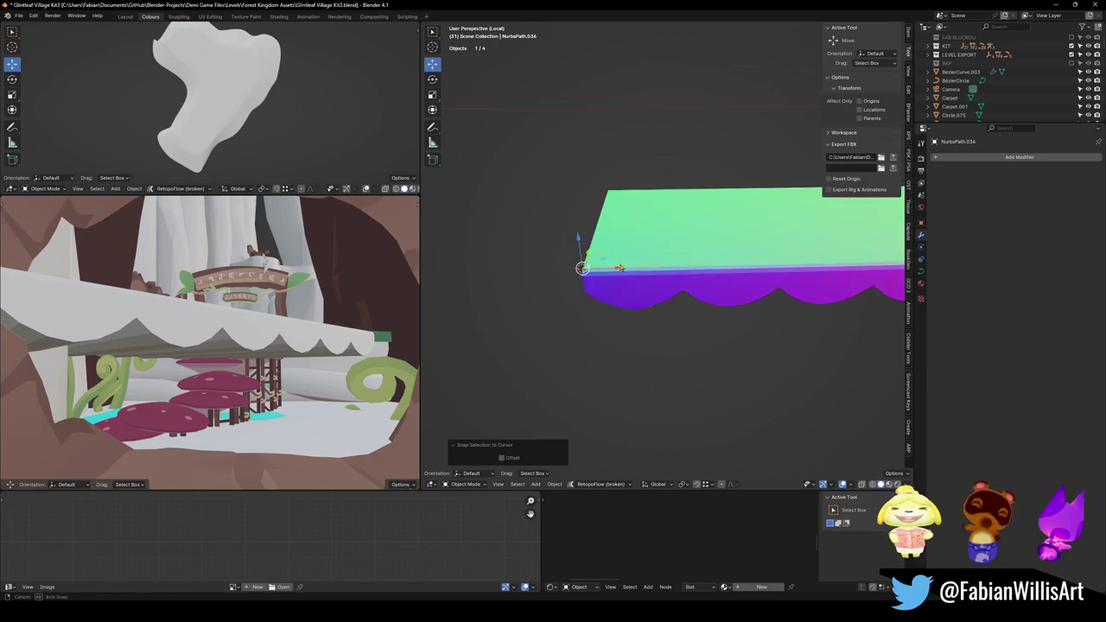
{"action": "key", "text": "q"}
{"action": "left_click", "coordinate": [605, 277]}
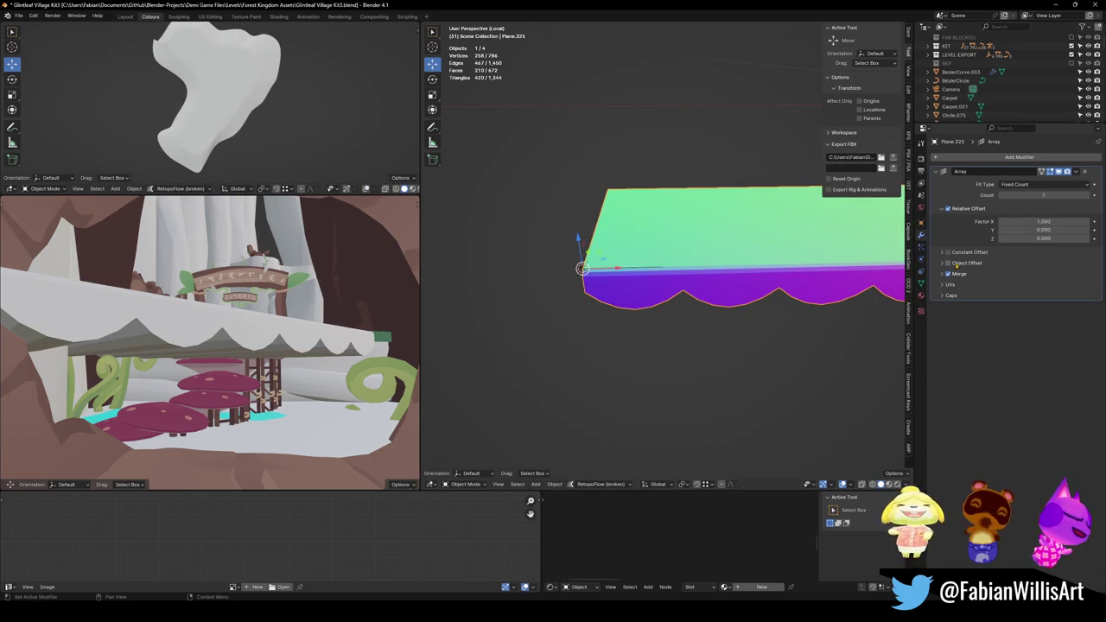
Add a Curve modifier to the awning strip targeting NurbsPath.036.
{"action": "left_click", "coordinate": [1019, 156]}
{"action": "type", "text": "cur"}
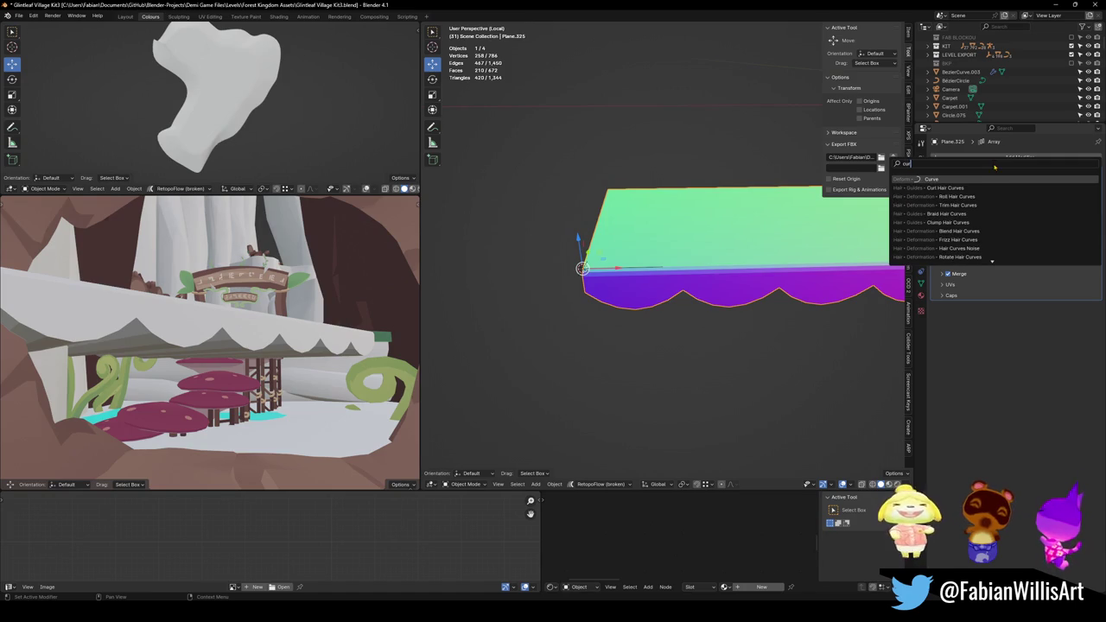
{"action": "key", "text": "Return"}
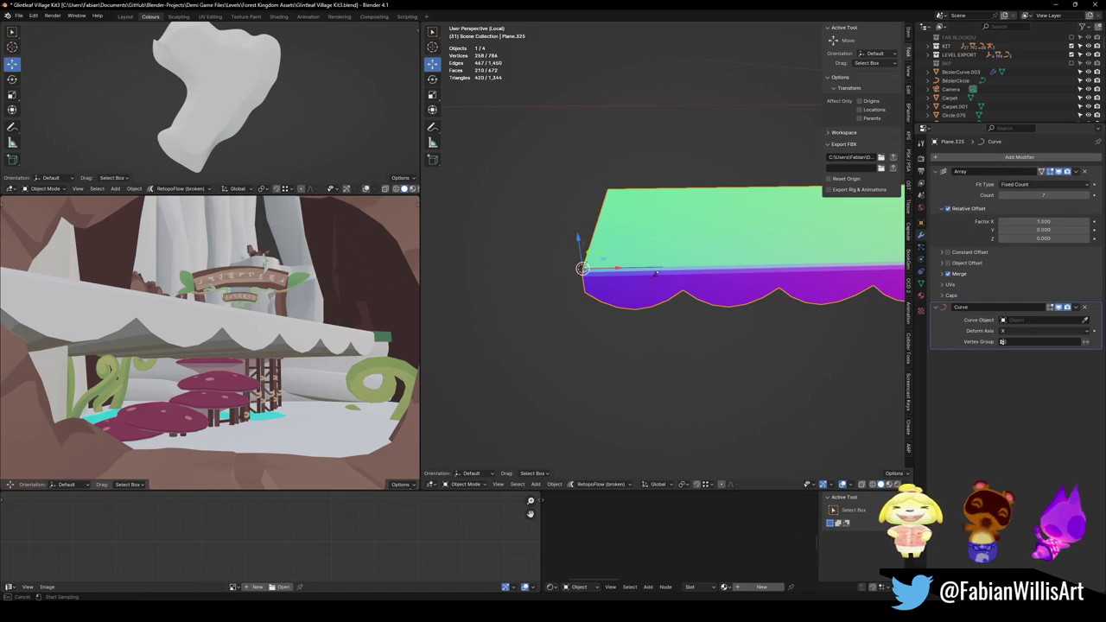
{"action": "left_click", "coordinate": [630, 262]}
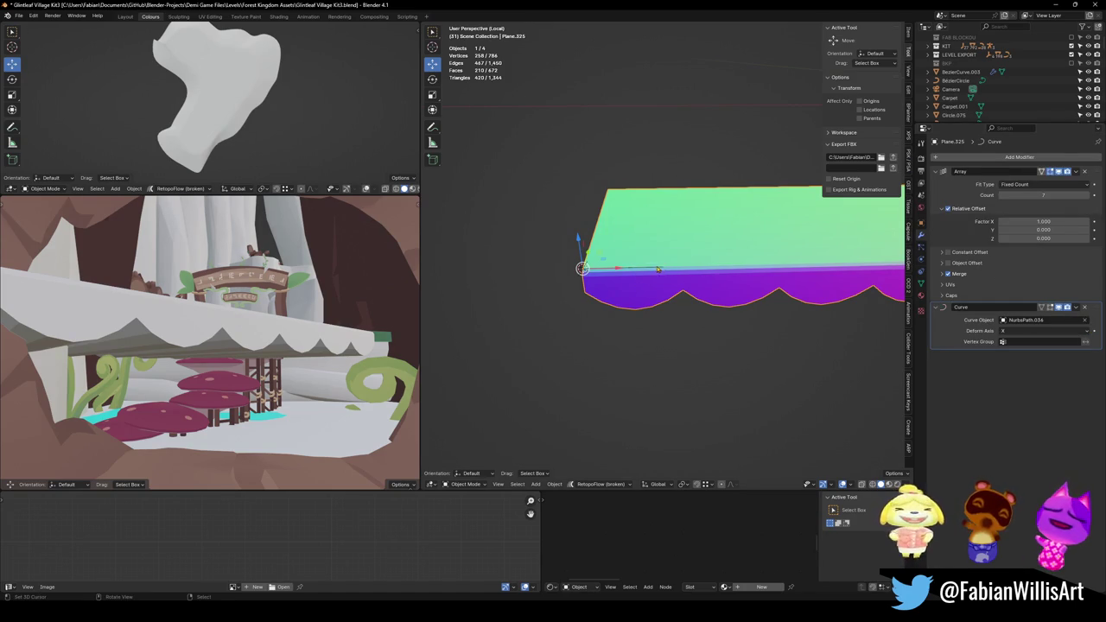
Reposition and scale the NURBS path's points to set its length.
{"action": "left_click", "coordinate": [657, 270]}
{"action": "key", "text": "Tab"}
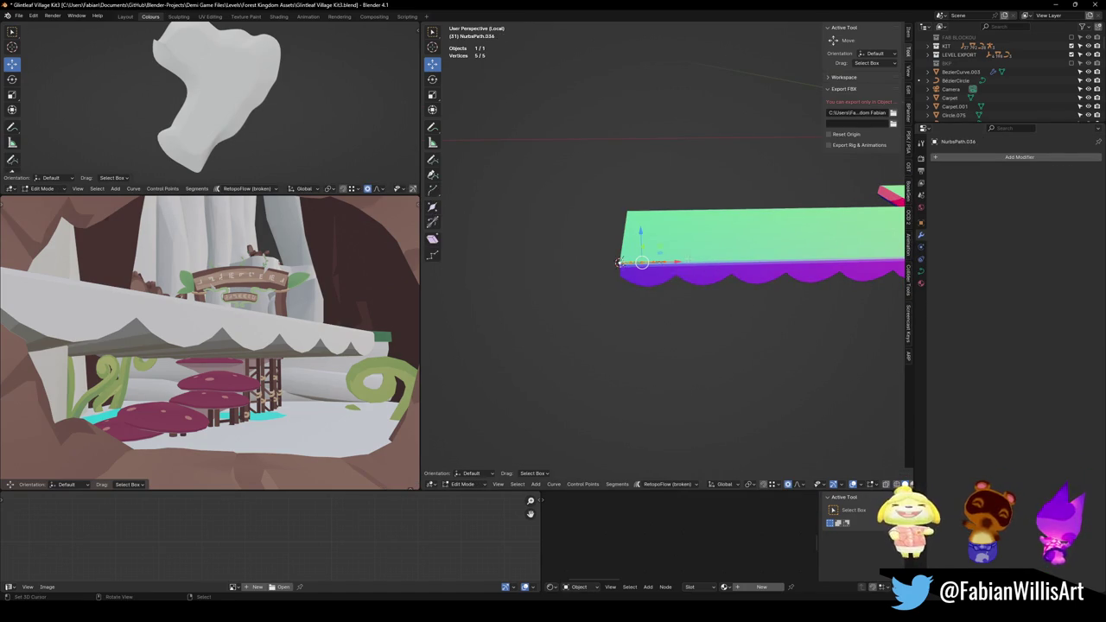
{"action": "key", "text": "shift+s"}
{"action": "left_click", "coordinate": [691, 289]}
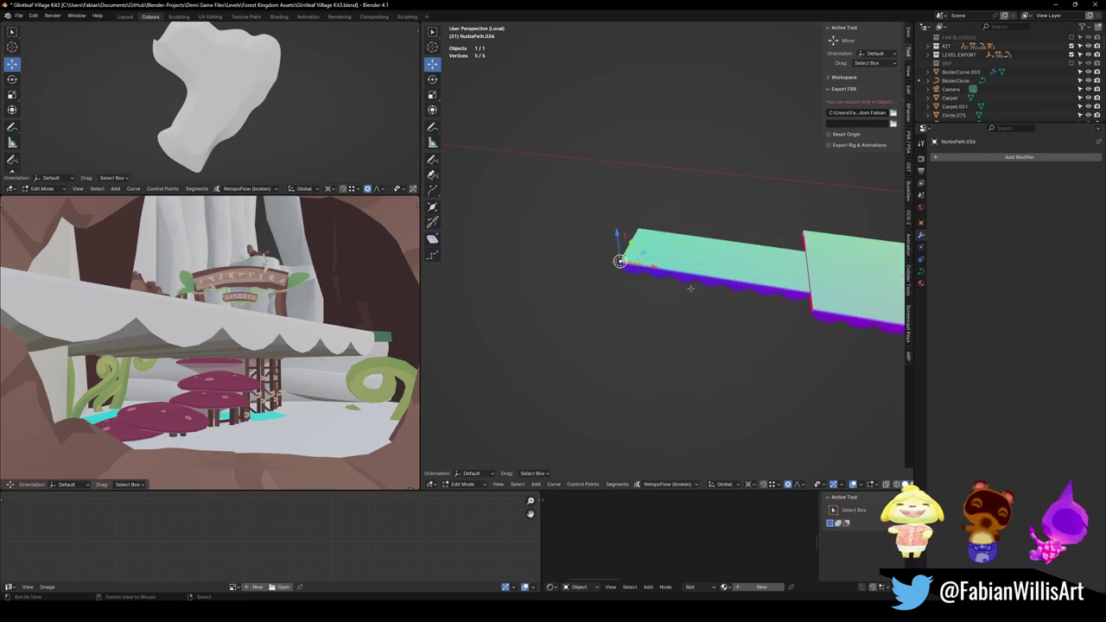
{"action": "key", "text": "s"}
{"action": "left_click", "coordinate": [769, 396]}
{"action": "key", "text": "Tab"}
Slide the awning strip along the X axis and save the file.
{"action": "left_click", "coordinate": [748, 268], "text": "shift"}
{"action": "key", "text": "g"}
{"action": "key", "text": "x"}
{"action": "left_click", "coordinate": [686, 289]}
{"action": "key", "text": "ctrl+s"}
Enable Stretch and Bounds Clamp on the path's curve deformation.
{"action": "left_click", "coordinate": [663, 267]}
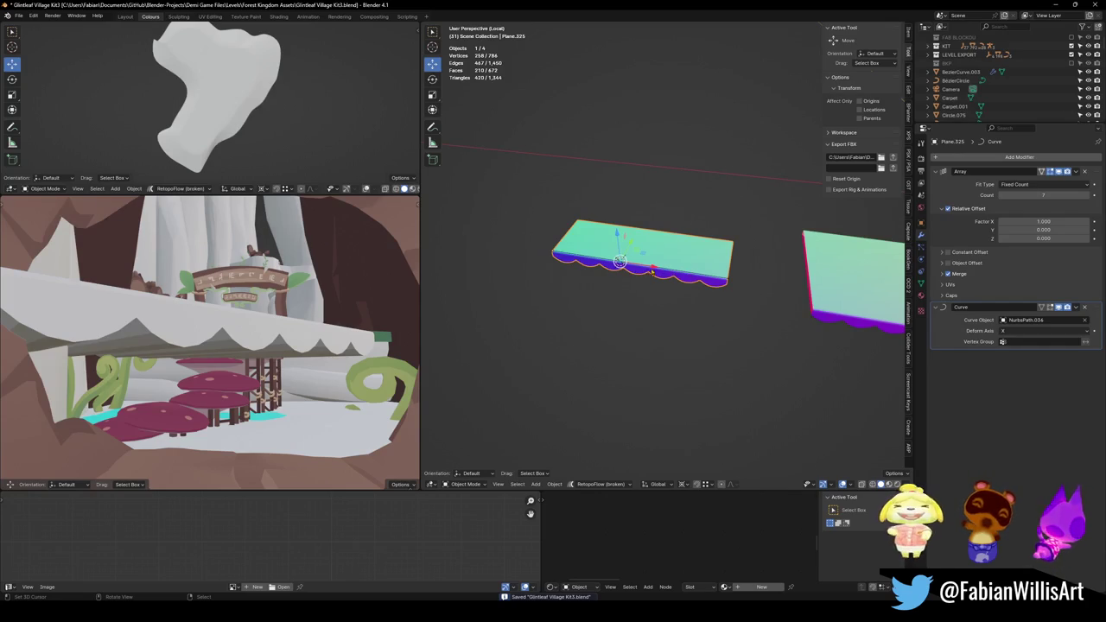
{"action": "left_click", "coordinate": [671, 273]}
{"action": "left_click", "coordinate": [921, 271]}
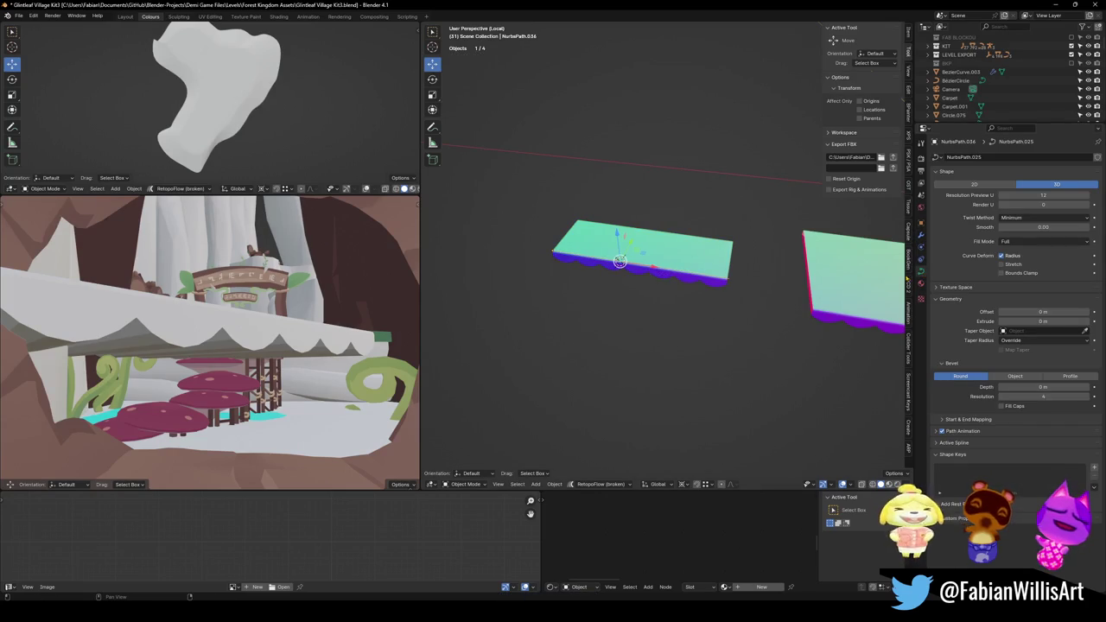
{"action": "left_click", "coordinate": [1024, 265]}
{"action": "left_click", "coordinate": [1023, 273]}
{"action": "scroll", "coordinate": [739, 291], "scroll_direction": "up", "scroll_amount": 3}
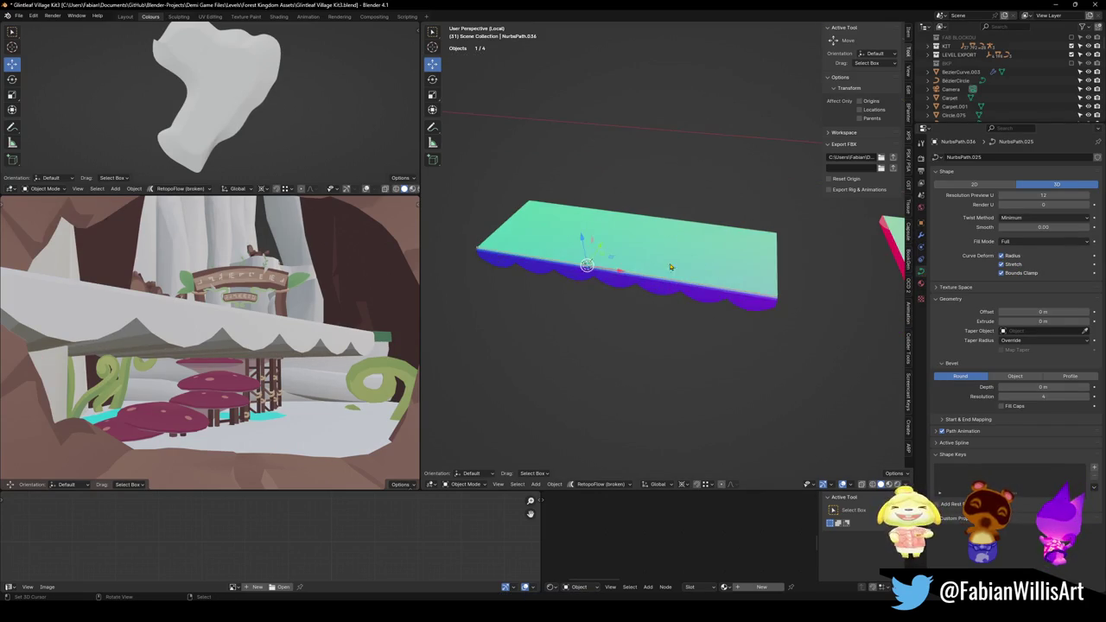
{"action": "key", "text": "Tab"}
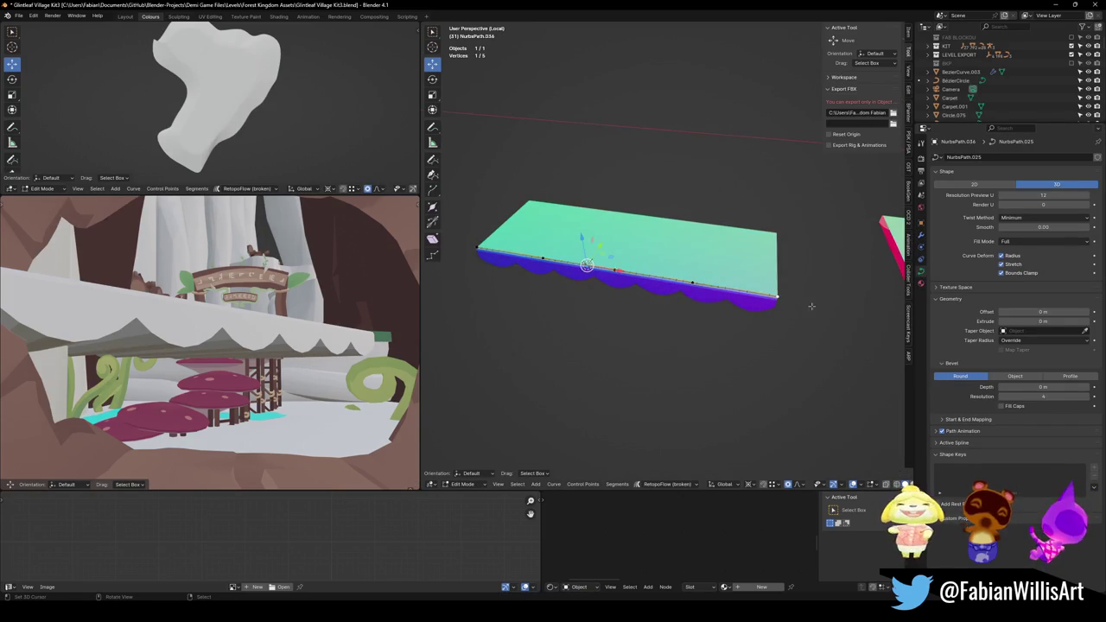
{"action": "key", "text": "Tab"}
Raise the strip's Array count from 7 to 10 and save.
{"action": "left_click", "coordinate": [657, 259]}
{"action": "left_click", "coordinate": [922, 235]}
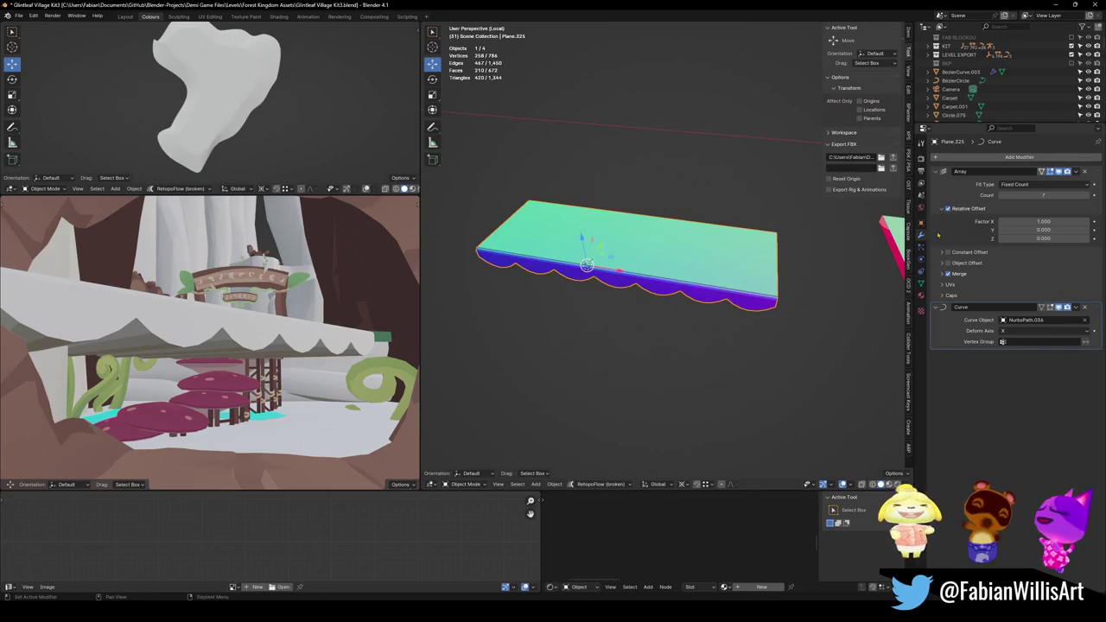
{"action": "left_click_drag", "start_coordinate": [1063, 192], "coordinate": [1038, 204]}
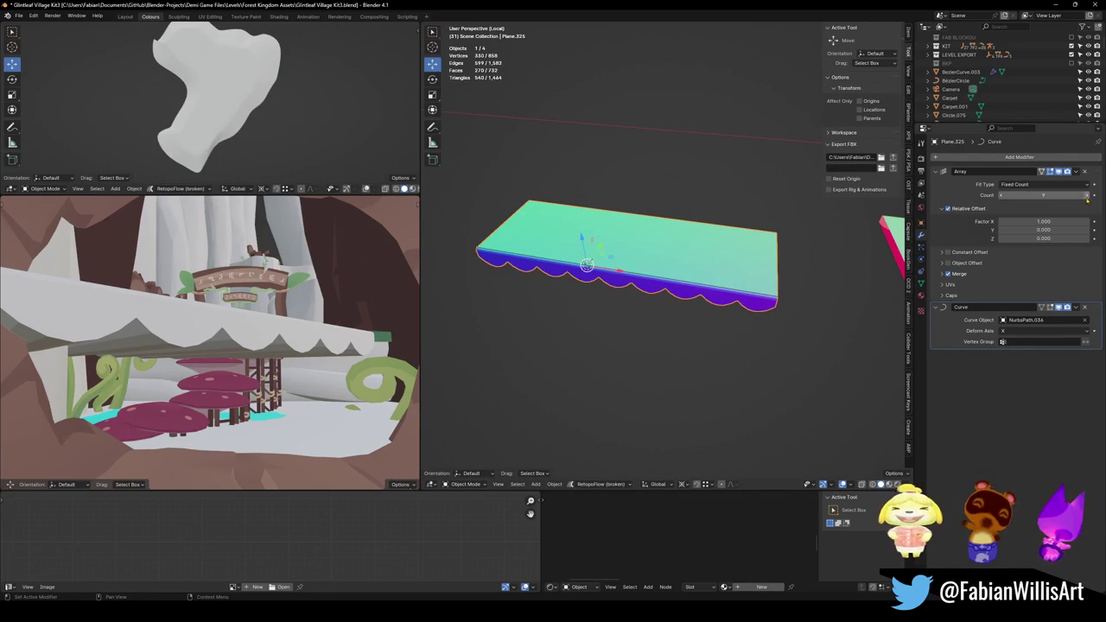
{"action": "left_click", "coordinate": [631, 389]}
{"action": "middle_click_drag", "start_coordinate": [631, 389], "coordinate": [647, 322]}
{"action": "key", "text": "ctrl+s"}
Link the TreeMoss material onto the scalloped awning strip.
{"action": "left_click", "coordinate": [646, 321]}
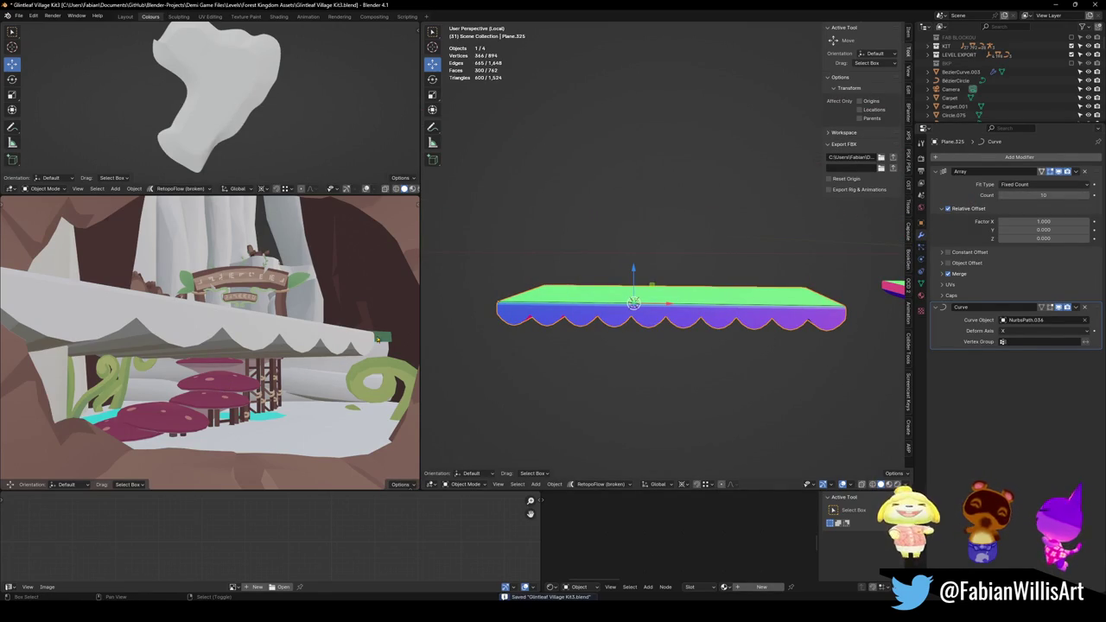
{"action": "left_click", "coordinate": [377, 339], "text": "shift"}
{"action": "key", "text": "q"}
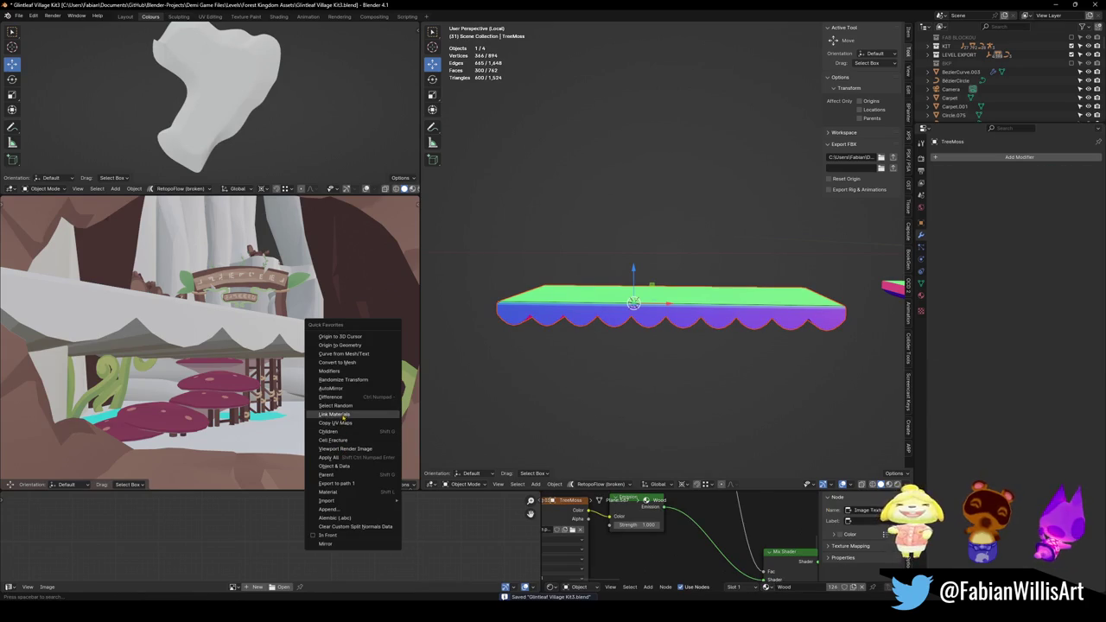
{"action": "left_click", "coordinate": [345, 416]}
{"action": "left_click", "coordinate": [631, 322]}
{"action": "key", "text": "Tab"}
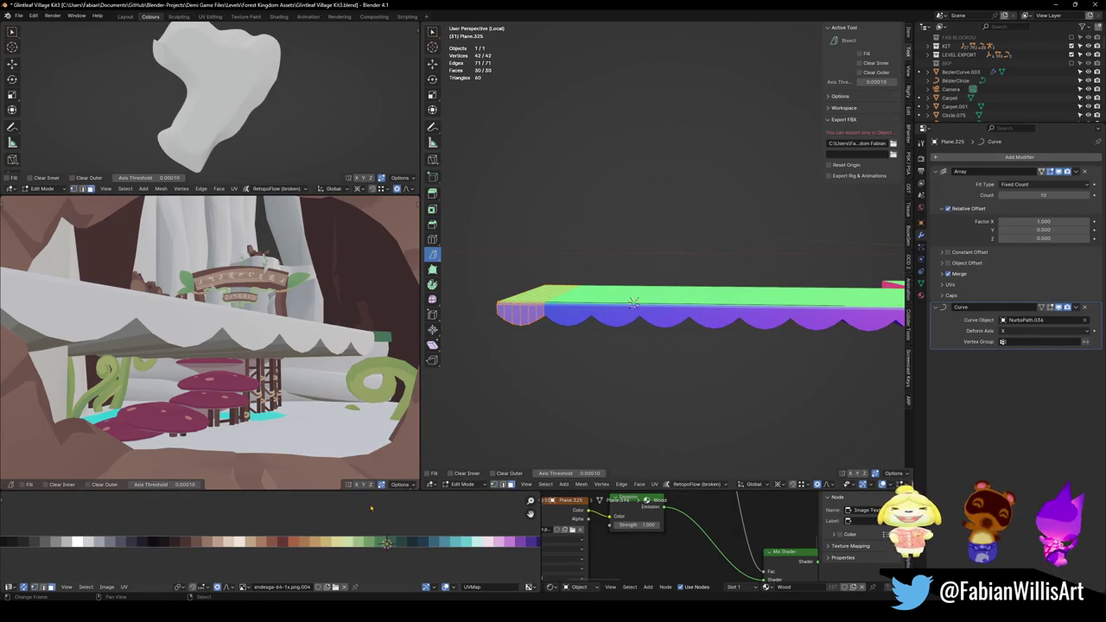
{"action": "middle_click_drag", "start_coordinate": [349, 472], "coordinate": [348, 432]}
{"action": "key", "text": "Tab"}
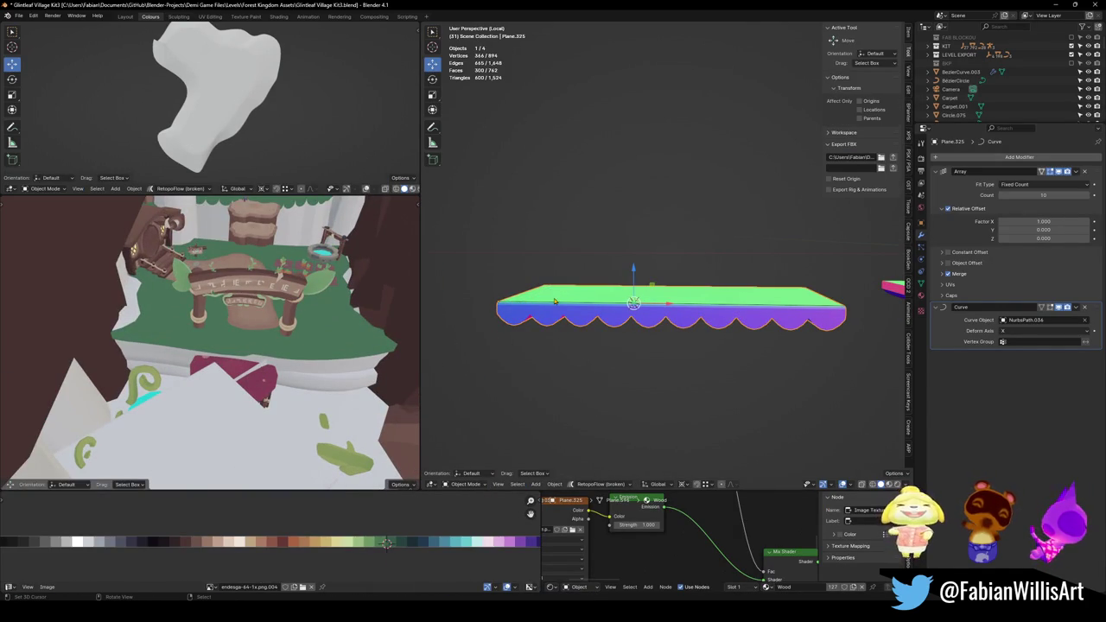
Return to the full scene and raise the tree trunk entrance vertically.
{"action": "key", "text": "KP_Divide"}
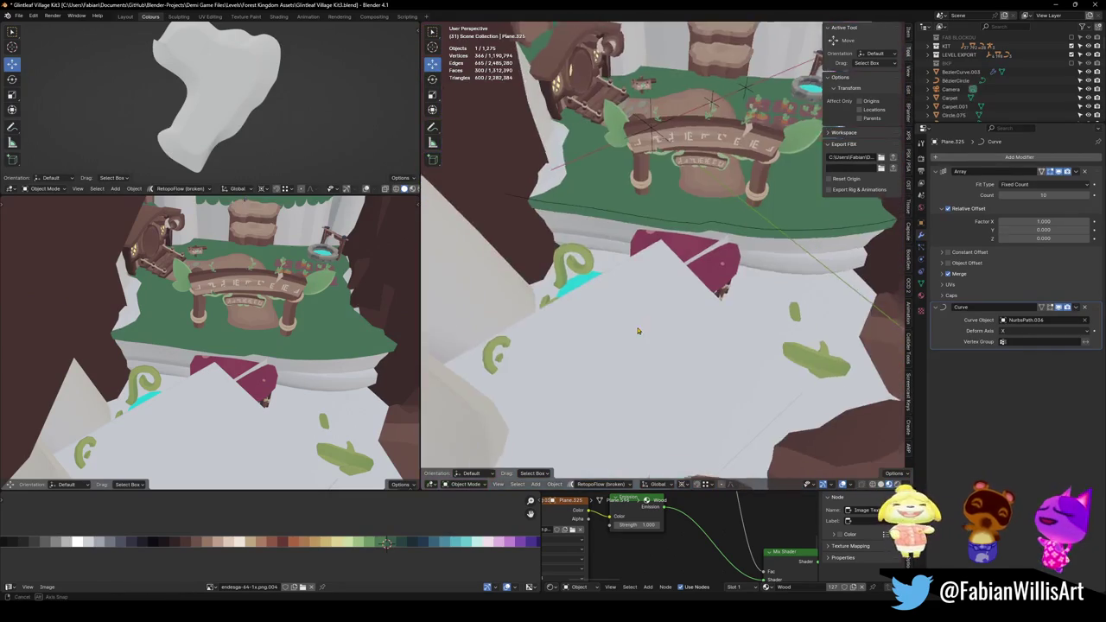
{"action": "left_click", "coordinate": [636, 338]}
{"action": "mouse_move", "coordinate": [639, 357]}
{"action": "middle_mouse_down"}
{"action": "mouse_move", "coordinate": [694, 307]}
{"action": "mouse_move", "coordinate": [682, 309]}
{"action": "middle_mouse_up"}
{"action": "middle_click_drag", "start_coordinate": [536, 292], "coordinate": [605, 329]}
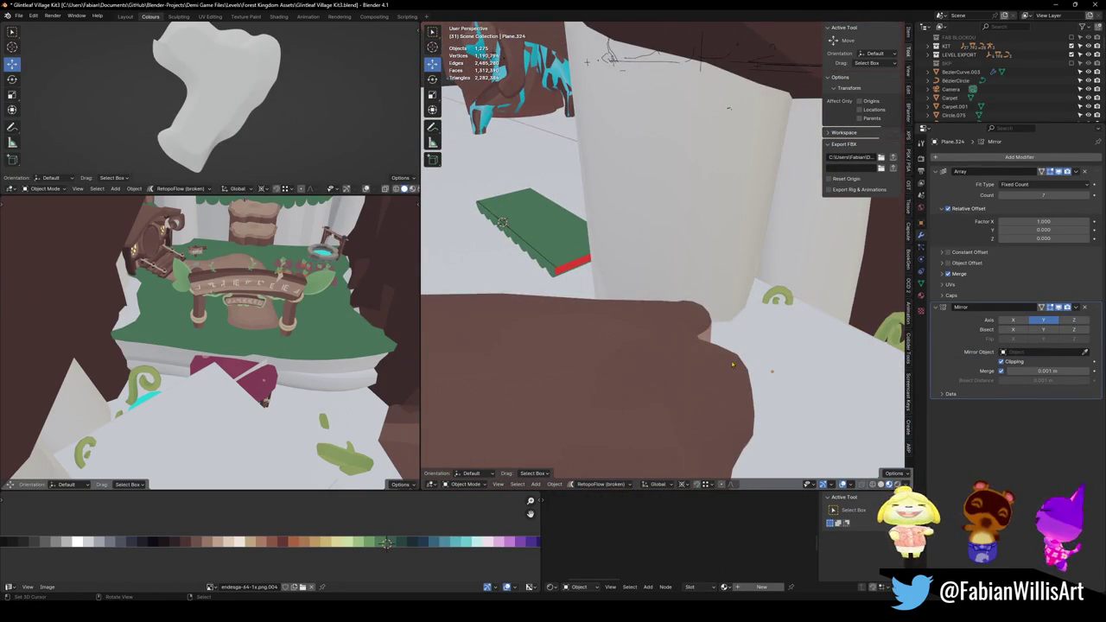
{"action": "left_click", "coordinate": [674, 381]}
{"action": "key", "text": "g"}
{"action": "key", "text": "z"}
{"action": "left_click", "coordinate": [705, 285]}
Parent the green awning strip to NurbsPath.036 and save the file.
{"action": "left_click", "coordinate": [704, 285]}
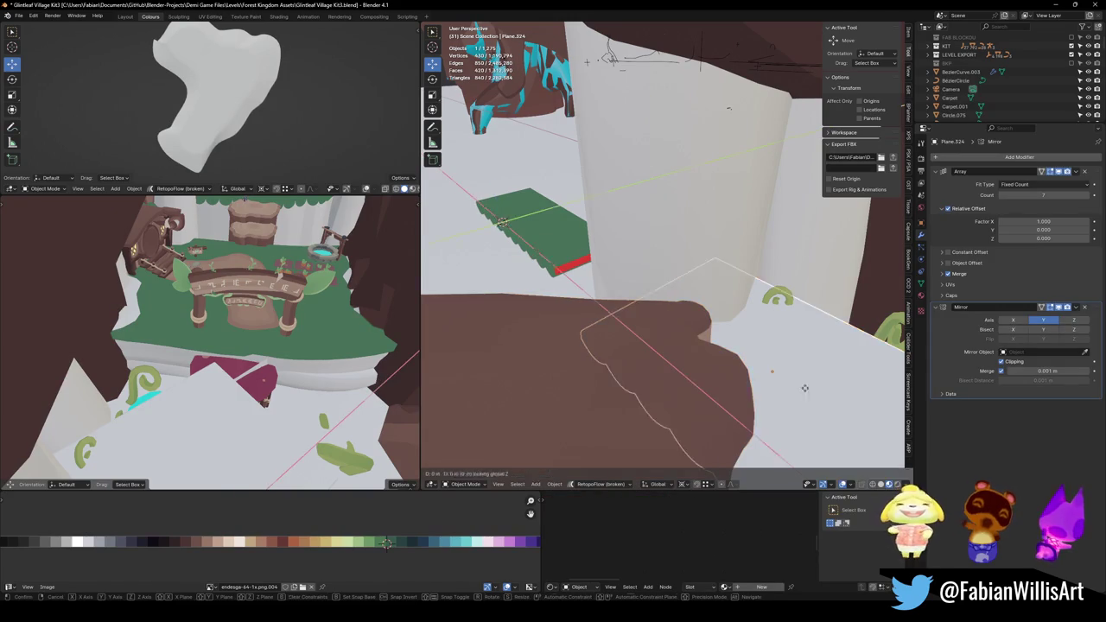
{"action": "key", "text": "g"}
{"action": "key", "text": "z"}
{"action": "key", "text": "Escape"}
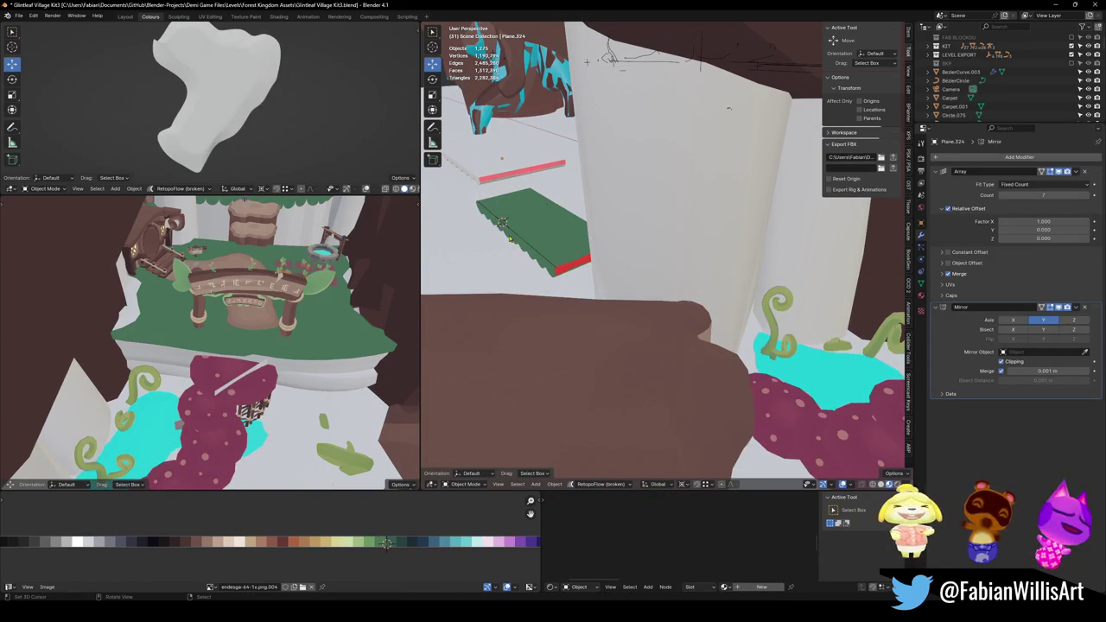
{"action": "left_click", "coordinate": [502, 224]}
{"action": "left_click", "coordinate": [502, 223]}
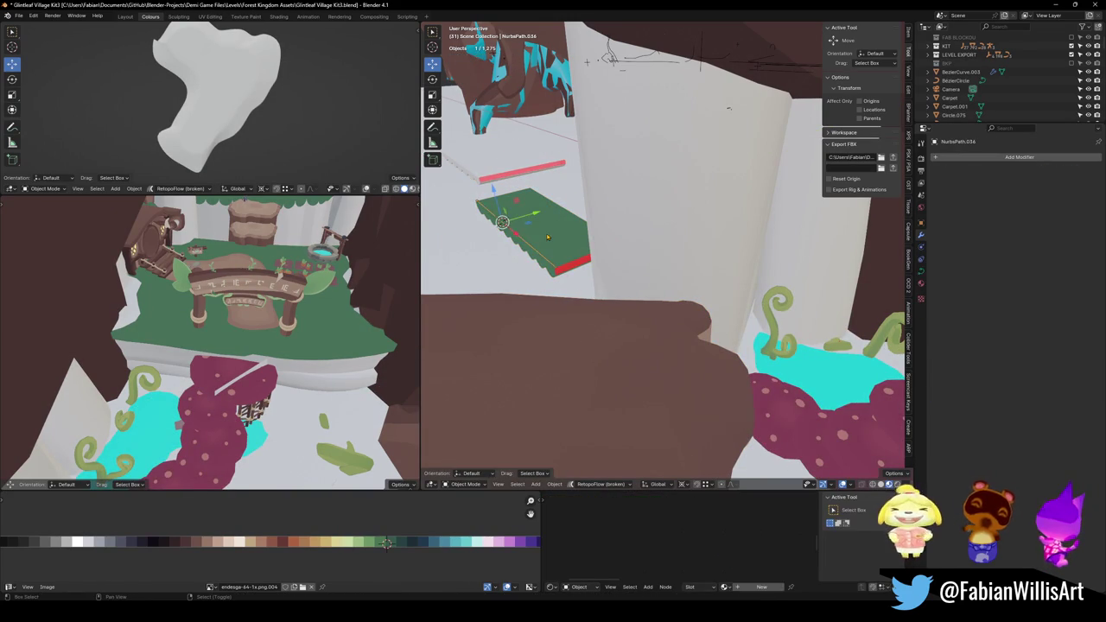
{"action": "left_click", "coordinate": [547, 237], "text": "shift"}
{"action": "left_click", "coordinate": [532, 262], "text": "shift"}
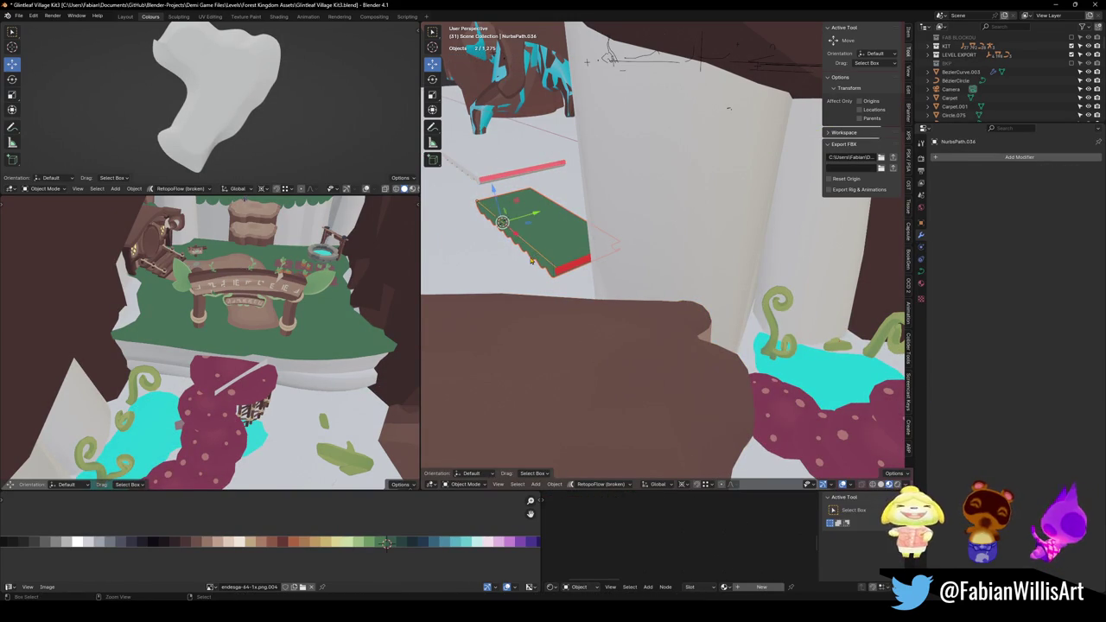
{"action": "key", "text": "ctrl+p"}
{"action": "left_click", "coordinate": [531, 259]}
{"action": "key", "text": "ctrl+s"}
{"action": "left_click", "coordinate": [530, 249]}
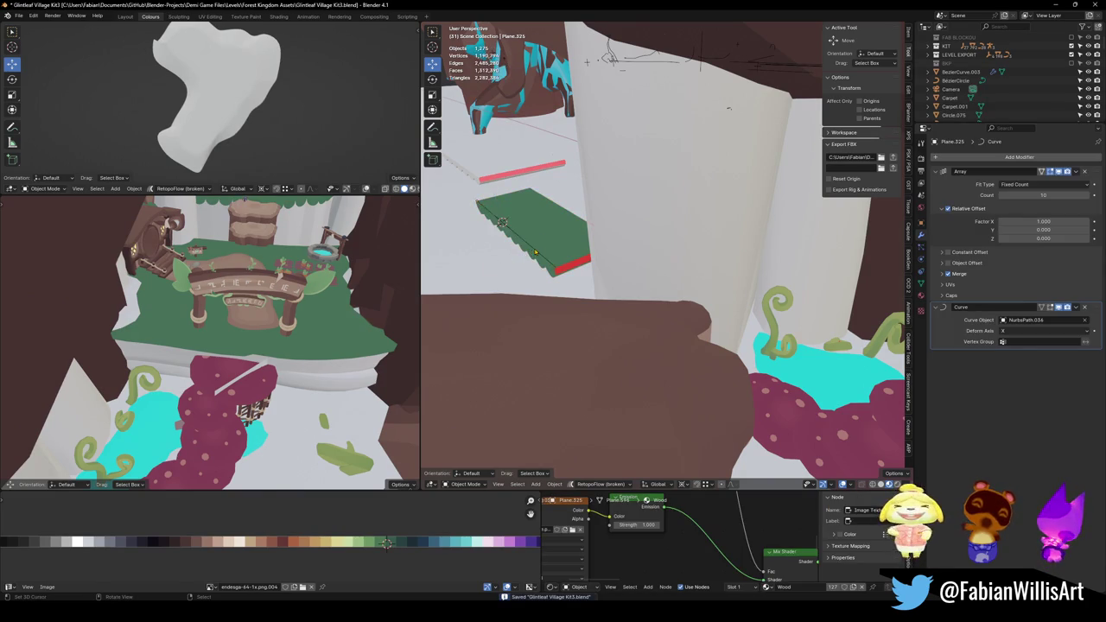
Snap the path to the 3D cursor at the gate ledge and rotate it under the gate.
{"action": "key", "text": "shift+grave"}
{"action": "left_click", "coordinate": [663, 251]}
{"action": "right_click", "coordinate": [600, 255], "text": "shift"}
{"action": "key", "text": "shift+s"}
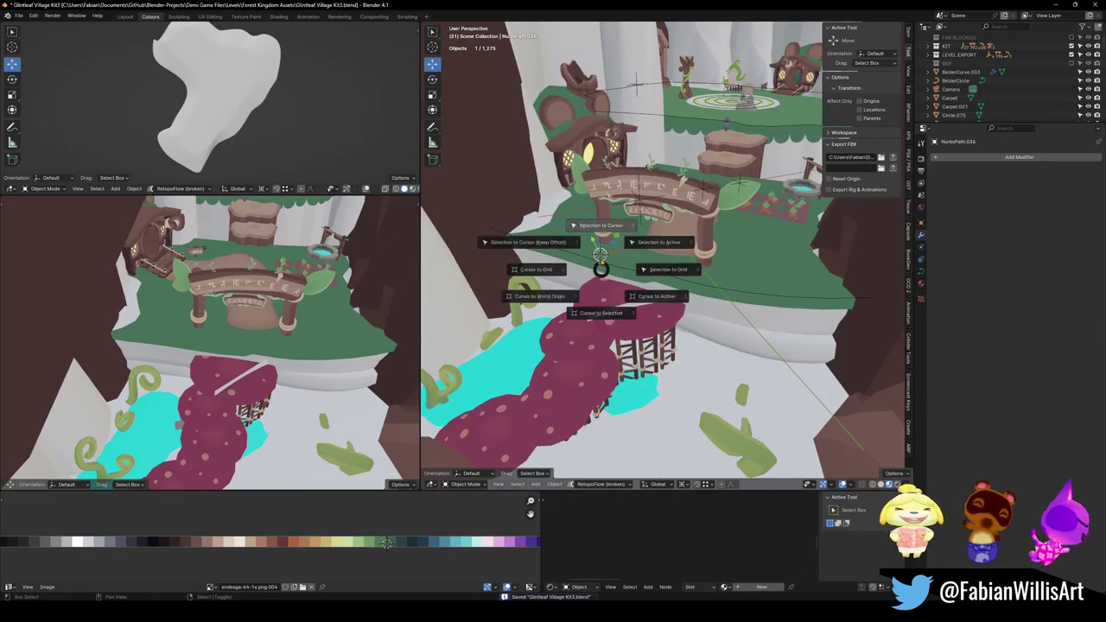
{"action": "left_click", "coordinate": [597, 212]}
{"action": "key", "text": "g"}
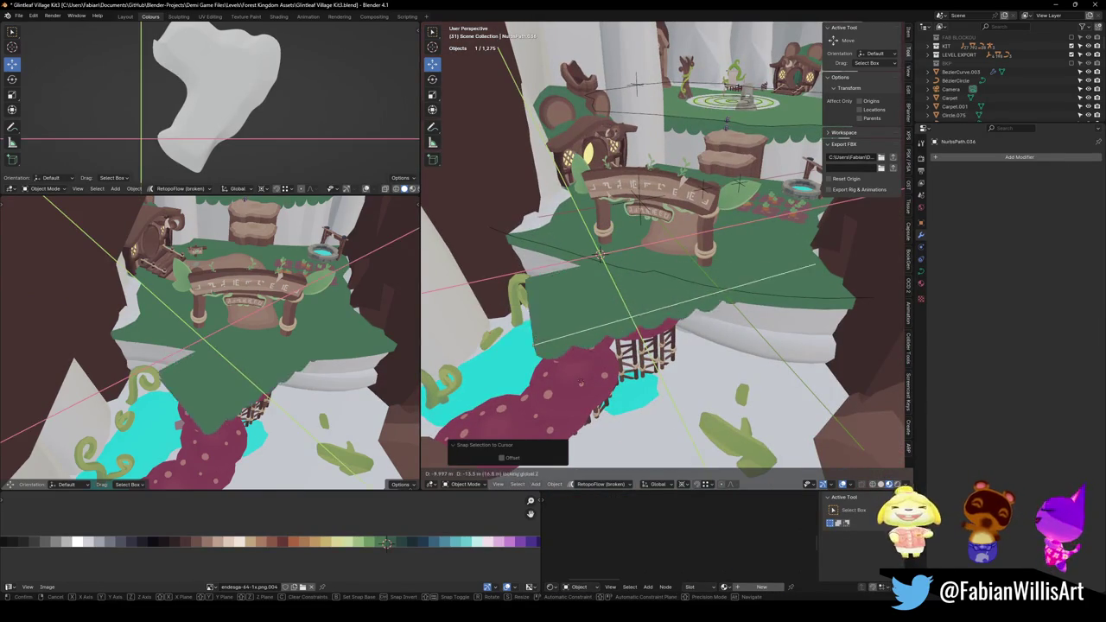
{"action": "left_click", "coordinate": [622, 363]}
{"action": "key", "text": "r"}
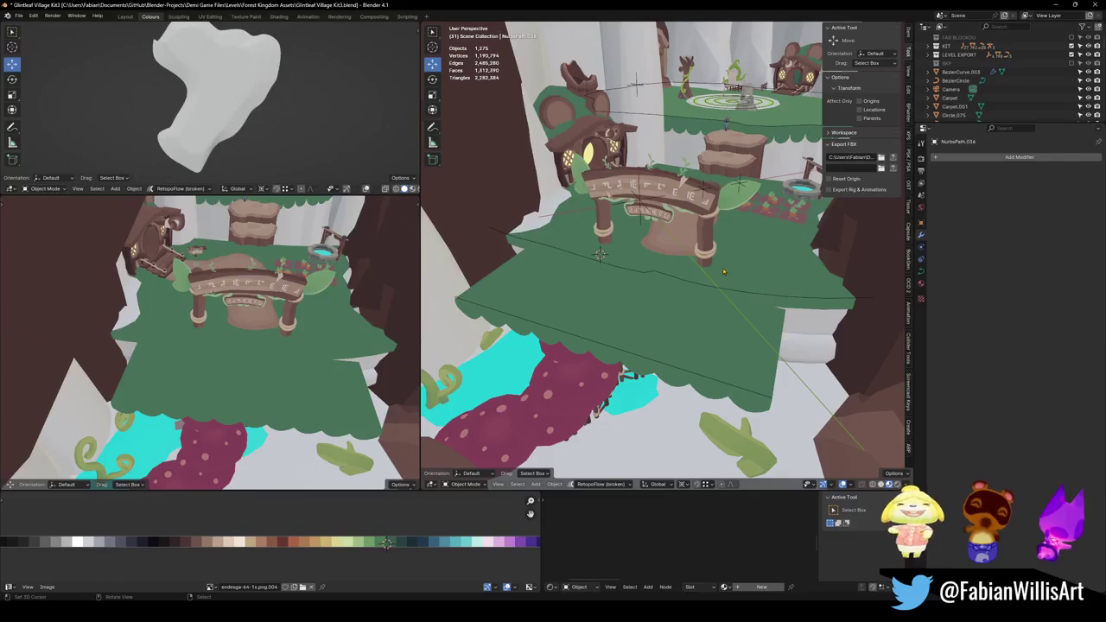
{"action": "left_click", "coordinate": [721, 272]}
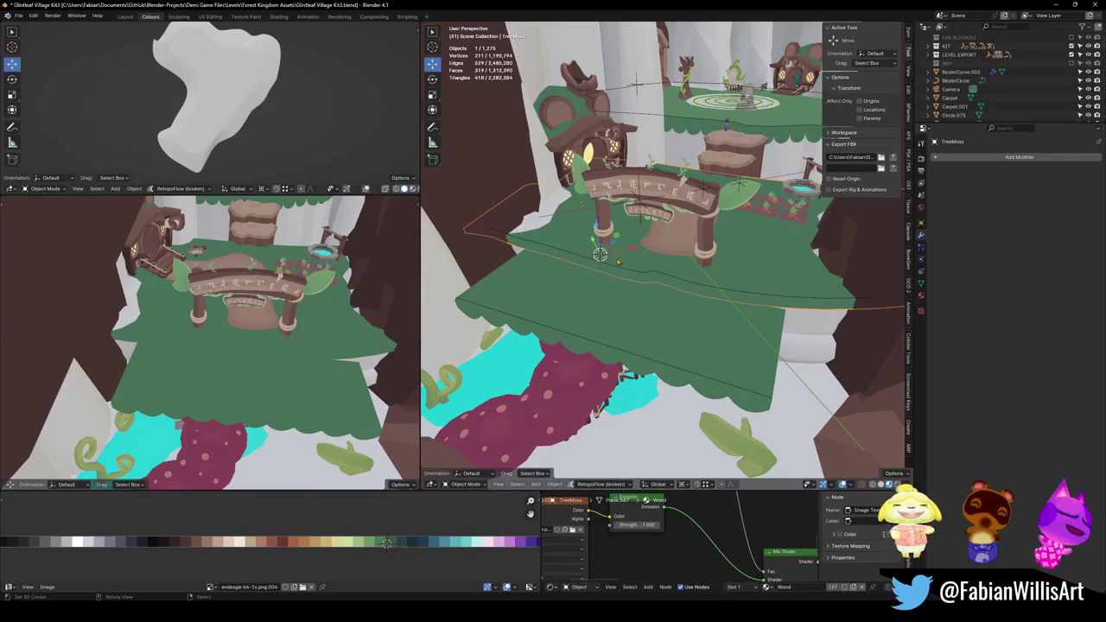
Delete the large flat moss slab, hide the guide path, and lower the awning.
{"action": "key", "text": "h"}
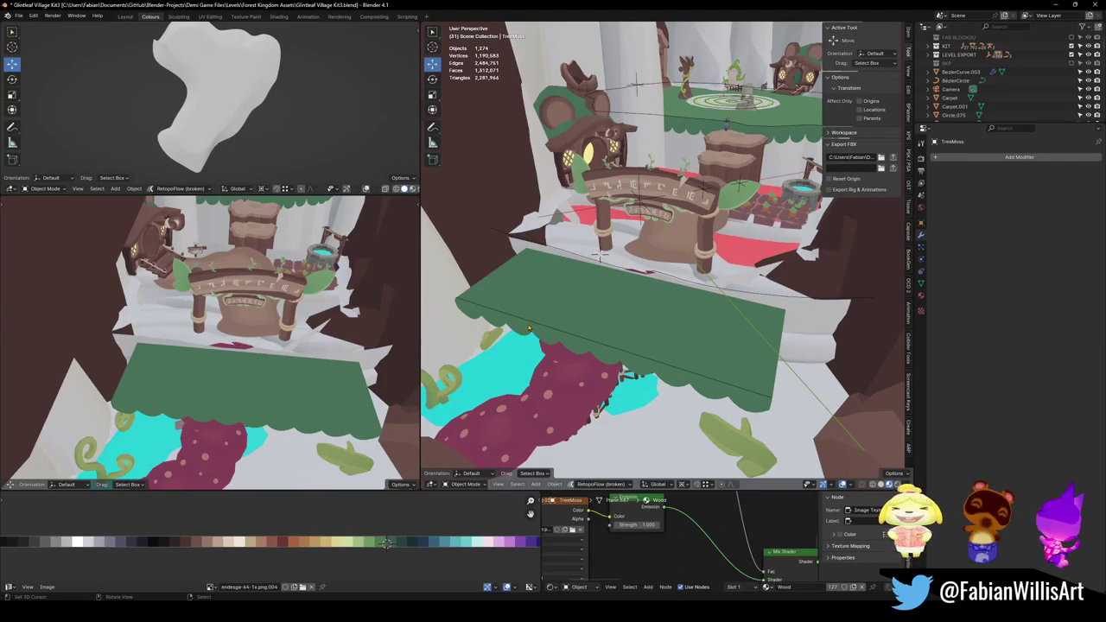
{"action": "left_click", "coordinate": [532, 328]}
{"action": "key", "text": "h"}
{"action": "key", "text": "x"}
{"action": "left_click", "coordinate": [575, 320]}
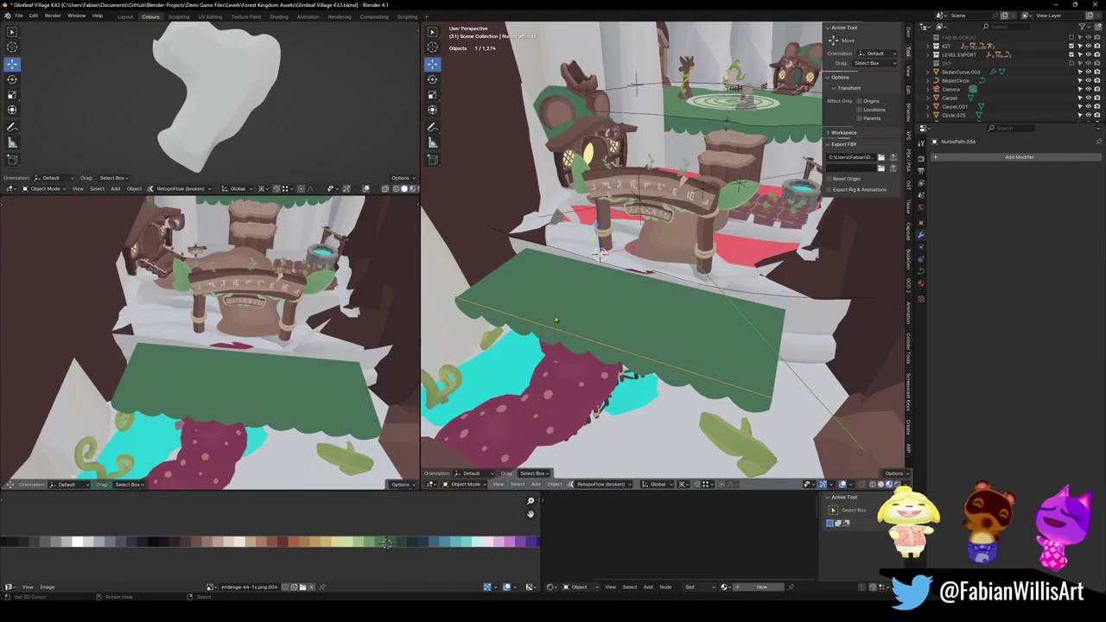
{"action": "key", "text": "g"}
{"action": "key", "text": "z"}
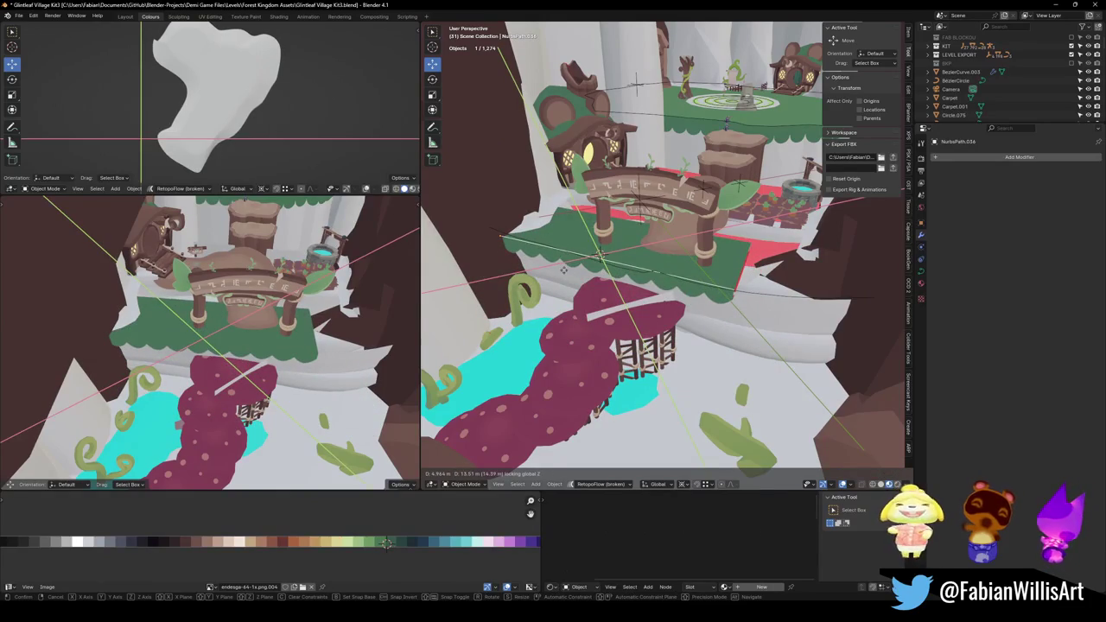
{"action": "left_click", "coordinate": [563, 269]}
Turn the moss awning -2.81° about Z and adjust its position.
{"action": "key", "text": "KP_Decimal"}
{"action": "key", "text": "r"}
{"action": "key", "text": "z"}
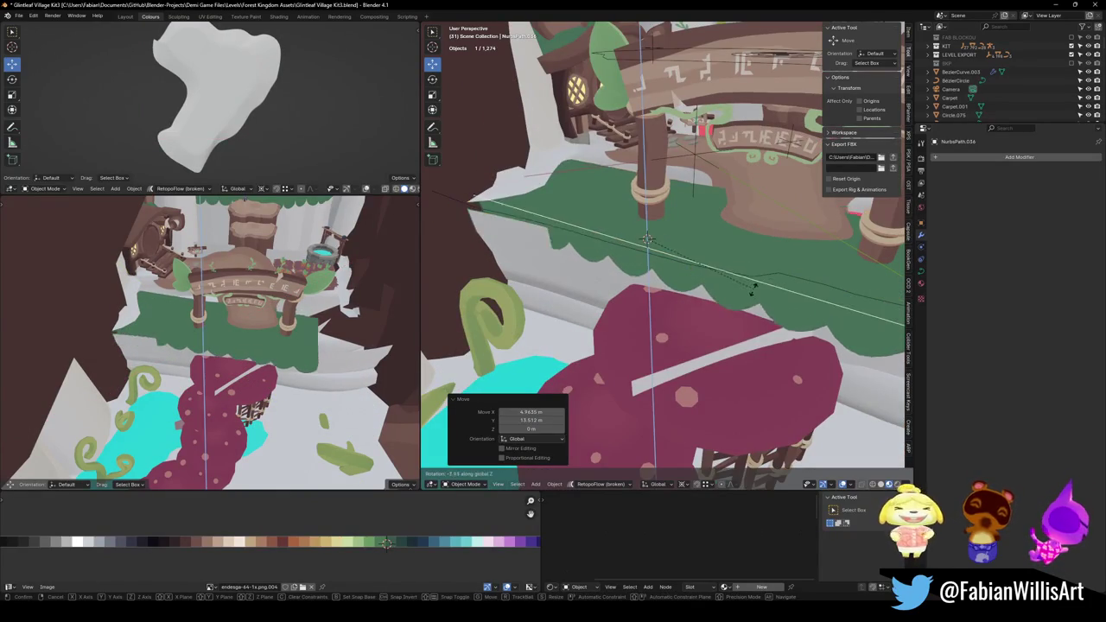
{"action": "left_click", "coordinate": [762, 281]}
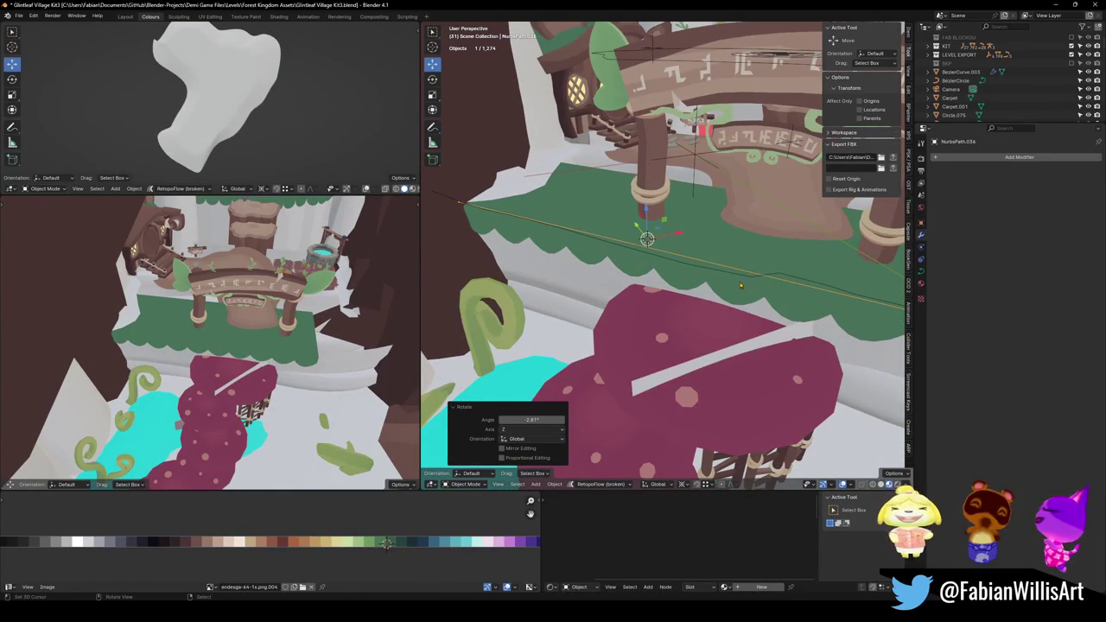
{"action": "mouse_move", "coordinate": [709, 251]}
{"action": "middle_mouse_down"}
{"action": "mouse_move", "coordinate": [588, 272]}
{"action": "mouse_move", "coordinate": [663, 276]}
{"action": "mouse_move", "coordinate": [664, 289]}
{"action": "mouse_move", "coordinate": [611, 296]}
{"action": "middle_mouse_up"}
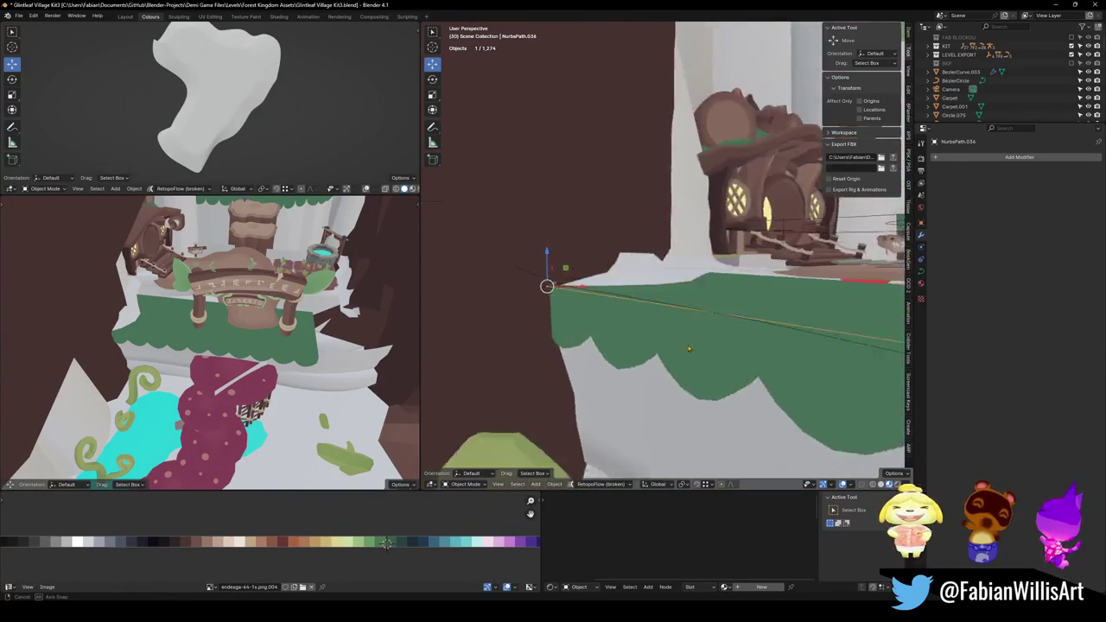
{"action": "key", "text": "g"}
{"action": "key", "text": "shift+z"}
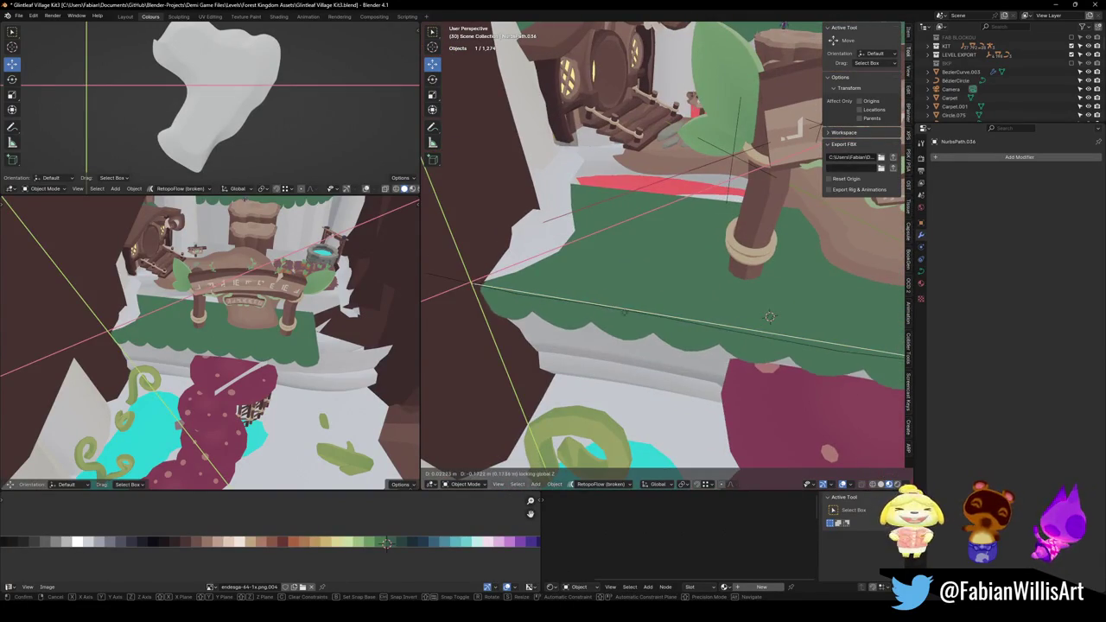
{"action": "left_click", "coordinate": [769, 316]}
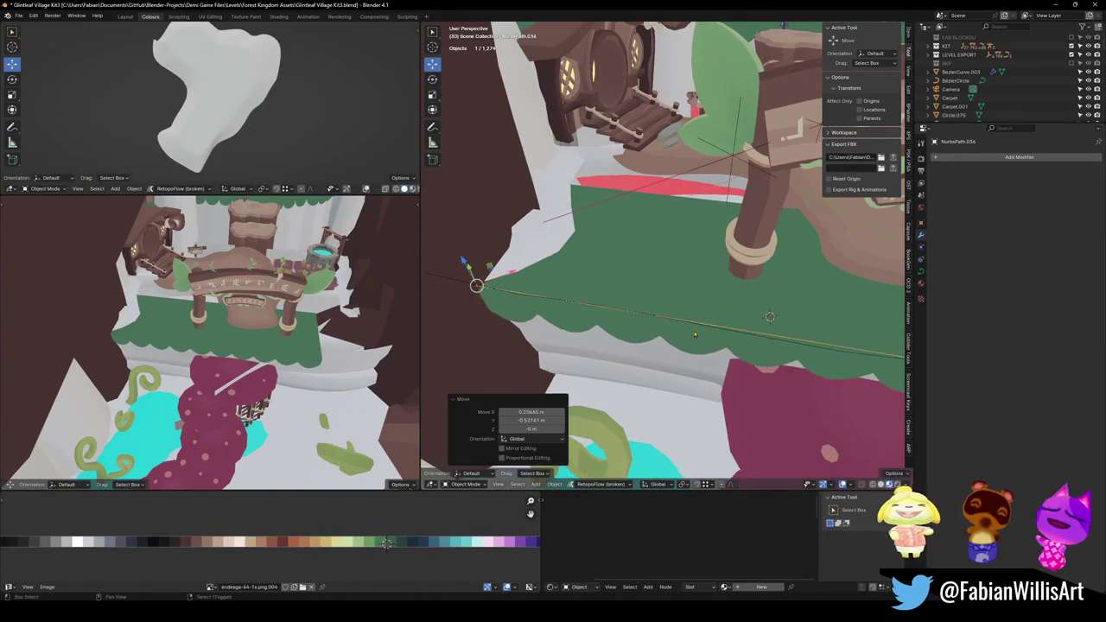
Raise a guide path control point to straighten the awning.
{"action": "middle_click_drag", "start_coordinate": [769, 316], "coordinate": [630, 281]}
{"action": "middle_click_drag", "start_coordinate": [649, 320], "coordinate": [718, 316]}
{"action": "key", "text": "Tab"}
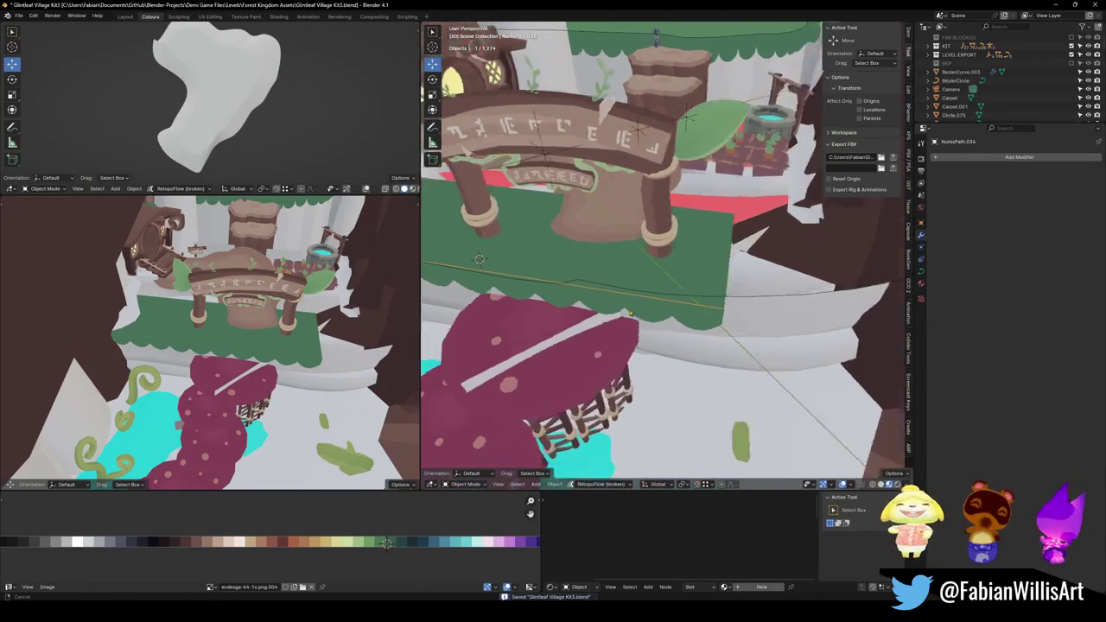
{"action": "middle_click_drag", "start_coordinate": [735, 314], "coordinate": [657, 302]}
{"action": "mouse_move", "coordinate": [658, 302]}
{"action": "left_mouse_down"}
{"action": "mouse_move", "coordinate": [657, 278]}
{"action": "mouse_move", "coordinate": [764, 323]}
{"action": "left_mouse_up"}
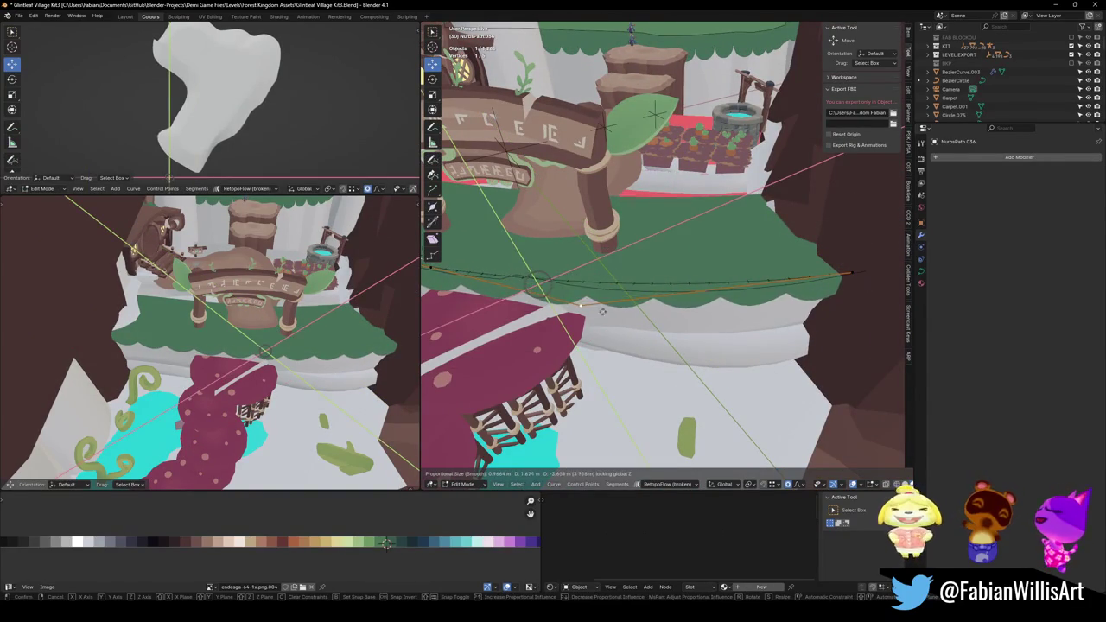
Move path control points vertically with soft falloff and place the path end along the ledge.
{"action": "middle_click_drag", "start_coordinate": [764, 323], "coordinate": [553, 285]}
{"action": "left_click", "coordinate": [501, 270]}
{"action": "key", "text": "g"}
{"action": "key", "text": "shift+z"}
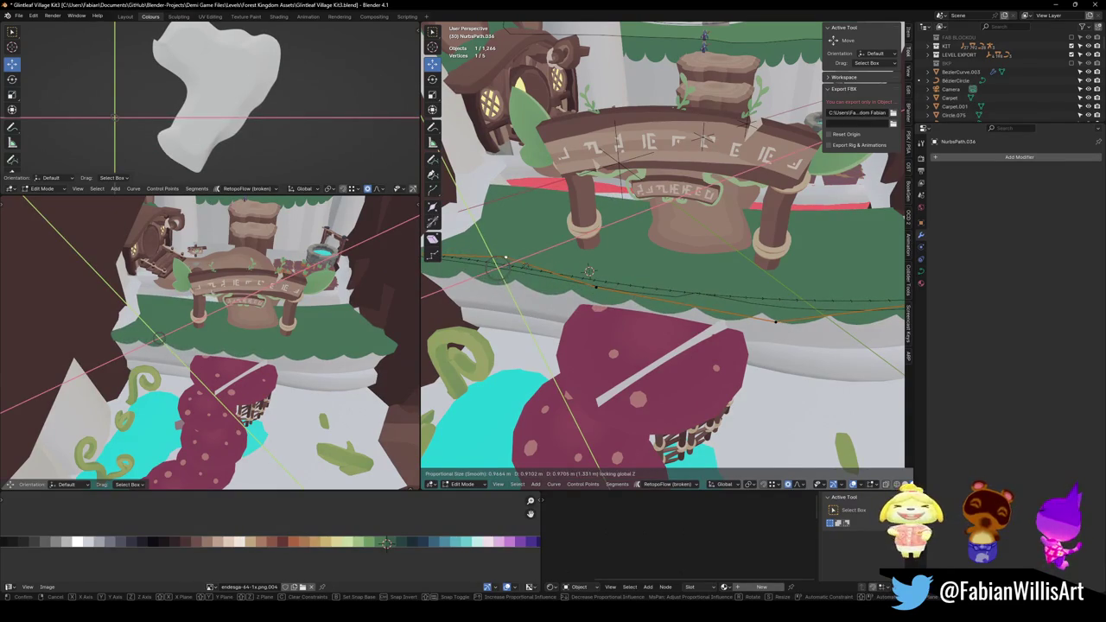
{"action": "left_click", "coordinate": [644, 280]}
{"action": "key", "text": "g"}
{"action": "mouse_move", "coordinate": [759, 313]}
{"action": "middle_mouse_down"}
{"action": "mouse_move", "coordinate": [764, 325]}
{"action": "mouse_move", "coordinate": [646, 330]}
{"action": "middle_mouse_up"}
{"action": "key", "text": "shift+z"}
{"action": "left_click", "coordinate": [764, 325]}
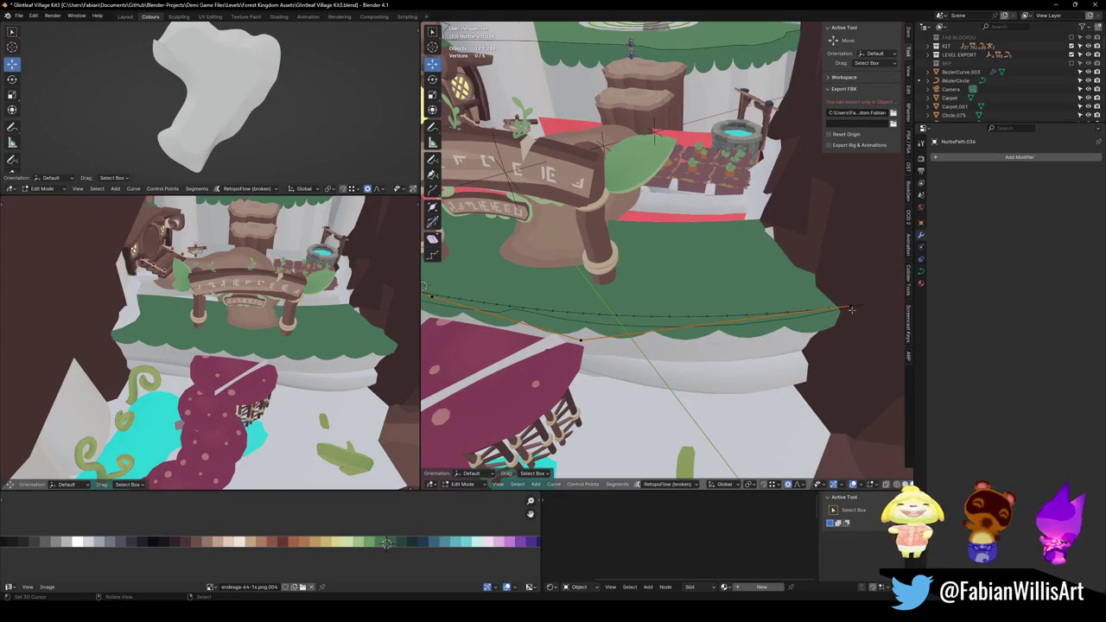
{"action": "key", "text": "g"}
{"action": "left_click", "coordinate": [814, 303]}
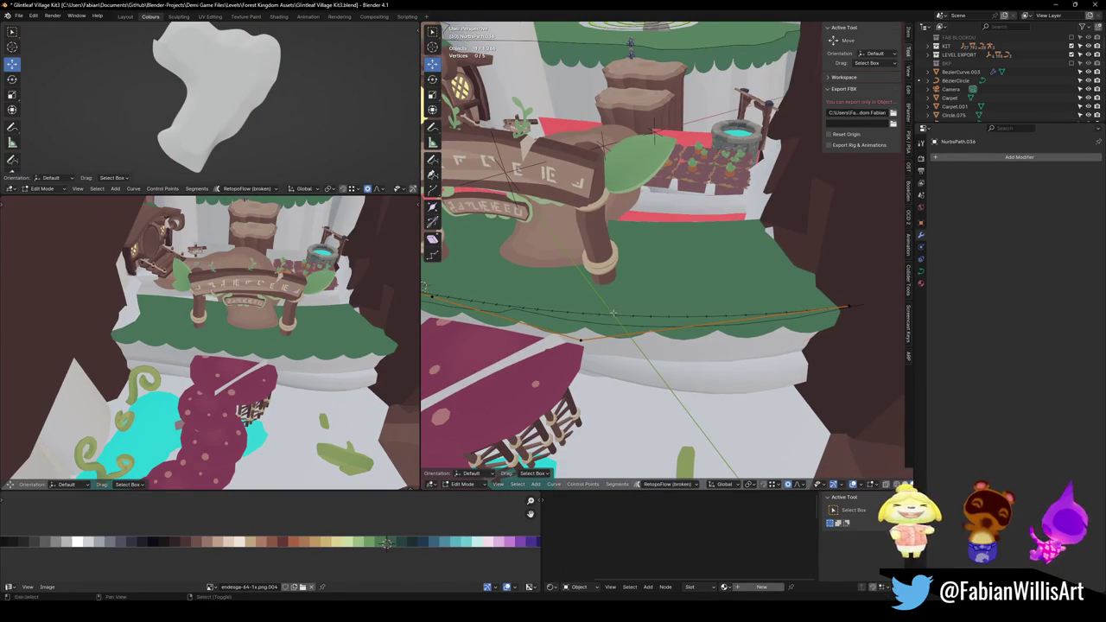
Save the file and enter Edit Mode on the green moss trim strip.
{"action": "middle_click_drag", "start_coordinate": [613, 313], "coordinate": [619, 316]}
{"action": "scroll", "coordinate": [280, 331], "scroll_direction": "up", "scroll_amount": 3}
{"action": "scroll", "coordinate": [281, 331], "scroll_direction": "up", "scroll_amount": 4}
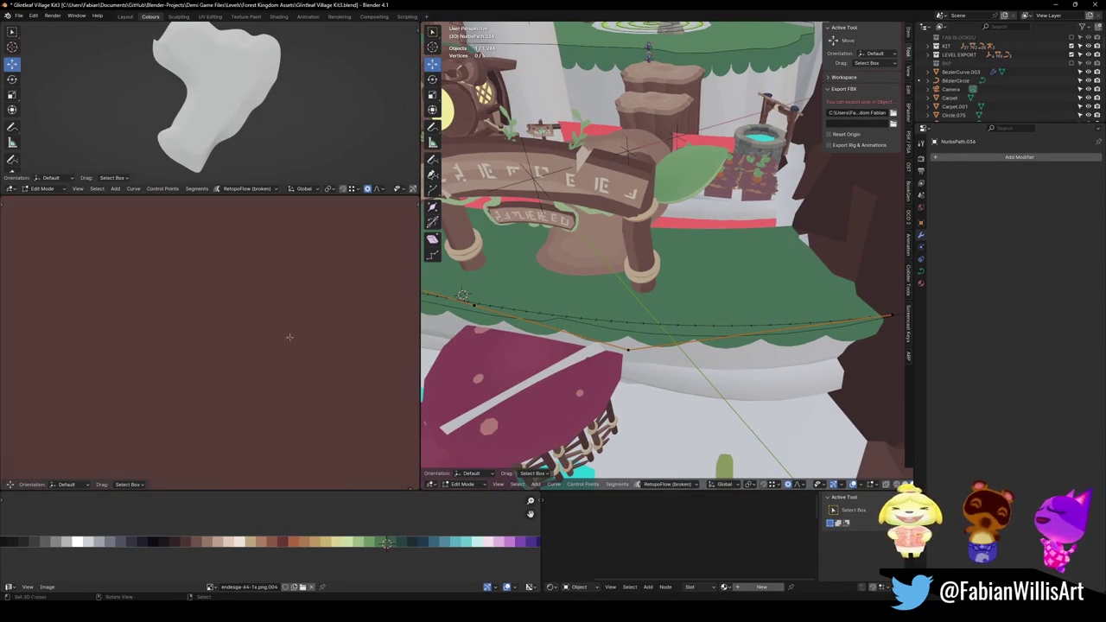
{"action": "middle_click_drag", "start_coordinate": [289, 337], "coordinate": [316, 366], "text": "ctrl"}
{"action": "key", "text": "ctrl+s"}
{"action": "key", "text": "Tab"}
{"action": "middle_click_drag", "start_coordinate": [553, 337], "coordinate": [587, 322]}
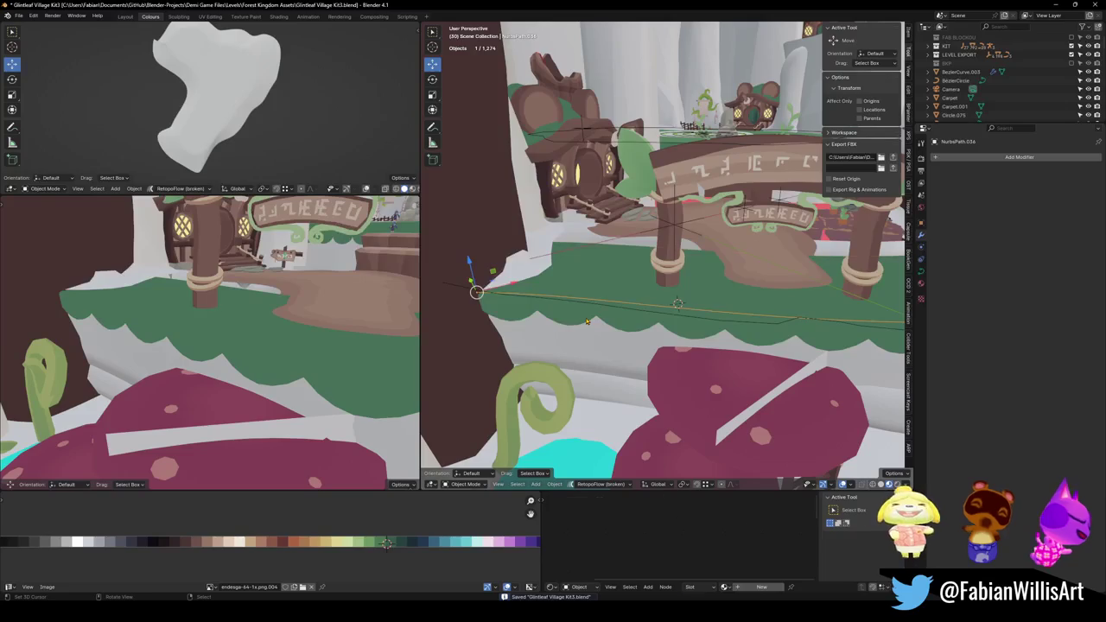
{"action": "left_click", "coordinate": [587, 322]}
{"action": "key", "text": "Tab"}
{"action": "scroll", "coordinate": [596, 319], "scroll_direction": "up", "scroll_amount": 3}
{"action": "scroll", "coordinate": [607, 318], "scroll_direction": "up", "scroll_amount": 2}
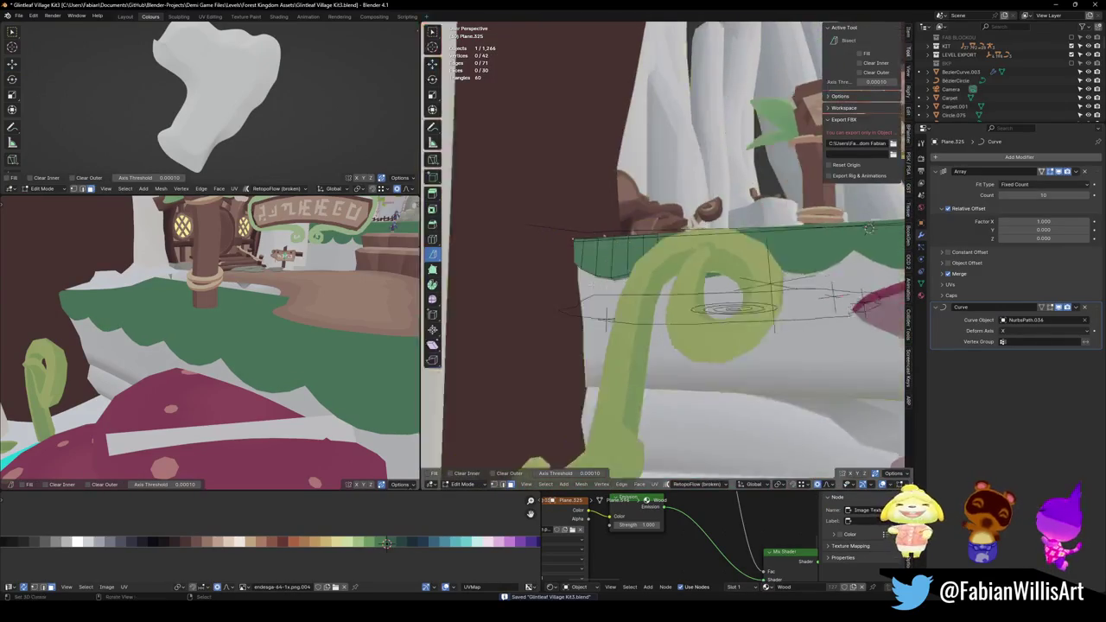
Bevel the trim's bottom edge loop and slide it along X with proportional falloff.
{"action": "middle_click_drag", "start_coordinate": [606, 318], "coordinate": [631, 300]}
{"action": "left_click", "coordinate": [532, 329], "text": "alt"}
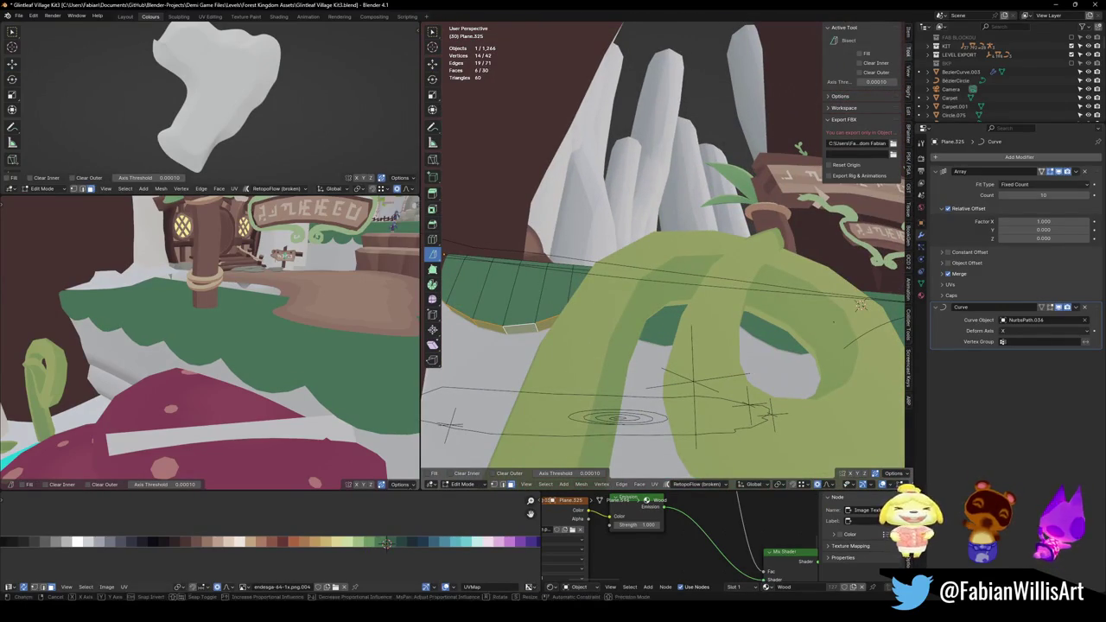
{"action": "key", "text": "shift+grave"}
{"action": "key", "text": "w"}
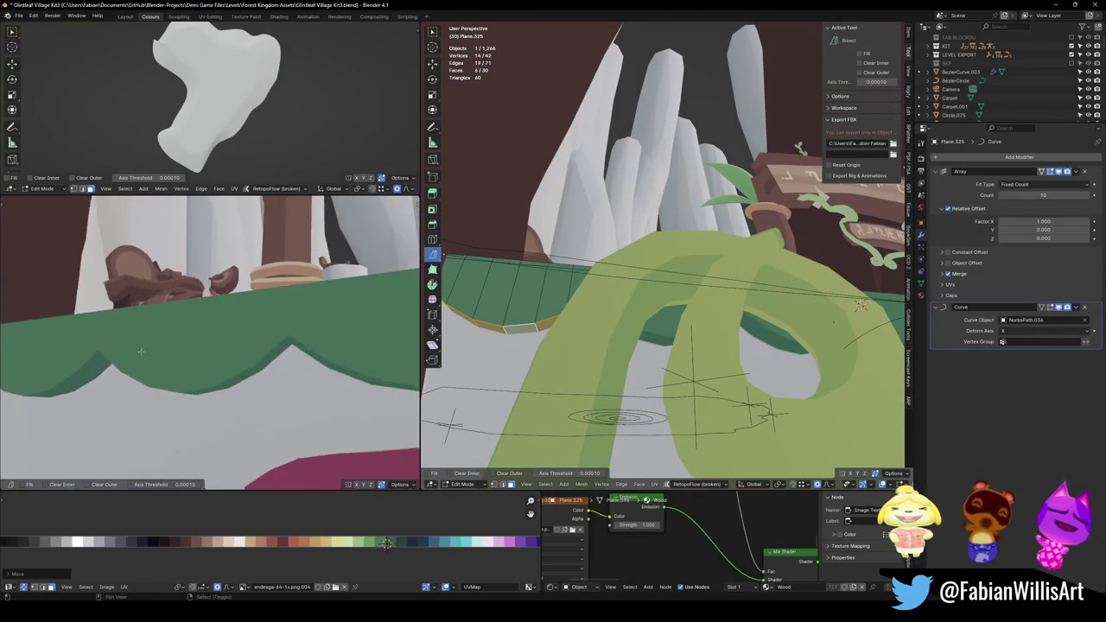
{"action": "key", "text": "alt+a"}
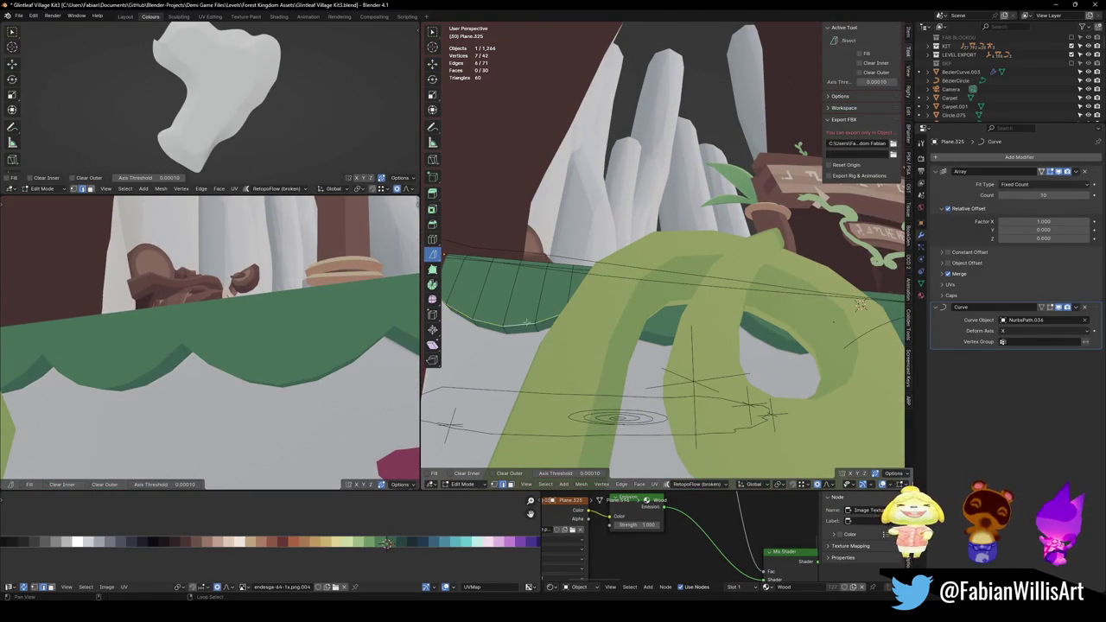
{"action": "middle_click_drag", "start_coordinate": [527, 322], "coordinate": [663, 318]}
{"action": "key", "text": "ctrl+s"}
{"action": "key", "text": "ctrl+b"}
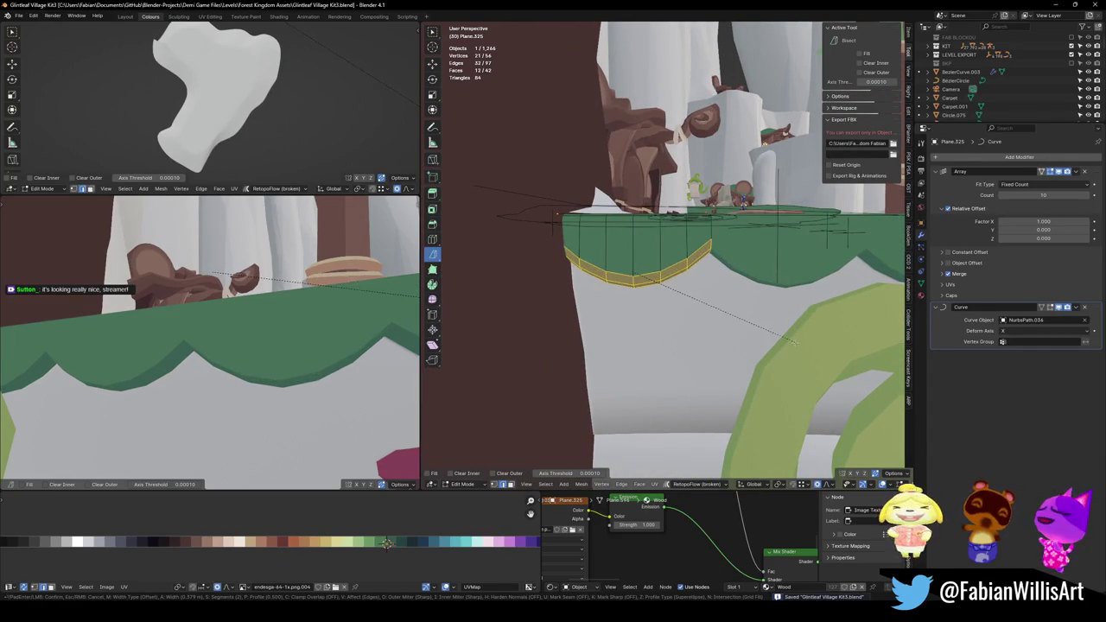
{"action": "left_click", "coordinate": [787, 328]}
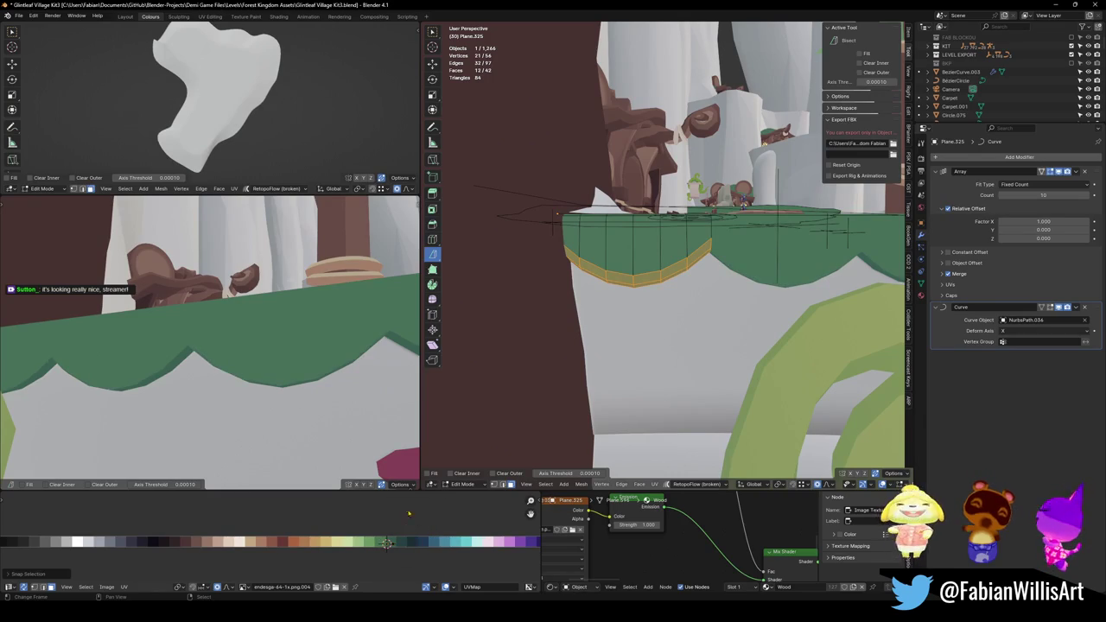
{"action": "key", "text": "g"}
{"action": "key", "text": "x"}
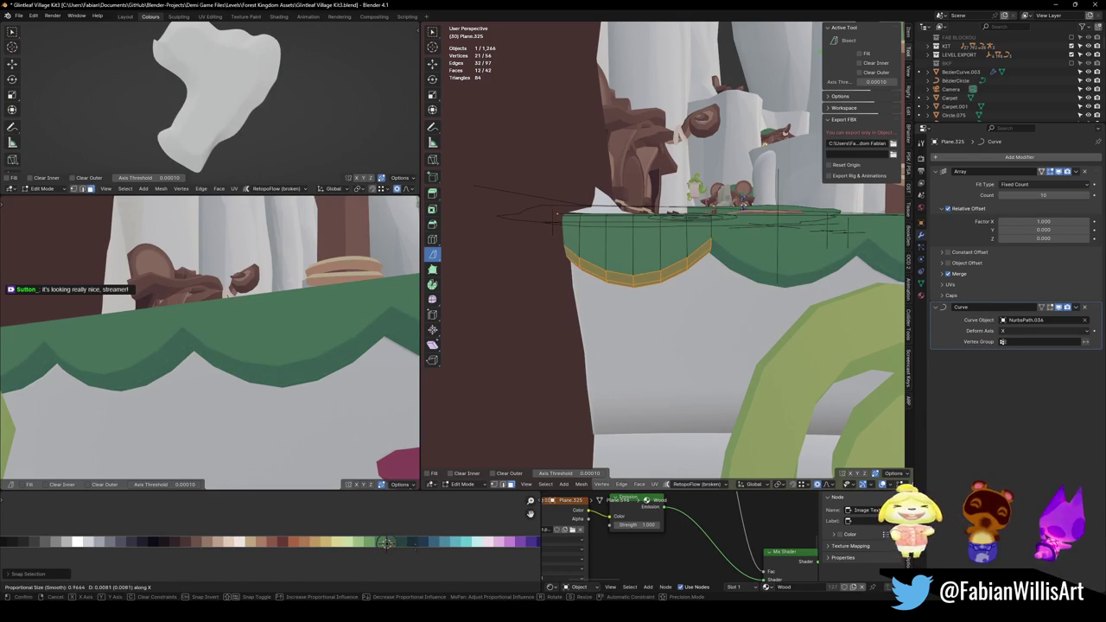
{"action": "left_click", "coordinate": [386, 543]}
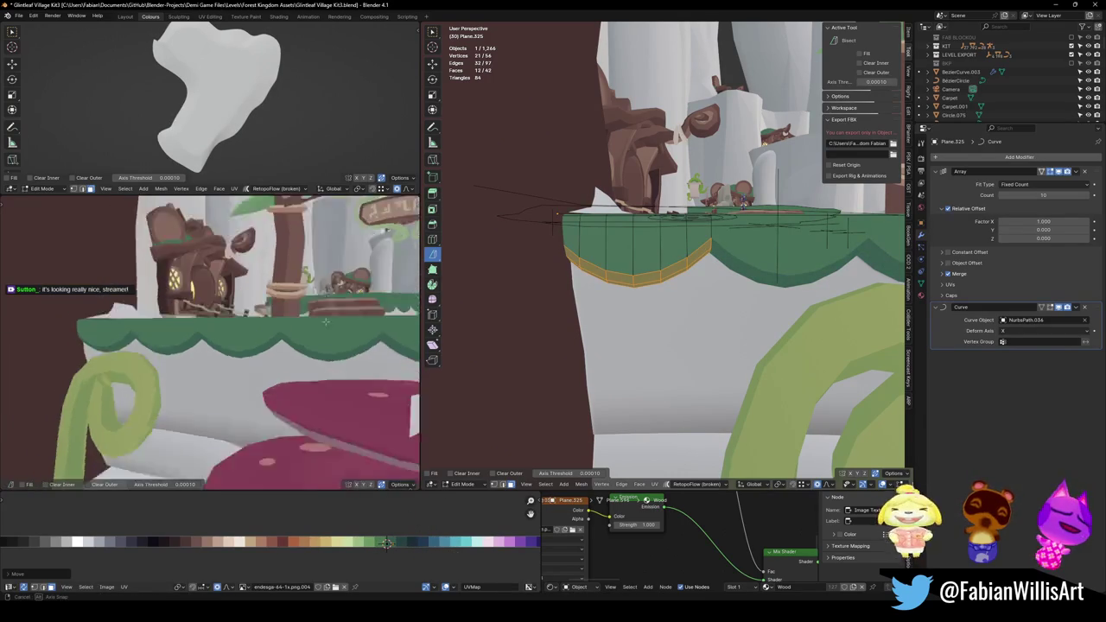
Return to Object Mode and save the file.
{"action": "mouse_move", "coordinate": [272, 326]}
{"action": "middle_mouse_down"}
{"action": "mouse_move", "coordinate": [328, 329]}
{"action": "mouse_move", "coordinate": [320, 346]}
{"action": "mouse_move", "coordinate": [346, 345]}
{"action": "middle_mouse_up"}
{"action": "key", "text": "ctrl+s"}
{"action": "key", "text": "Tab"}
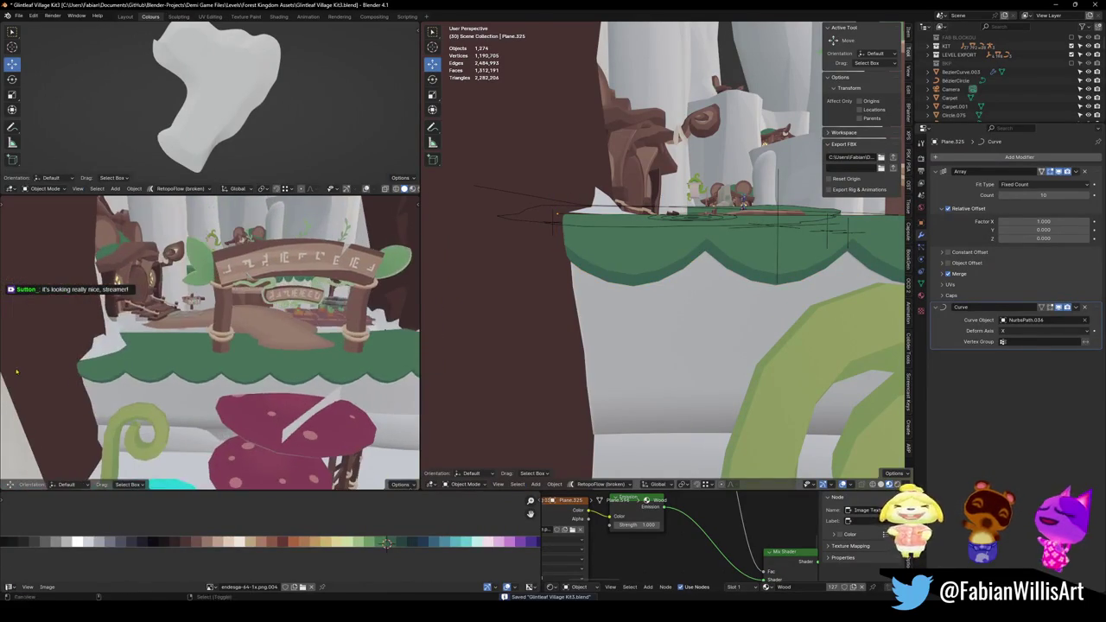
{"action": "mouse_move", "coordinate": [262, 378]}
{"action": "middle_mouse_down"}
{"action": "mouse_move", "coordinate": [204, 370]}
{"action": "mouse_move", "coordinate": [216, 380]}
{"action": "middle_mouse_up"}
{"action": "key", "text": "ctrl+s"}
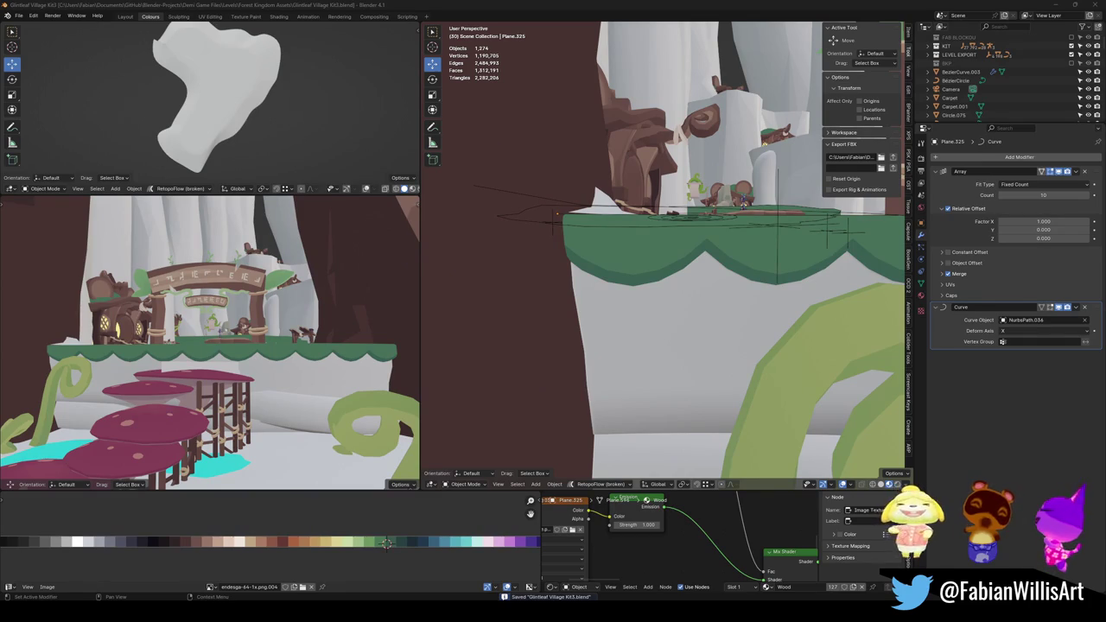
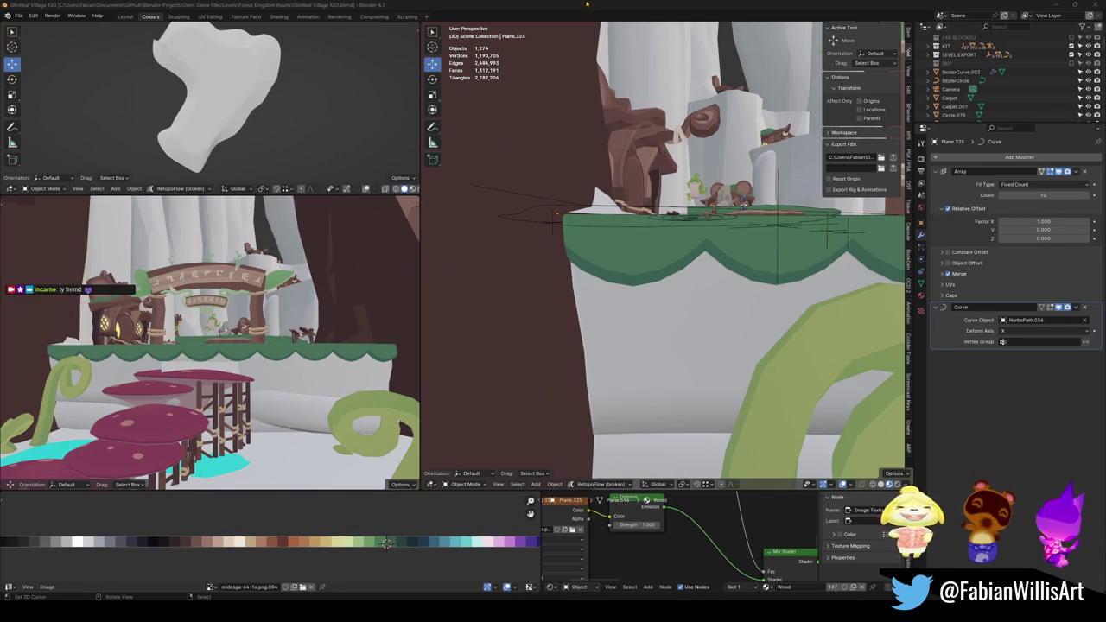
In Edit Mode, select a horizontal face band and show the Curve modifier's bend on the edited mesh.
{"action": "scroll", "coordinate": [647, 252], "scroll_direction": "up", "scroll_amount": 2}
{"action": "scroll", "coordinate": [647, 252], "scroll_direction": "up", "scroll_amount": 3}
{"action": "middle_click_drag", "start_coordinate": [647, 251], "coordinate": [654, 229]}
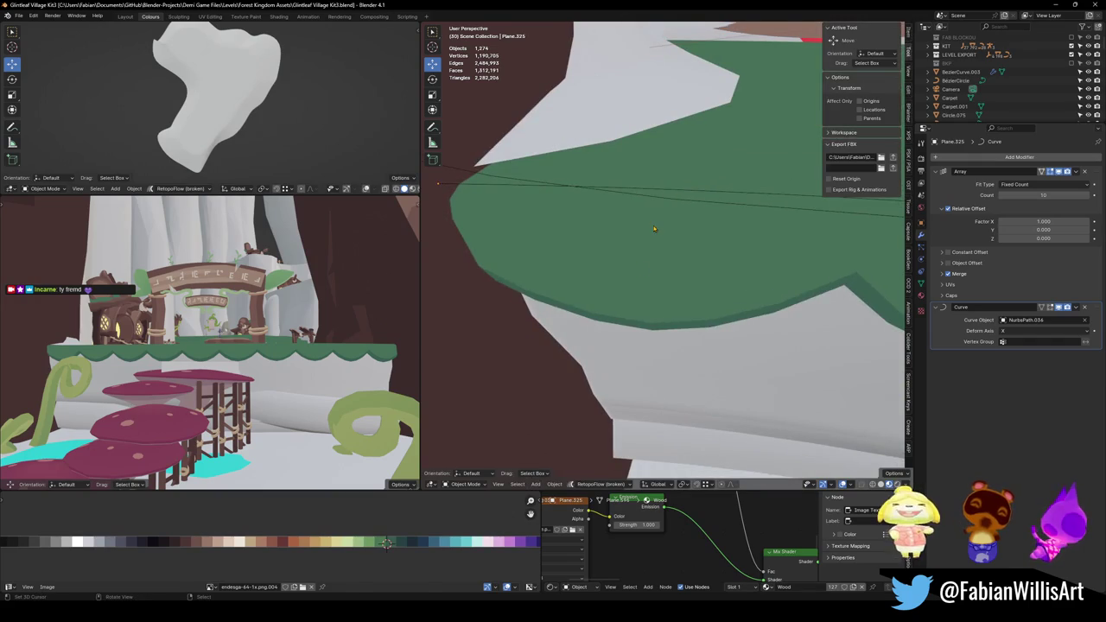
{"action": "key", "text": "Tab"}
{"action": "left_click", "coordinate": [605, 212], "text": "alt"}
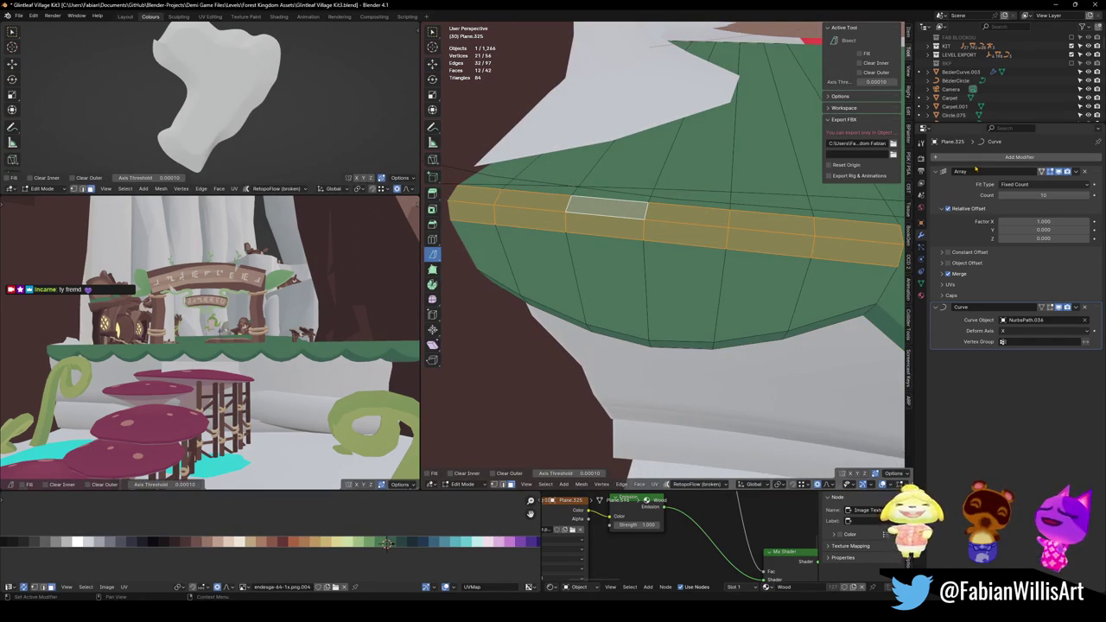
{"action": "left_click", "coordinate": [1050, 308]}
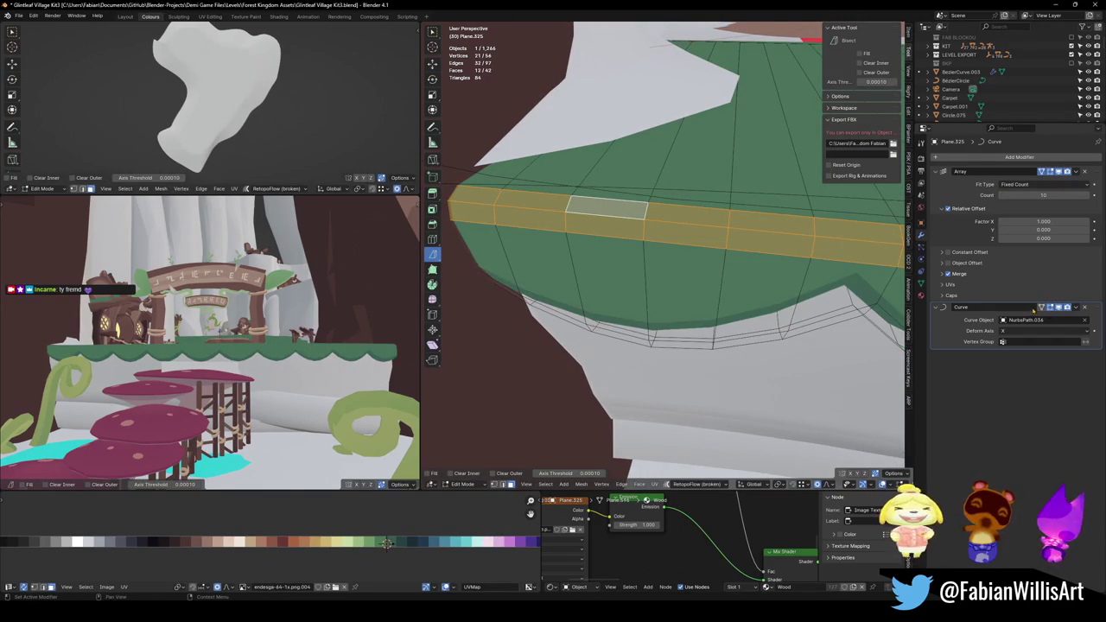
{"action": "left_click", "coordinate": [1041, 308]}
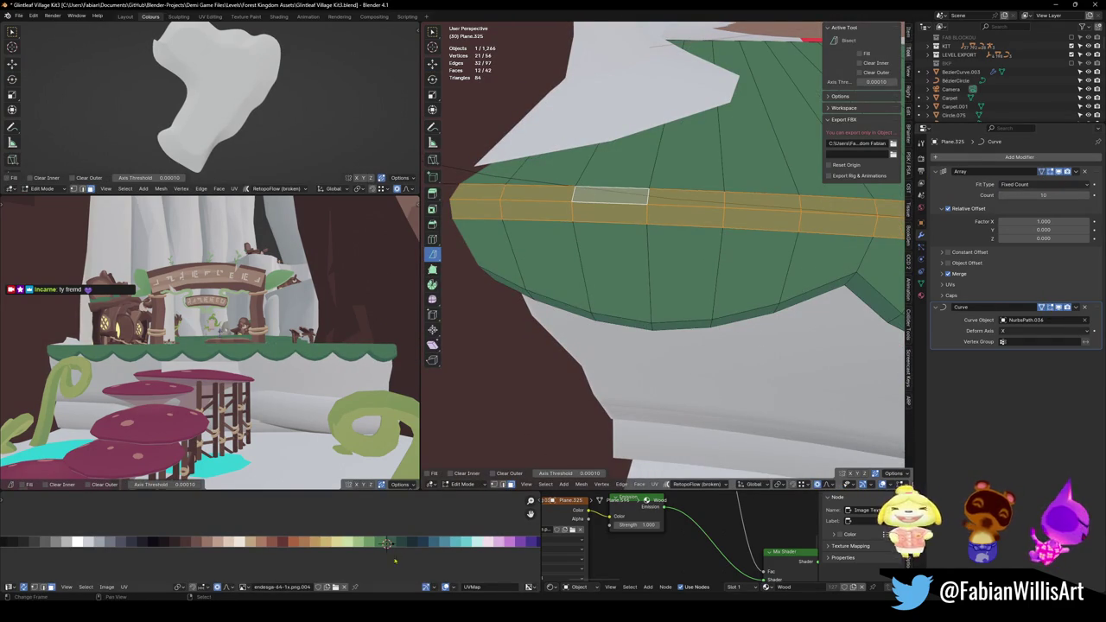
Move the face band, then shift it along X with smooth proportional falloff.
{"action": "key", "text": "g"}
{"action": "left_click", "coordinate": [161, 350]}
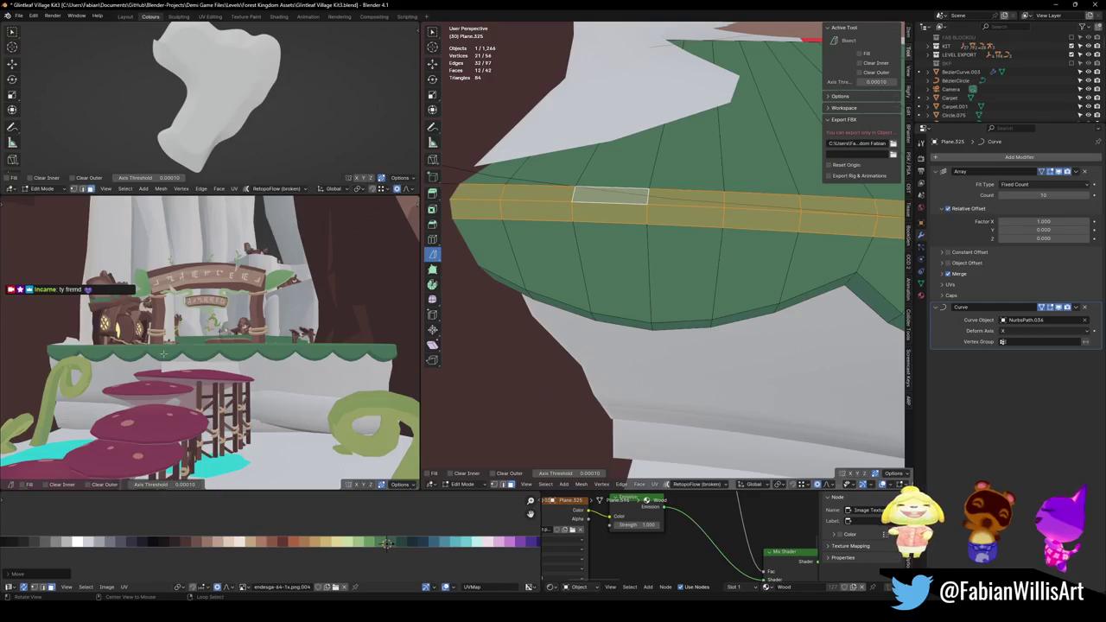
{"action": "middle_click_drag", "start_coordinate": [161, 350], "coordinate": [207, 311]}
{"action": "middle_click_drag", "start_coordinate": [657, 260], "coordinate": [682, 391]}
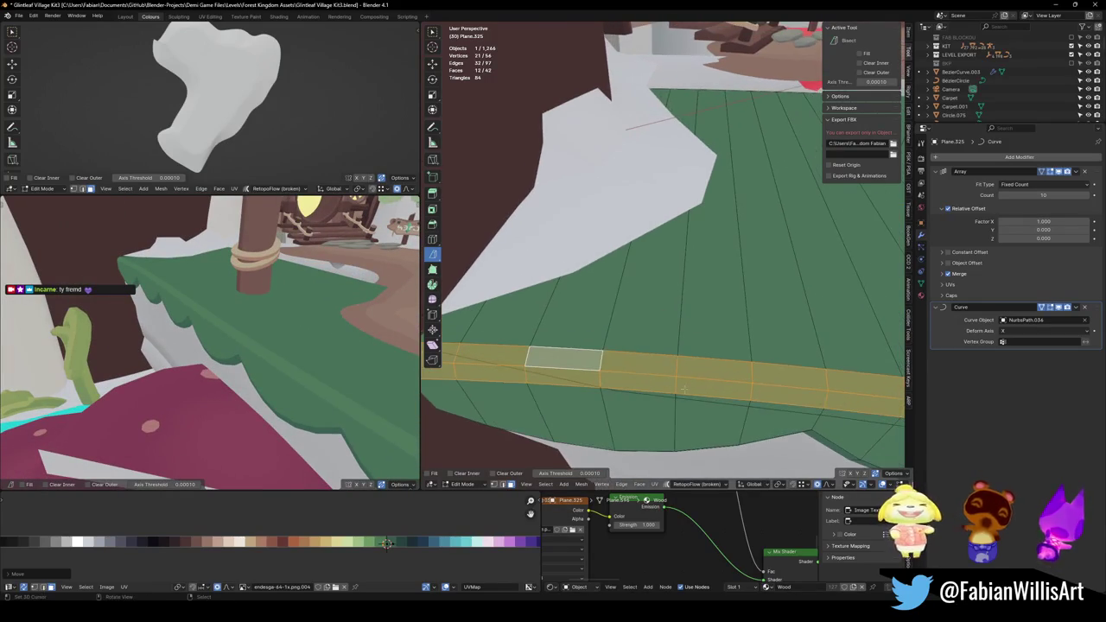
{"action": "middle_click_drag", "start_coordinate": [696, 338], "coordinate": [559, 289]}
{"action": "key", "text": "s"}
{"action": "key", "text": "x"}
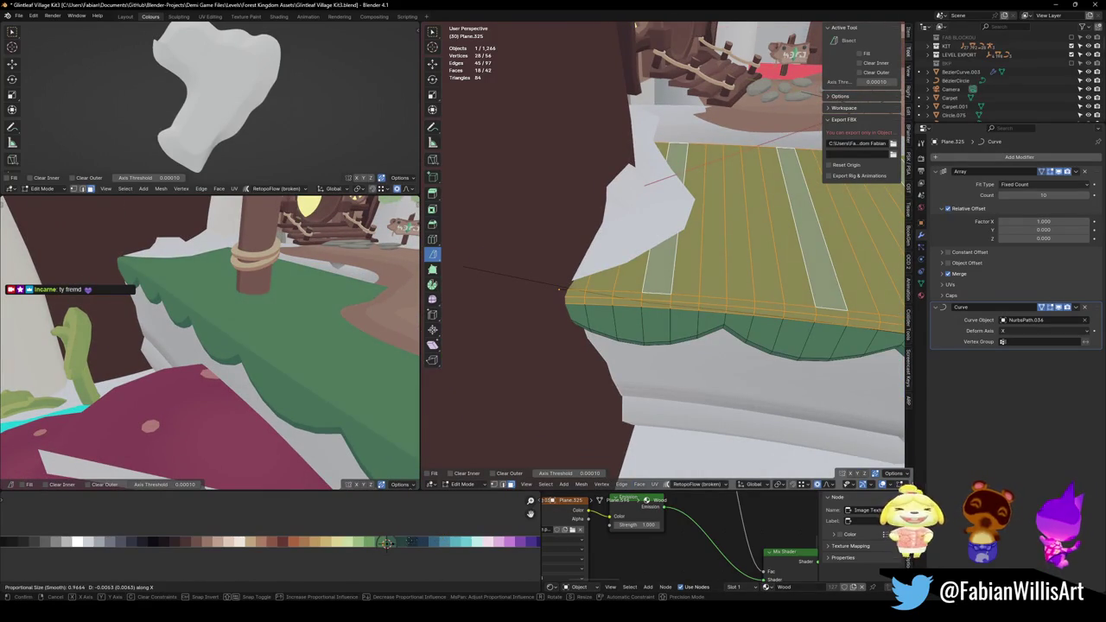
{"action": "left_click", "coordinate": [559, 289]}
Select the rim's face loop and shift it along X with smooth falloff, then deselect.
{"action": "key", "text": "alt+a"}
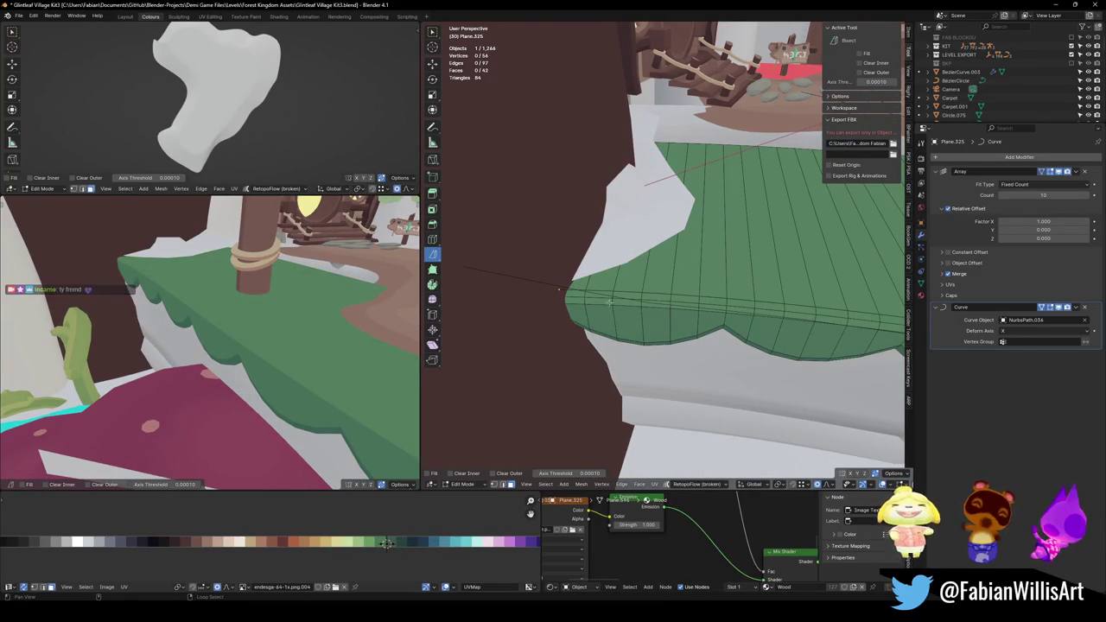
{"action": "left_click", "coordinate": [611, 301], "text": "alt"}
{"action": "left_click", "coordinate": [610, 298], "text": "alt+shift"}
{"action": "key", "text": "s"}
{"action": "key", "text": "x"}
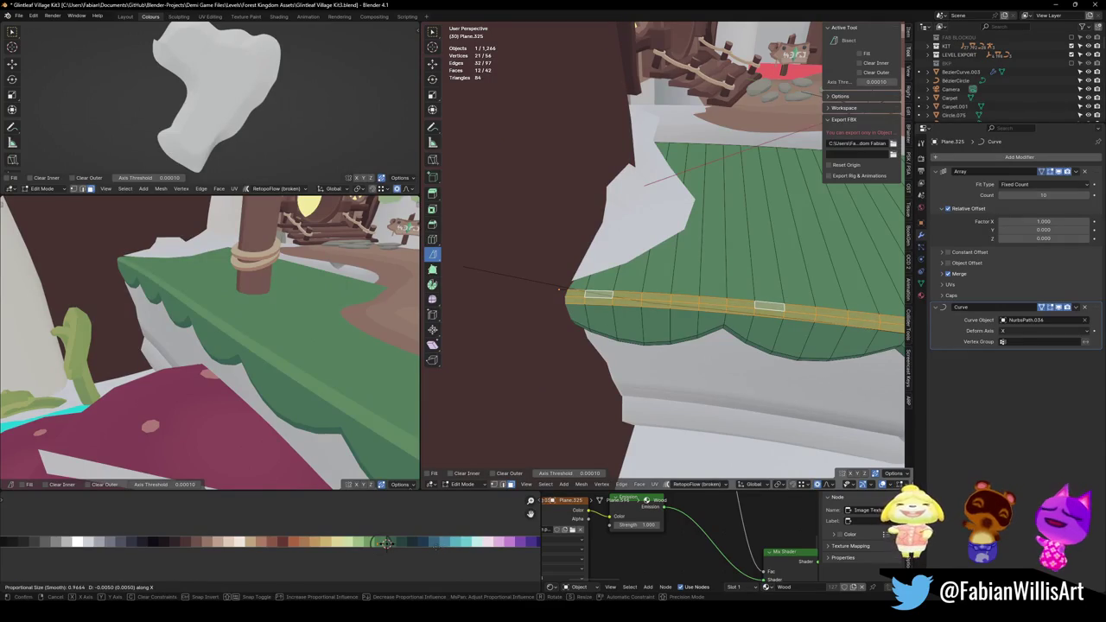
{"action": "left_click", "coordinate": [370, 396]}
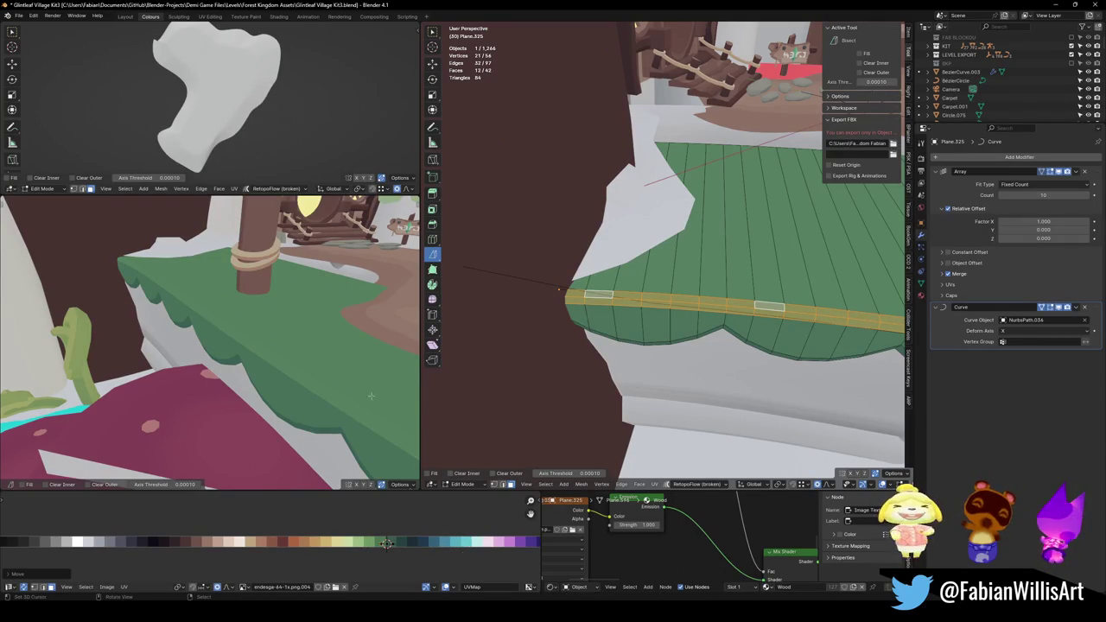
{"action": "key", "text": "alt+a"}
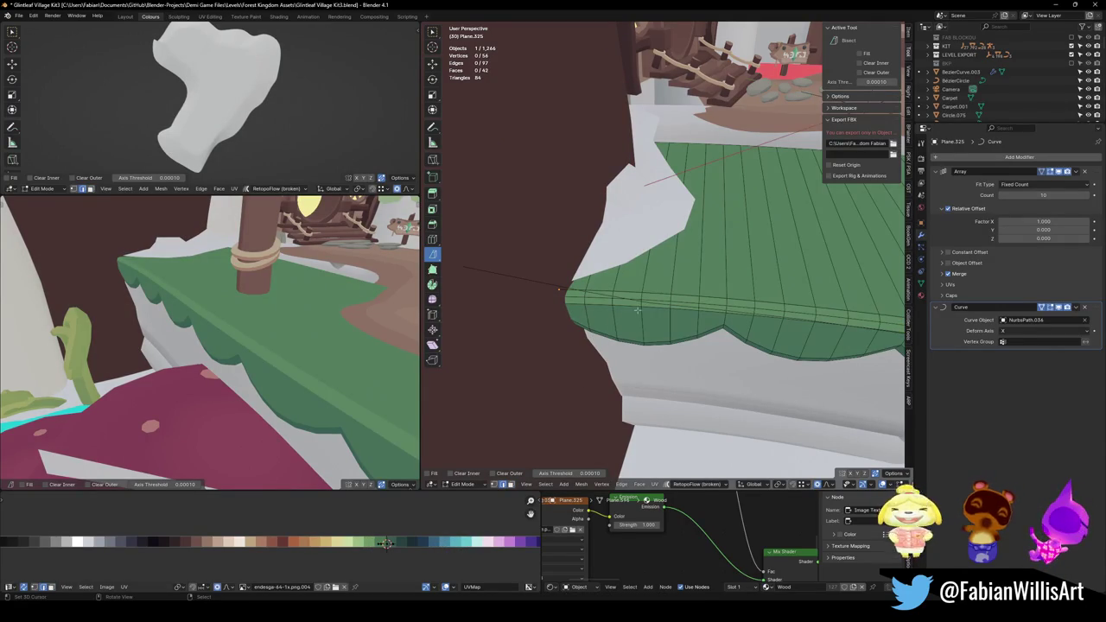
Edge-slide the selected rim loop twice to adjust its position.
{"action": "middle_click_drag", "start_coordinate": [648, 307], "coordinate": [704, 309]}
{"action": "key", "text": "g"}
{"action": "key", "text": "g"}
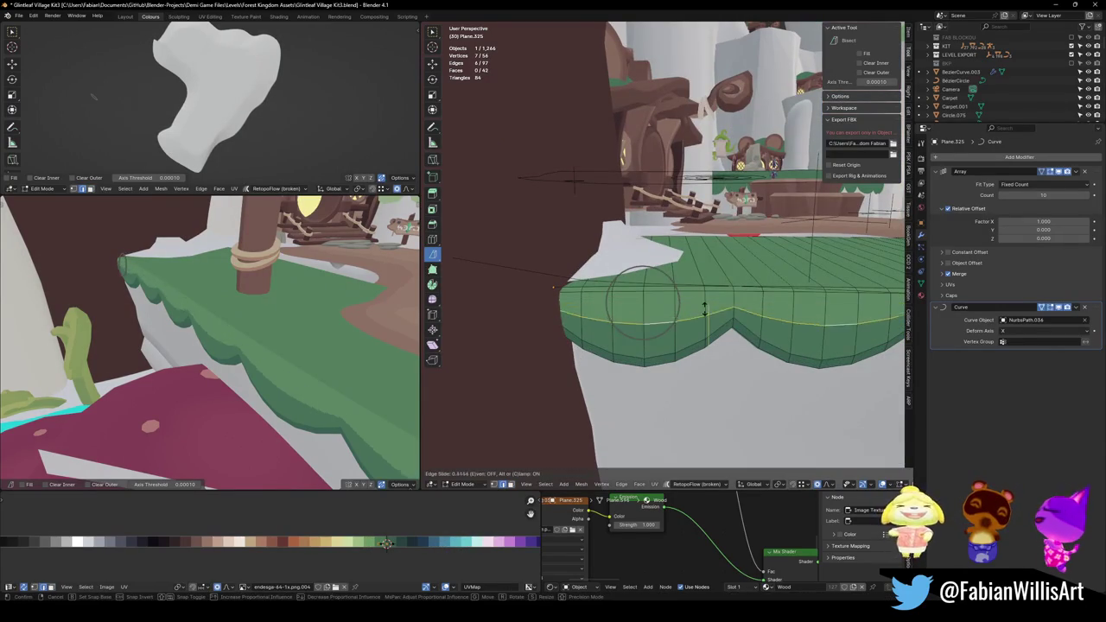
{"action": "left_click", "coordinate": [704, 308]}
{"action": "middle_click_drag", "start_coordinate": [285, 321], "coordinate": [515, 285]}
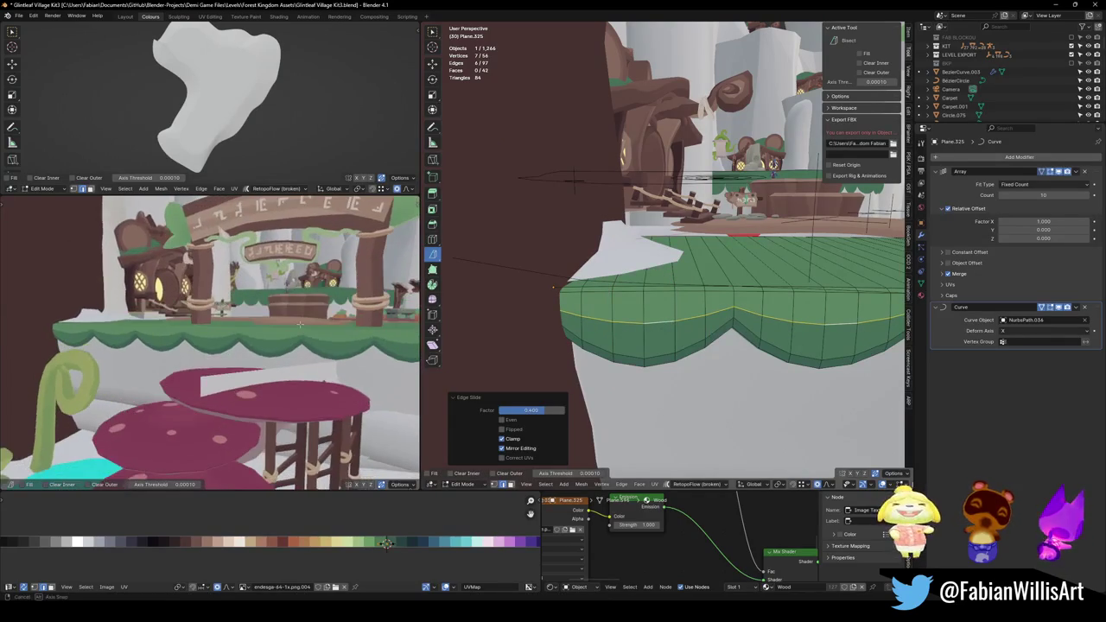
{"action": "scroll", "coordinate": [382, 344], "scroll_direction": "up", "scroll_amount": 3}
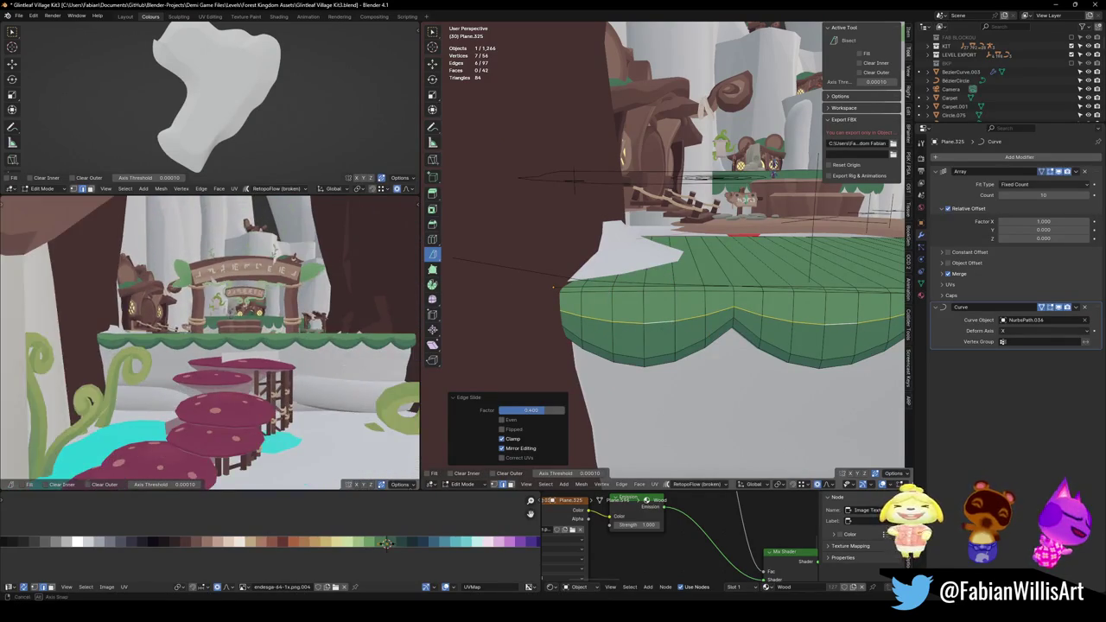
{"action": "scroll", "coordinate": [383, 344], "scroll_direction": "up", "scroll_amount": 3}
{"action": "key", "text": "g"}
{"action": "key", "text": "g"}
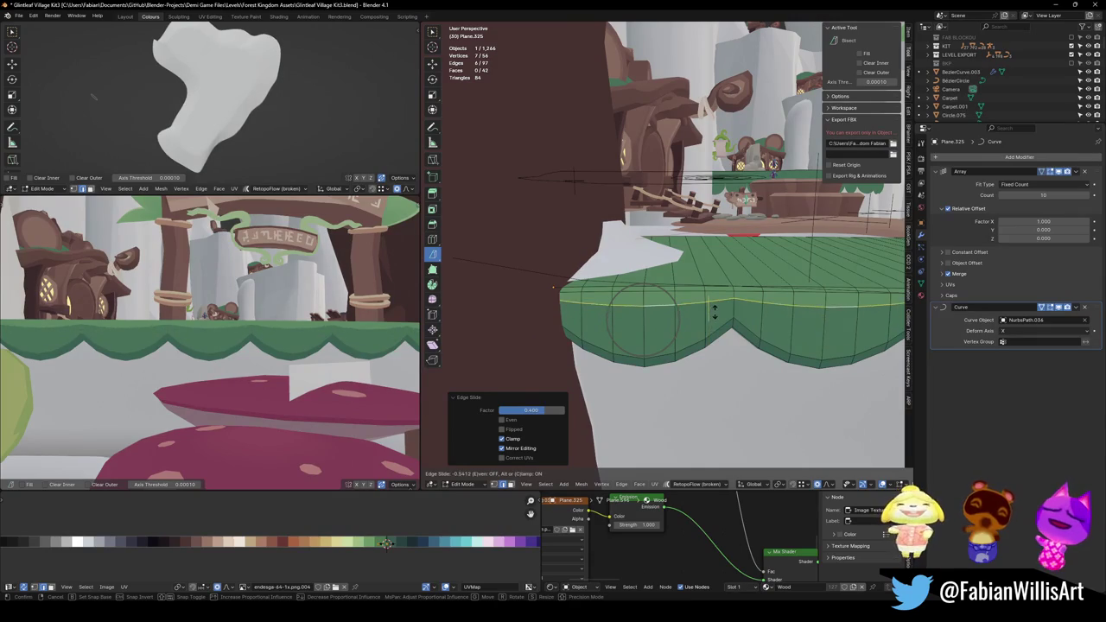
{"action": "left_click", "coordinate": [713, 311]}
Raise the rim loop about 0.237 m along Z with proportional falloff.
{"action": "key", "text": "g"}
{"action": "key", "text": "z"}
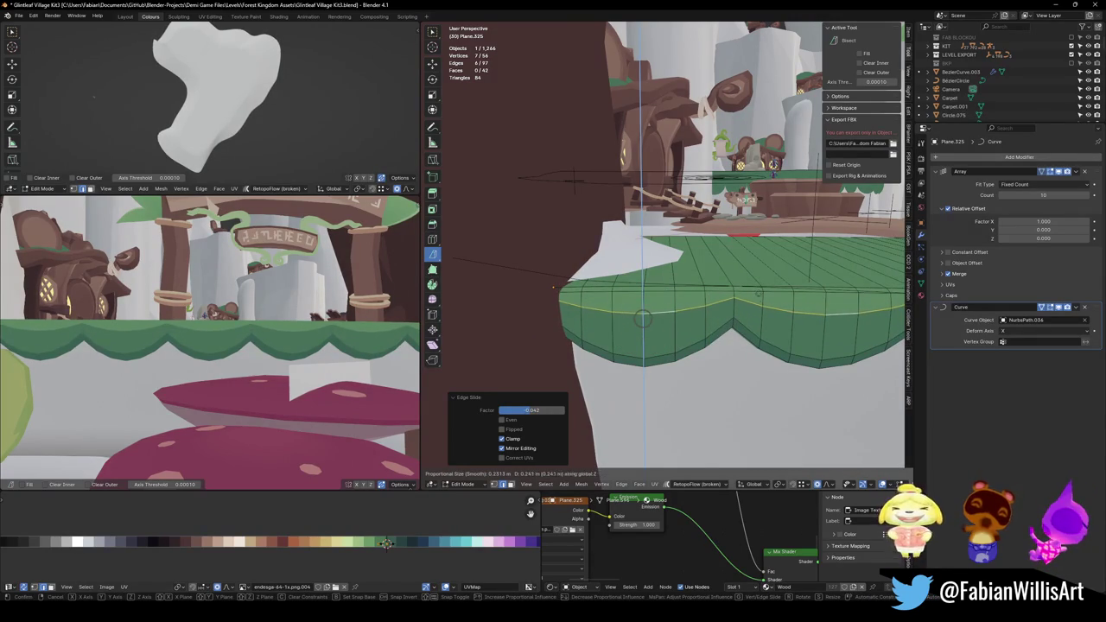
{"action": "key", "text": "Return"}
{"action": "middle_click_drag", "start_coordinate": [260, 345], "coordinate": [363, 363]}
{"action": "key", "text": "alt+a"}
Edge-slide another horizontal loop on the rim.
{"action": "middle_click_drag", "start_coordinate": [663, 288], "coordinate": [691, 300]}
{"action": "key", "text": "g"}
{"action": "key", "text": "g"}
{"action": "left_click", "coordinate": [692, 302]}
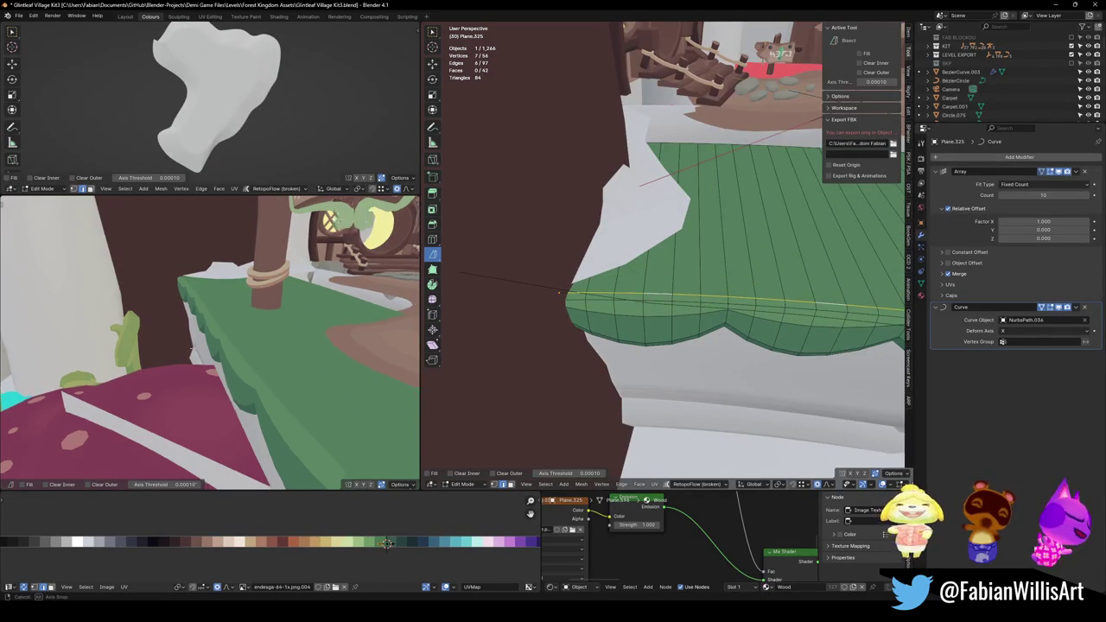
{"action": "middle_click_drag", "start_coordinate": [311, 259], "coordinate": [322, 253]}
Select a horizontal rim loop and shift it along X with proportional falloff.
{"action": "left_click", "coordinate": [645, 311], "text": "alt"}
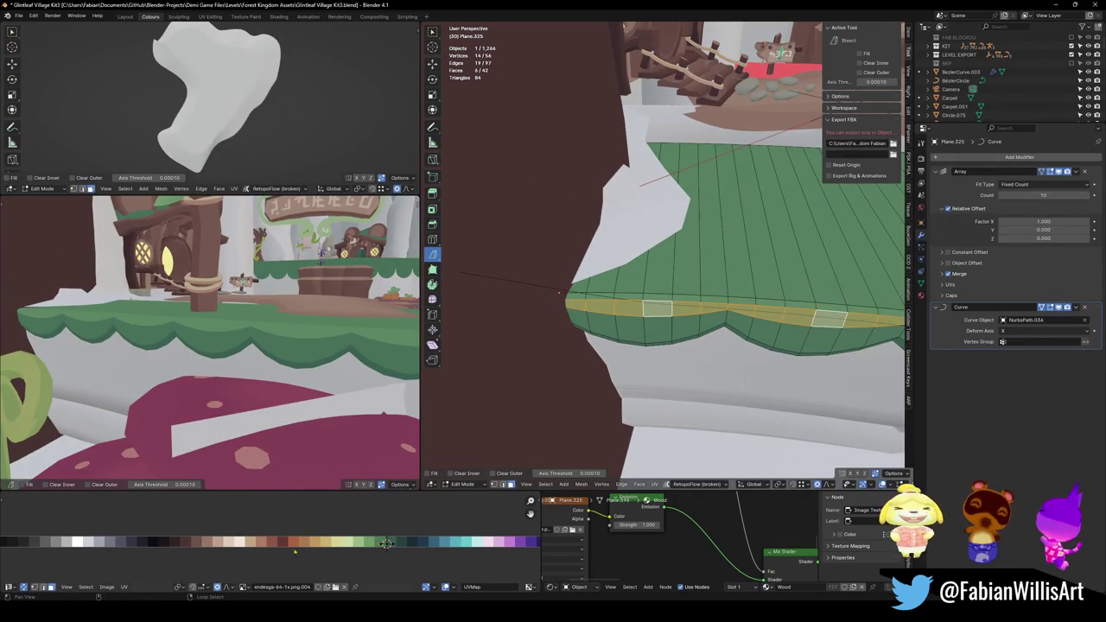
{"action": "key", "text": "g"}
{"action": "key", "text": "x"}
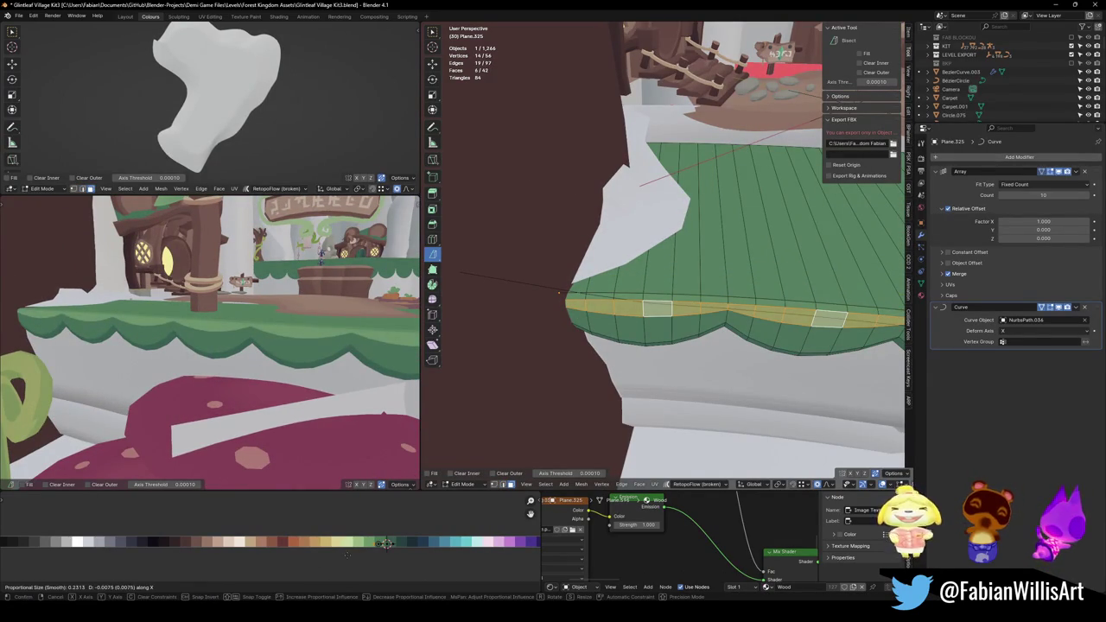
{"action": "left_click", "coordinate": [386, 543]}
{"action": "left_click", "coordinate": [387, 543]}
Edge-slide that loop by a factor of 0.085 and select a single rim edge.
{"action": "key", "text": "g"}
{"action": "key", "text": "g"}
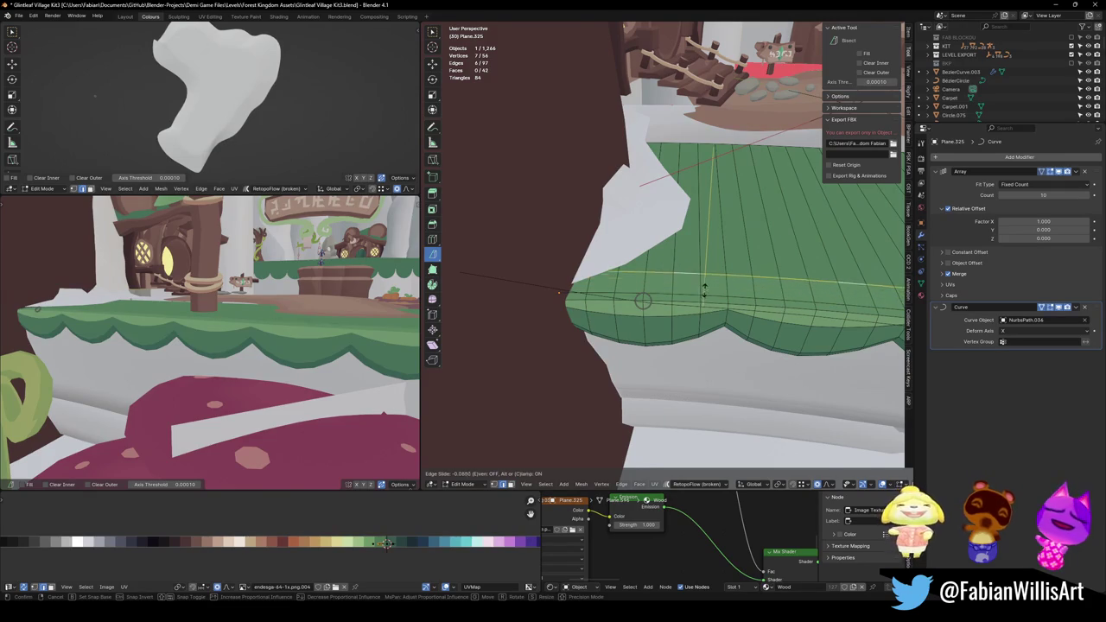
{"action": "left_click", "coordinate": [259, 372]}
{"action": "middle_click_drag", "start_coordinate": [259, 372], "coordinate": [285, 321]}
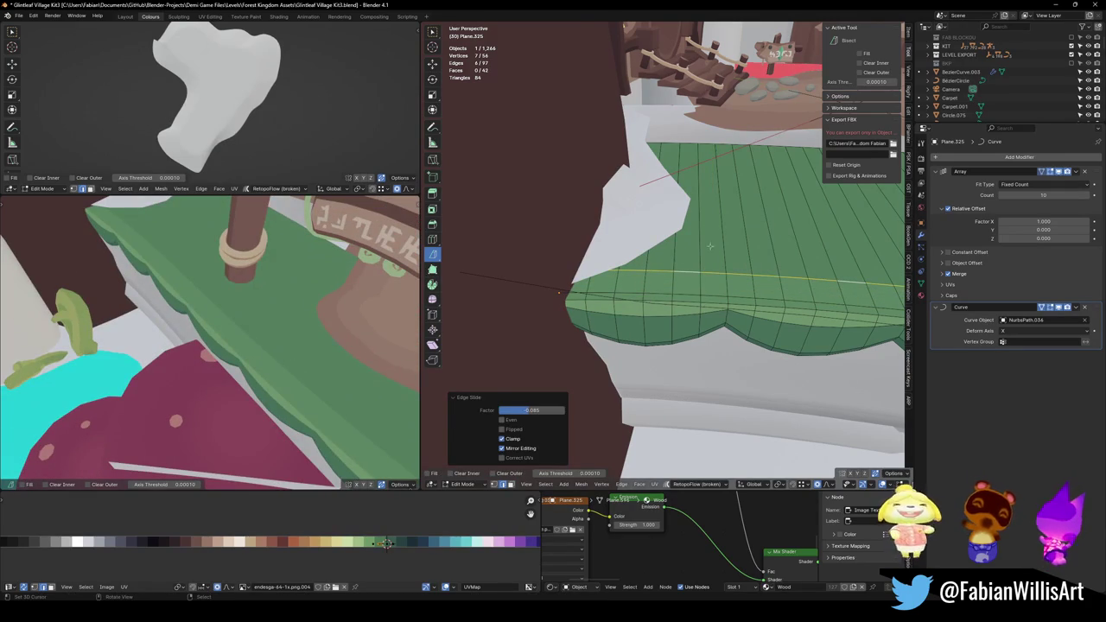
{"action": "middle_click_drag", "start_coordinate": [721, 275], "coordinate": [657, 275]}
{"action": "left_click", "coordinate": [778, 280]}
Cancel the edge slide and vertex-slide a rim vertex to a new position.
{"action": "key", "text": "g"}
{"action": "key", "text": "g"}
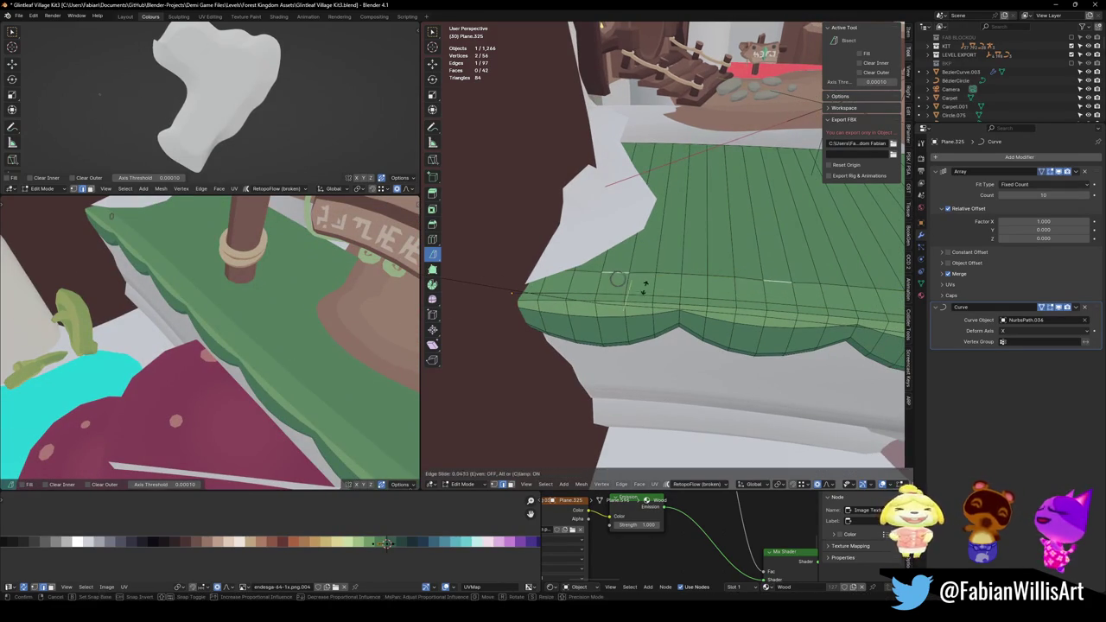
{"action": "key", "text": "Escape"}
{"action": "key", "text": "alt+a"}
{"action": "key", "text": "g"}
{"action": "key", "text": "g"}
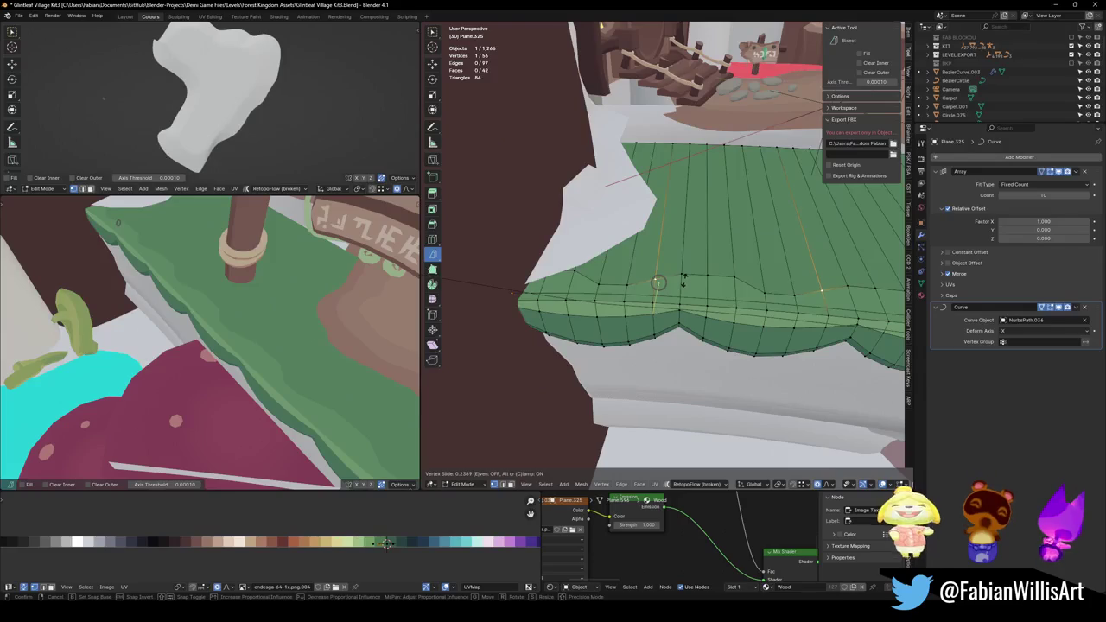
{"action": "left_click", "coordinate": [575, 277]}
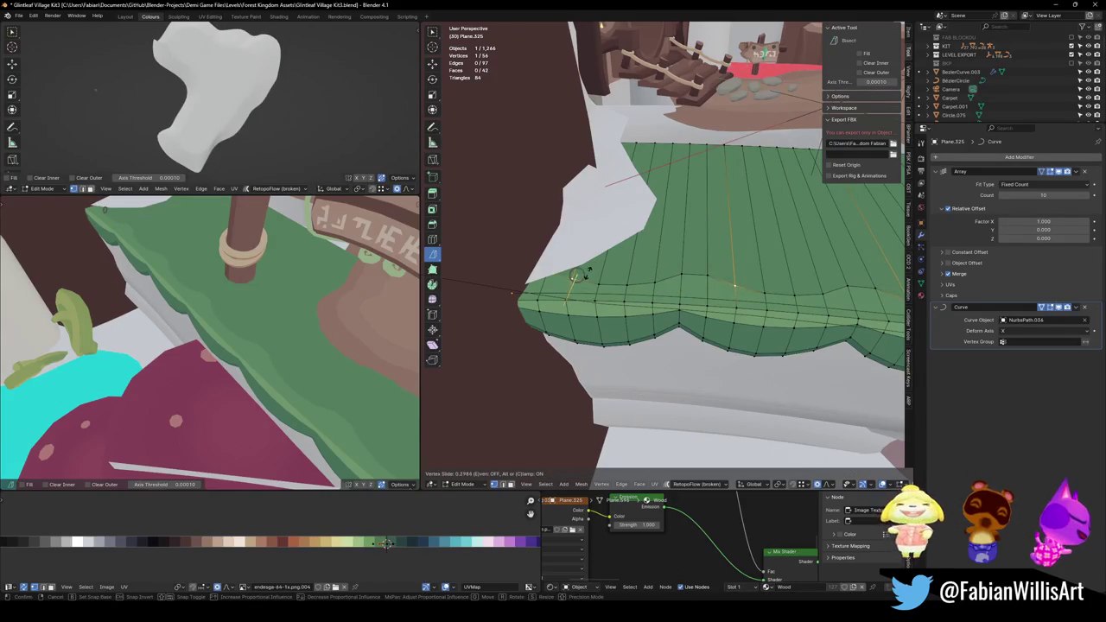
{"action": "key", "text": "alt+a"}
{"action": "mouse_move", "coordinate": [208, 328]}
{"action": "middle_mouse_down"}
{"action": "mouse_move", "coordinate": [224, 300]}
{"action": "mouse_move", "coordinate": [321, 321]}
{"action": "mouse_move", "coordinate": [286, 316]}
{"action": "middle_mouse_up"}
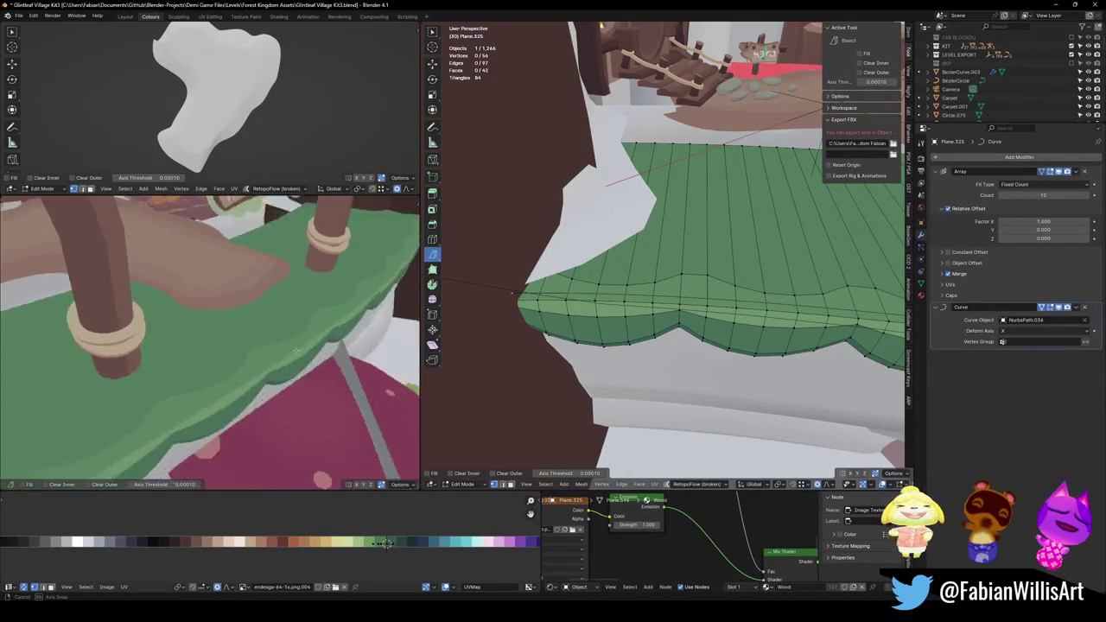
Pick another rim vertex and vertex-slide it twice to refine the scallop.
{"action": "key", "text": "Tab"}
{"action": "key", "text": "Tab"}
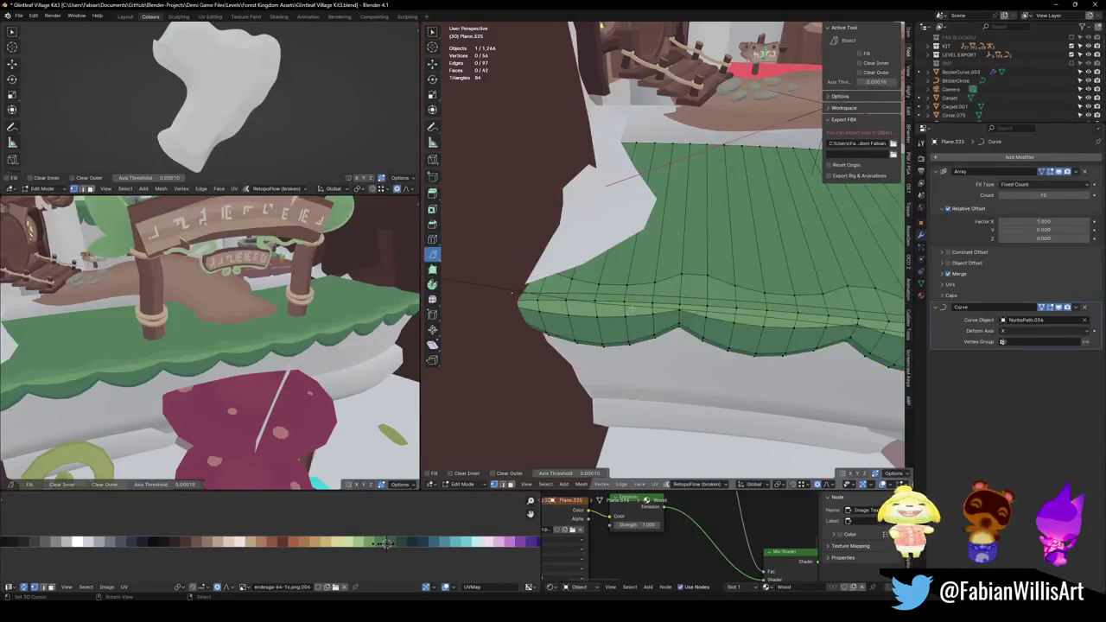
{"action": "scroll", "coordinate": [616, 307], "scroll_direction": "down", "scroll_amount": 2}
{"action": "key", "text": "ctrl+r"}
{"action": "left_click", "coordinate": [617, 307]}
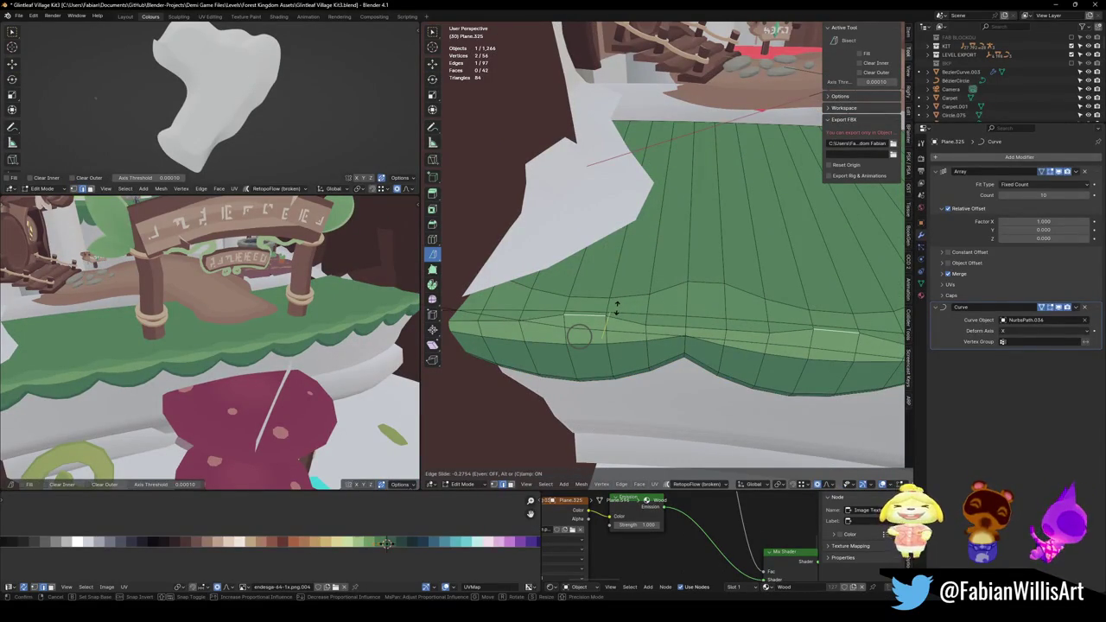
{"action": "right_click", "coordinate": [484, 402]}
{"action": "left_click", "coordinate": [514, 326]}
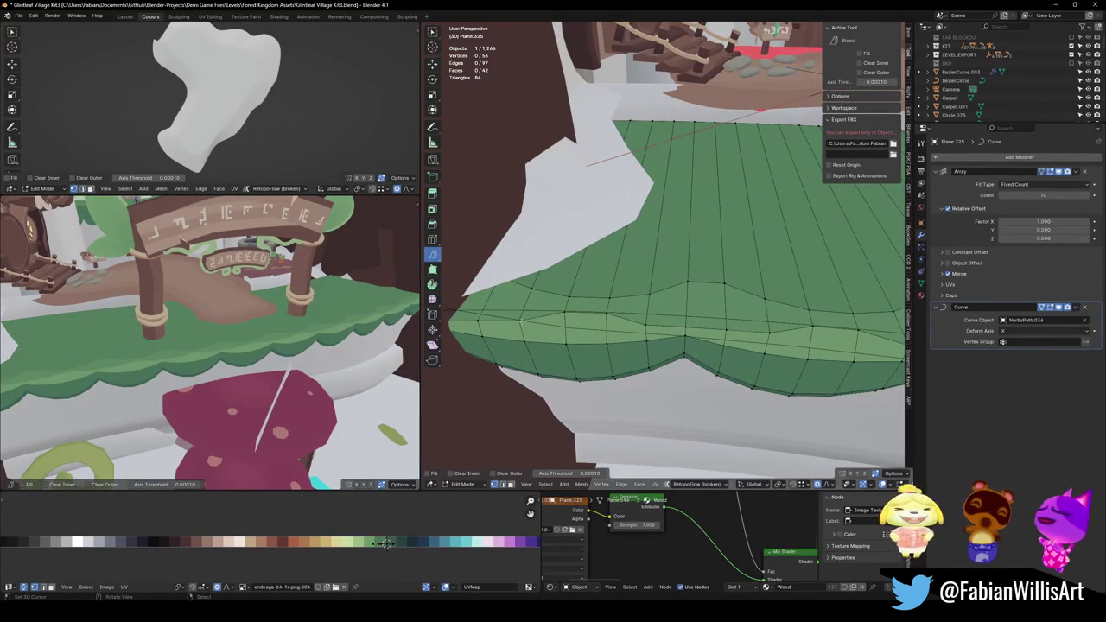
{"action": "key", "text": "shift+v"}
{"action": "left_click", "coordinate": [494, 326]}
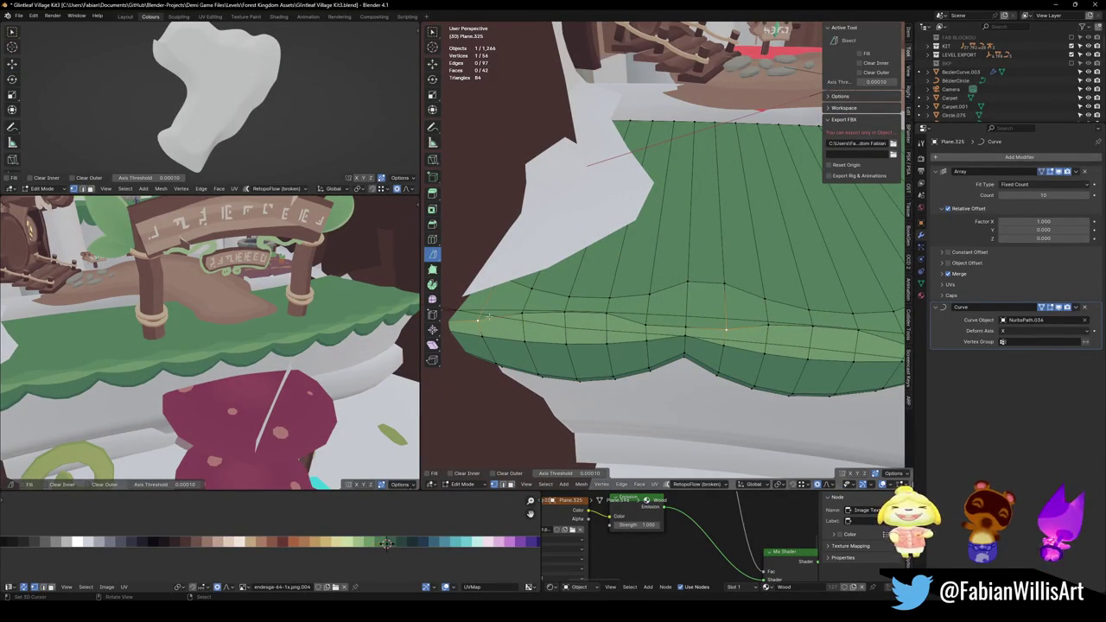
{"action": "key", "text": "shift+v"}
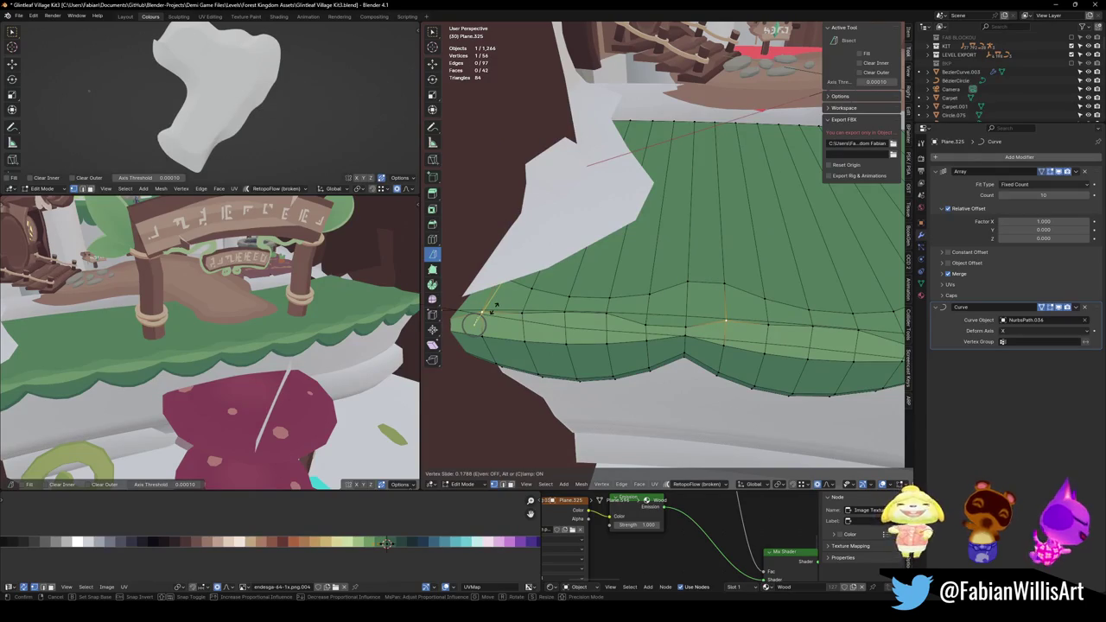
{"action": "left_click", "coordinate": [496, 307]}
Vertex-slide a rim vertex in two passes, then undo the second slide.
{"action": "key", "text": "alt+a"}
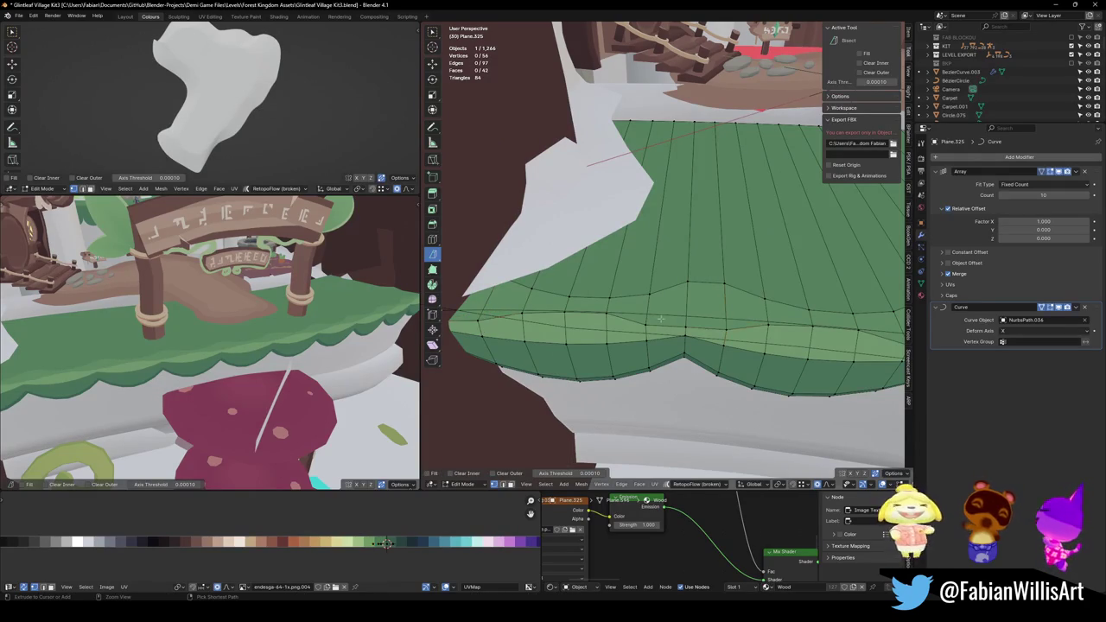
{"action": "key", "text": "2"}
{"action": "left_click", "coordinate": [657, 320]}
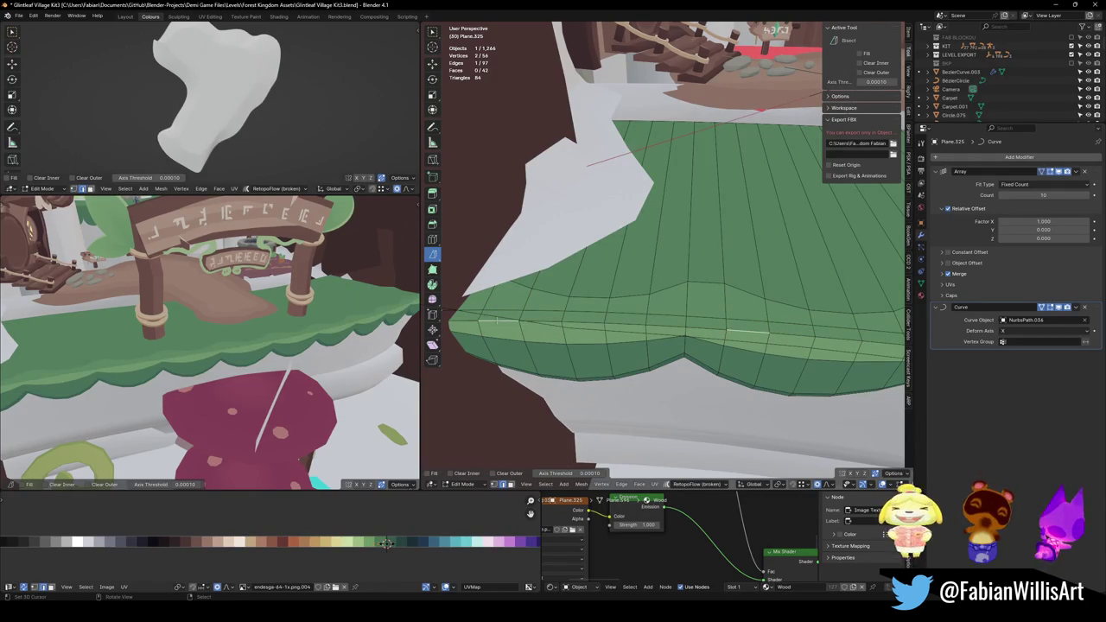
{"action": "left_click_drag", "start_coordinate": [657, 320], "coordinate": [541, 321]}
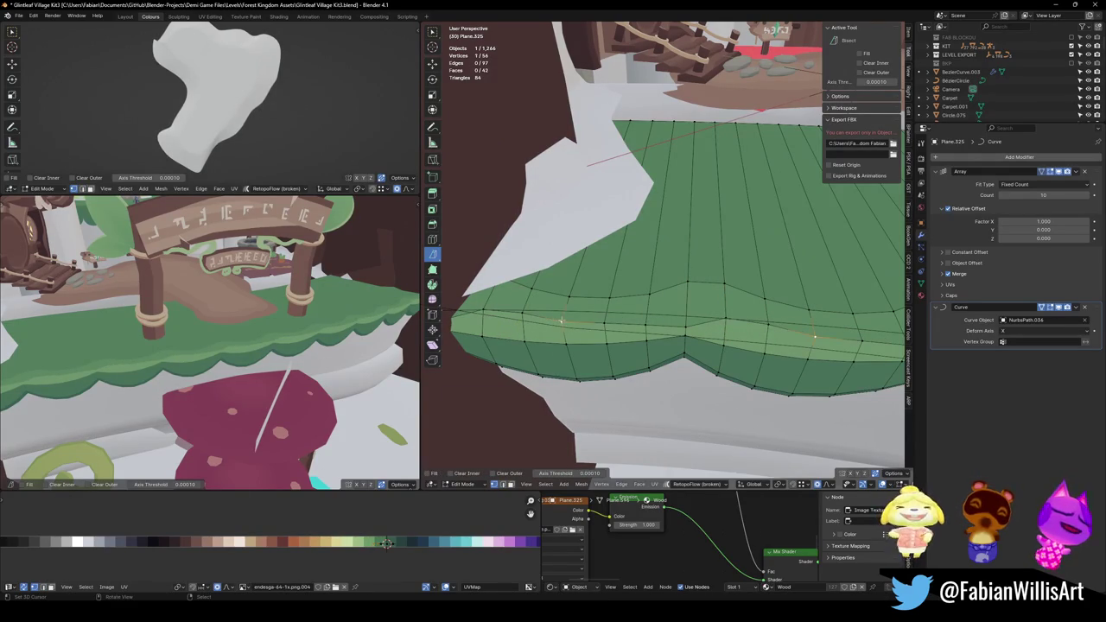
{"action": "key", "text": "shift+v"}
{"action": "left_click", "coordinate": [614, 327]}
{"action": "key", "text": "shift+v"}
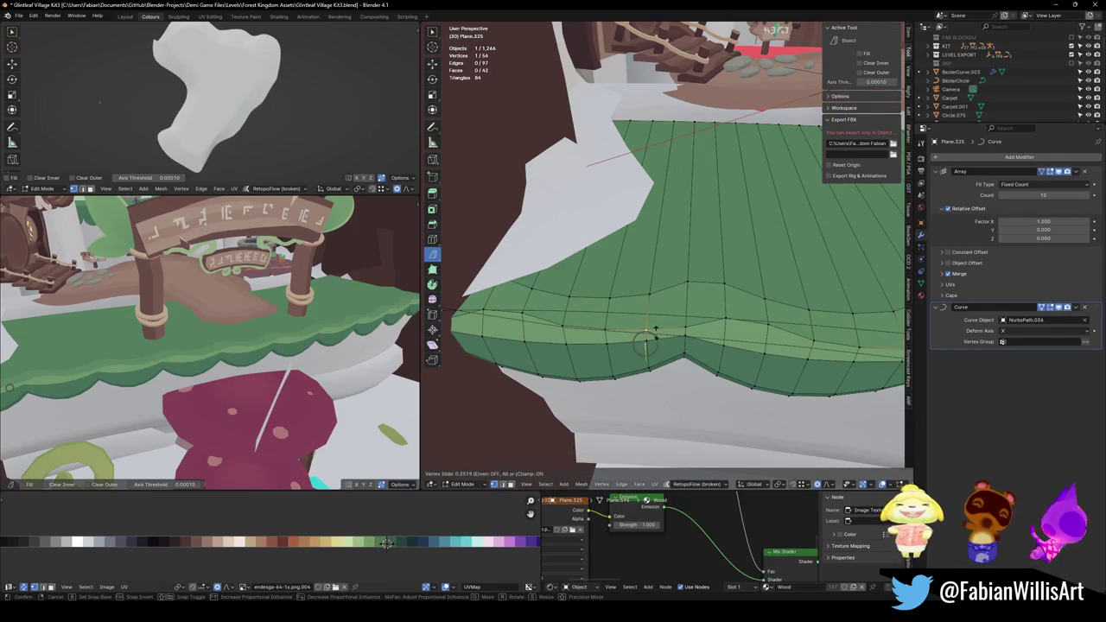
{"action": "left_click", "coordinate": [655, 332]}
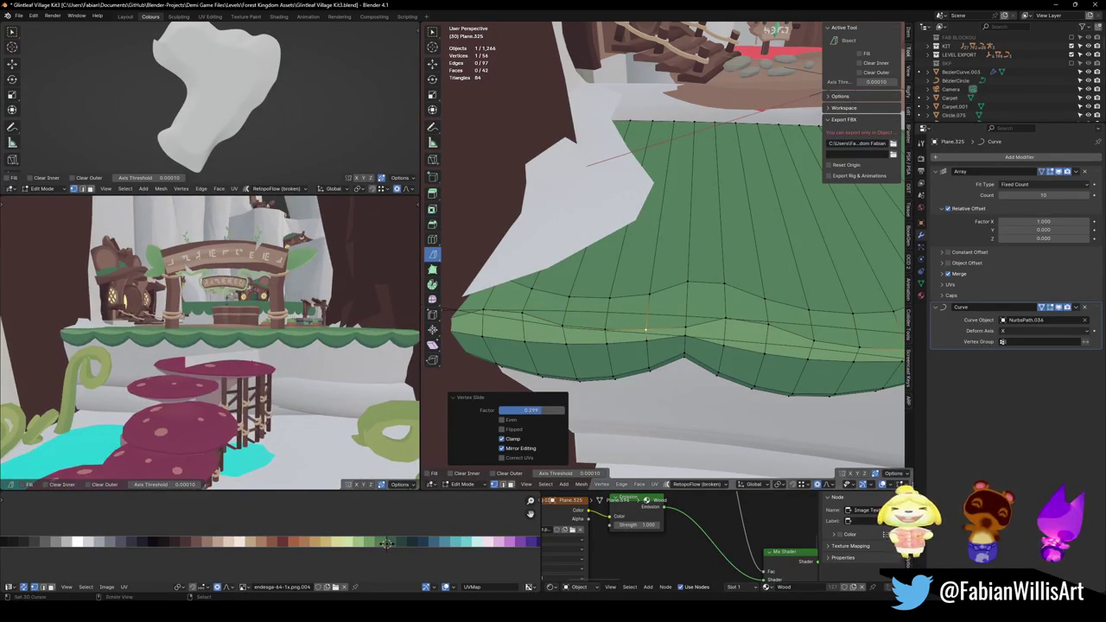
{"action": "key", "text": "ctrl+z"}
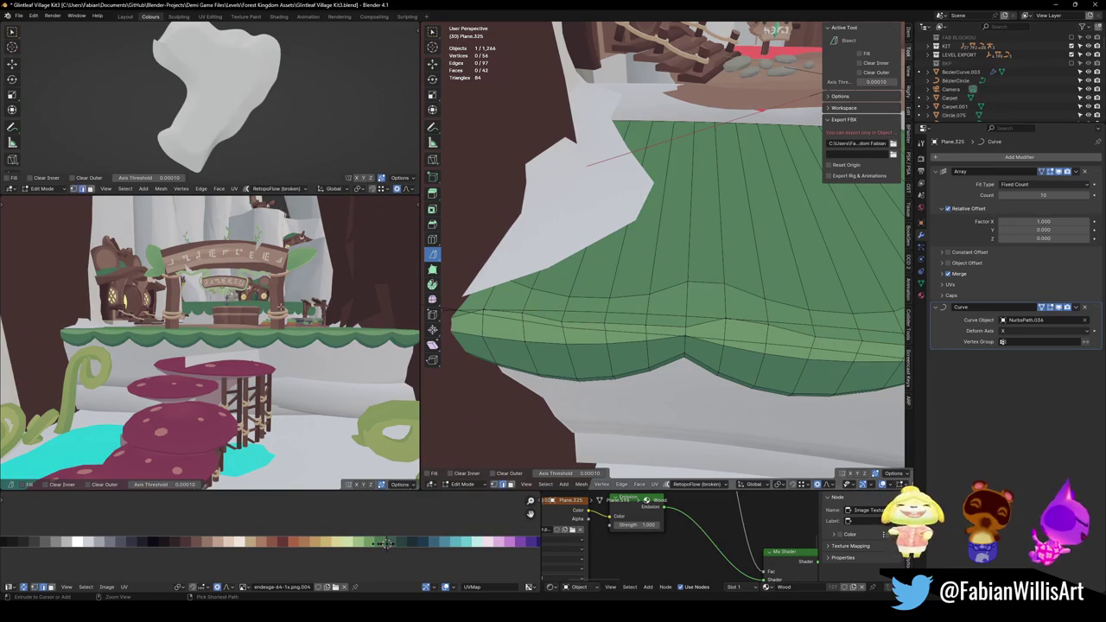
Shift the rim edge loop along X with proportional falloff.
{"action": "key", "text": "Tab"}
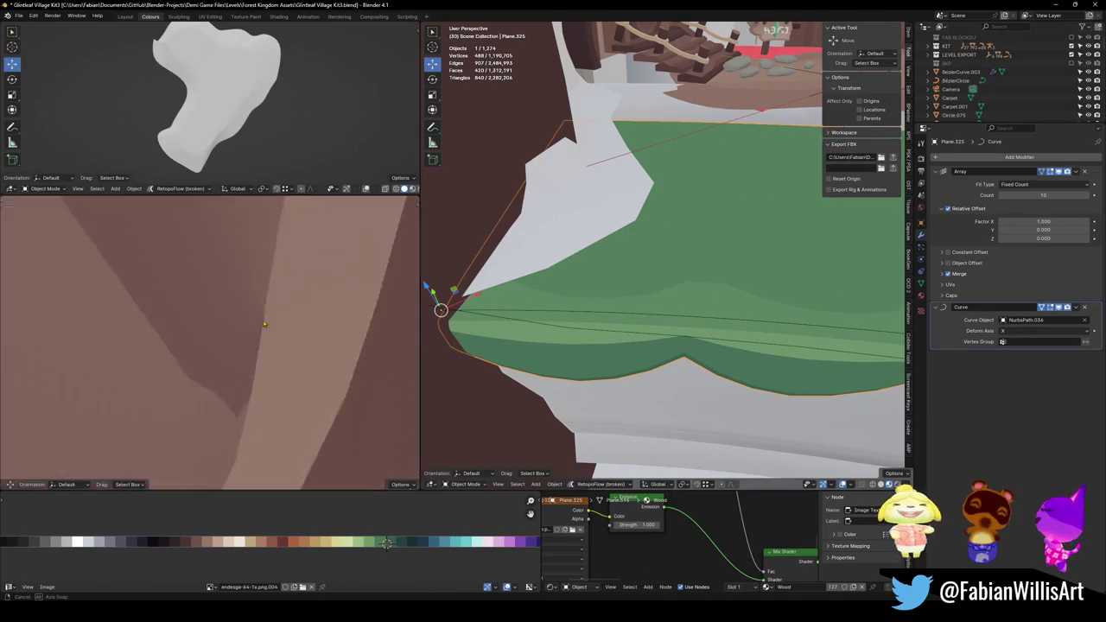
{"action": "key", "text": "Tab"}
{"action": "key", "text": "alt+a"}
{"action": "key", "text": "g"}
{"action": "key", "text": "x"}
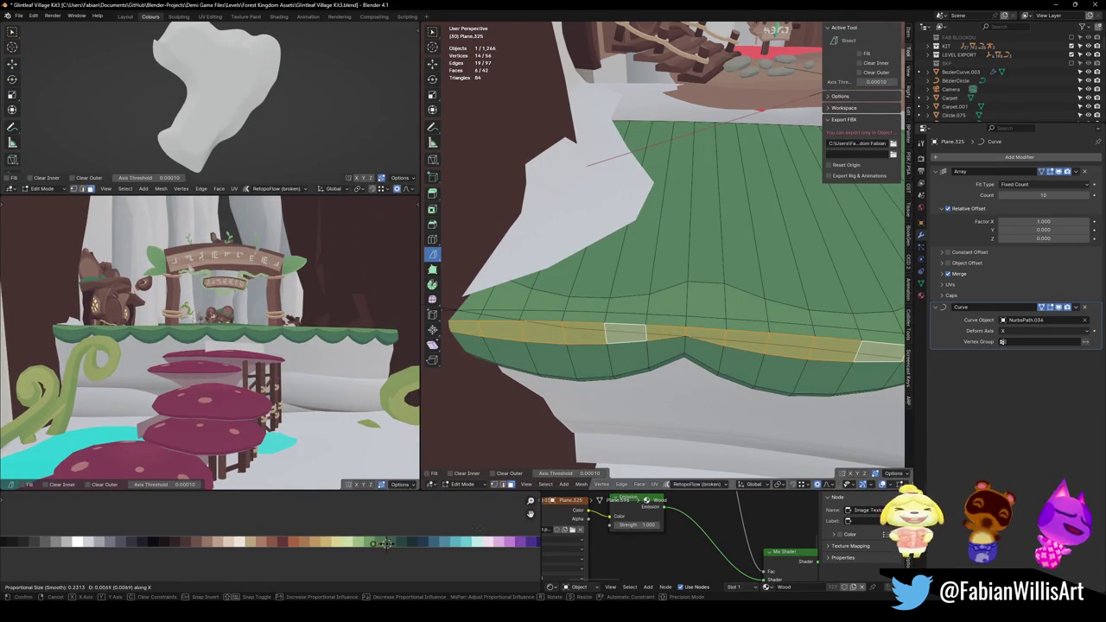
{"action": "left_click", "coordinate": [387, 543]}
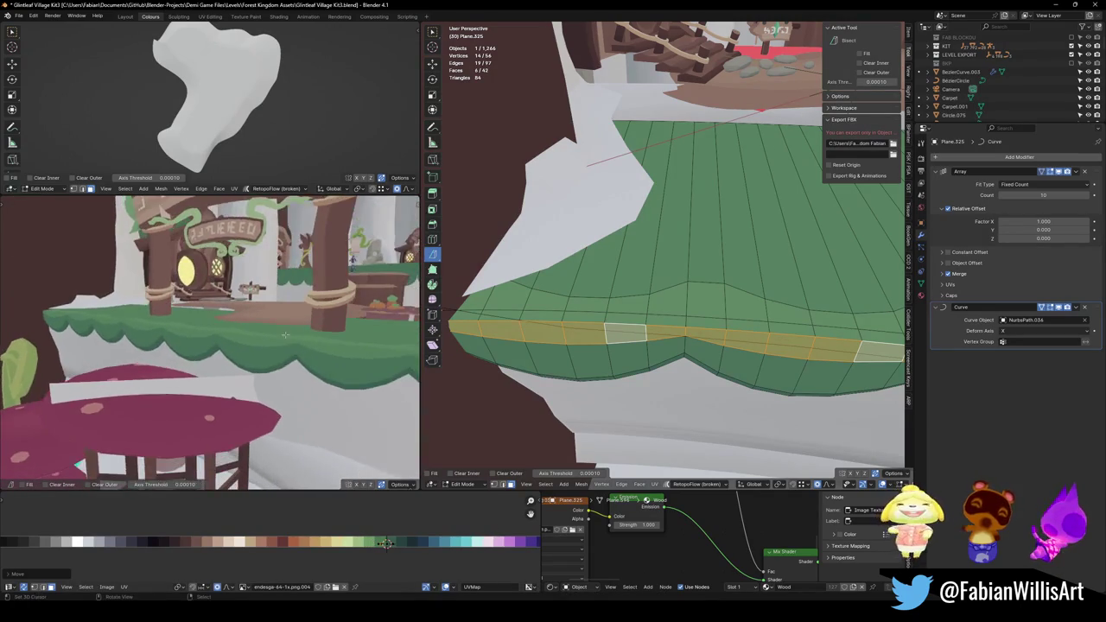
Return to Object Mode and save Glintleaf Village Kit3.blend.
{"action": "key", "text": "Tab"}
{"action": "mouse_move", "coordinate": [812, 329]}
{"action": "middle_mouse_down"}
{"action": "mouse_move", "coordinate": [783, 298]}
{"action": "mouse_move", "coordinate": [657, 299]}
{"action": "mouse_move", "coordinate": [640, 259]}
{"action": "mouse_move", "coordinate": [627, 301]}
{"action": "middle_mouse_up"}
{"action": "key", "text": "ctrl+s"}
{"action": "scroll", "coordinate": [664, 259], "scroll_direction": "down", "scroll_amount": 5}
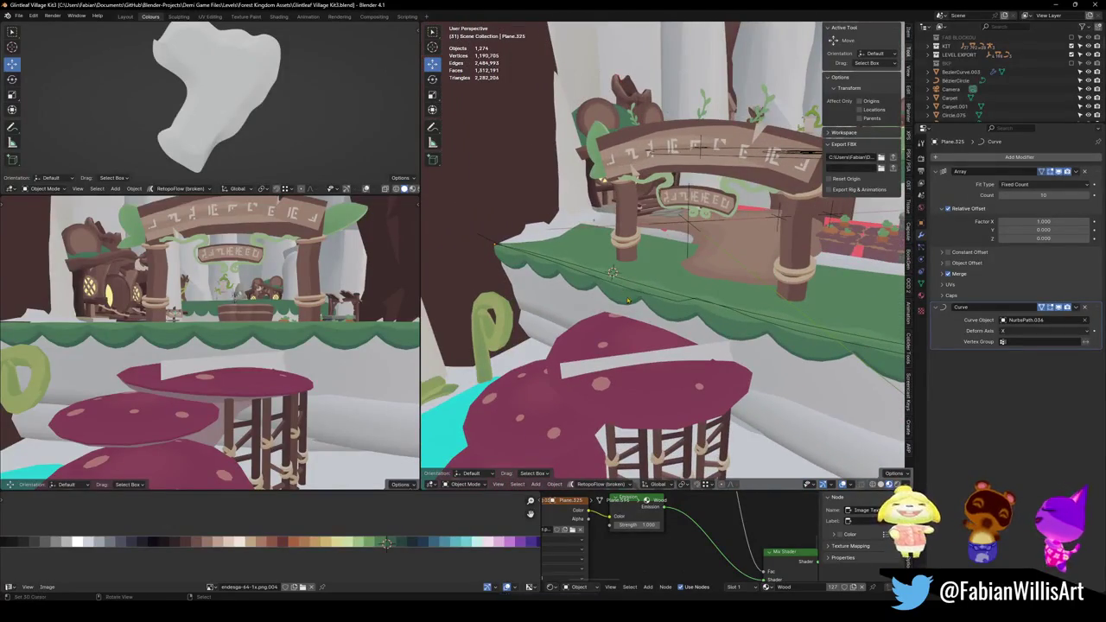
Parent the scalloped garland to the MESH object with Keep Transform and save.
{"action": "left_click", "coordinate": [602, 259]}
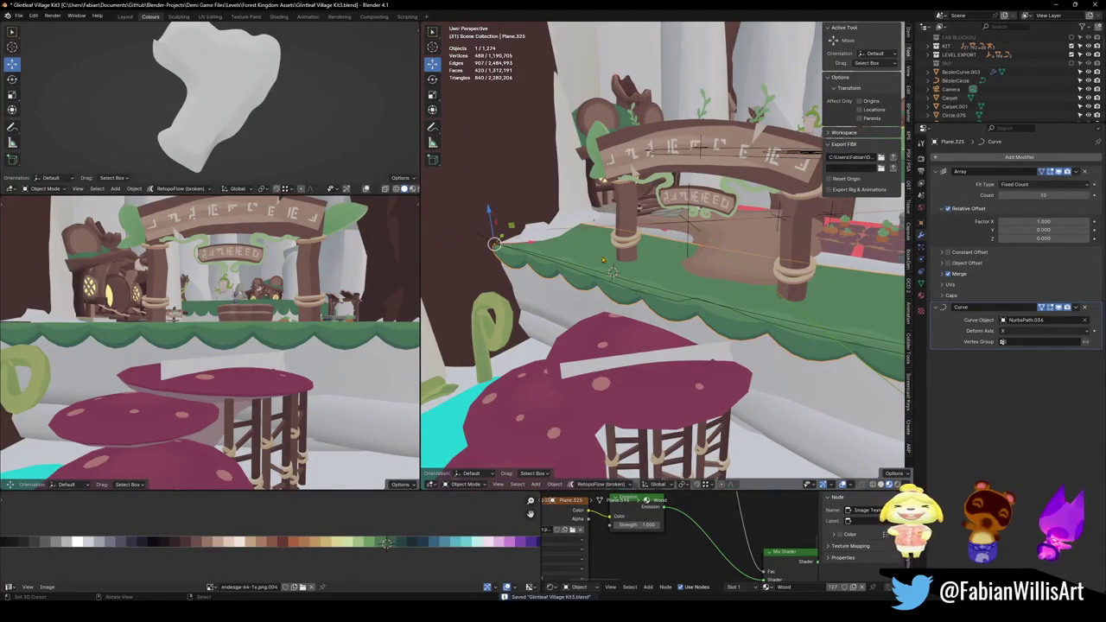
{"action": "left_click", "coordinate": [777, 223], "text": "shift"}
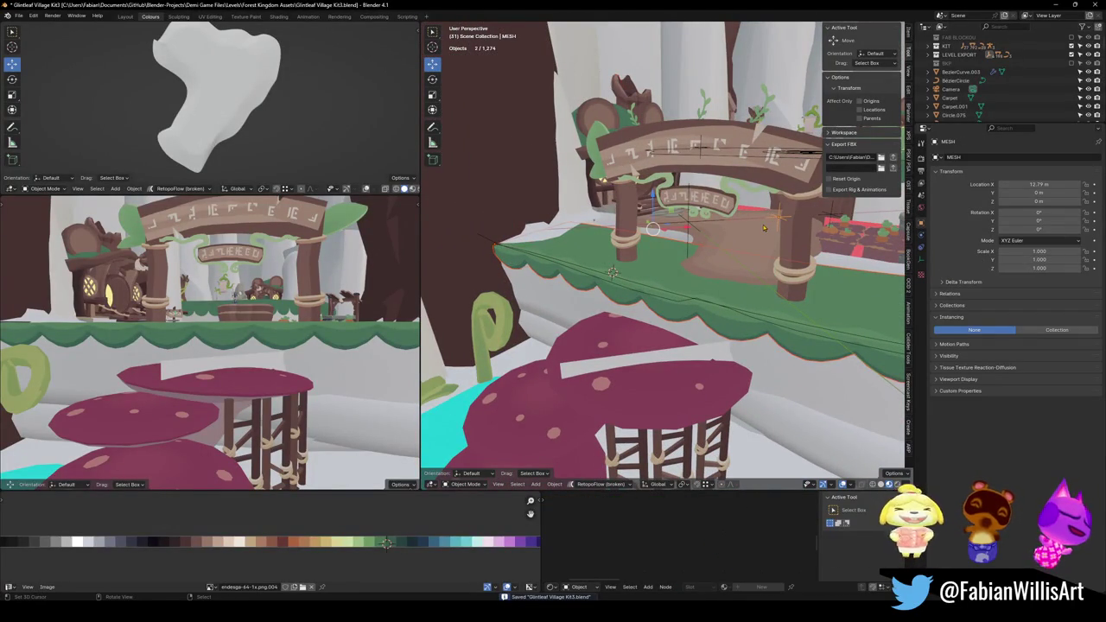
{"action": "key", "text": "ctrl+p"}
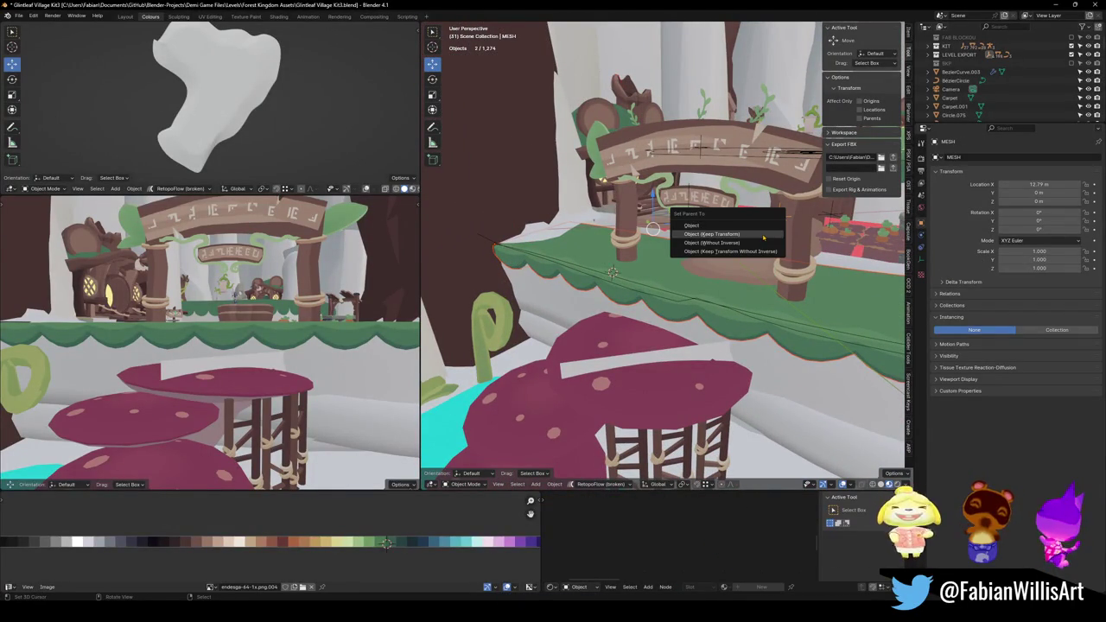
{"action": "left_click", "coordinate": [763, 237]}
{"action": "key", "text": "ctrl+s"}
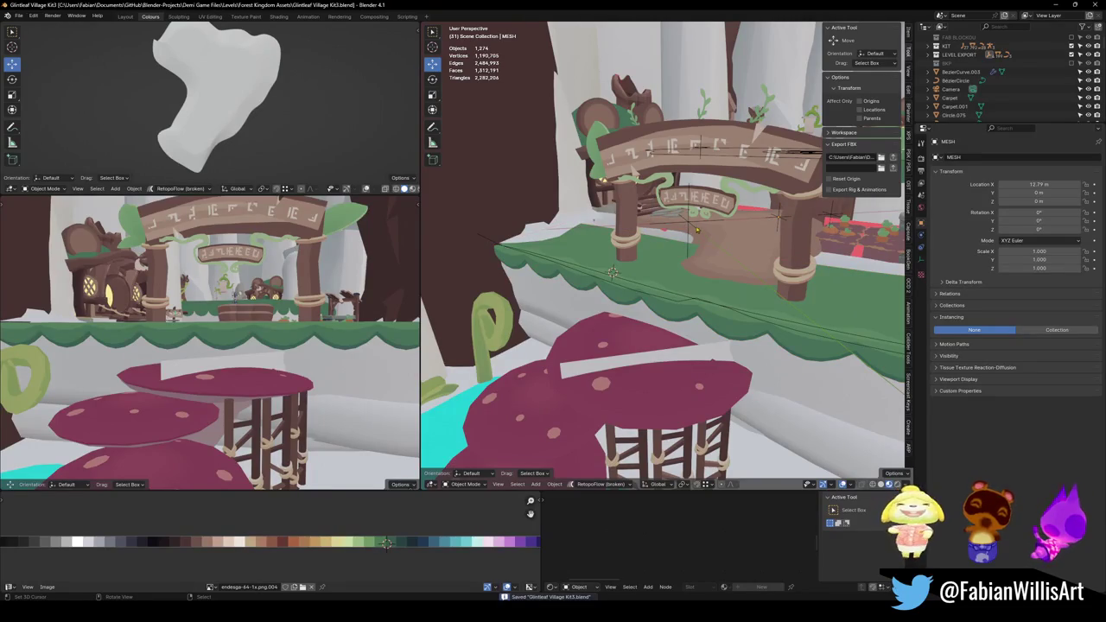
Select the FOREST_GLINTLEAFVILLAGE_00 hierarchy and export it to Unity.
{"action": "left_click", "coordinate": [691, 225]}
{"action": "key", "text": "g"}
{"action": "key", "text": "Escape"}
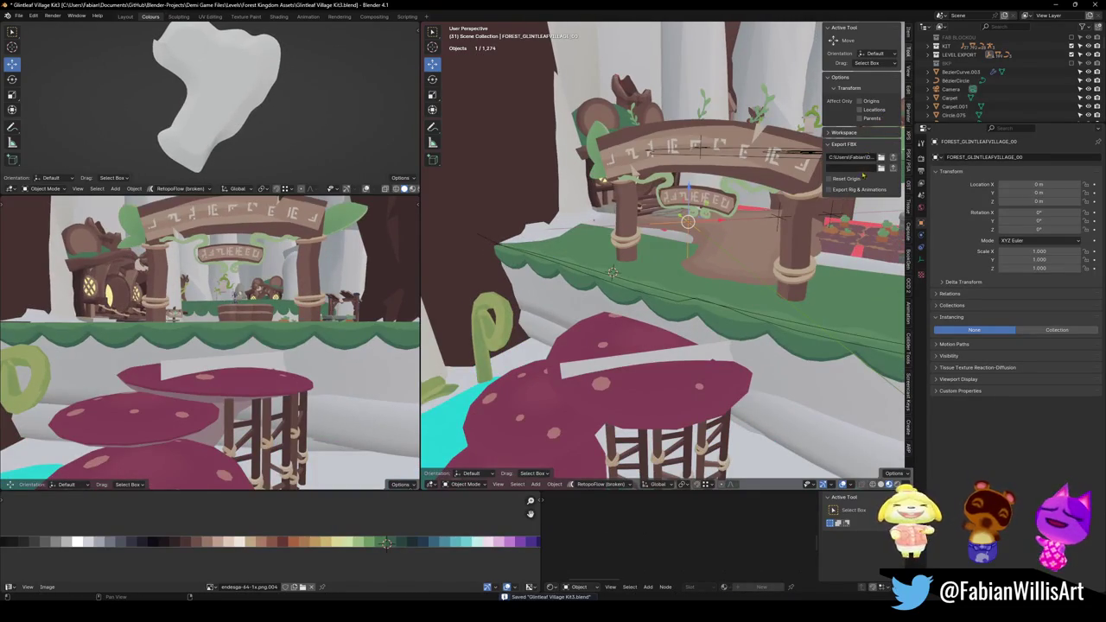
{"action": "key", "text": "bracketright"}
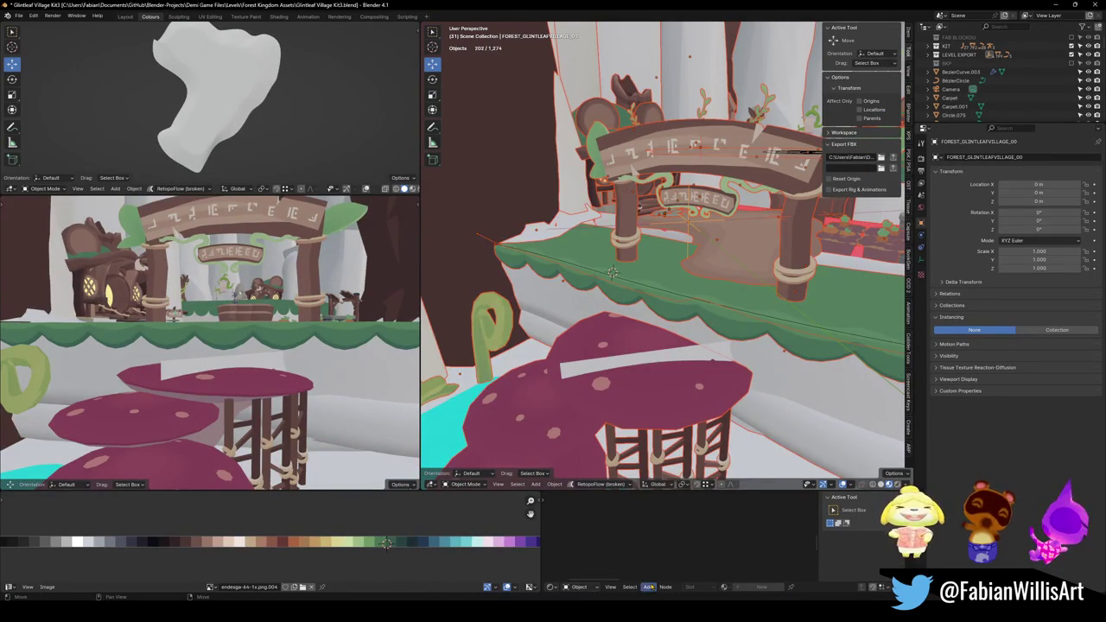
{"action": "key", "text": "alt+Tab"}
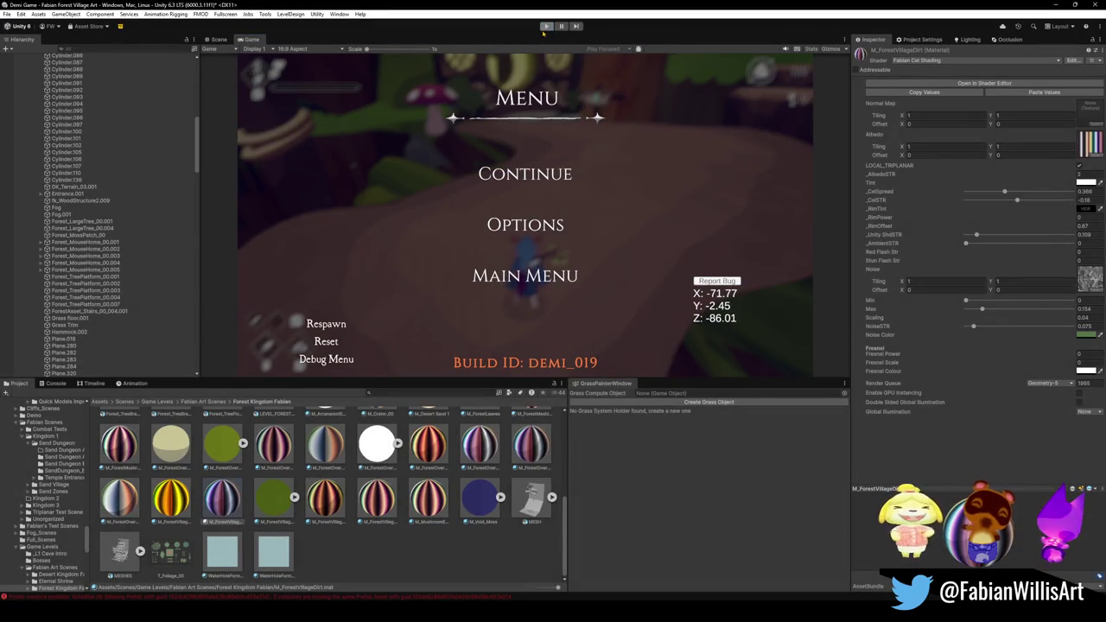
Stop play mode, select Plane.325 and locate its material in the Project window.
{"action": "left_click", "coordinate": [545, 26]}
{"action": "mouse_move", "coordinate": [518, 216]}
{"action": "right_mouse_down"}
{"action": "mouse_move", "coordinate": [604, 164]}
{"action": "mouse_move", "coordinate": [522, 251]}
{"action": "mouse_move", "coordinate": [568, 264]}
{"action": "right_mouse_up"}
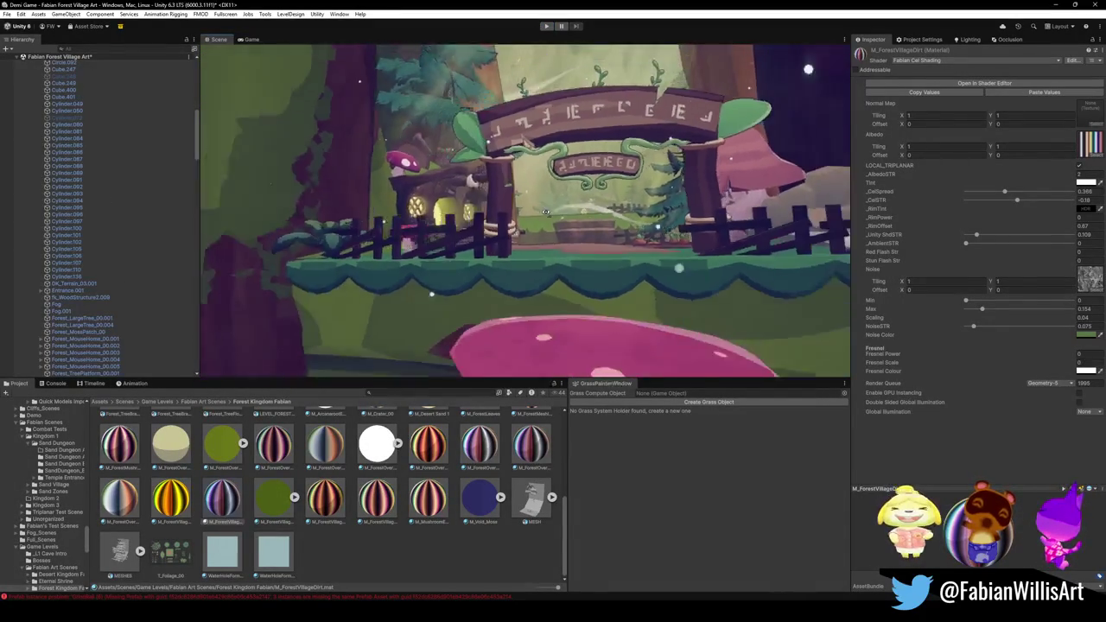
{"action": "left_click", "coordinate": [563, 250]}
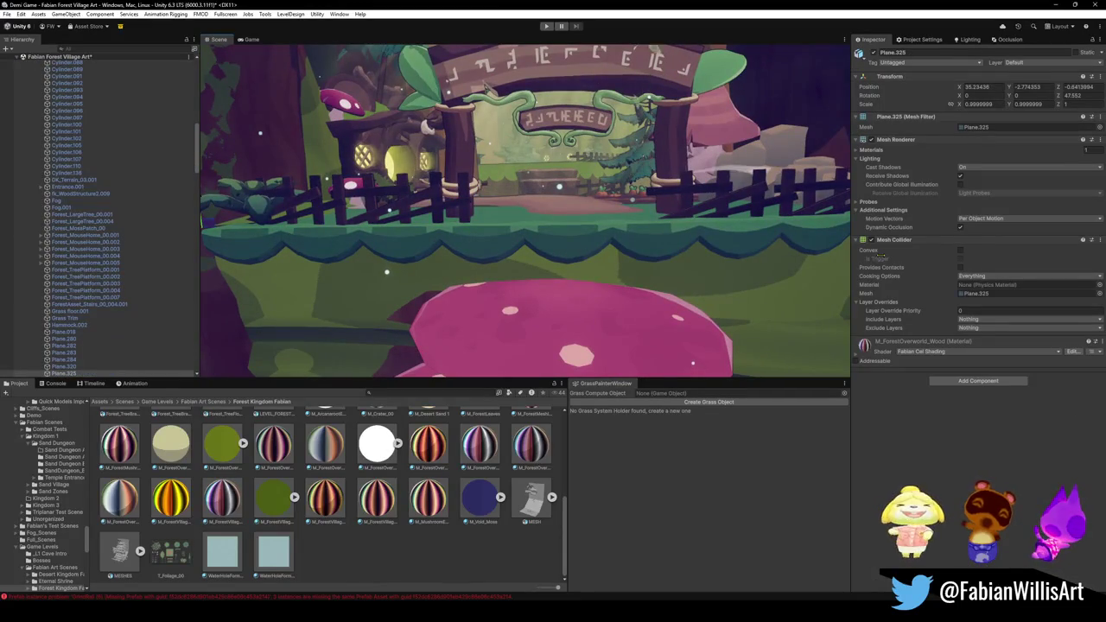
{"action": "right_click", "coordinate": [870, 343]}
{"action": "left_click", "coordinate": [899, 384]}
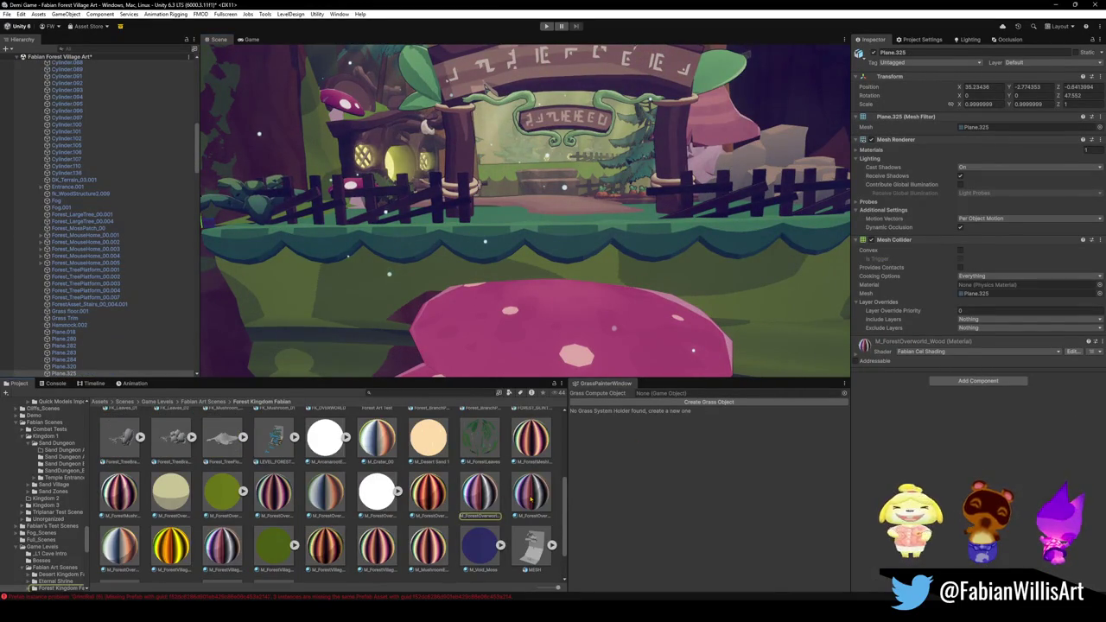
Browse the village materials and settle on M_ForestVillage_NoCel.
{"action": "left_click", "coordinate": [531, 497]}
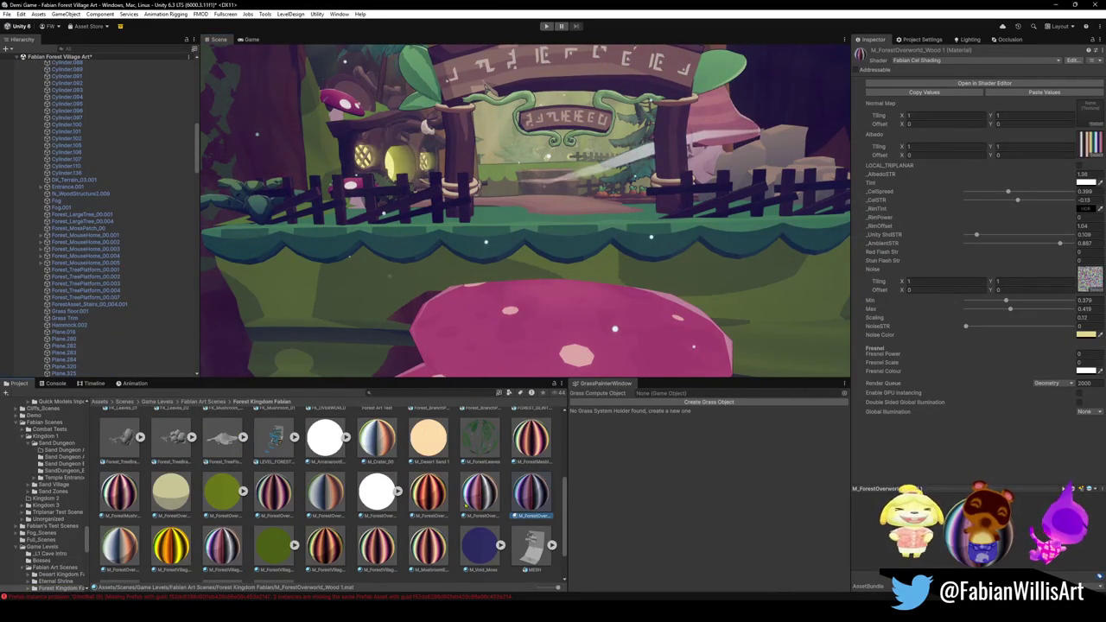
{"action": "left_click", "coordinate": [221, 553]}
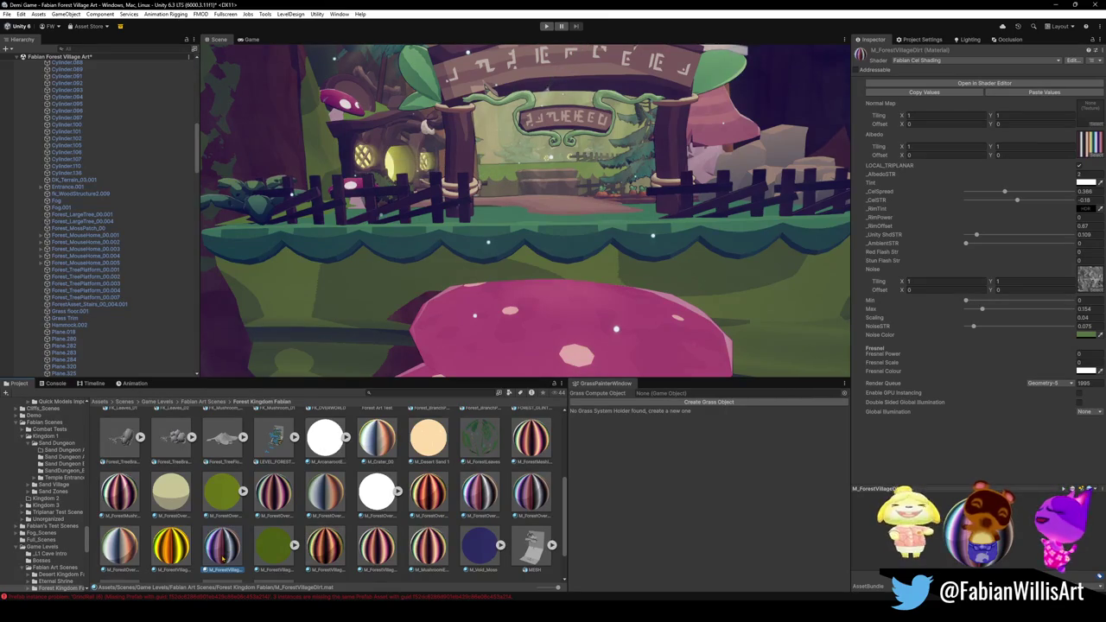
{"action": "left_click", "coordinate": [323, 548]}
{"action": "left_click", "coordinate": [377, 552]}
{"action": "left_click", "coordinate": [222, 546]}
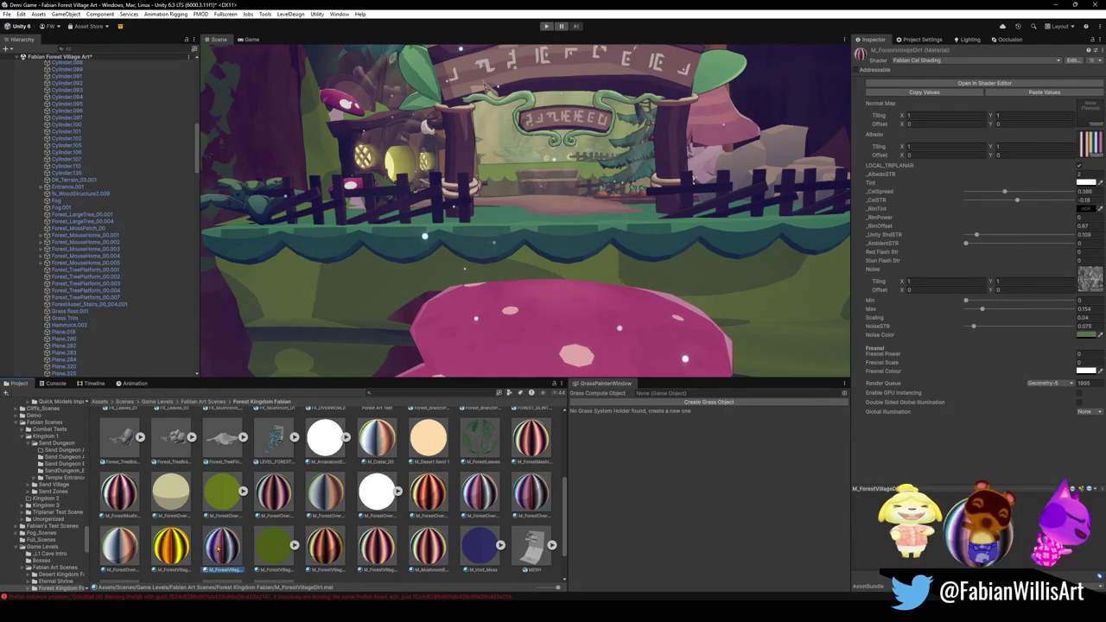
{"action": "left_click", "coordinate": [173, 547]}
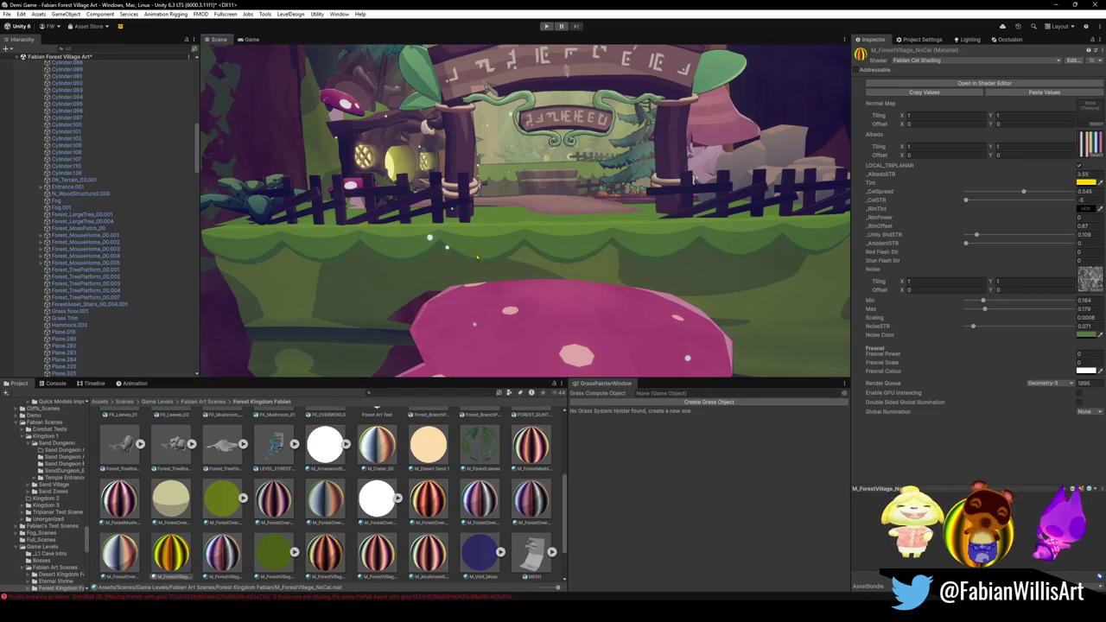
Turn the Scene view toward the village arch and check the material's Tint colour.
{"action": "right_click_drag", "start_coordinate": [477, 256], "coordinate": [544, 256]}
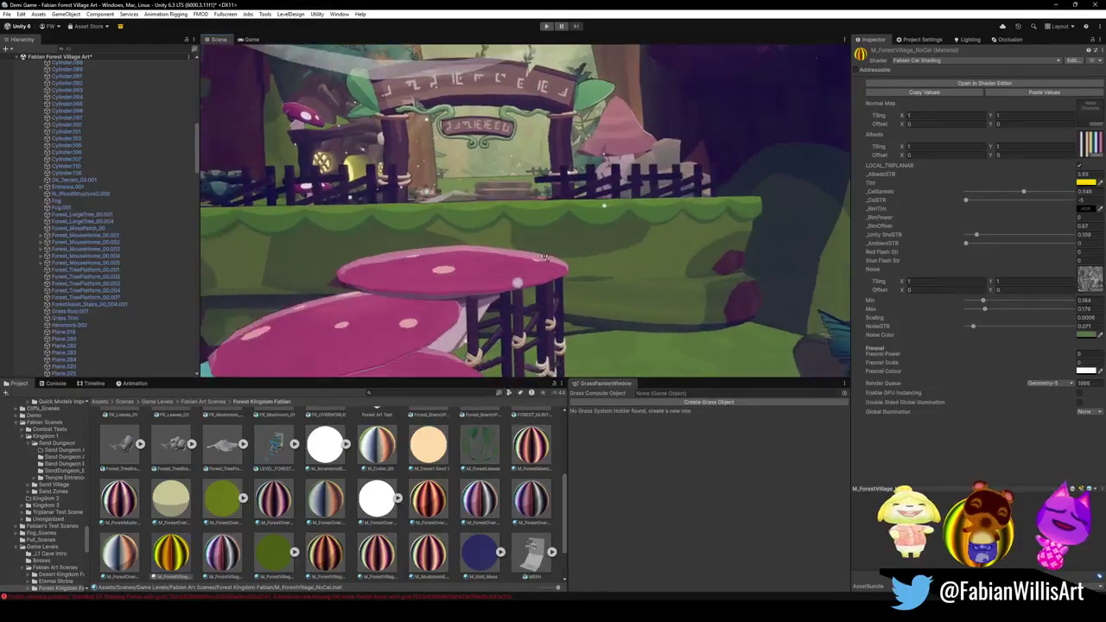
{"action": "right_click_drag", "start_coordinate": [545, 255], "coordinate": [605, 259]}
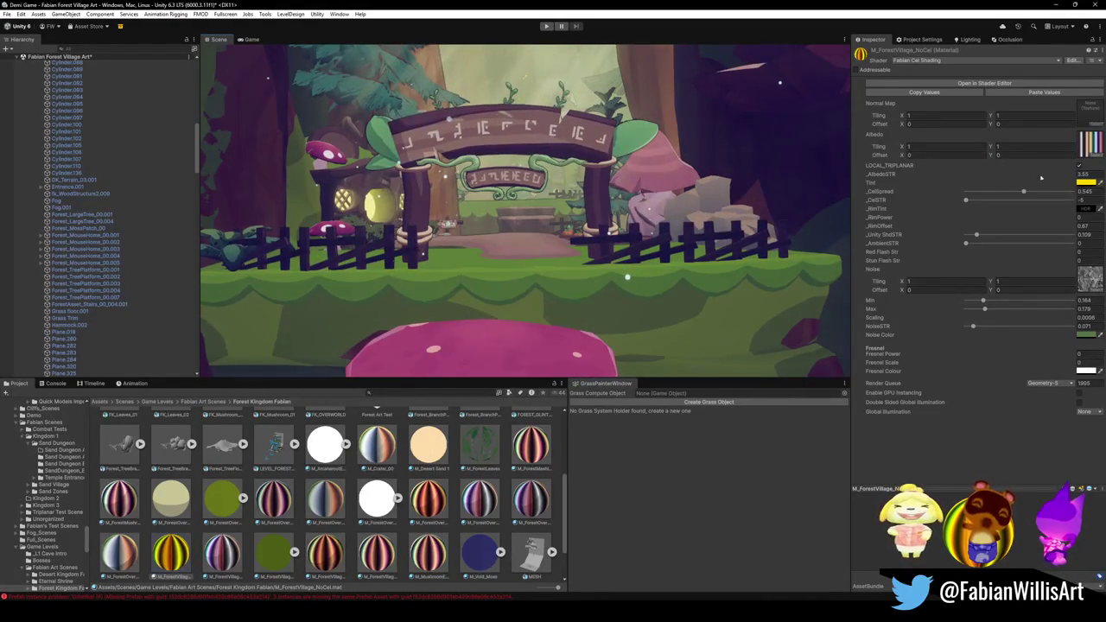
{"action": "left_click", "coordinate": [1087, 183]}
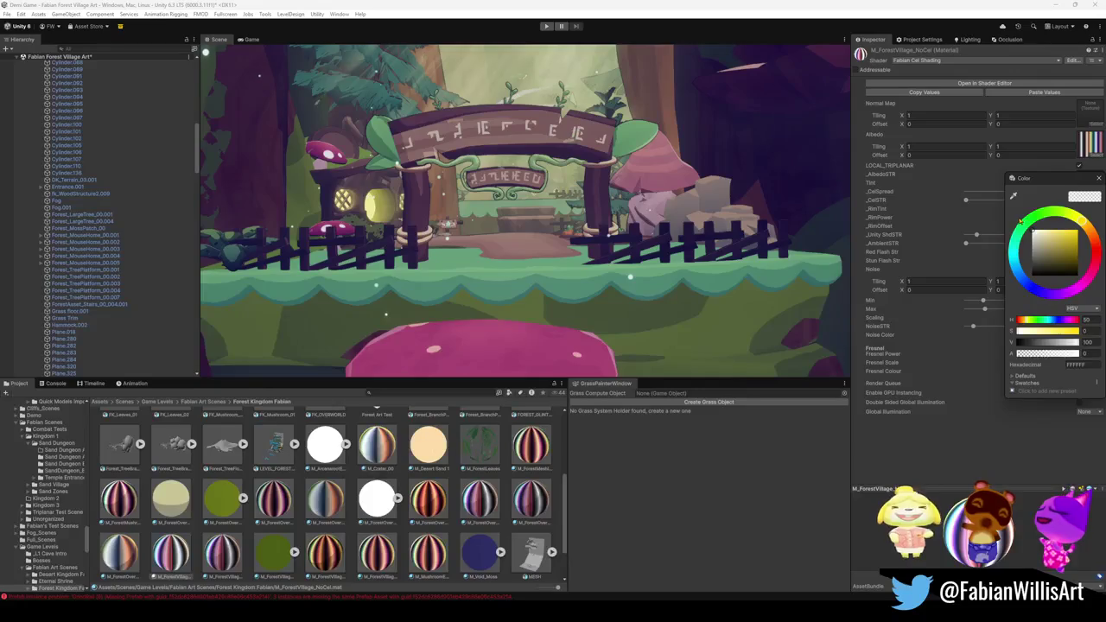
{"action": "left_click", "coordinate": [1004, 240]}
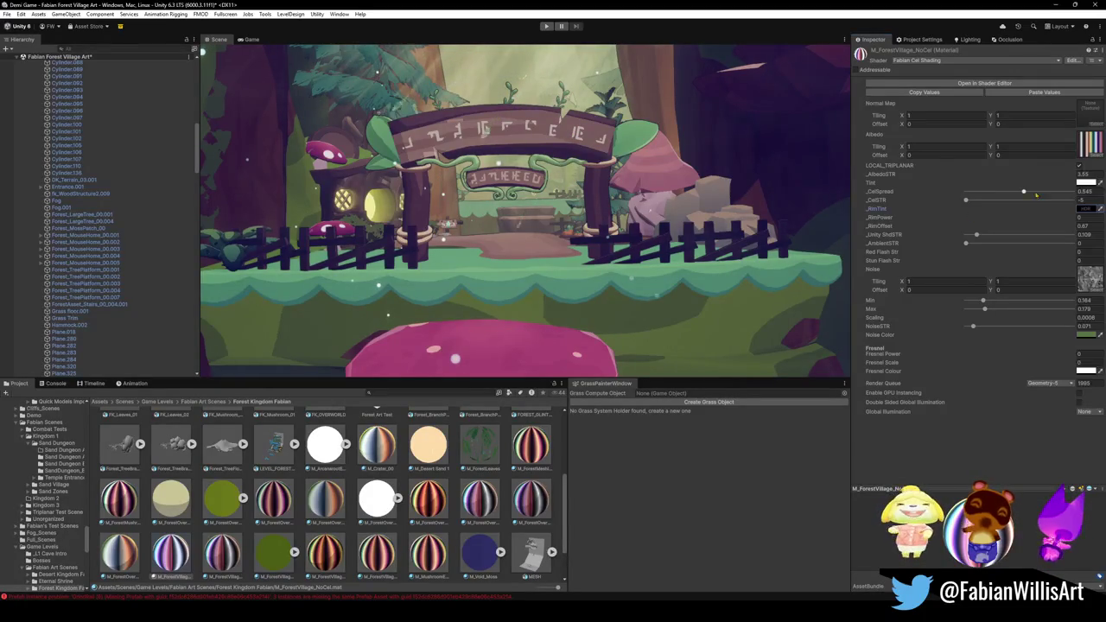
Set _AlbedoSTR to 1, raise it to about 2.58, then lower it while previewing.
{"action": "left_click", "coordinate": [1082, 174]}
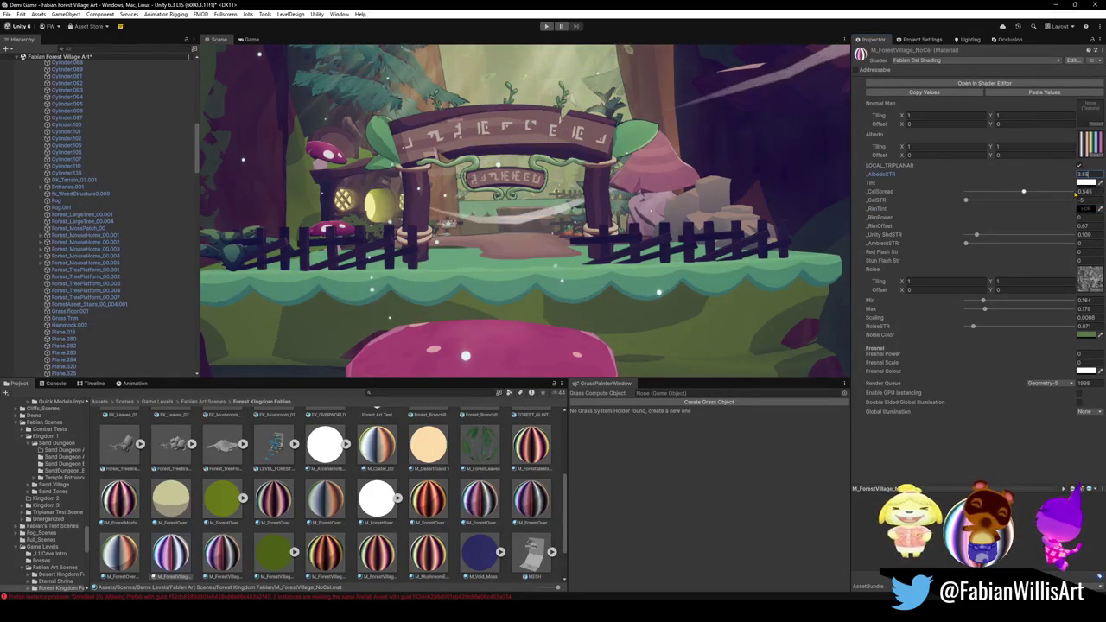
{"action": "type", "text": "1"}
{"action": "key", "text": "Return"}
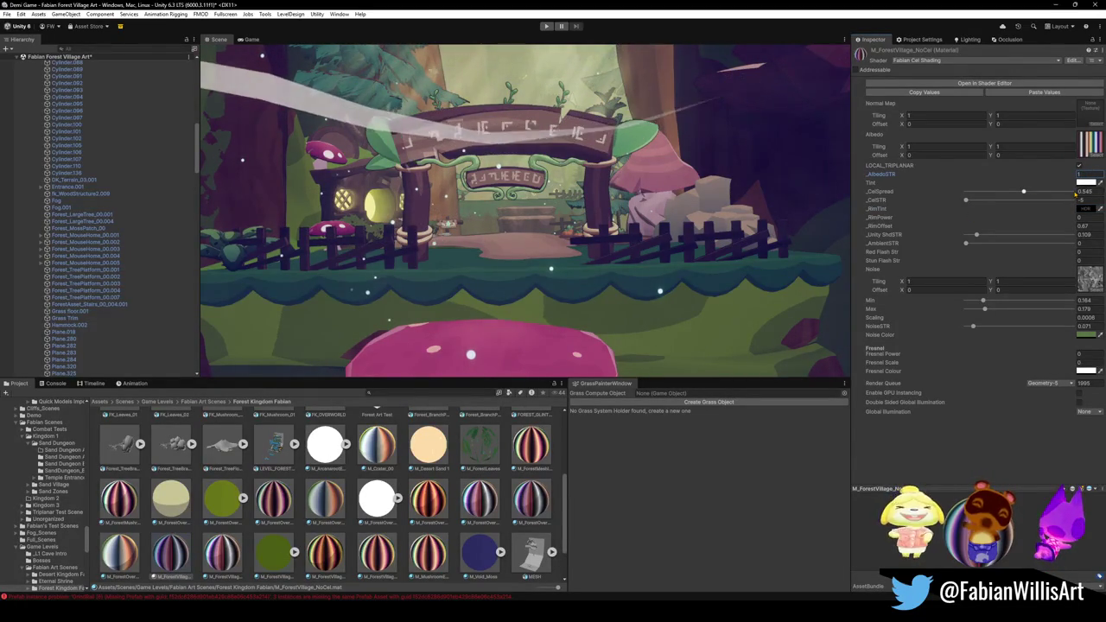
{"action": "right_click_drag", "start_coordinate": [659, 258], "coordinate": [643, 229]}
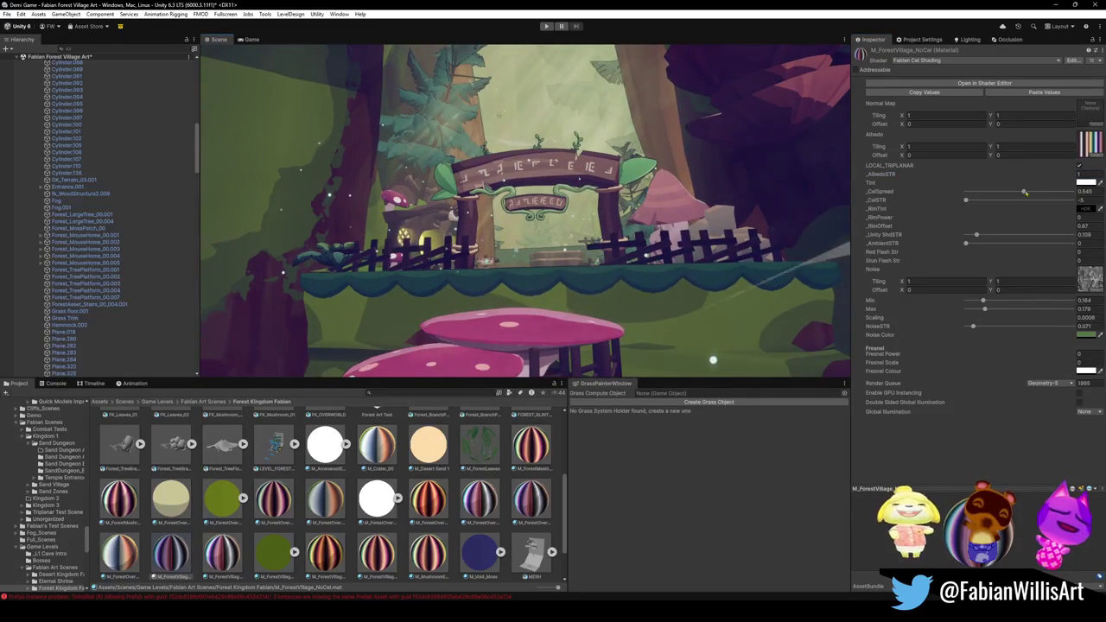
{"action": "left_click_drag", "start_coordinate": [1077, 175], "coordinate": [1100, 173]}
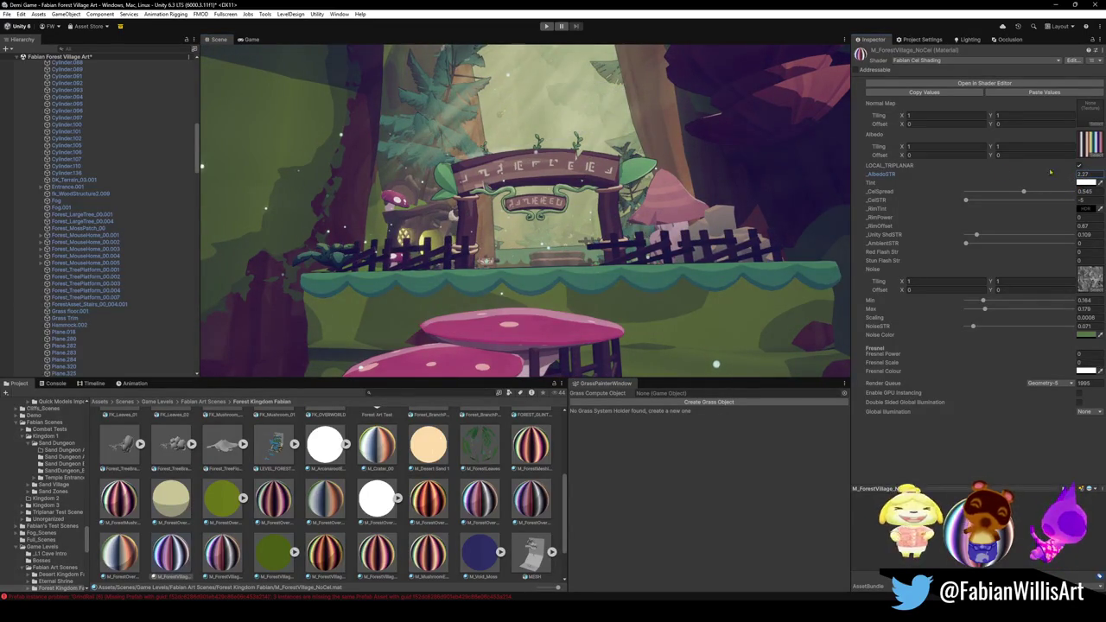
{"action": "right_click_drag", "start_coordinate": [778, 199], "coordinate": [729, 201]}
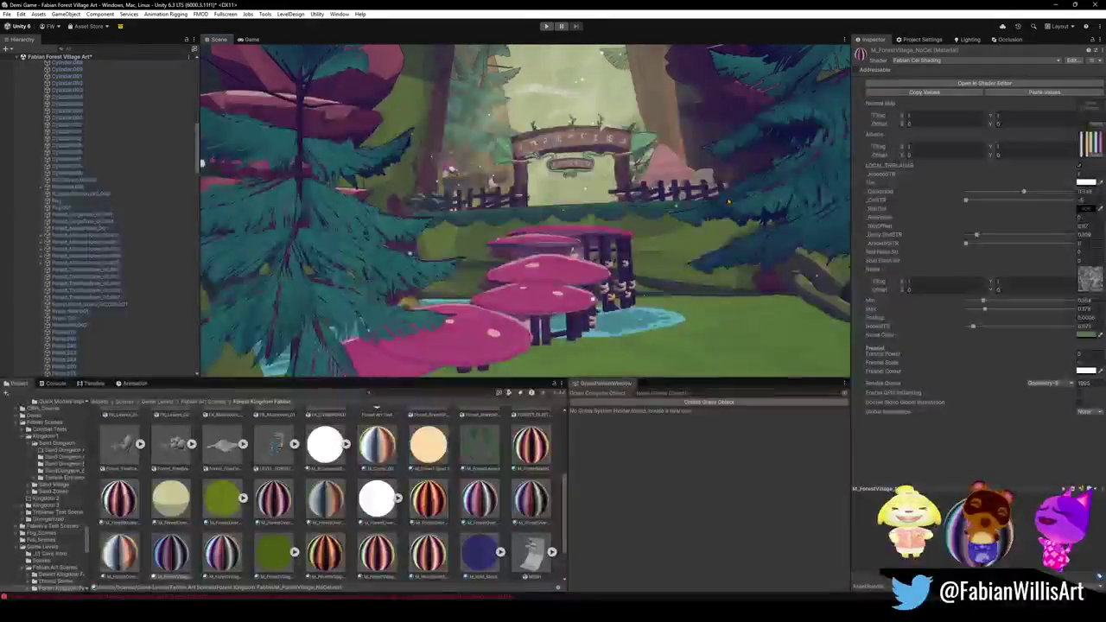
{"action": "scroll", "coordinate": [214, 164], "scroll_direction": "up", "scroll_amount": 5}
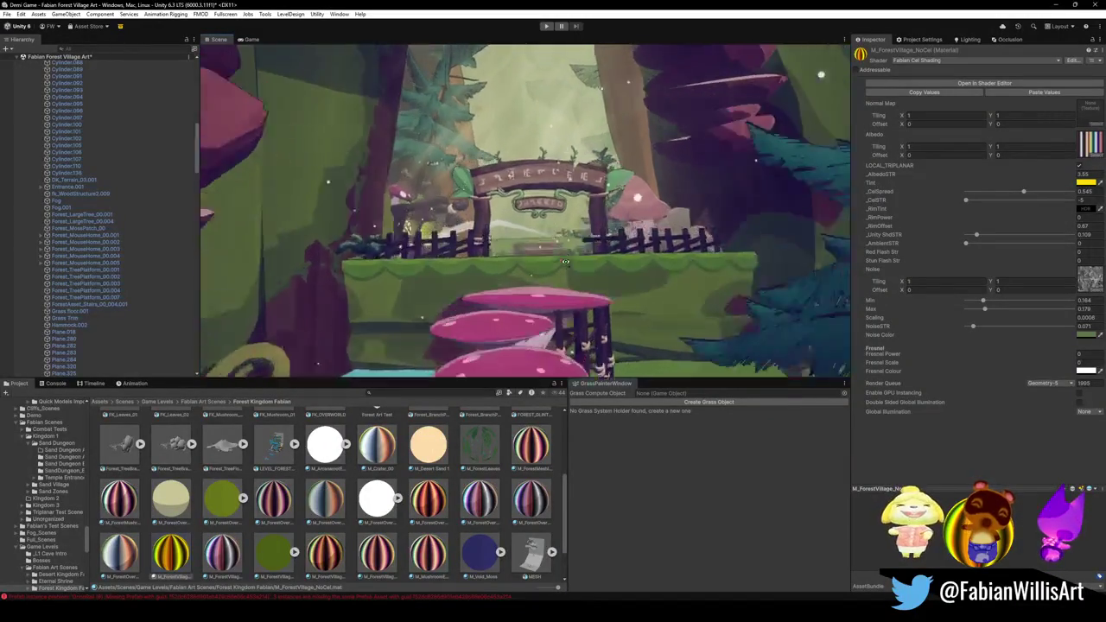
{"action": "mouse_move", "coordinate": [1072, 176]}
{"action": "left_mouse_down"}
{"action": "mouse_move", "coordinate": [1057, 178]}
{"action": "mouse_move", "coordinate": [1072, 178]}
{"action": "mouse_move", "coordinate": [1062, 189]}
{"action": "left_mouse_up"}
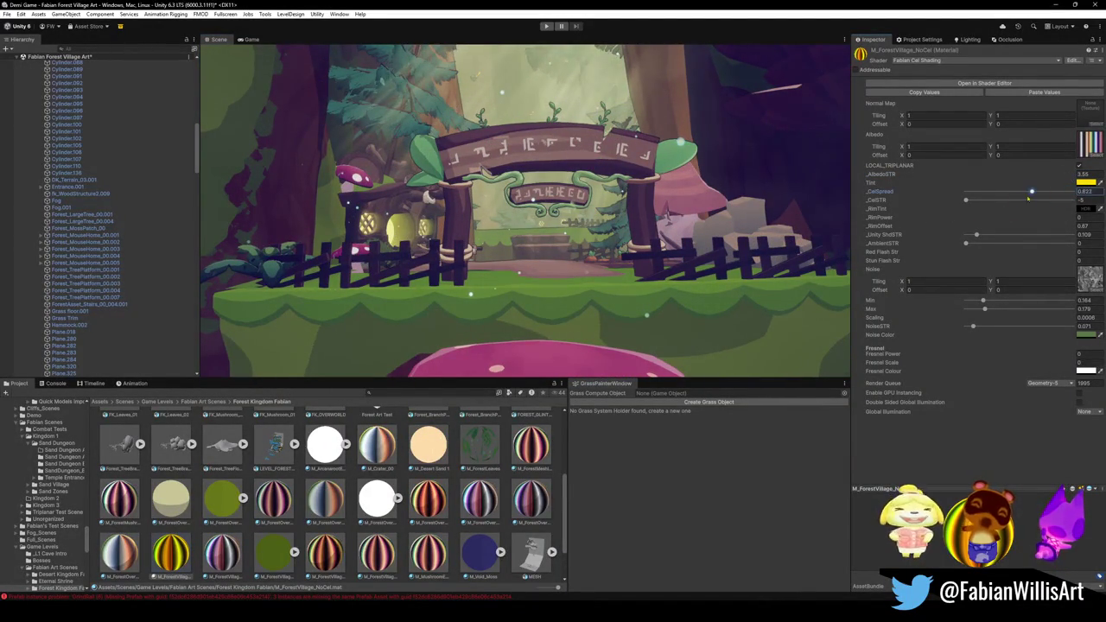
Raise _CelSTR on M_ForestVillage_NoCel and review the fenced ledge and arch shading.
{"action": "left_click_drag", "start_coordinate": [998, 201], "coordinate": [1024, 205]}
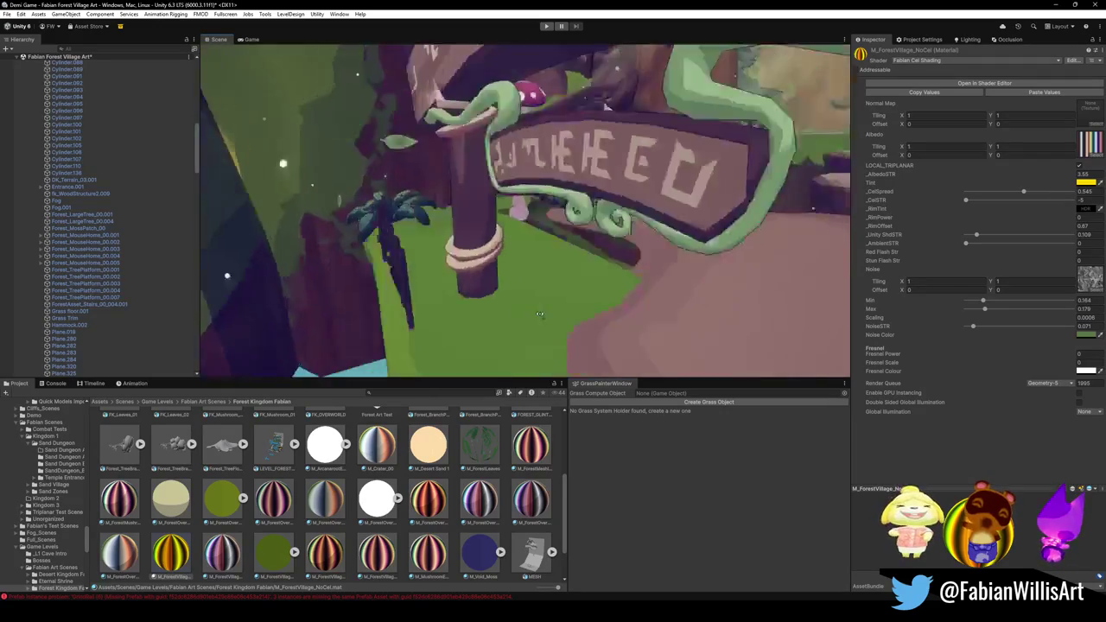
{"action": "right_click_drag", "start_coordinate": [561, 318], "coordinate": [855, 252]}
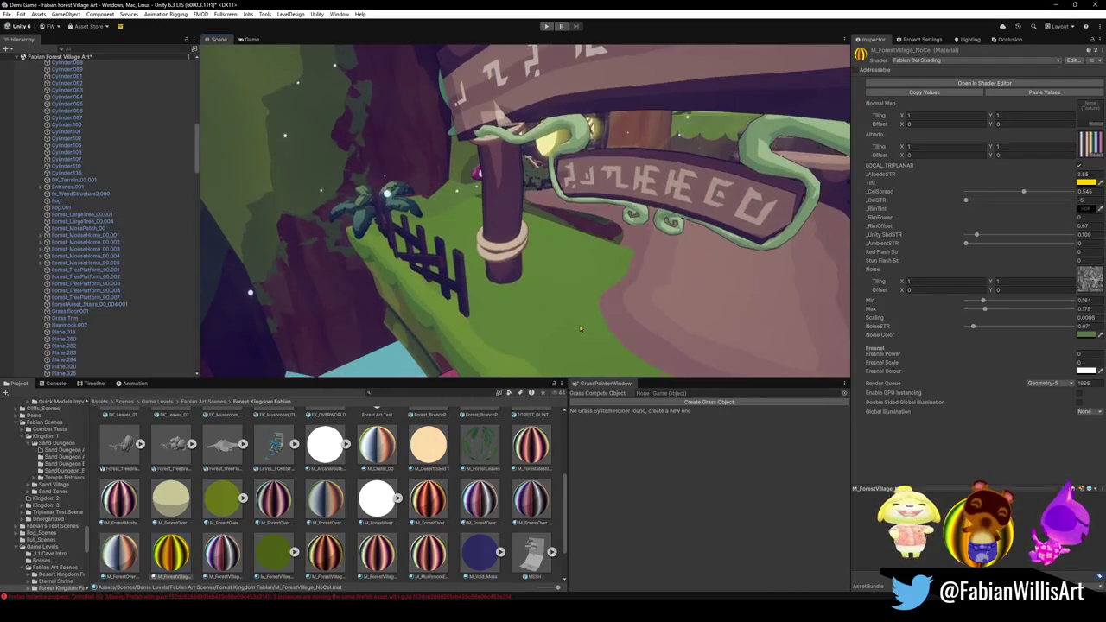
{"action": "right_click_drag", "start_coordinate": [643, 234], "coordinate": [684, 241]}
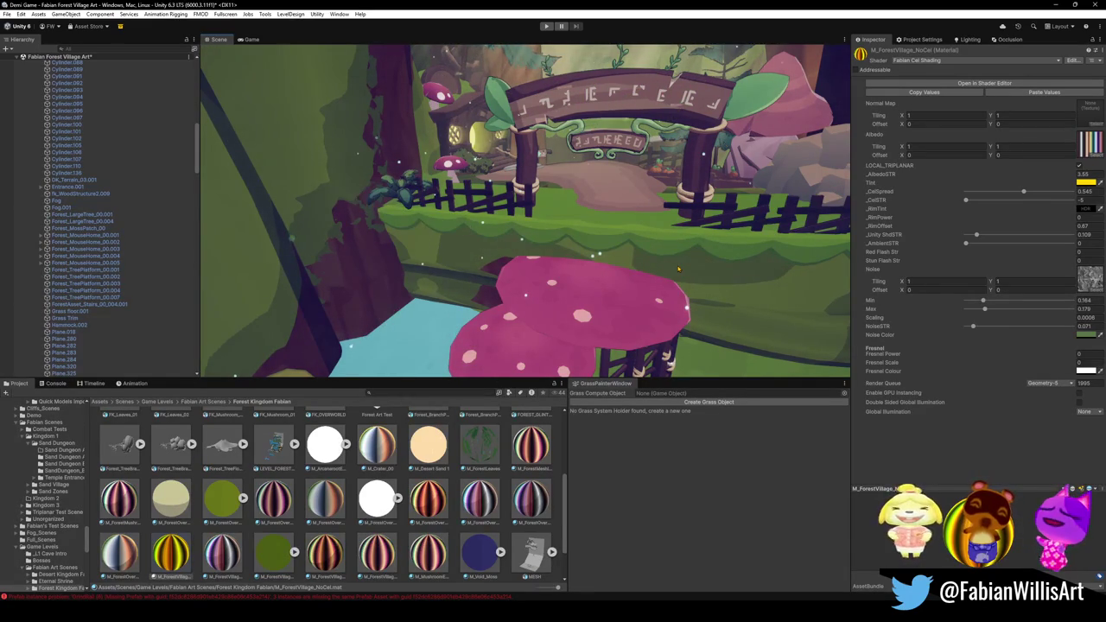
{"action": "right_click_drag", "start_coordinate": [519, 257], "coordinate": [552, 203]}
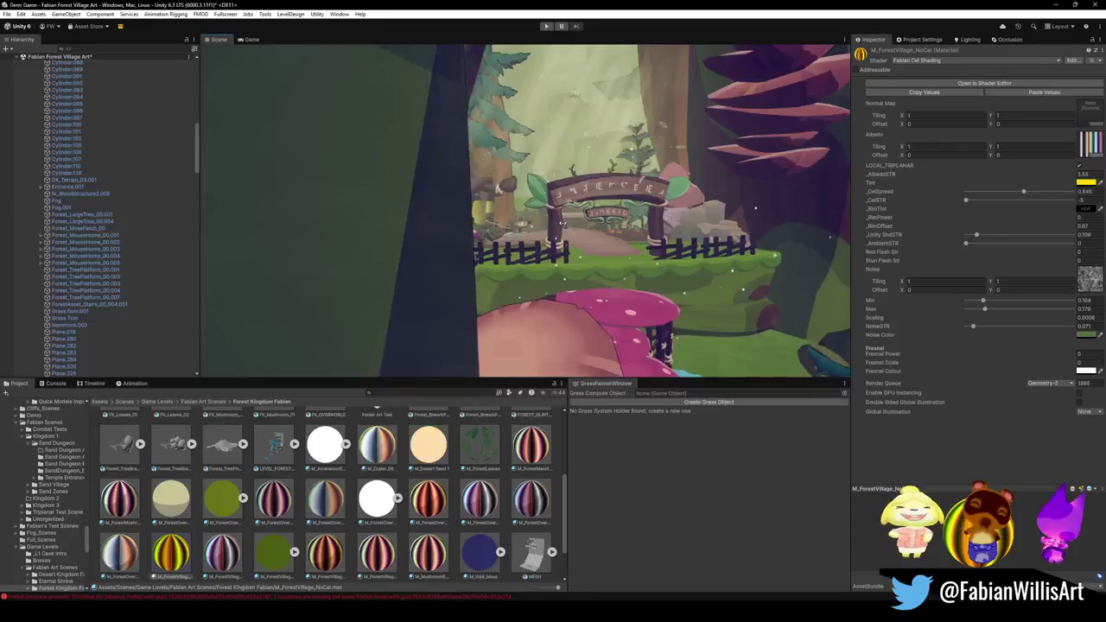
{"action": "scroll", "coordinate": [552, 201], "scroll_direction": "up", "scroll_amount": 2}
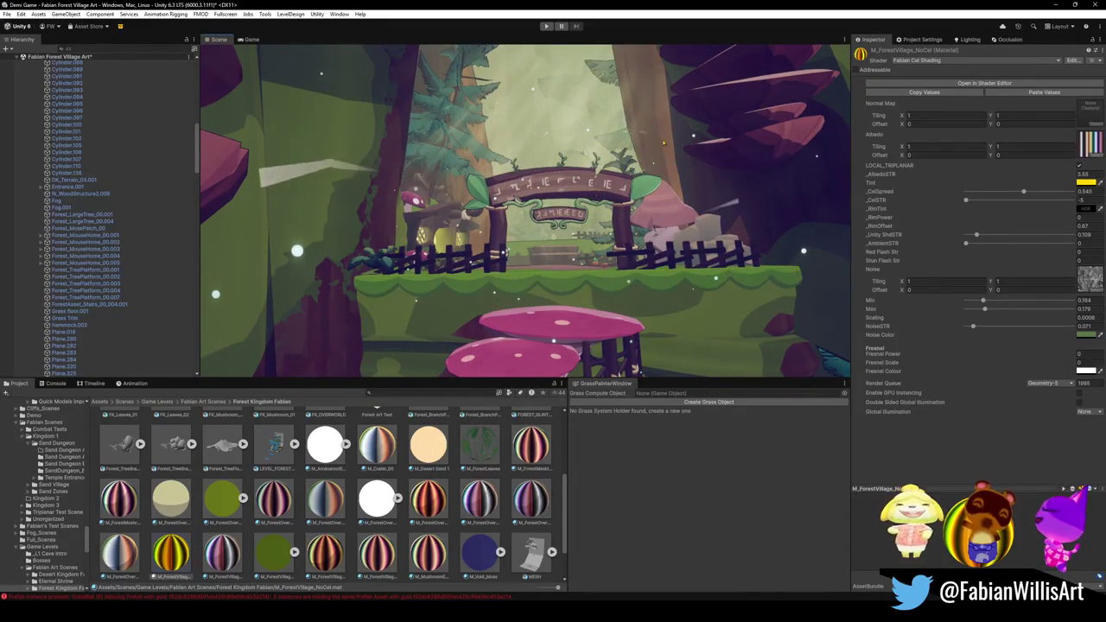
{"action": "right_click_drag", "start_coordinate": [573, 135], "coordinate": [605, 244]}
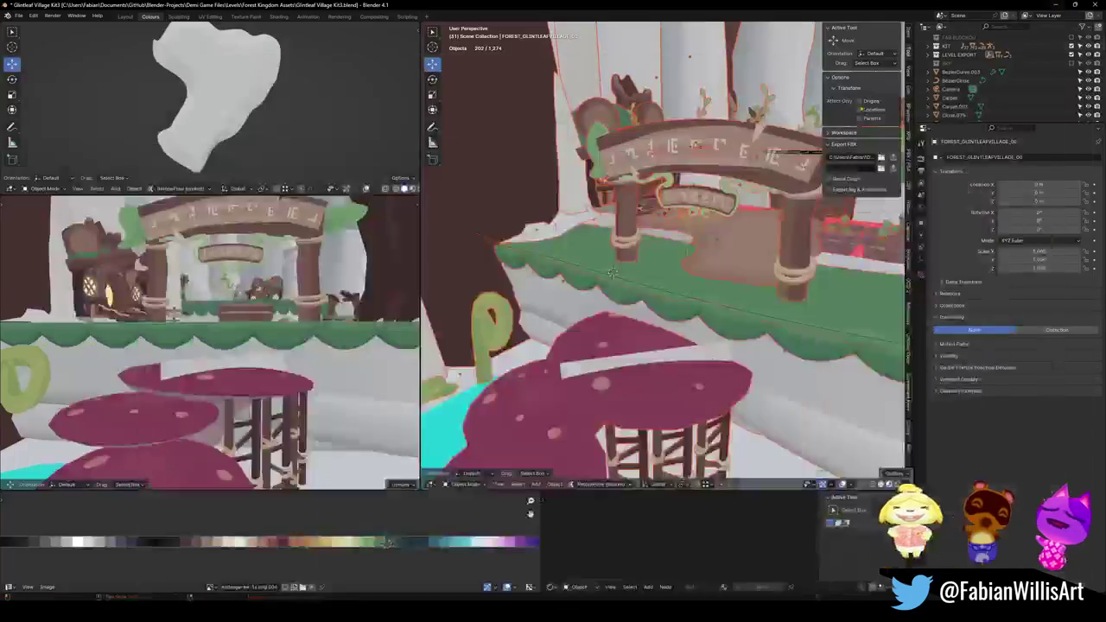
Select the scalloped green ledge mesh Plane.325 and enter Edit Mode on a close-up of its edge.
{"action": "left_click", "coordinate": [612, 273]}
{"action": "middle_click_drag", "start_coordinate": [612, 273], "coordinate": [592, 285]}
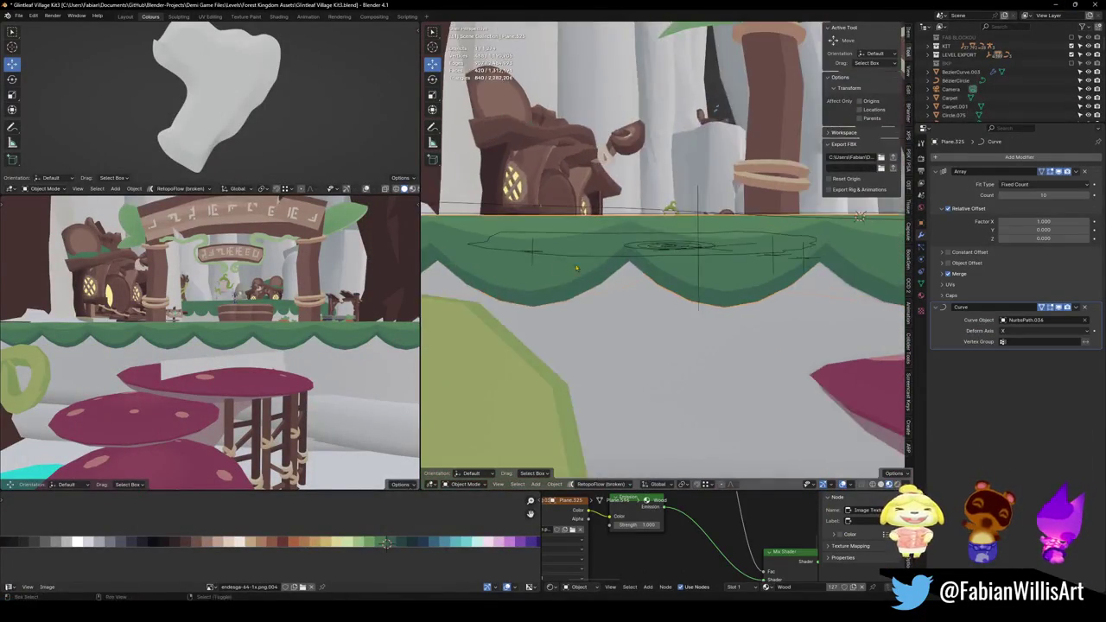
{"action": "key", "text": "Tab"}
{"action": "scroll", "coordinate": [540, 267], "scroll_direction": "up", "scroll_amount": 2}
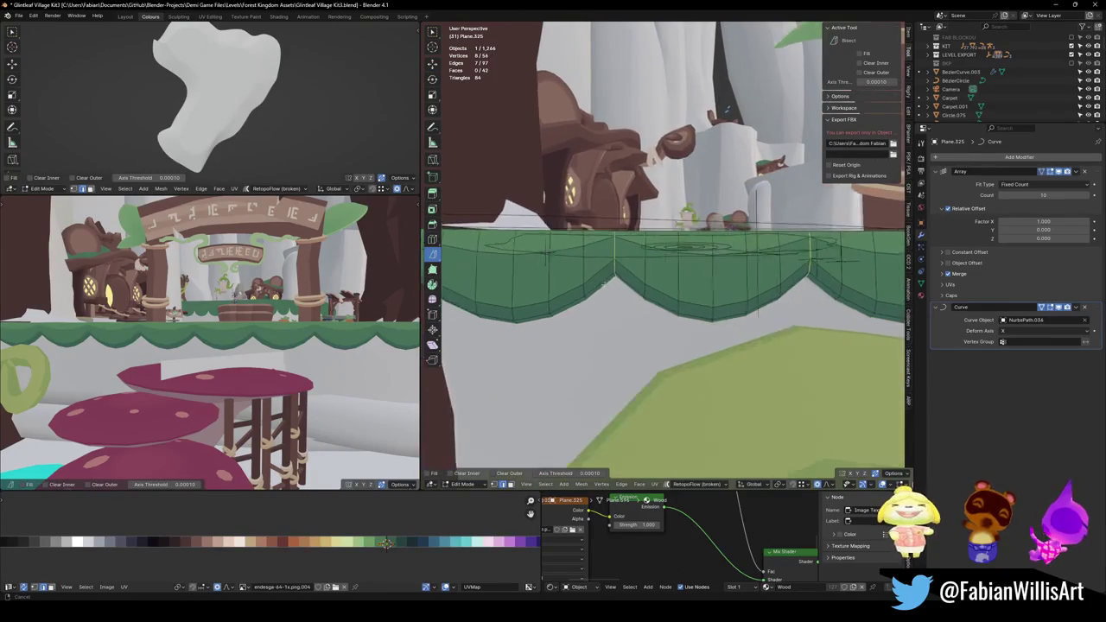
{"action": "scroll", "coordinate": [605, 274], "scroll_direction": "up", "scroll_amount": 2}
{"action": "scroll", "coordinate": [679, 283], "scroll_direction": "up", "scroll_amount": 2}
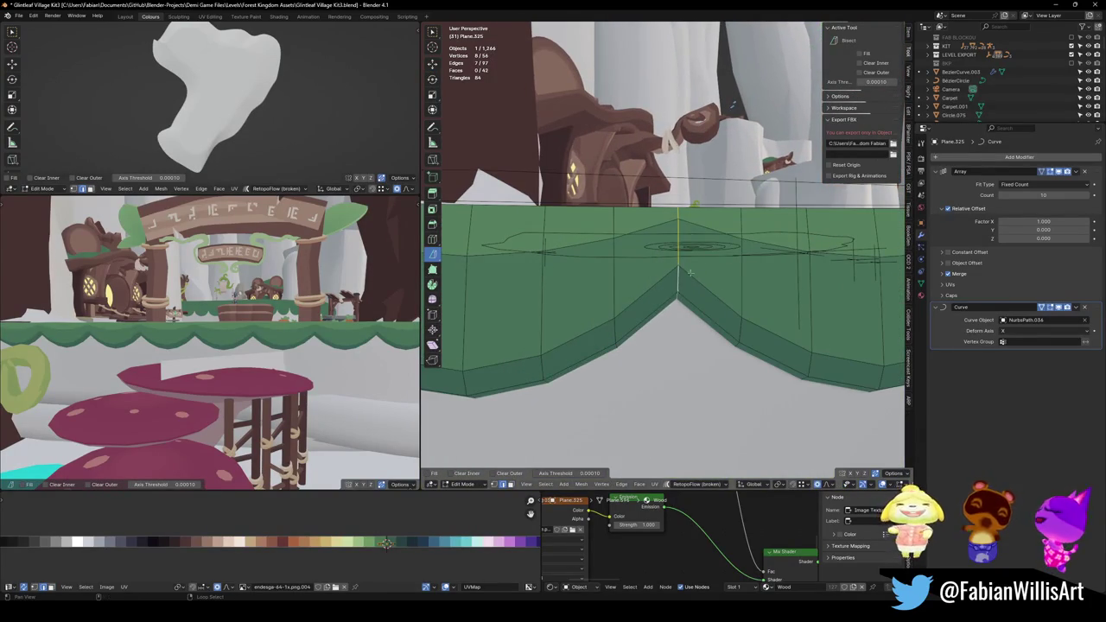
{"action": "middle_click_drag", "start_coordinate": [690, 274], "coordinate": [692, 116]}
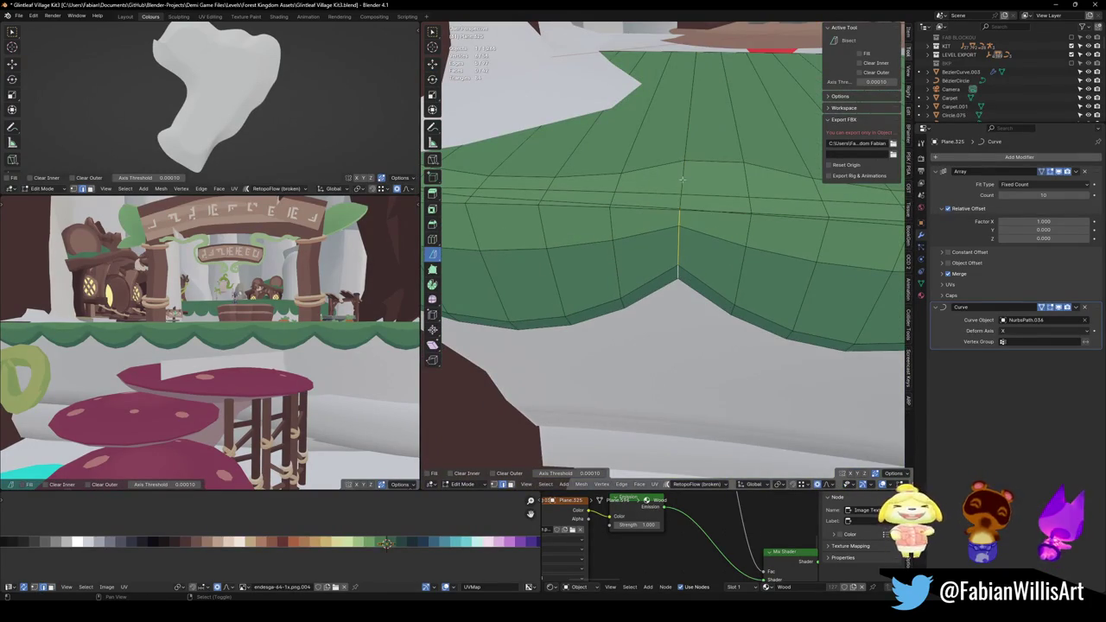
{"action": "middle_click_drag", "start_coordinate": [679, 223], "coordinate": [615, 260]}
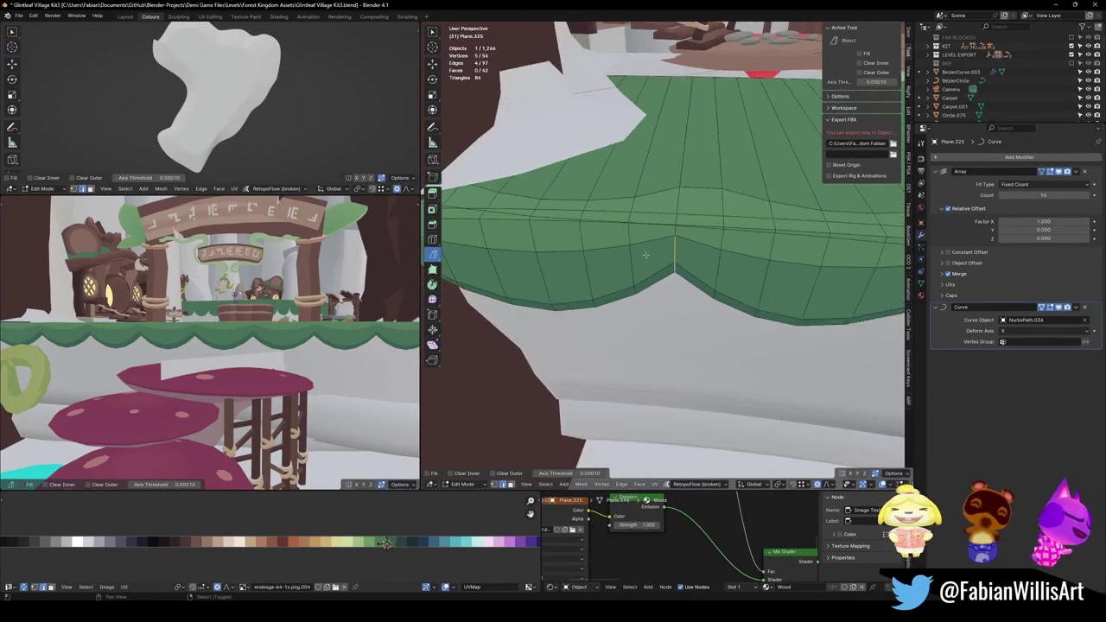
{"action": "middle_click_drag", "start_coordinate": [502, 281], "coordinate": [644, 173]}
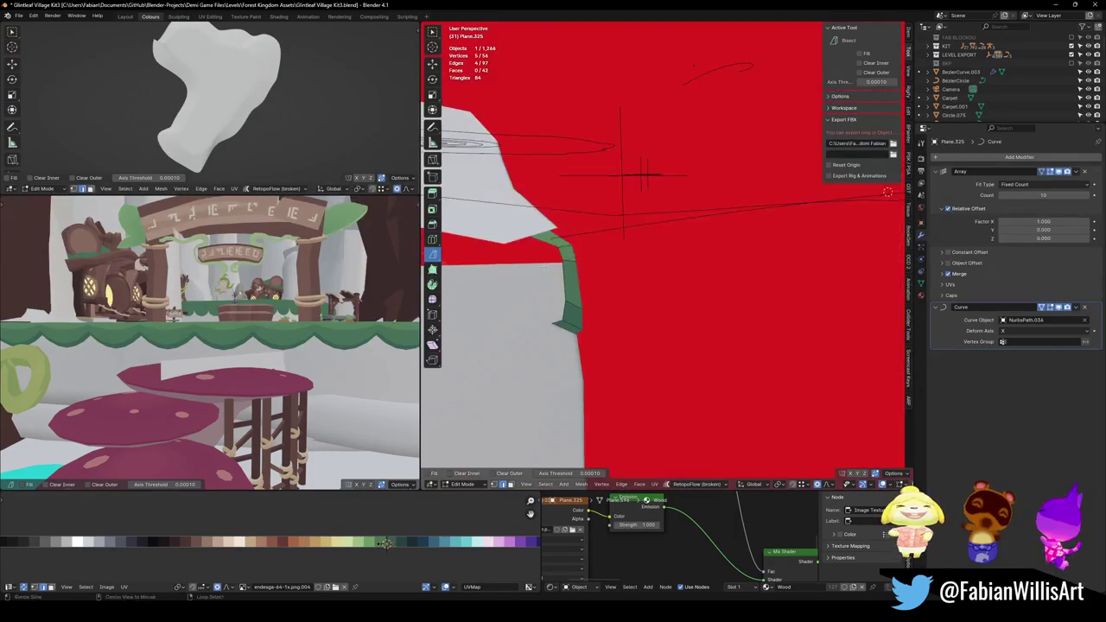
{"action": "mouse_move", "coordinate": [590, 326]}
{"action": "middle_mouse_down"}
{"action": "mouse_move", "coordinate": [540, 310]}
{"action": "mouse_move", "coordinate": [683, 254]}
{"action": "mouse_move", "coordinate": [657, 260]}
{"action": "middle_mouse_up"}
Select an edge path across the scallop and lower it along Z.
{"action": "left_click", "coordinate": [547, 295], "text": "ctrl"}
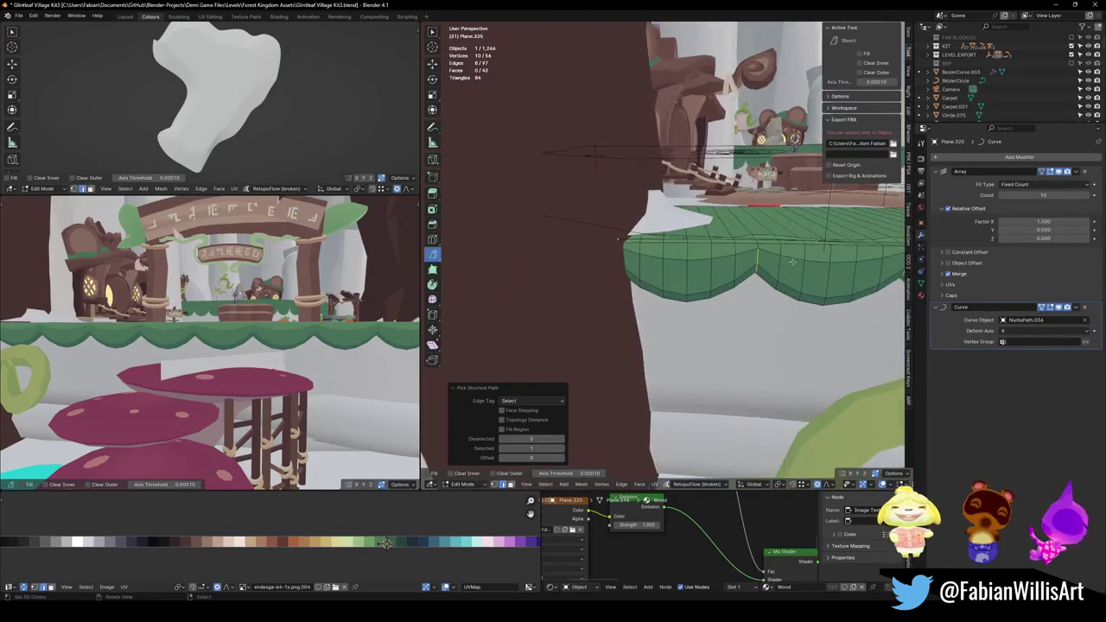
{"action": "key", "text": "g"}
{"action": "key", "text": "z"}
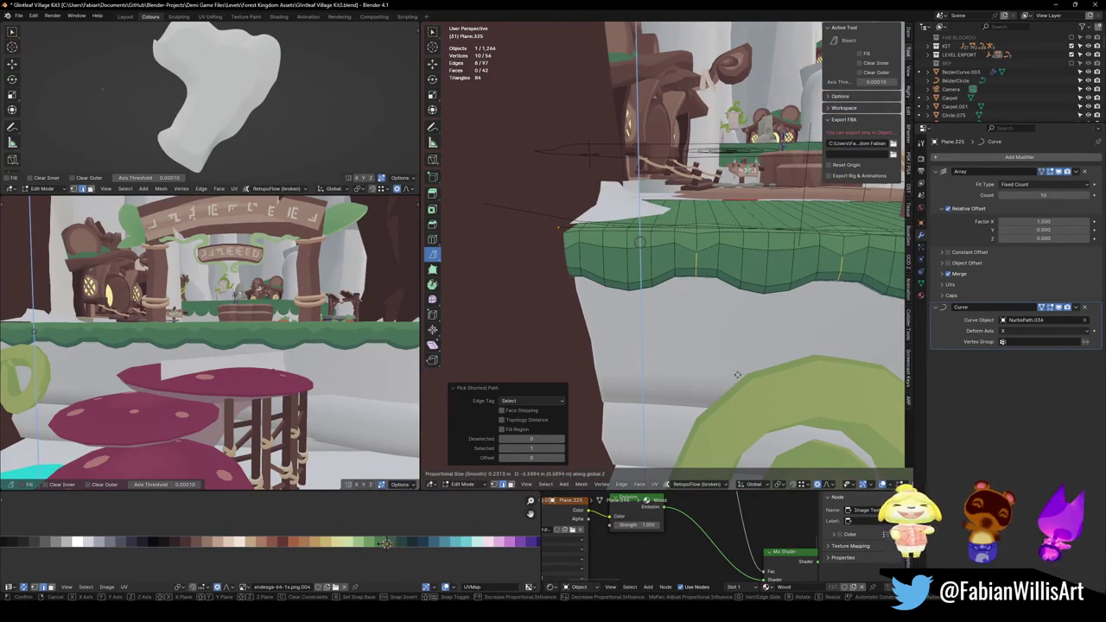
{"action": "left_click", "coordinate": [760, 332]}
{"action": "middle_click_drag", "start_coordinate": [346, 345], "coordinate": [279, 331]}
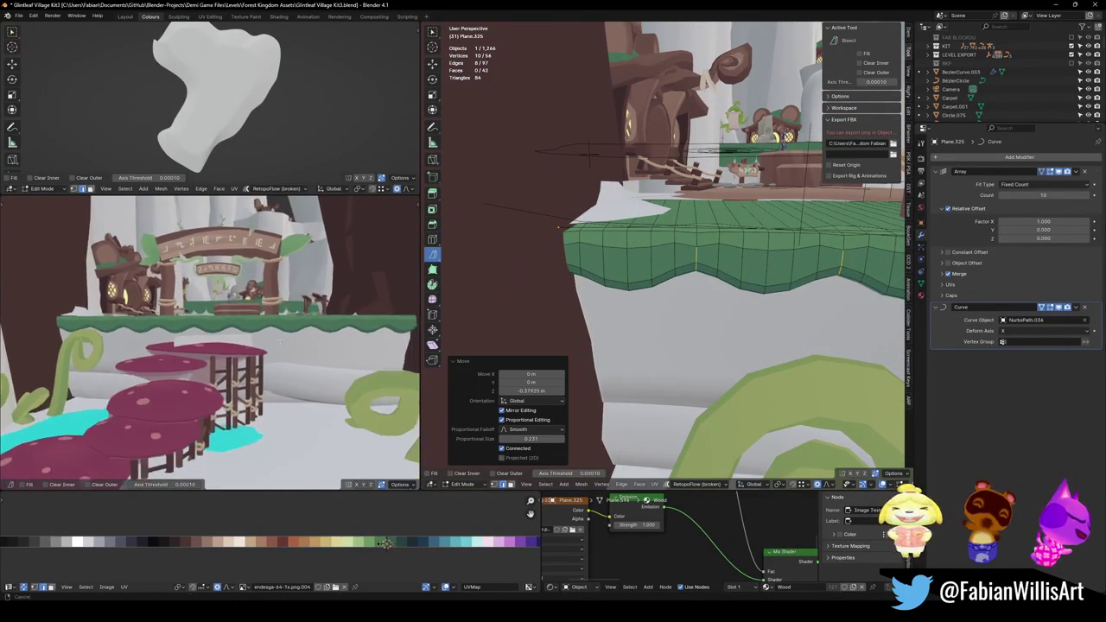
{"action": "key", "text": "g"}
{"action": "key", "text": "z"}
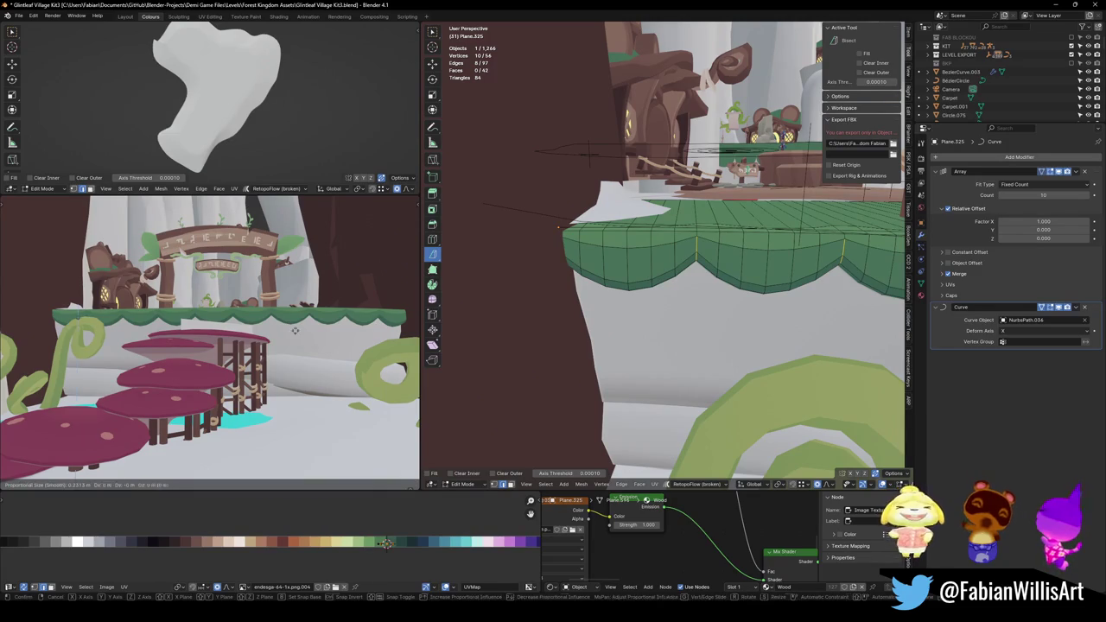
{"action": "left_click", "coordinate": [300, 326]}
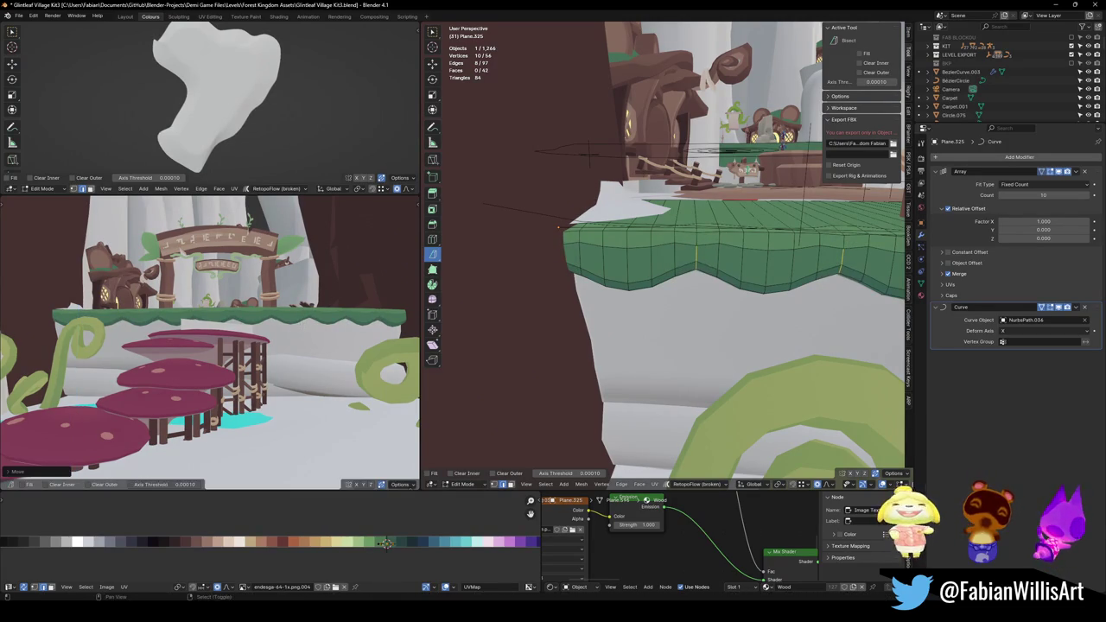
Add a new vertex group named Group in the Object Data properties.
{"action": "mouse_move", "coordinate": [324, 311]}
{"action": "middle_mouse_down"}
{"action": "mouse_move", "coordinate": [371, 329]}
{"action": "mouse_move", "coordinate": [323, 310]}
{"action": "middle_mouse_up"}
{"action": "scroll", "coordinate": [331, 308], "scroll_direction": "up", "scroll_amount": 3}
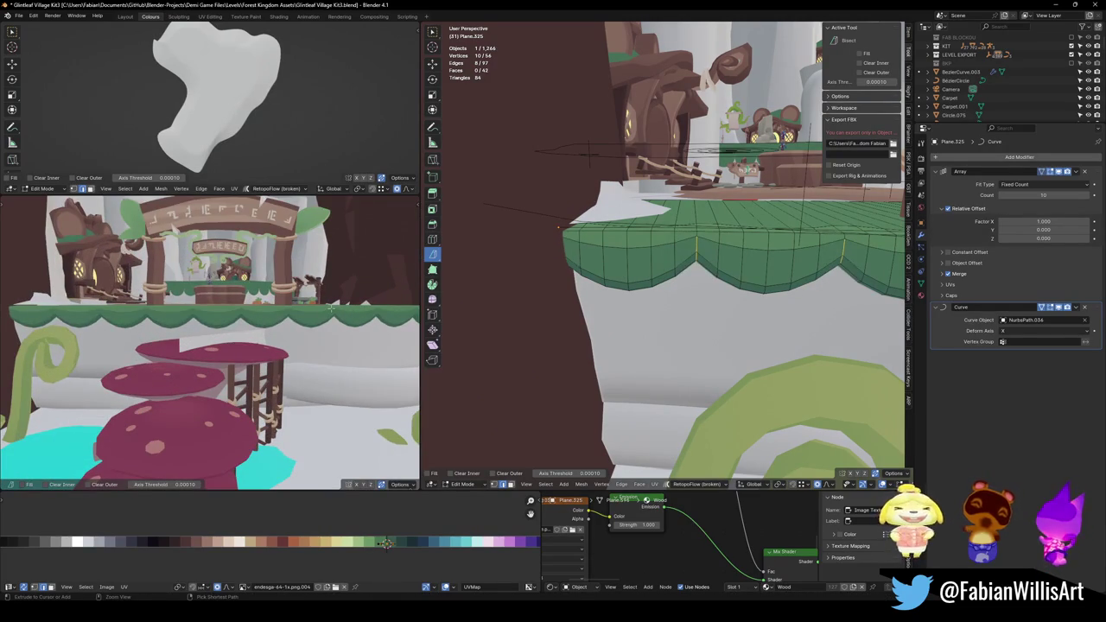
{"action": "middle_click_drag", "start_coordinate": [324, 308], "coordinate": [312, 299]}
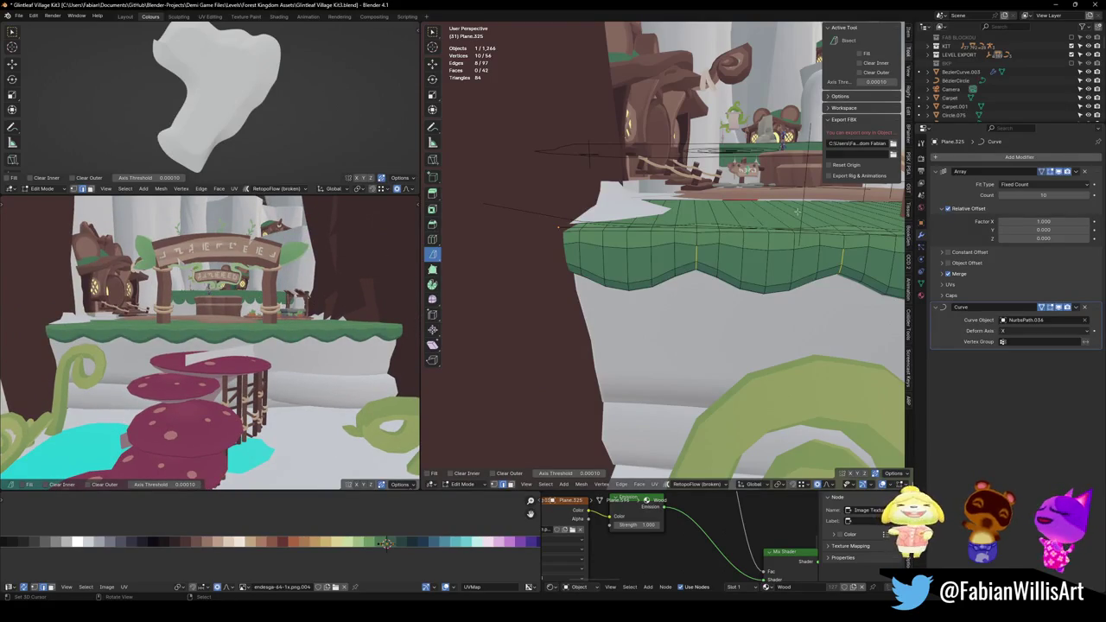
{"action": "middle_click_drag", "start_coordinate": [797, 211], "coordinate": [772, 290]}
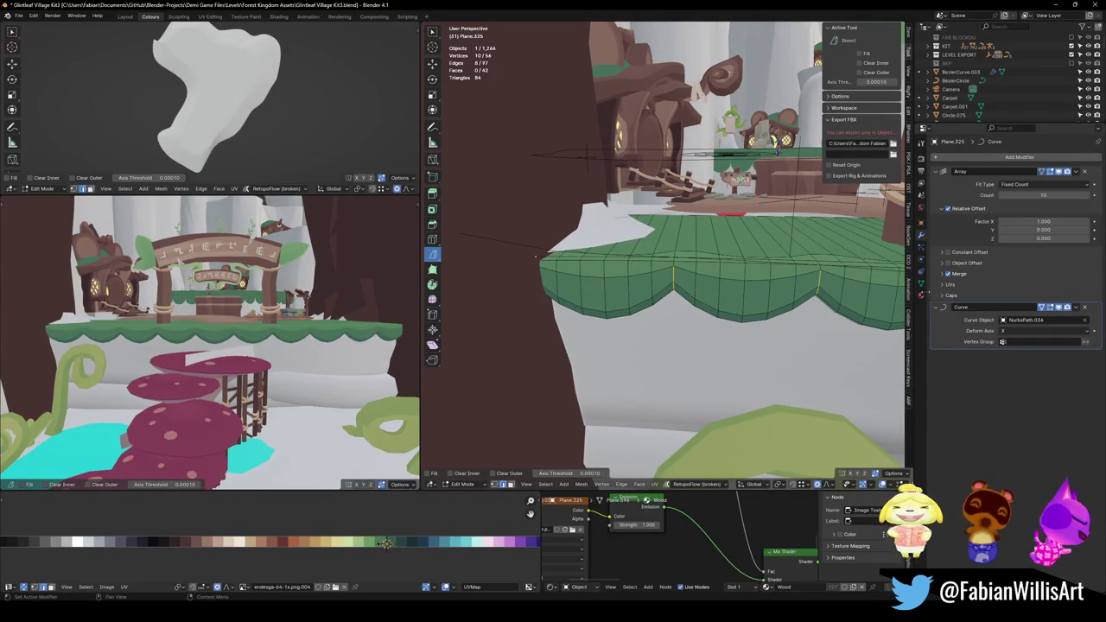
{"action": "left_click", "coordinate": [922, 283]}
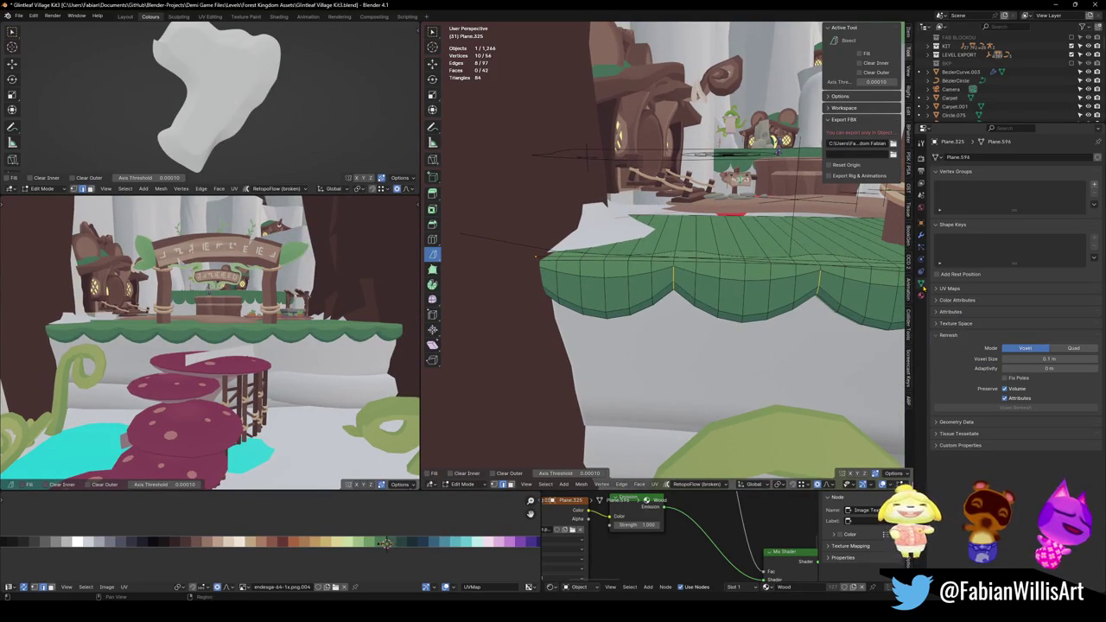
{"action": "left_click", "coordinate": [1094, 184]}
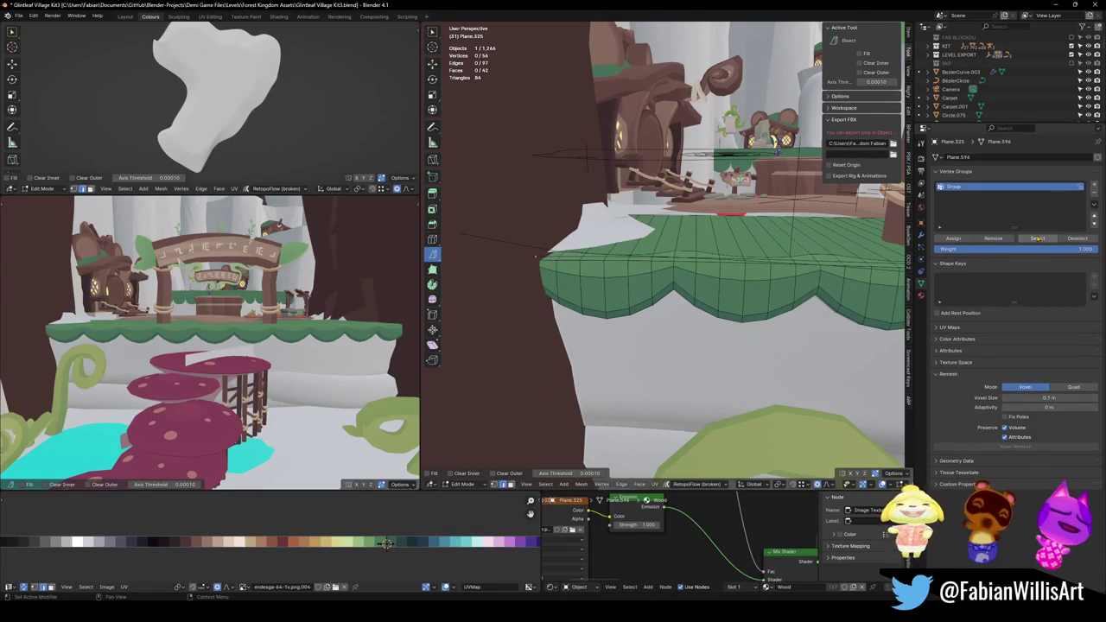
Lower the rim about 0.22 m along Z with proportional editing, return to Object Mode and save.
{"action": "key", "text": "g"}
{"action": "key", "text": "z"}
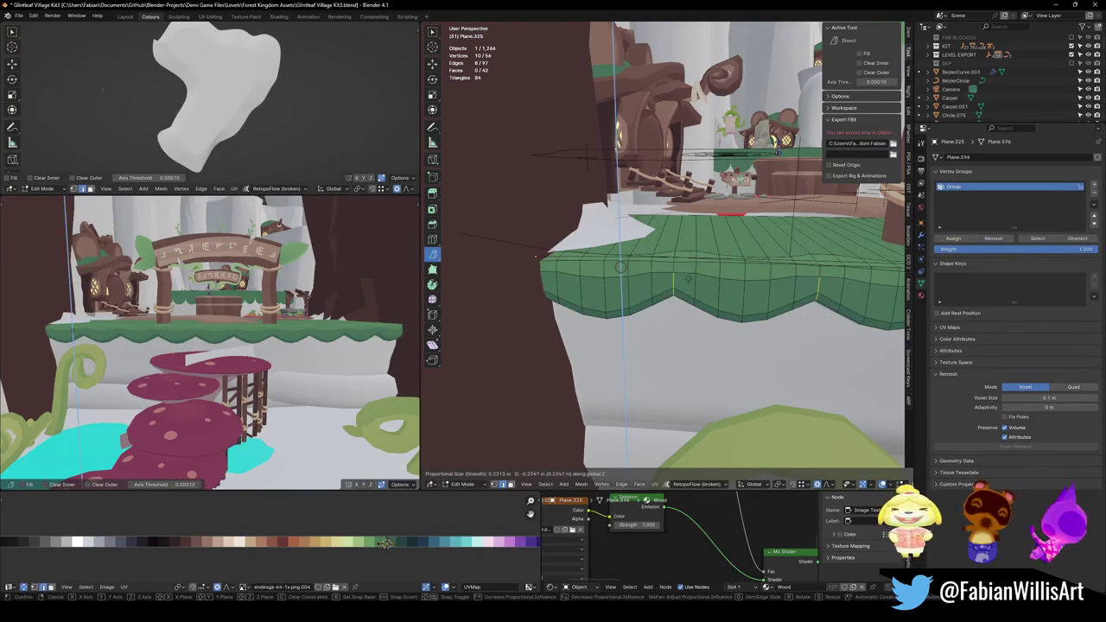
{"action": "left_click", "coordinate": [688, 277]}
{"action": "key", "text": "Tab"}
{"action": "mouse_move", "coordinate": [688, 277]}
{"action": "middle_mouse_down"}
{"action": "mouse_move", "coordinate": [728, 258]}
{"action": "mouse_move", "coordinate": [608, 311]}
{"action": "middle_mouse_up"}
{"action": "key", "text": "ctrl+s"}
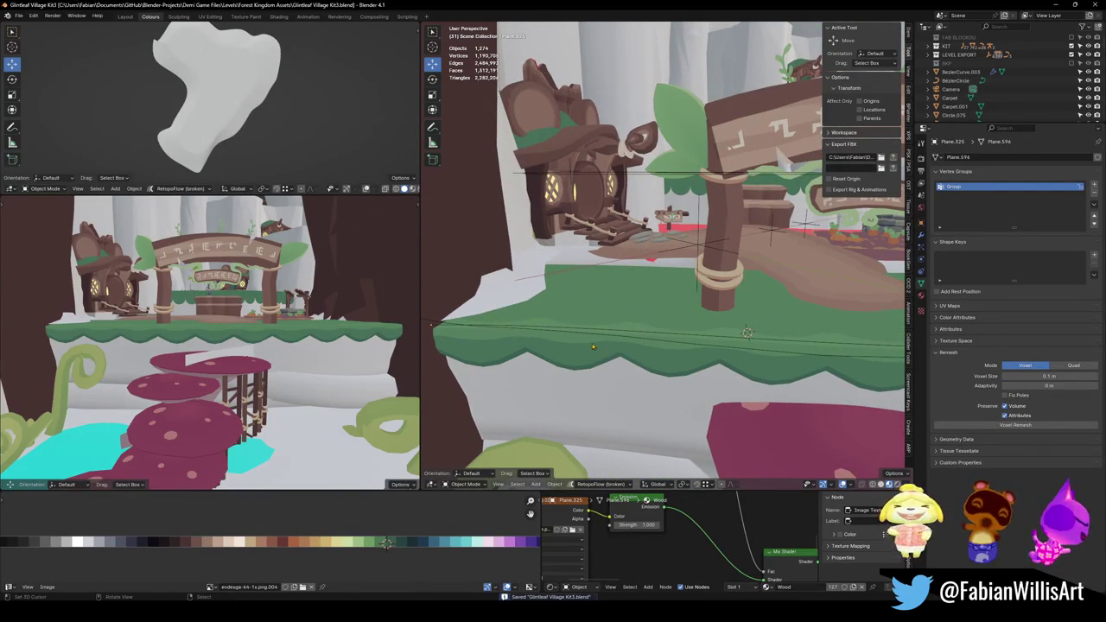
Select the grass Sphere and frame it in the view.
{"action": "left_click", "coordinate": [483, 355]}
{"action": "middle_click_drag", "start_coordinate": [483, 355], "coordinate": [715, 192]}
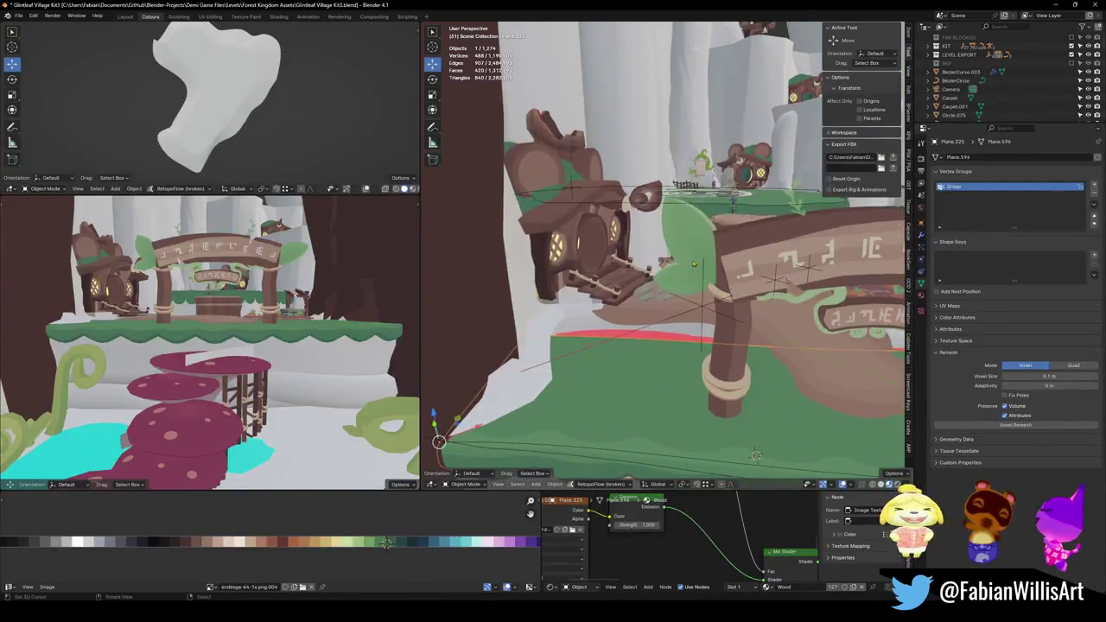
{"action": "left_click", "coordinate": [715, 192]}
{"action": "key", "text": "KP_Decimal"}
{"action": "scroll", "coordinate": [646, 258], "scroll_direction": "down", "scroll_amount": 3}
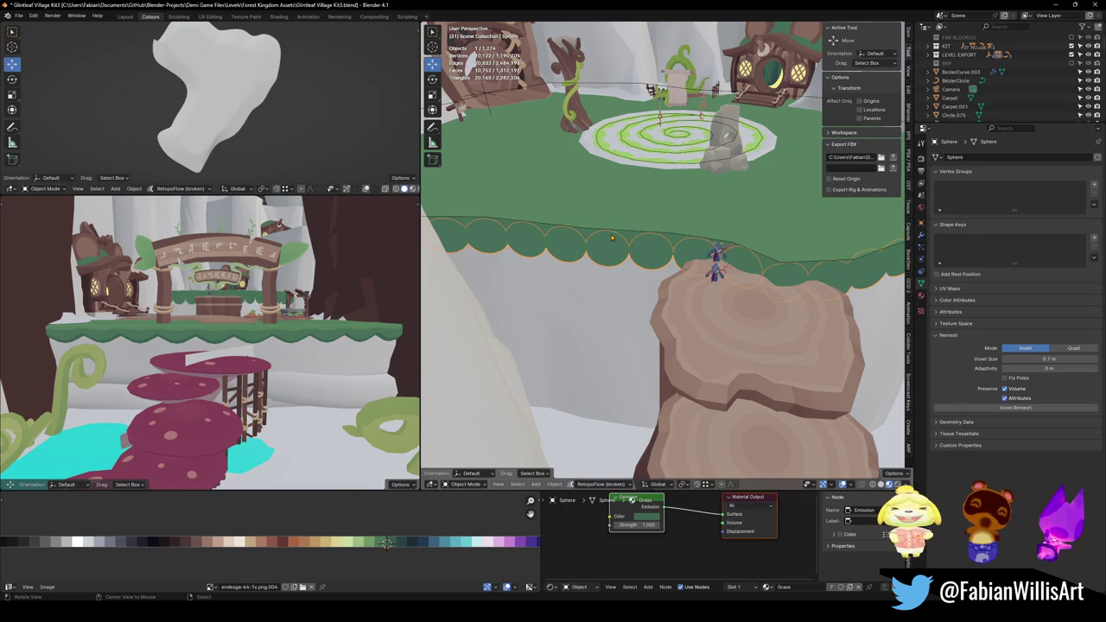
{"action": "middle_click_drag", "start_coordinate": [612, 238], "coordinate": [681, 261]}
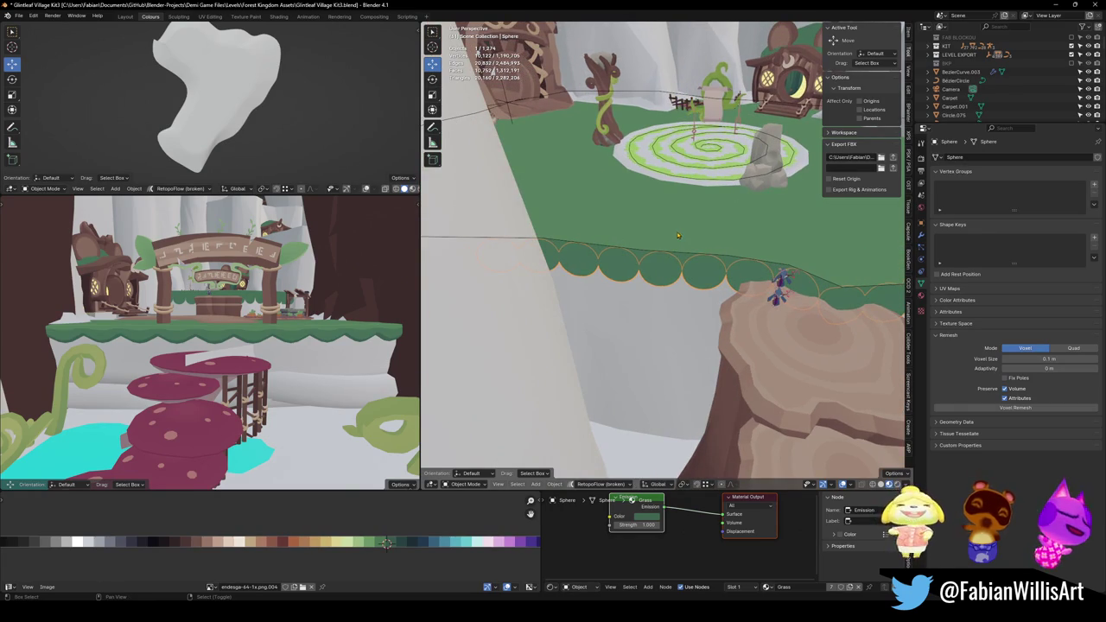
Unparent the treemoss Cylinder.180 keeping its transformation, move it to the BKP collection, and save.
{"action": "left_click", "coordinate": [679, 229]}
{"action": "left_click", "coordinate": [682, 228]}
{"action": "left_click", "coordinate": [692, 227]}
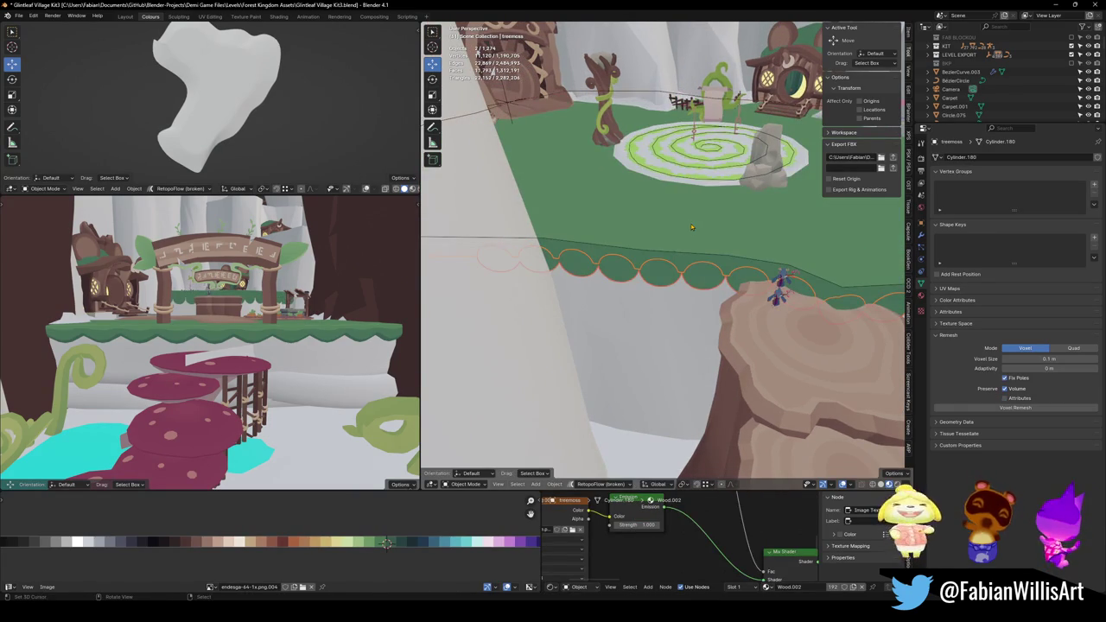
{"action": "key", "text": "alt+p"}
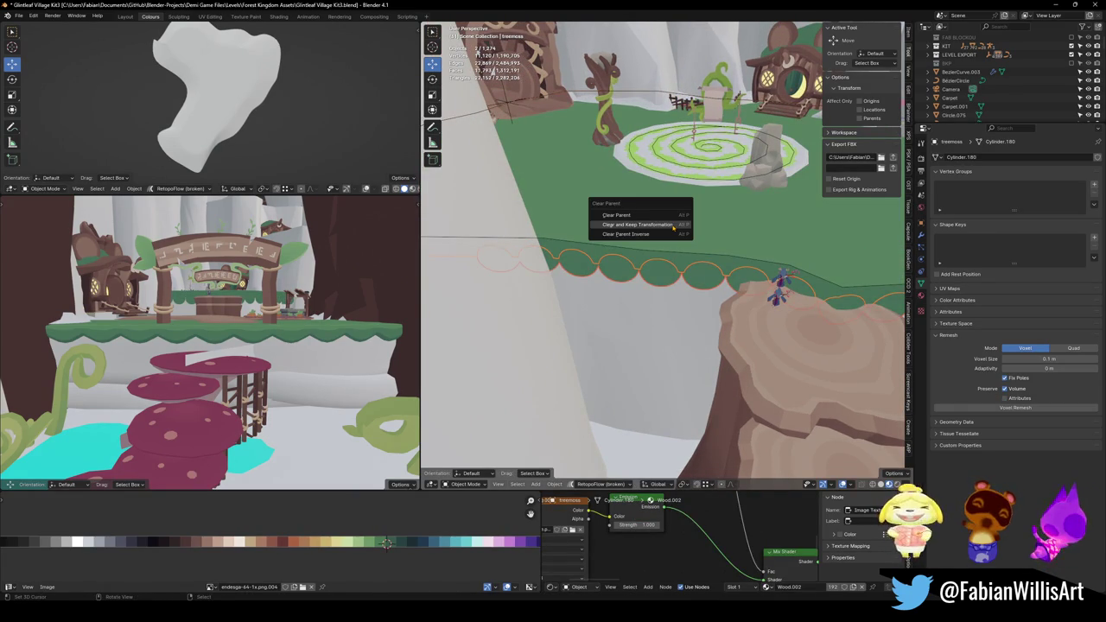
{"action": "left_click", "coordinate": [673, 226]}
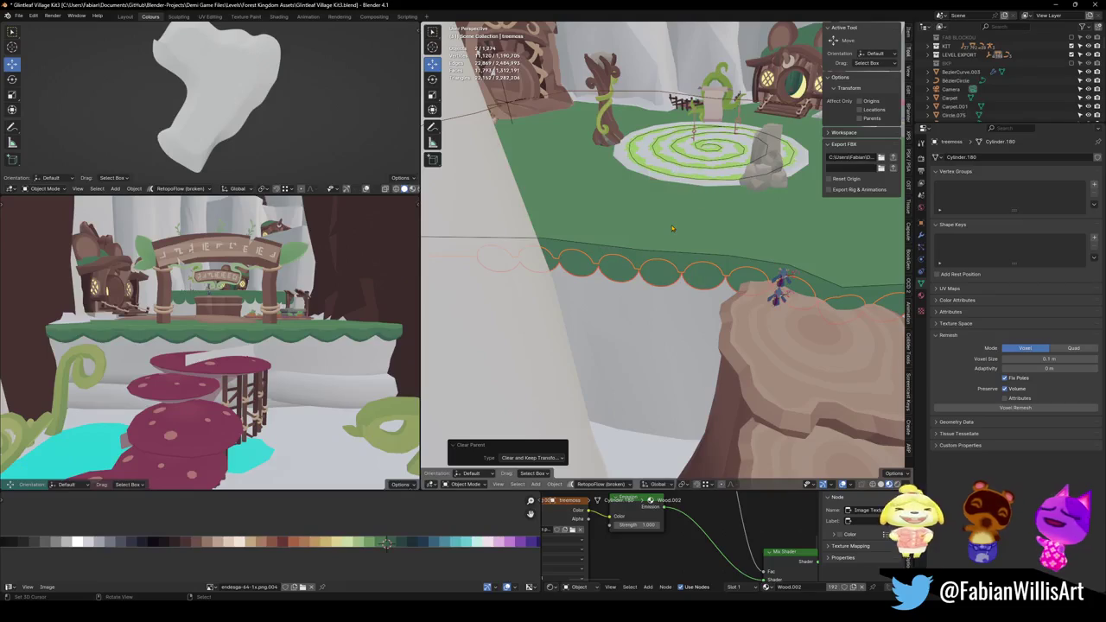
{"action": "key", "text": "m"}
{"action": "left_click", "coordinate": [627, 233]}
{"action": "mouse_move", "coordinate": [626, 233]}
{"action": "middle_mouse_down", "text": "ctrl"}
{"action": "mouse_move", "coordinate": [701, 210]}
{"action": "mouse_move", "coordinate": [646, 295]}
{"action": "mouse_move", "coordinate": [668, 272]}
{"action": "middle_mouse_up", "text": "ctrl"}
{"action": "key", "text": "ctrl+s"}
Move the Treelogs1.003 edge curve into the BKP collection and save.
{"action": "left_click", "coordinate": [646, 295]}
{"action": "middle_click_drag", "start_coordinate": [585, 324], "coordinate": [581, 326], "text": "ctrl"}
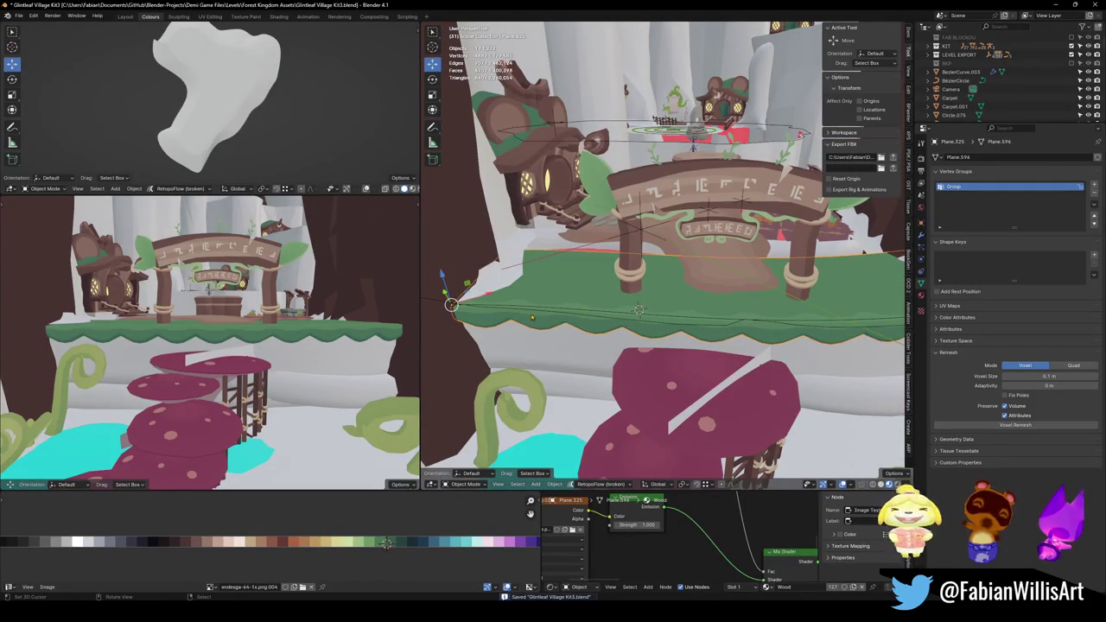
{"action": "left_click", "coordinate": [568, 320]}
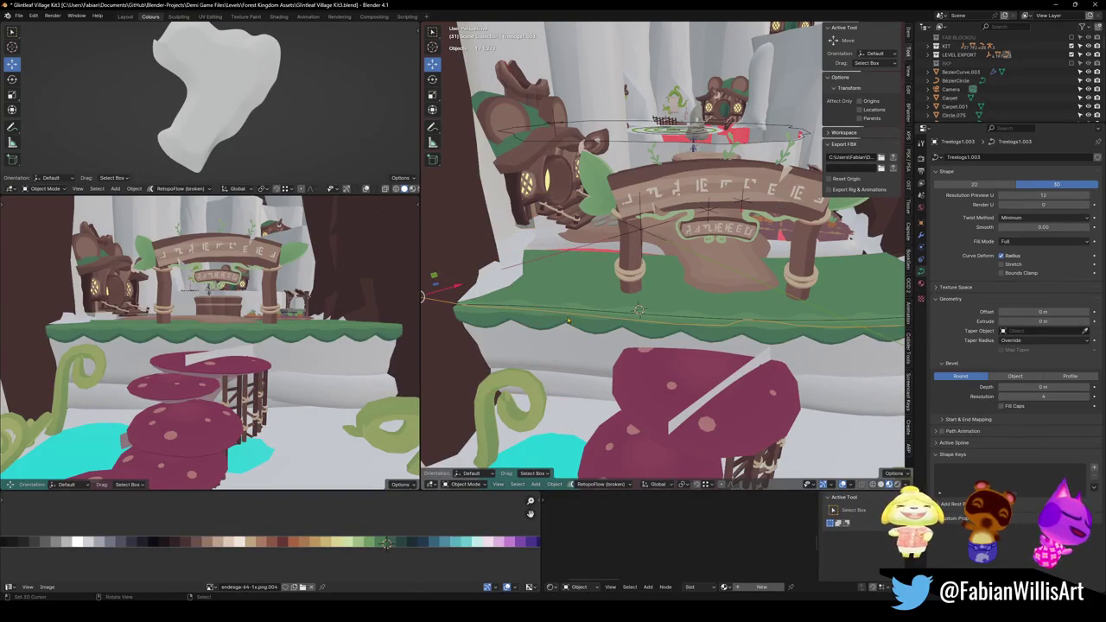
{"action": "left_click", "coordinate": [562, 317]}
{"action": "left_click", "coordinate": [560, 318]}
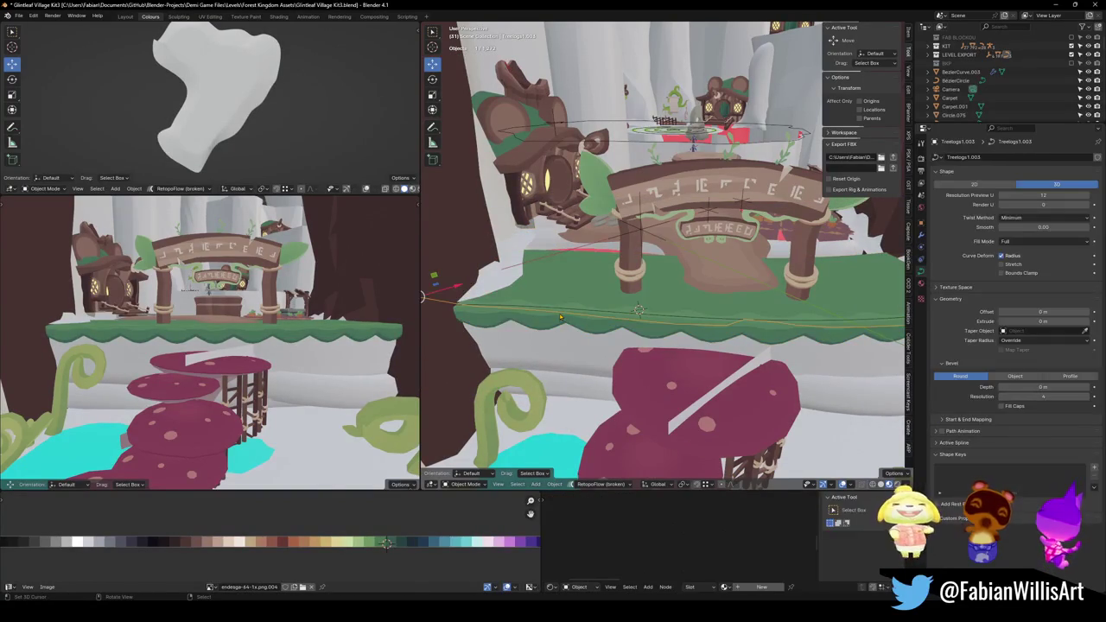
{"action": "key", "text": "m"}
{"action": "left_click", "coordinate": [532, 275]}
{"action": "key", "text": "ctrl+s"}
Select the ground plane Plane.594 and enter Edit Mode.
{"action": "left_click", "coordinate": [606, 272]}
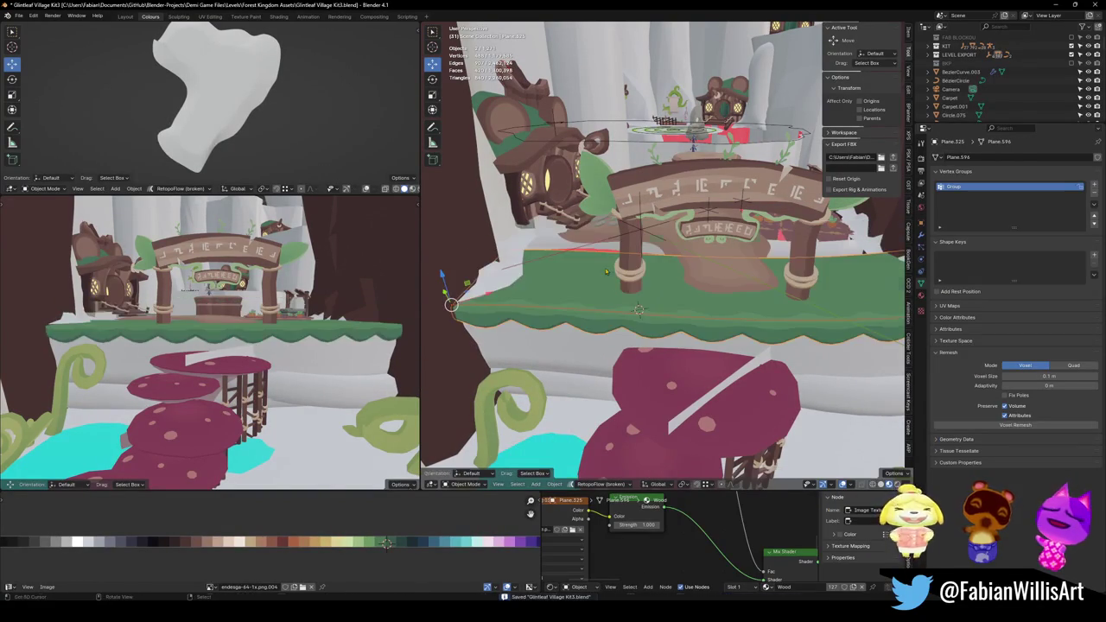
{"action": "middle_click_drag", "start_coordinate": [594, 308], "coordinate": [599, 325]}
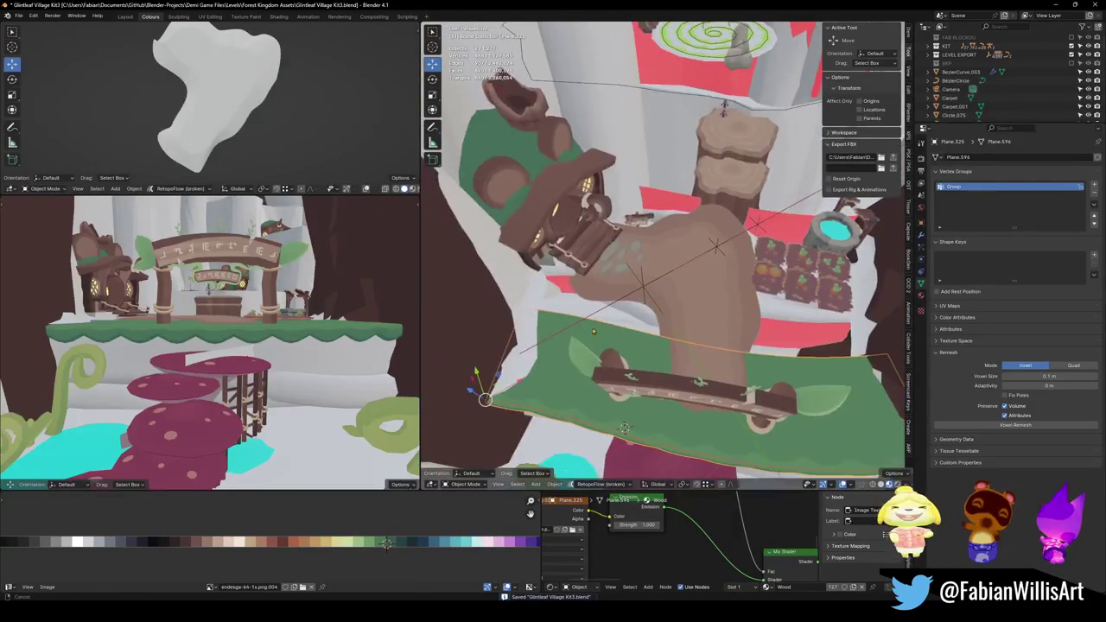
{"action": "key", "text": "alt+a"}
{"action": "left_click", "coordinate": [619, 326]}
{"action": "key", "text": "Tab"}
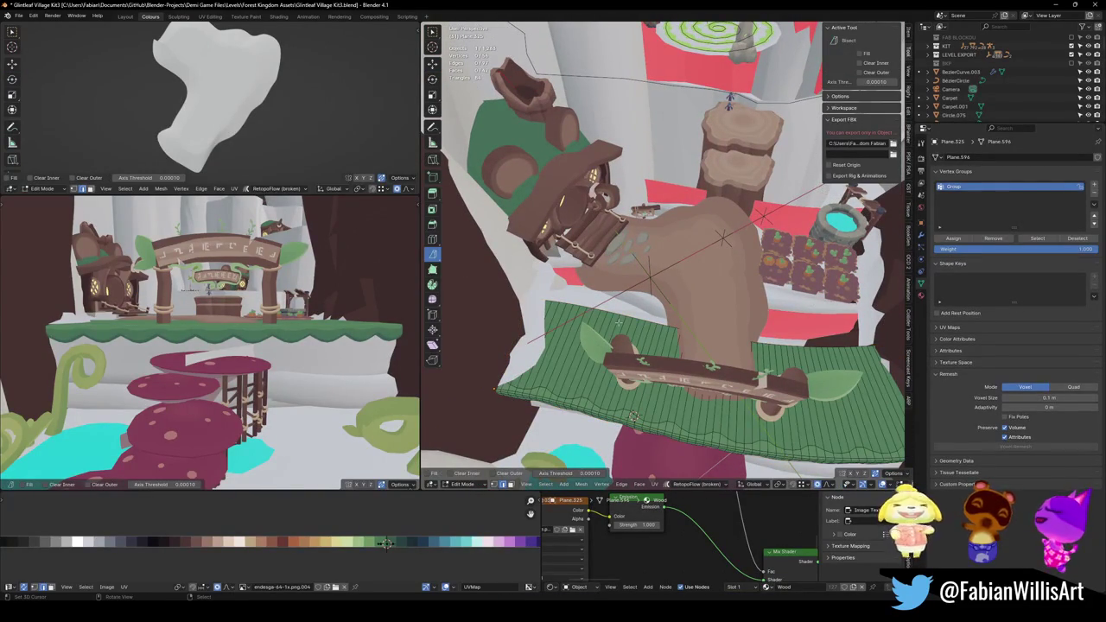
Try an edge slide on the ground plane, cancel it, and return to Object Mode.
{"action": "key", "text": "g"}
{"action": "key", "text": "g"}
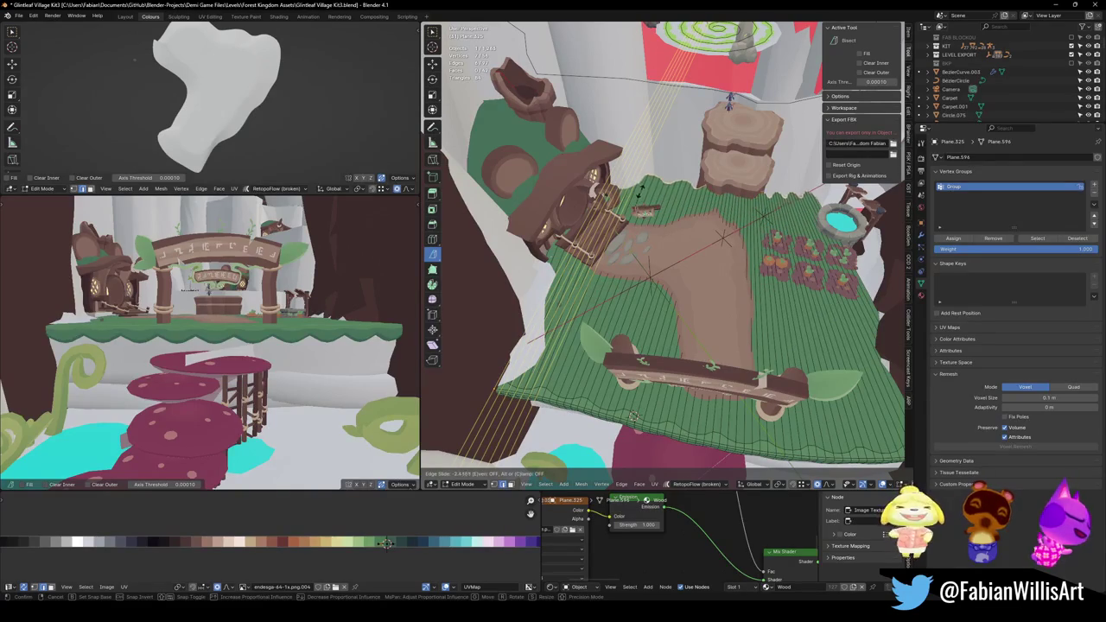
{"action": "key", "text": "Escape"}
{"action": "key", "text": "Tab"}
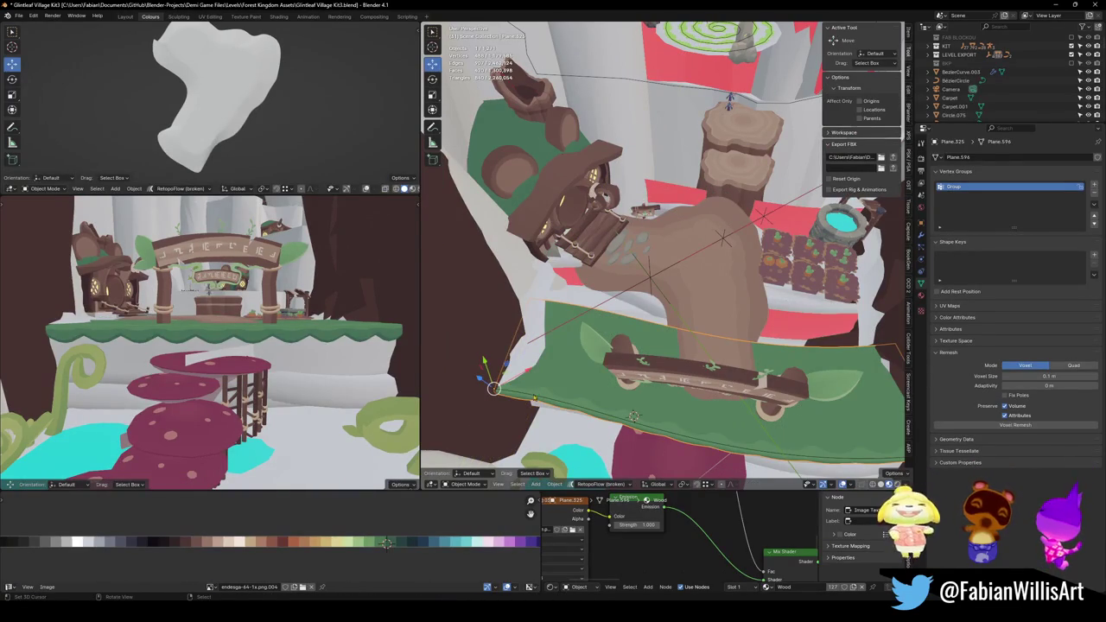
{"action": "key", "text": "Tab"}
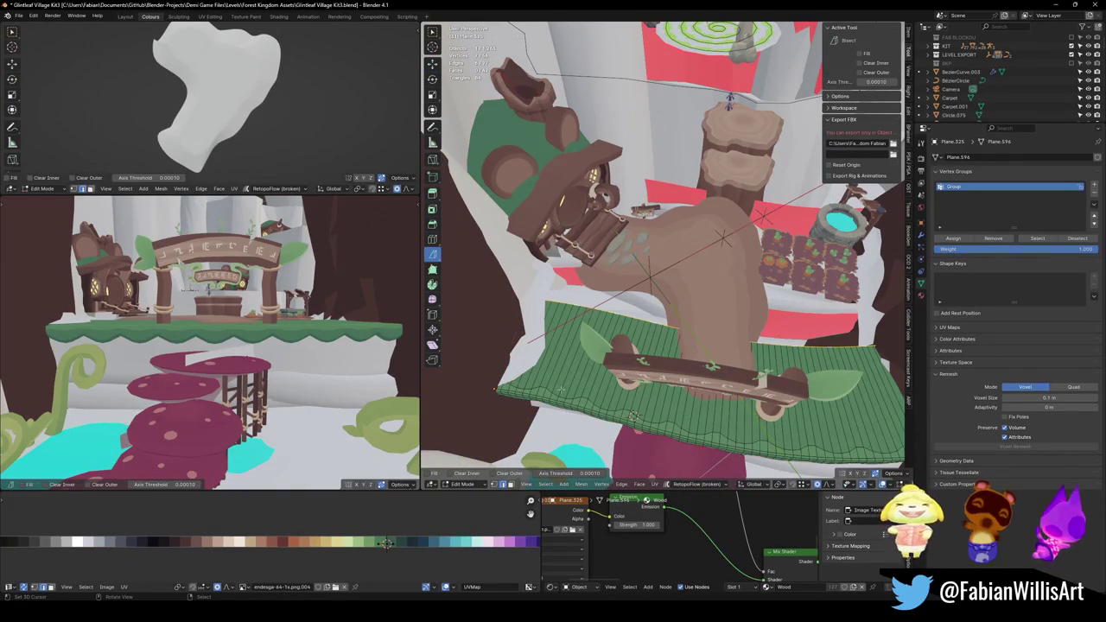
{"action": "key", "text": "Tab"}
Duplicate the ground plane, then roughly rotate it around Z and move it across the scene.
{"action": "key", "text": "shift+d"}
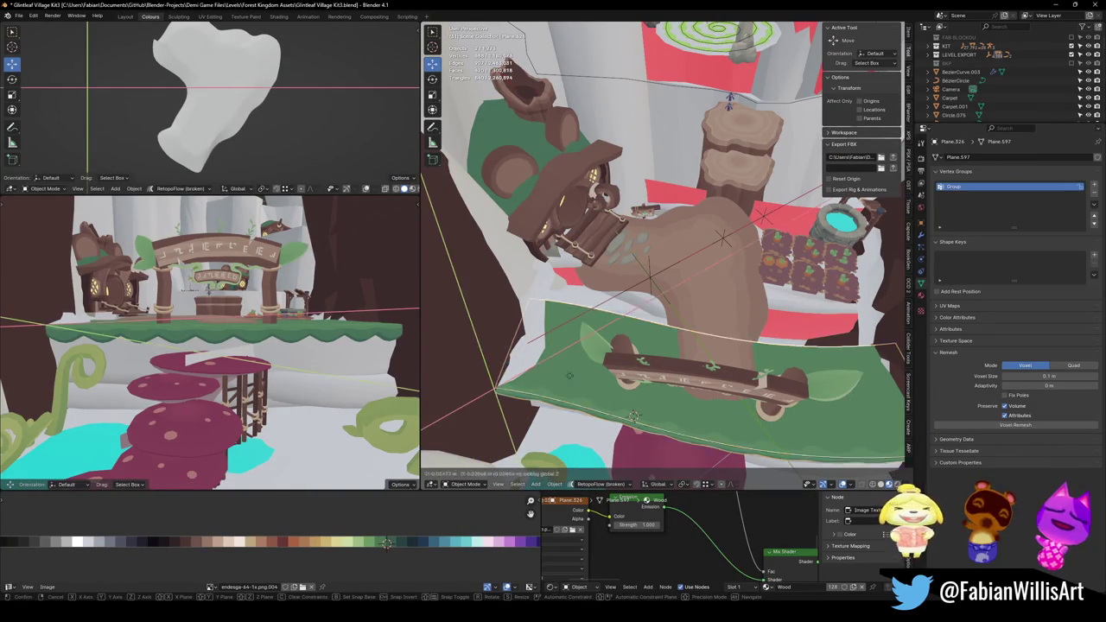
{"action": "left_click", "coordinate": [605, 216]}
{"action": "mouse_move", "coordinate": [633, 415]}
{"action": "middle_mouse_down"}
{"action": "mouse_move", "coordinate": [756, 311]}
{"action": "mouse_move", "coordinate": [777, 216]}
{"action": "mouse_move", "coordinate": [761, 346]}
{"action": "middle_mouse_up"}
{"action": "key", "text": "r"}
{"action": "key", "text": "z"}
{"action": "left_click", "coordinate": [776, 217]}
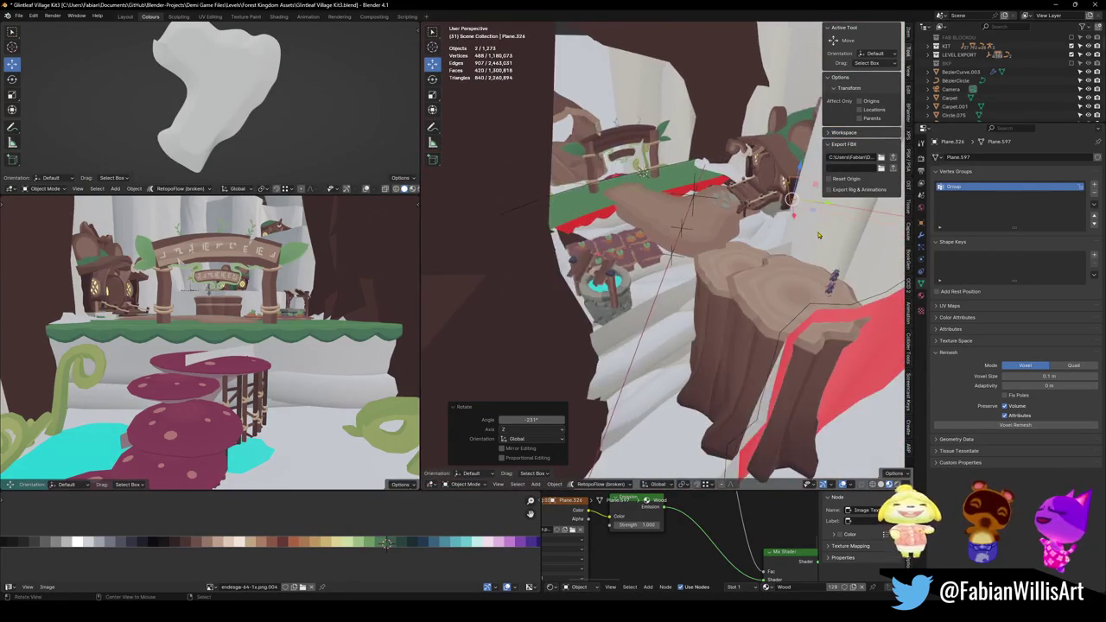
{"action": "key", "text": "g"}
{"action": "left_click", "coordinate": [779, 416]}
Rotate the copy about 47 degrees around Z and slide it level into place near the well.
{"action": "key", "text": "r"}
{"action": "key", "text": "z"}
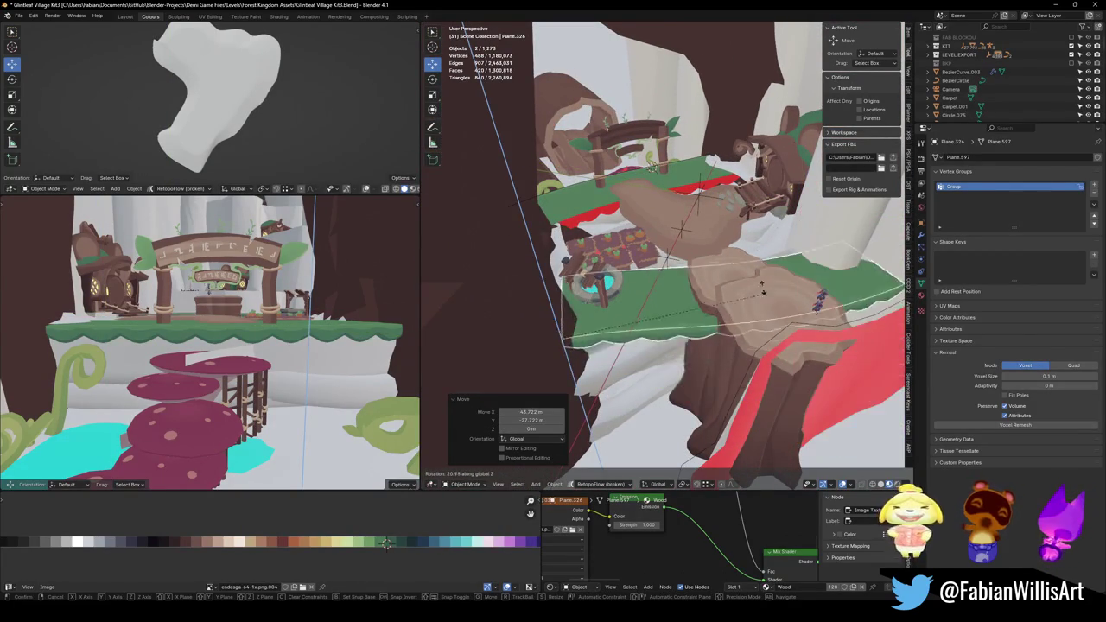
{"action": "key", "text": "Return"}
{"action": "key", "text": "g"}
{"action": "key", "text": "shift+z"}
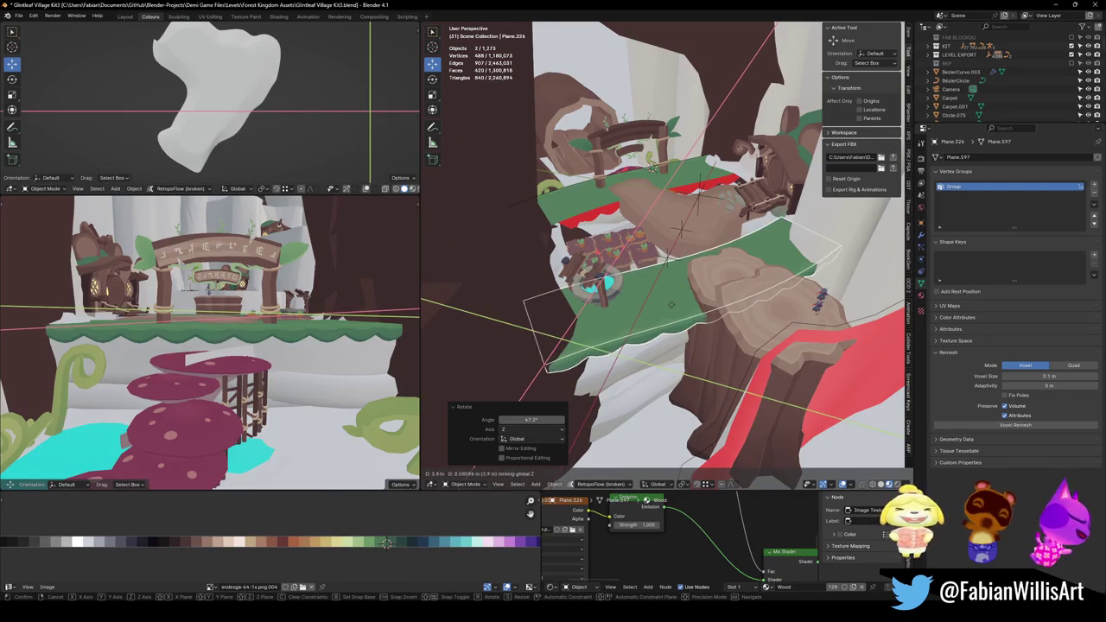
{"action": "left_click", "coordinate": [680, 302]}
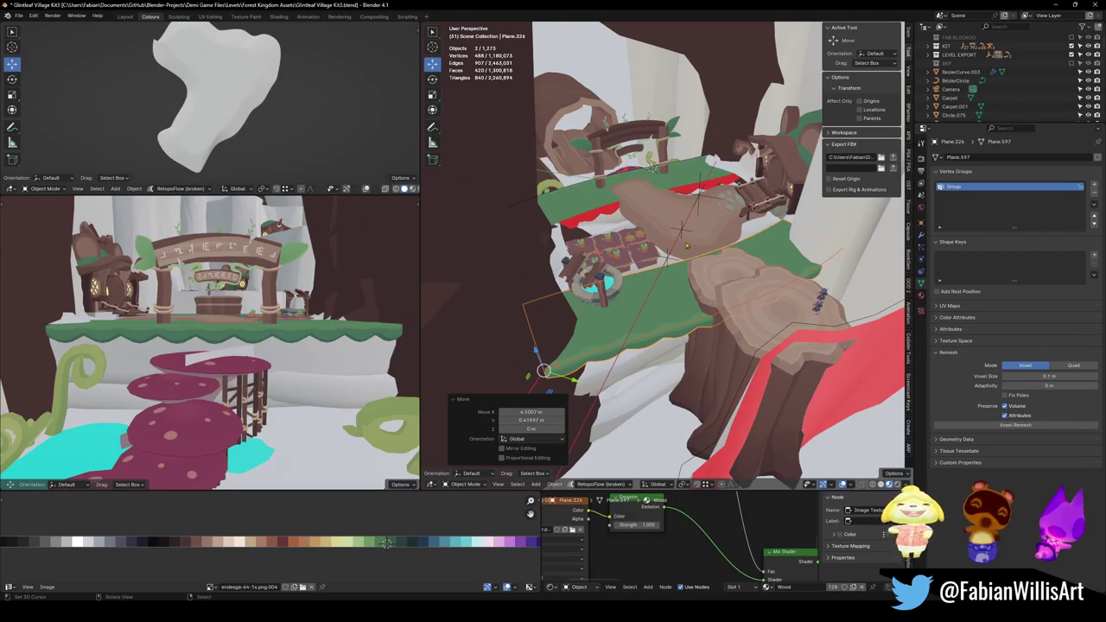
Duplicate the placed plane again and start moving the new copy level.
{"action": "scroll", "coordinate": [685, 246], "scroll_direction": "up", "scroll_amount": 3}
{"action": "key", "text": "shift+d"}
{"action": "key", "text": "shift+z"}
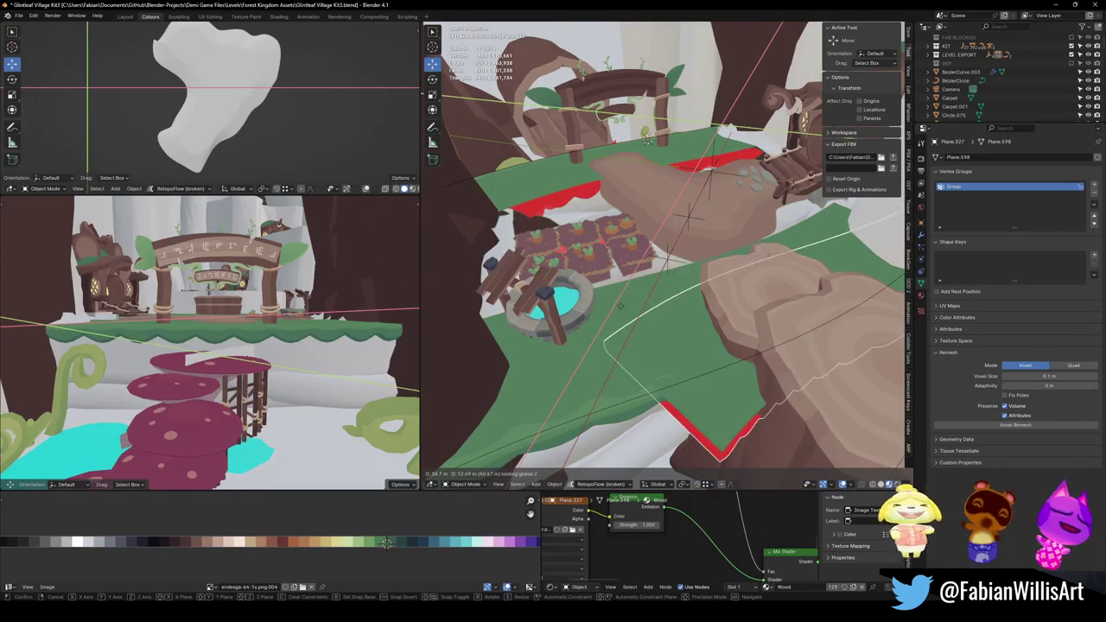
Place the new copy, isolate it in local view from the top, and enter Edit Mode.
{"action": "left_click", "coordinate": [621, 306]}
{"action": "key", "text": "KP_Divide"}
{"action": "key", "text": "KP_7"}
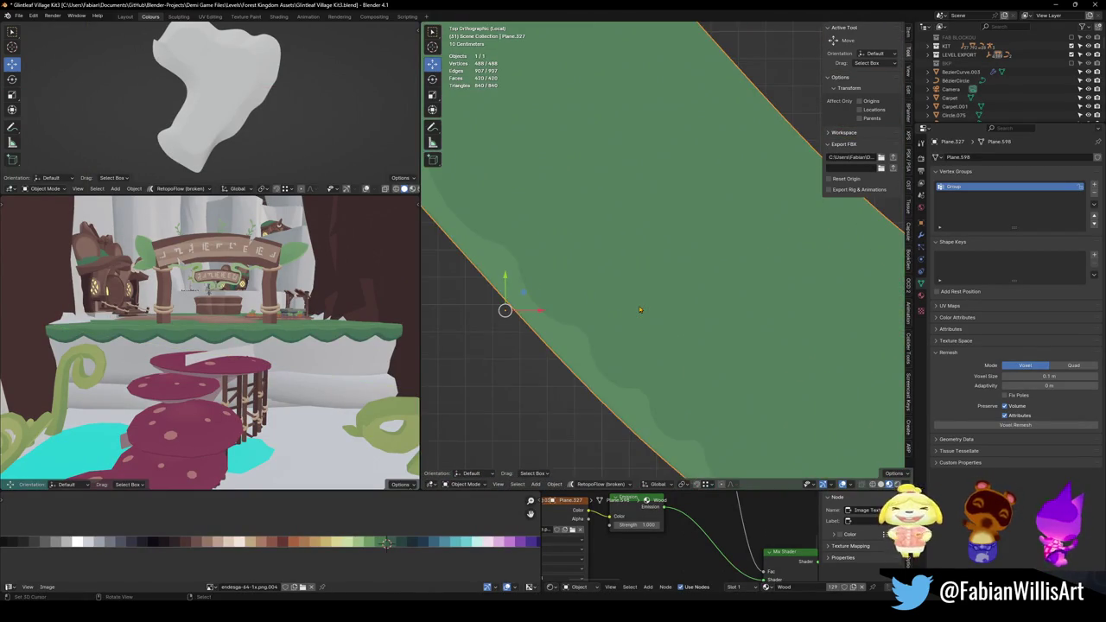
{"action": "scroll", "coordinate": [678, 308], "scroll_direction": "down", "scroll_amount": 2}
{"action": "key", "text": "Tab"}
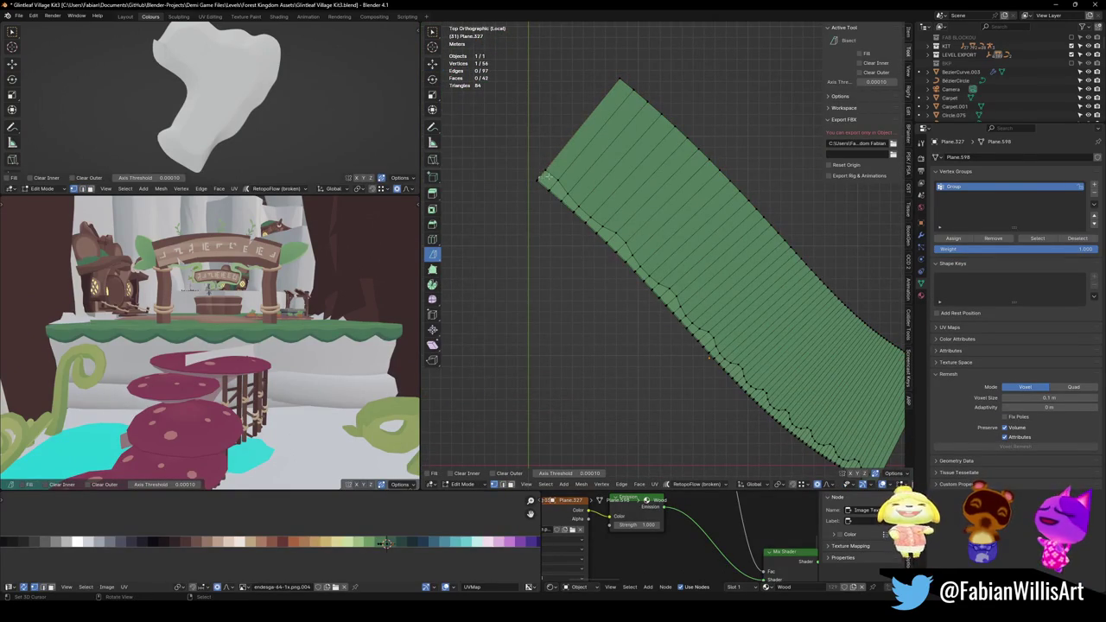
Snap the 3D cursor to the plane's corner vertex.
{"action": "key", "text": "grave"}
{"action": "key", "text": "KP_Decimal"}
{"action": "mouse_move", "coordinate": [570, 199]}
{"action": "middle_mouse_down"}
{"action": "mouse_move", "coordinate": [652, 216]}
{"action": "mouse_move", "coordinate": [644, 263]}
{"action": "middle_mouse_up"}
{"action": "key", "text": "alt+a"}
{"action": "key", "text": "shift+s"}
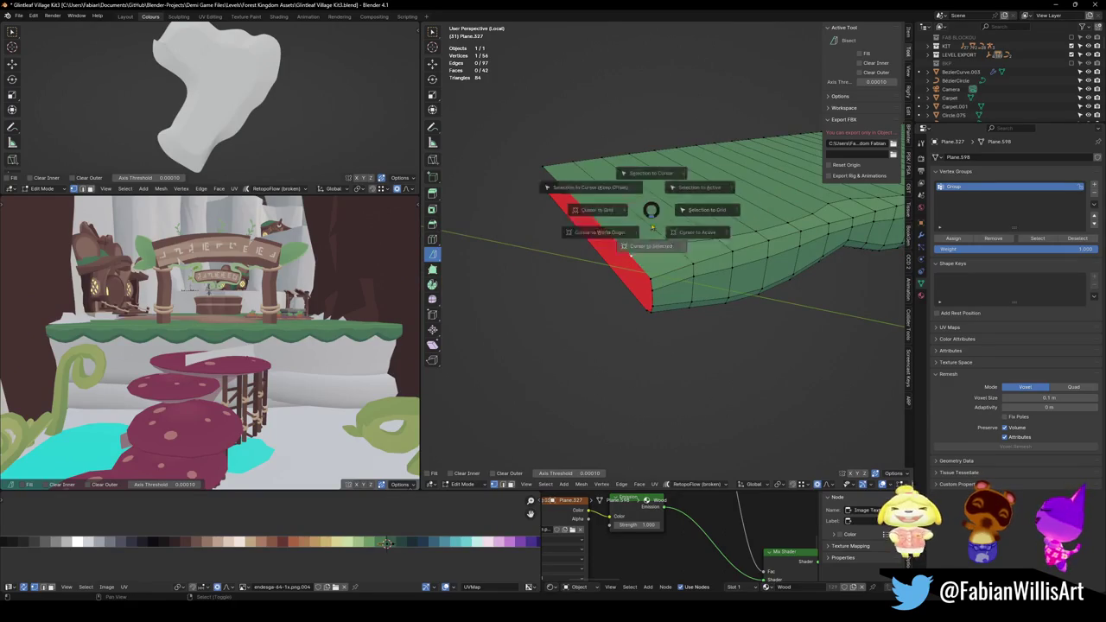
{"action": "key", "text": "Tab"}
{"action": "key", "text": "Tab"}
{"action": "key", "text": "shift+s"}
{"action": "left_click", "coordinate": [627, 260]}
{"action": "key", "text": "Tab"}
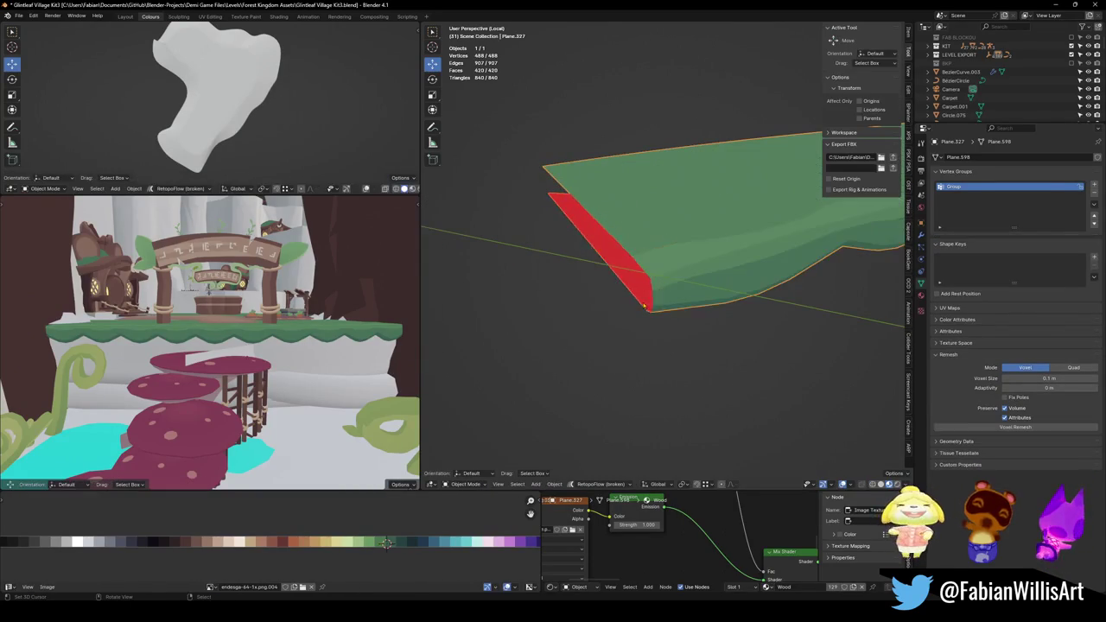
Set the origin to the 3D cursor, delete the Curve modifier, and clear rotation.
{"action": "right_click", "coordinate": [568, 210]}
{"action": "left_click", "coordinate": [605, 222]}
{"action": "left_click", "coordinate": [921, 236]}
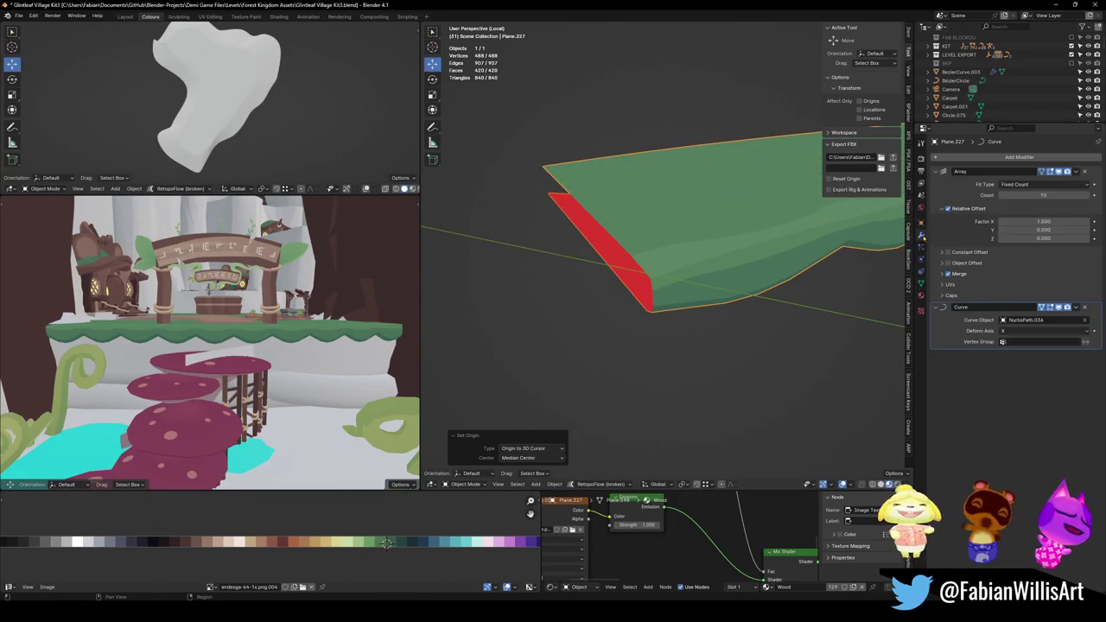
{"action": "left_click", "coordinate": [1084, 308]}
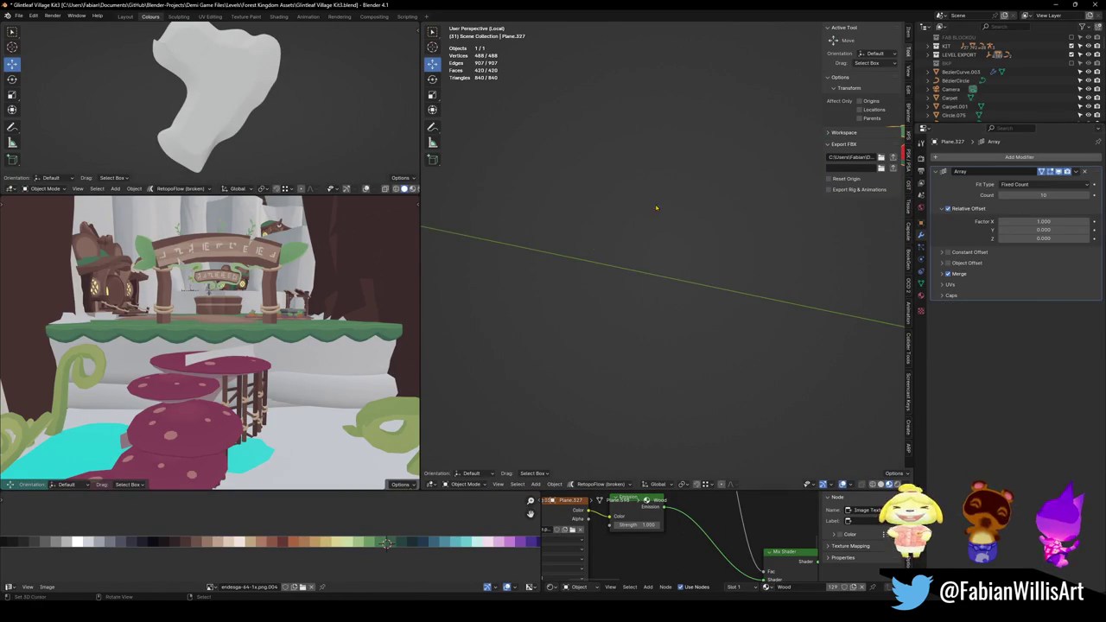
{"action": "key", "text": "alt+r"}
{"action": "key", "text": "KP_7"}
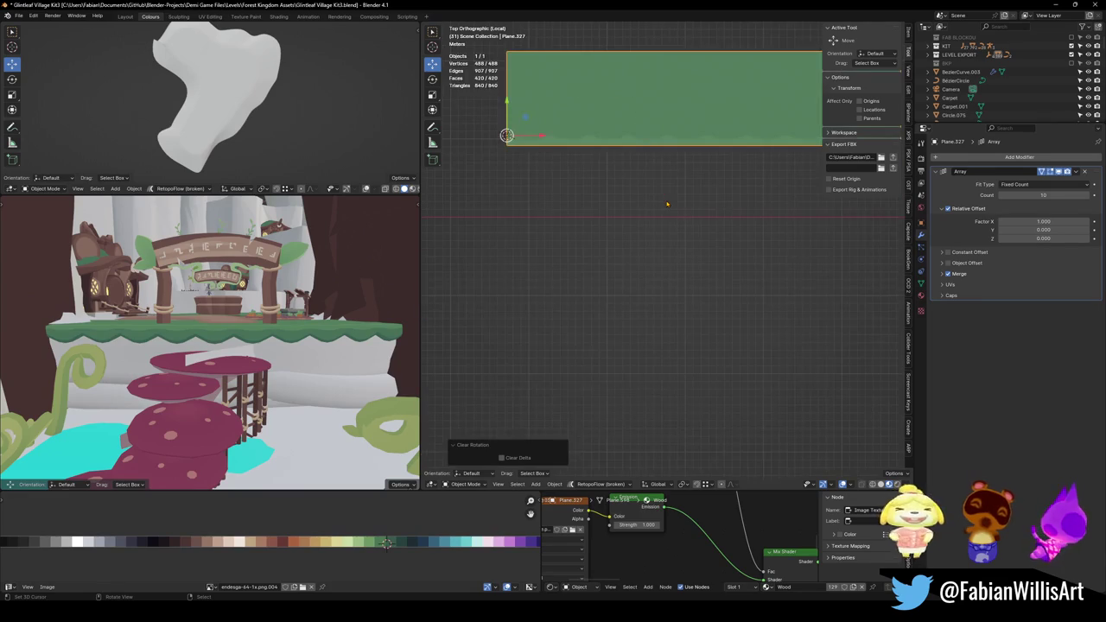
Add a Bezier circle at the strip's end and scale its points up.
{"action": "middle_click_drag", "start_coordinate": [645, 160], "coordinate": [680, 266], "text": "shift"}
{"action": "key", "text": "shift+a"}
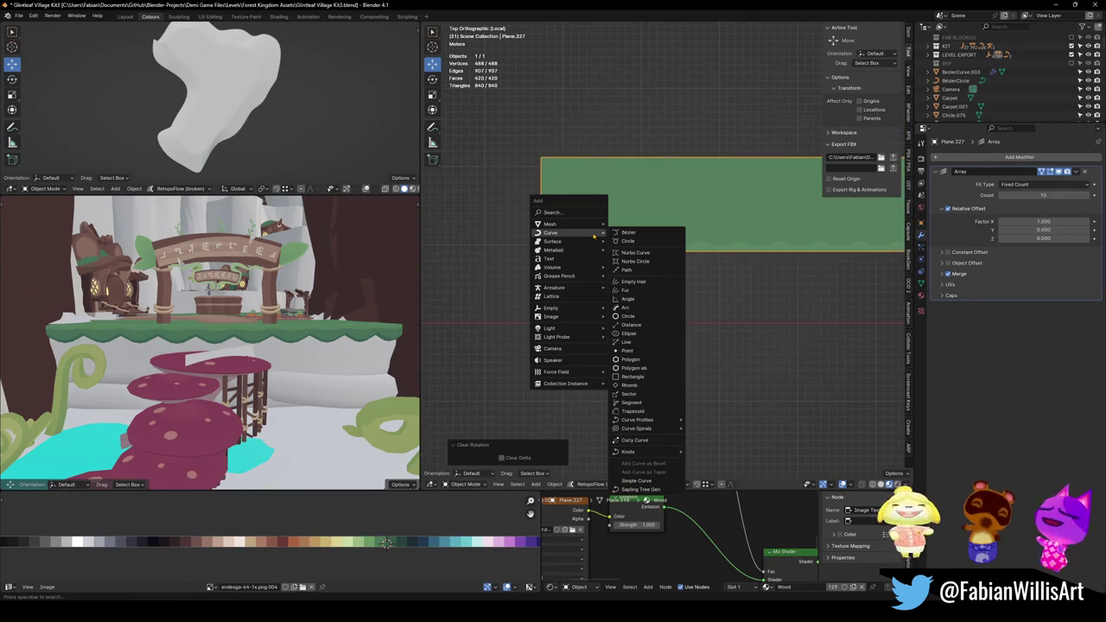
{"action": "left_click", "coordinate": [653, 245]}
{"action": "middle_click_drag", "start_coordinate": [652, 245], "coordinate": [669, 235]}
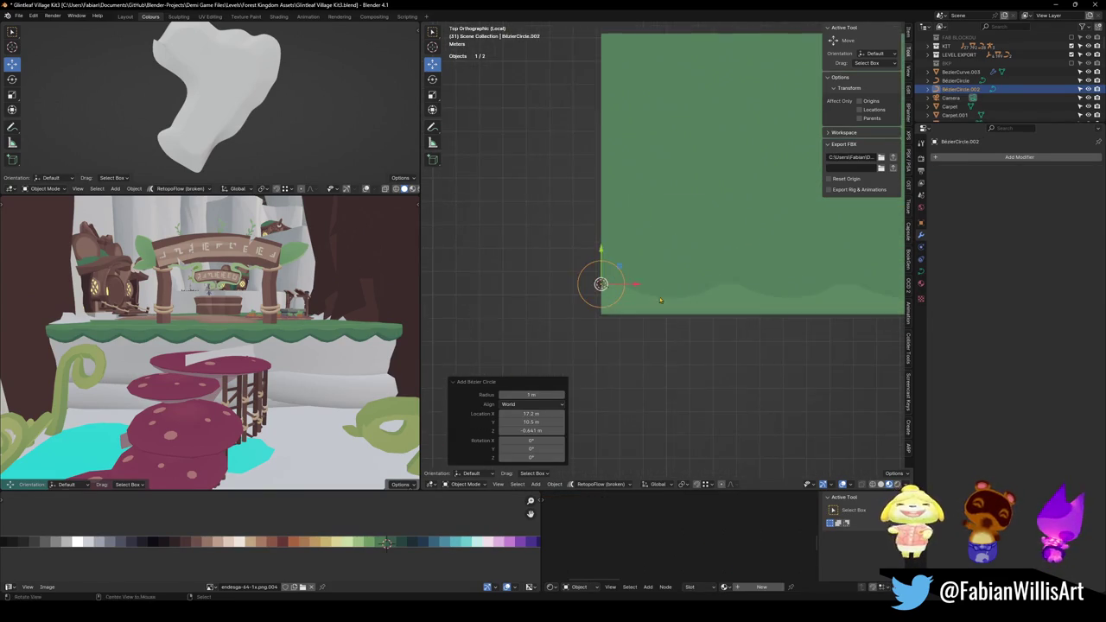
{"action": "key", "text": "Tab"}
{"action": "key", "text": "s"}
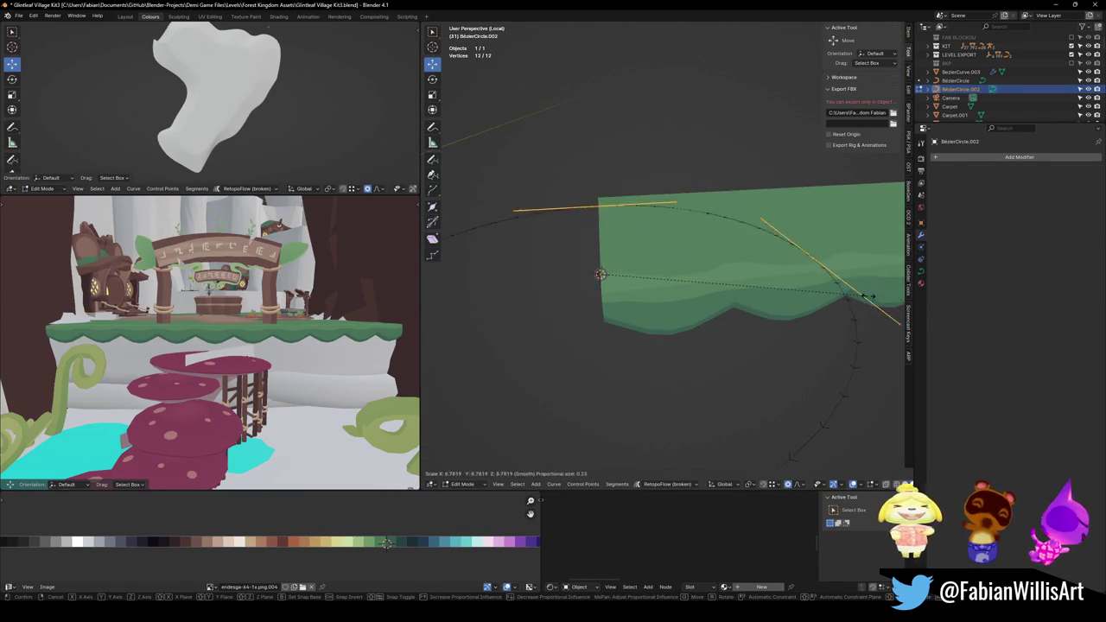
{"action": "left_click", "coordinate": [588, 269]}
{"action": "middle_click_drag", "start_coordinate": [589, 268], "coordinate": [642, 262]}
{"action": "key", "text": "Tab"}
Give the strip a Curve modifier targeting BezierCircle.002 to bend it into a ring, then enter Edit Mode.
{"action": "left_click", "coordinate": [691, 255]}
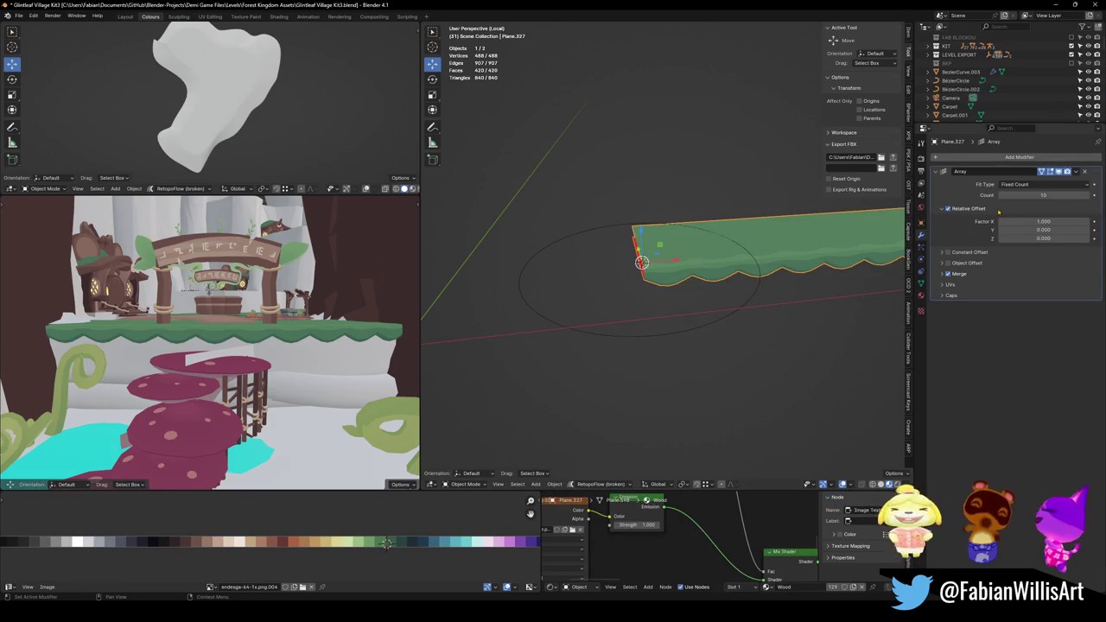
{"action": "left_click", "coordinate": [995, 164]}
{"action": "type", "text": "c"}
{"action": "left_click", "coordinate": [969, 178]}
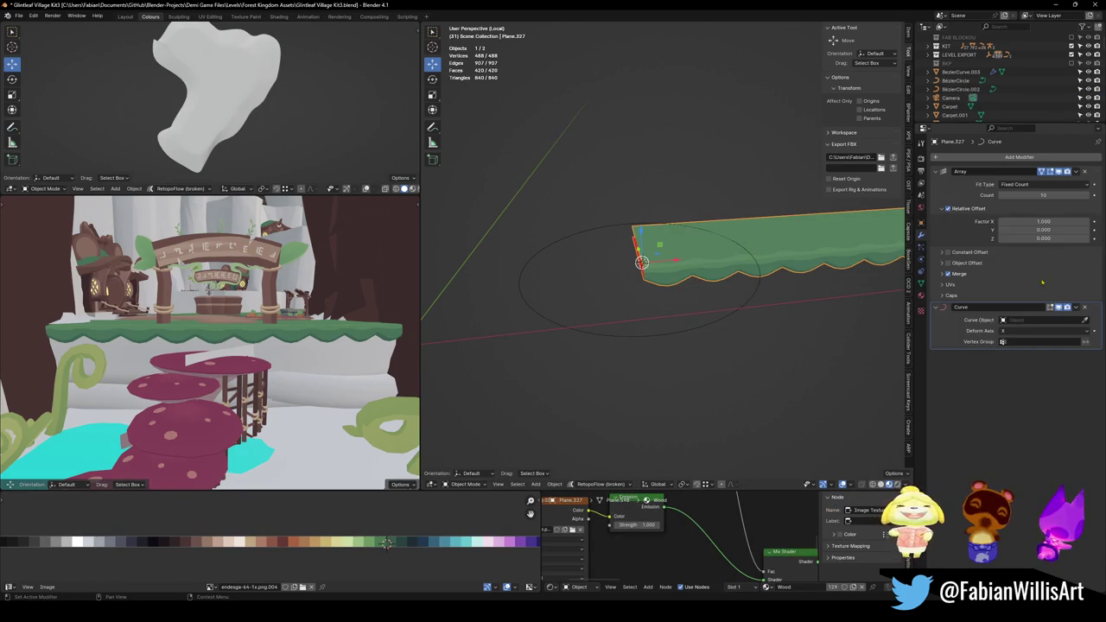
{"action": "left_click", "coordinate": [1085, 320]}
{"action": "left_click", "coordinate": [642, 344]}
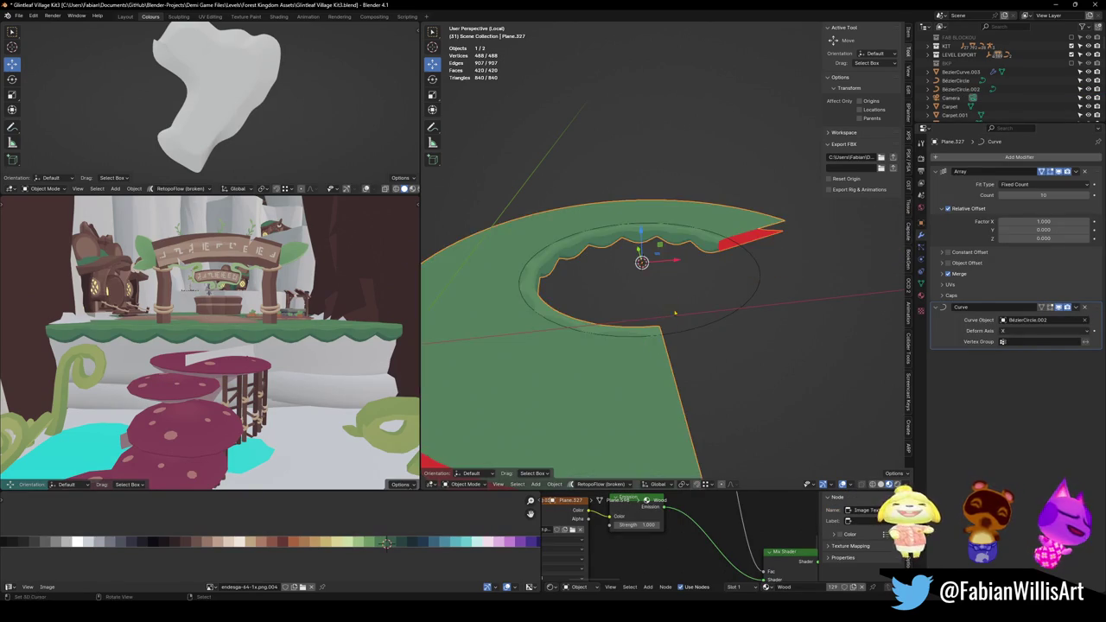
{"action": "middle_click_drag", "start_coordinate": [643, 344], "coordinate": [685, 271]}
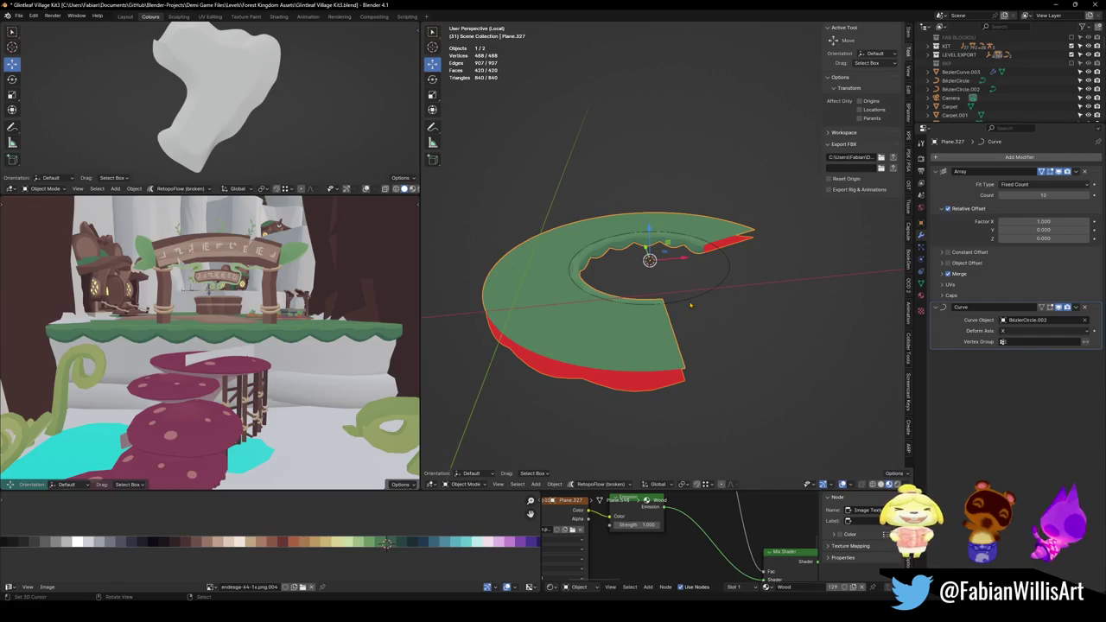
{"action": "key", "text": "Tab"}
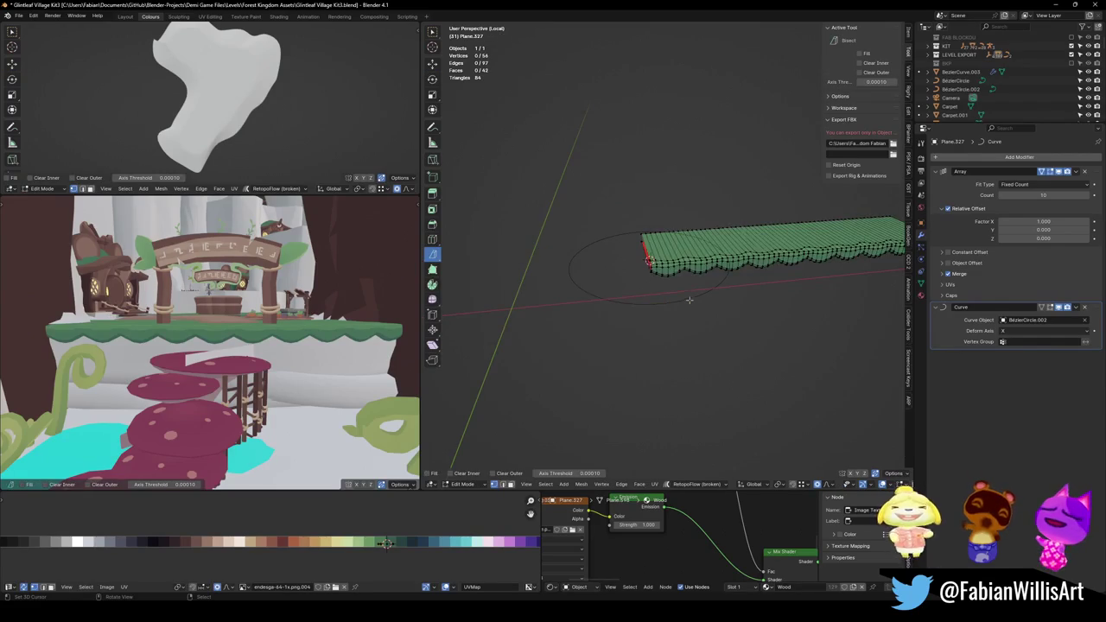
Mirror the scalloped strip's mesh along the Y axis.
{"action": "key", "text": "ctrl+m"}
{"action": "key", "text": "y"}
{"action": "key", "text": "Return"}
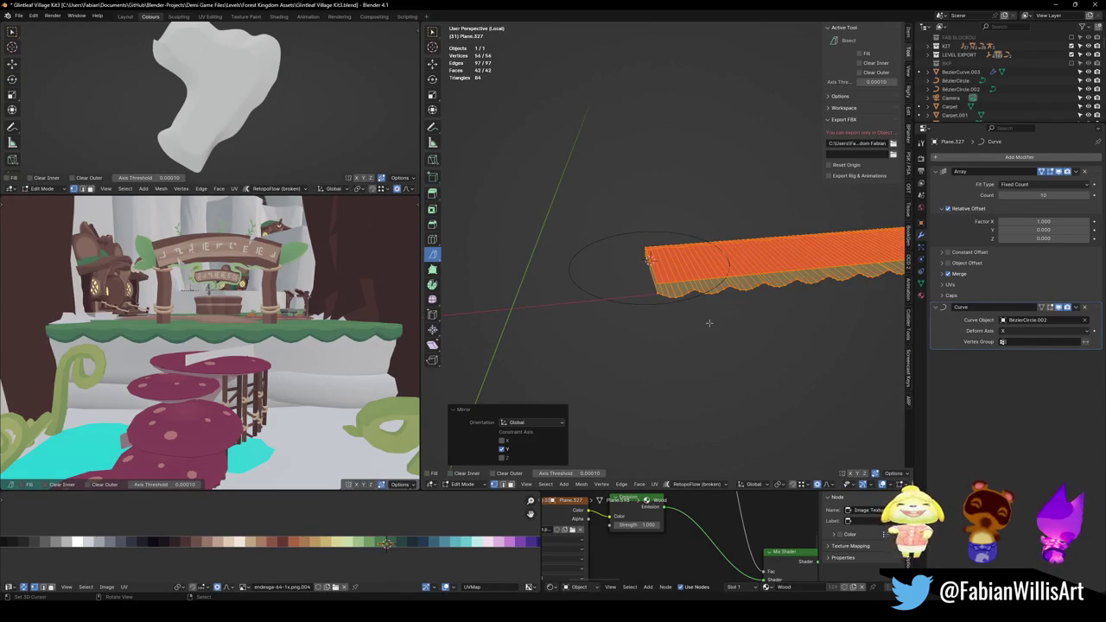
{"action": "key", "text": "Tab"}
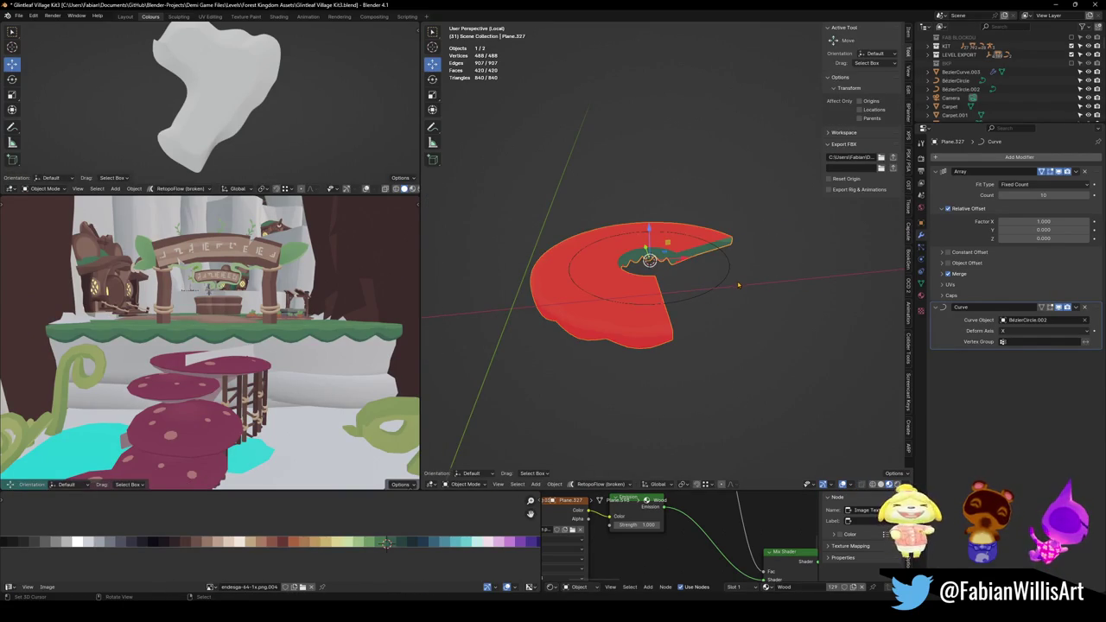
{"action": "key", "text": "Tab"}
Flip the strip's face normals and check the green ring from above.
{"action": "right_click", "coordinate": [737, 280]}
{"action": "left_click", "coordinate": [708, 285]}
{"action": "key", "text": "Tab"}
{"action": "middle_click_drag", "start_coordinate": [644, 297], "coordinate": [657, 340]}
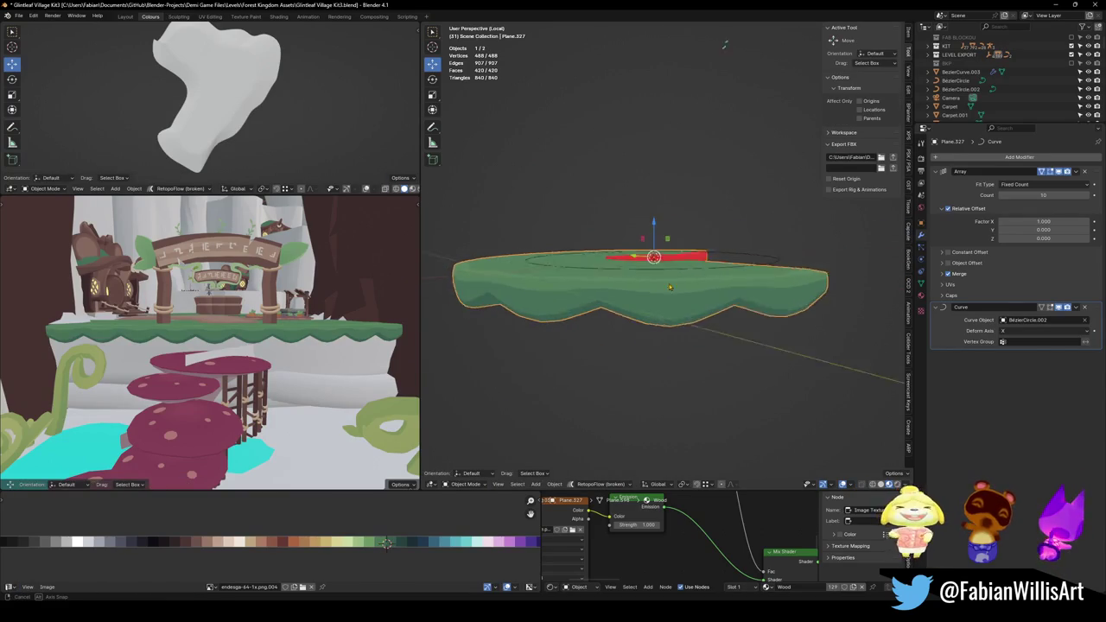
{"action": "key", "text": "Tab"}
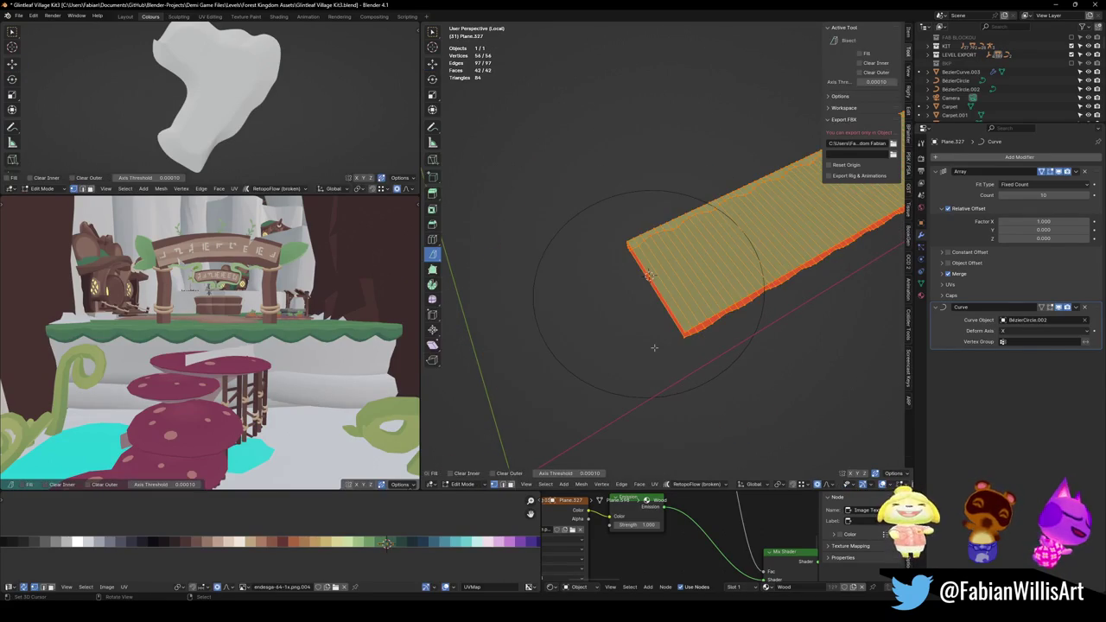
{"action": "key", "text": "Tab"}
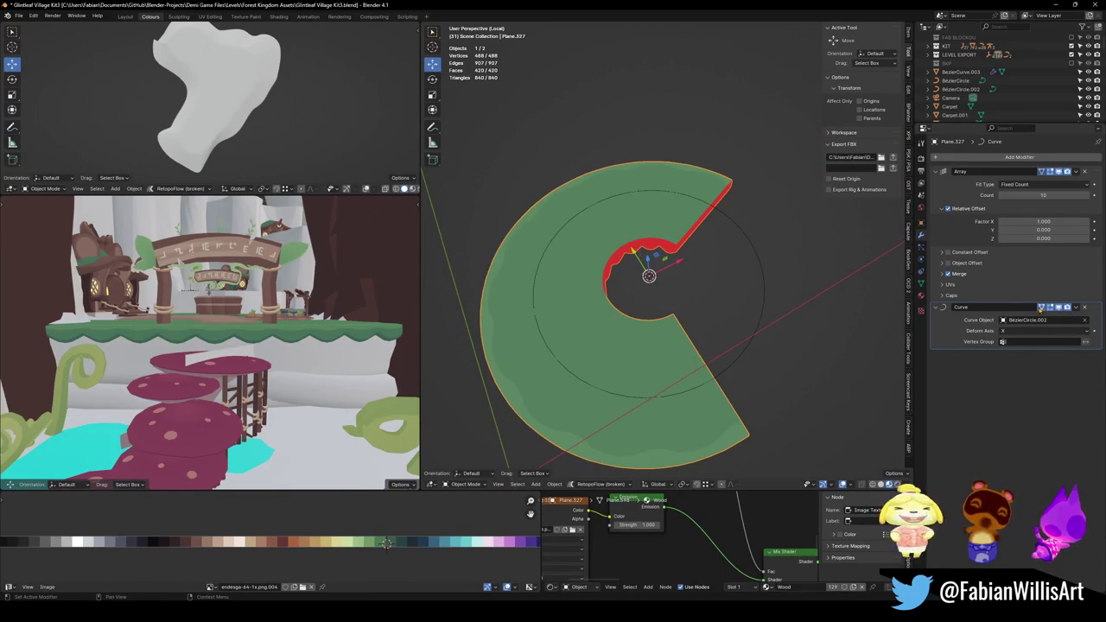
{"action": "key", "text": "Tab"}
Move the strip −4.42 m along Y with proportional editing.
{"action": "key", "text": "g"}
{"action": "key", "text": "y"}
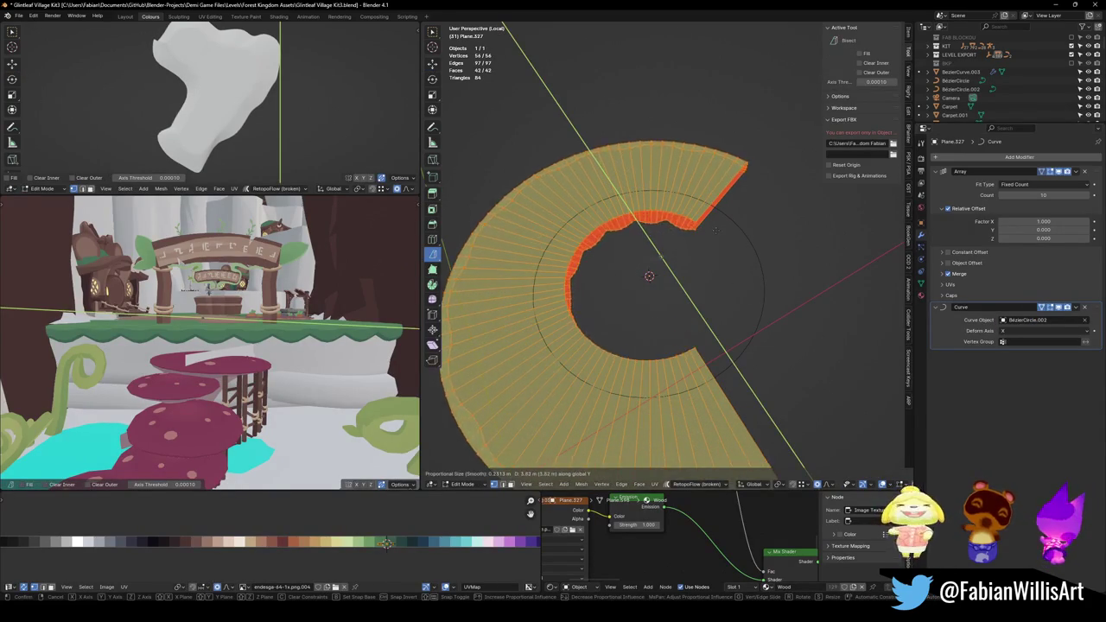
{"action": "left_click", "coordinate": [712, 255]}
{"action": "mouse_move", "coordinate": [712, 255]}
{"action": "middle_mouse_down"}
{"action": "mouse_move", "coordinate": [708, 268]}
{"action": "mouse_move", "coordinate": [760, 281]}
{"action": "middle_mouse_up"}
Scale the strip to 0.339, then isolate it in local view from the front.
{"action": "key", "text": "s"}
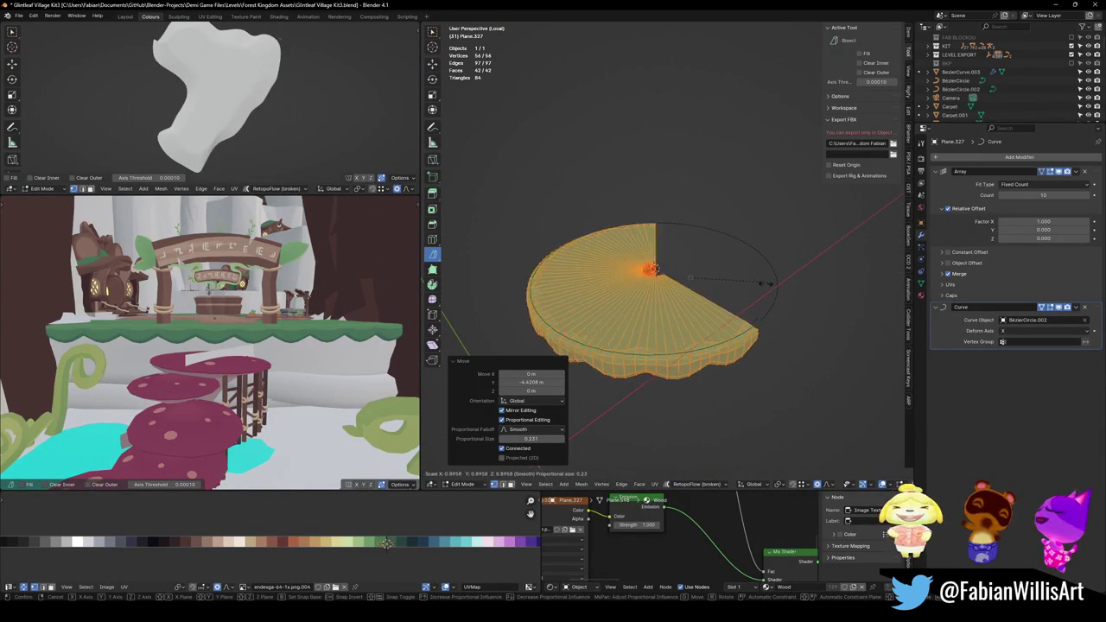
{"action": "key", "text": "Escape"}
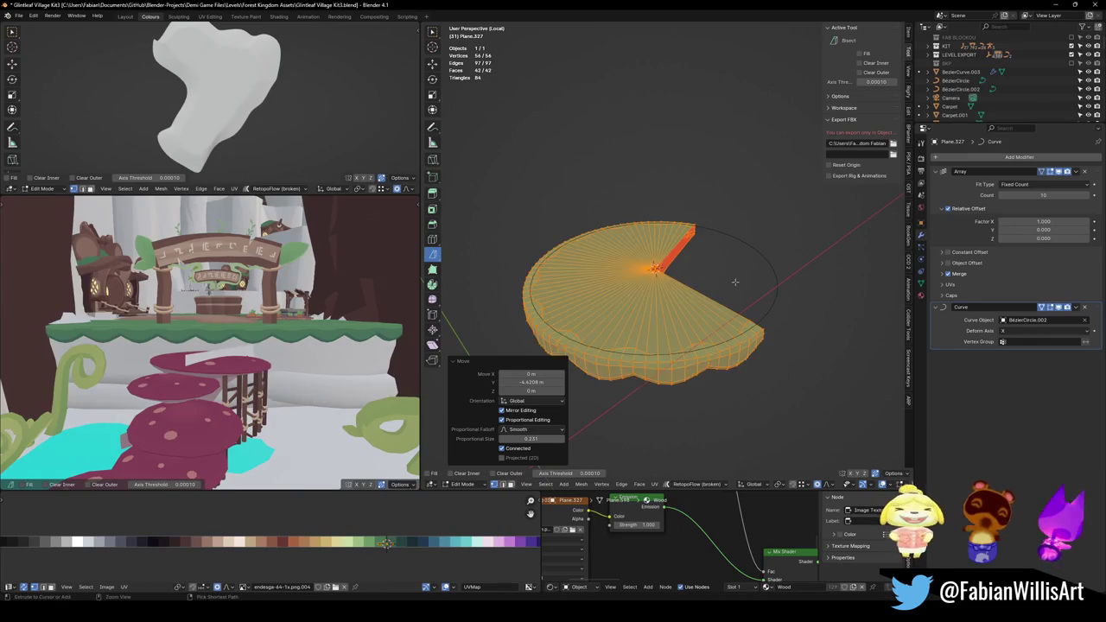
{"action": "key", "text": "s"}
{"action": "key", "text": "s"}
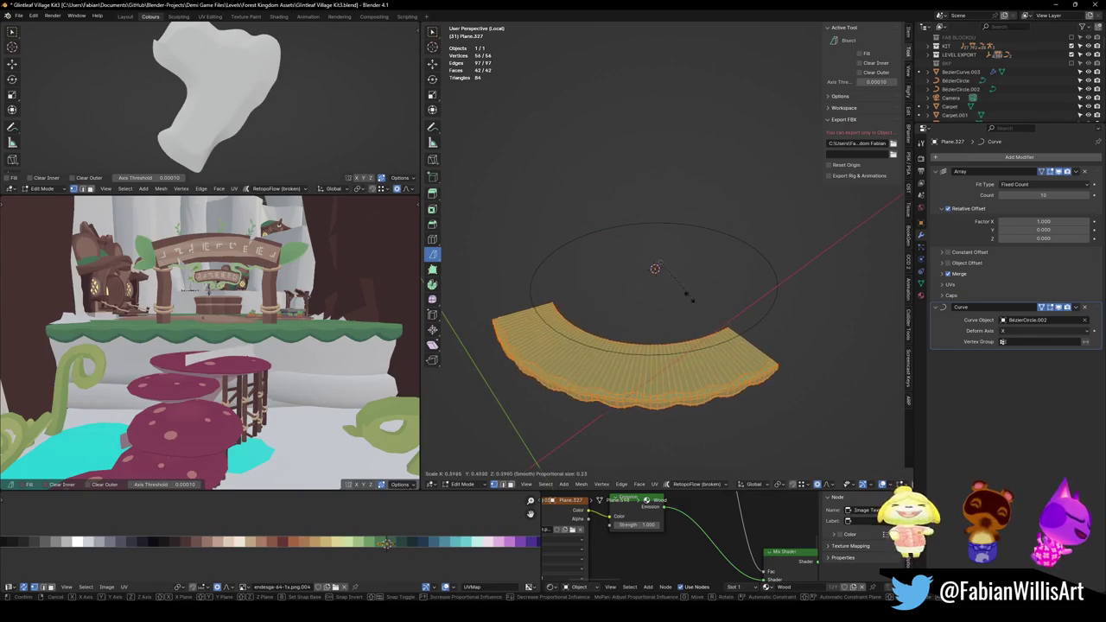
{"action": "key", "text": "Escape"}
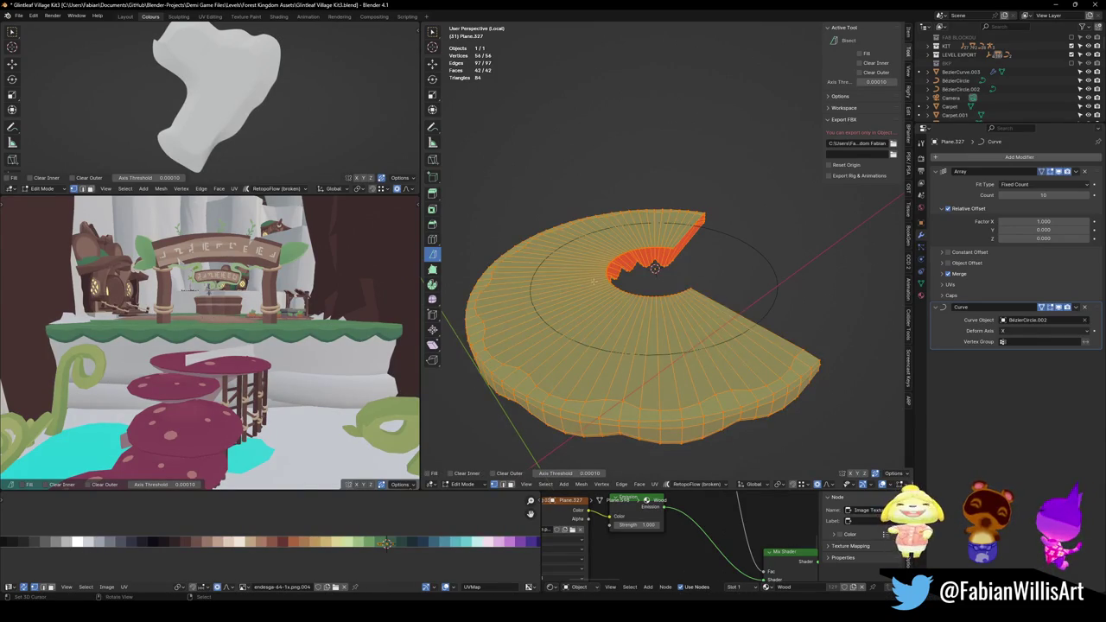
{"action": "key", "text": "s"}
{"action": "left_click", "coordinate": [695, 272]}
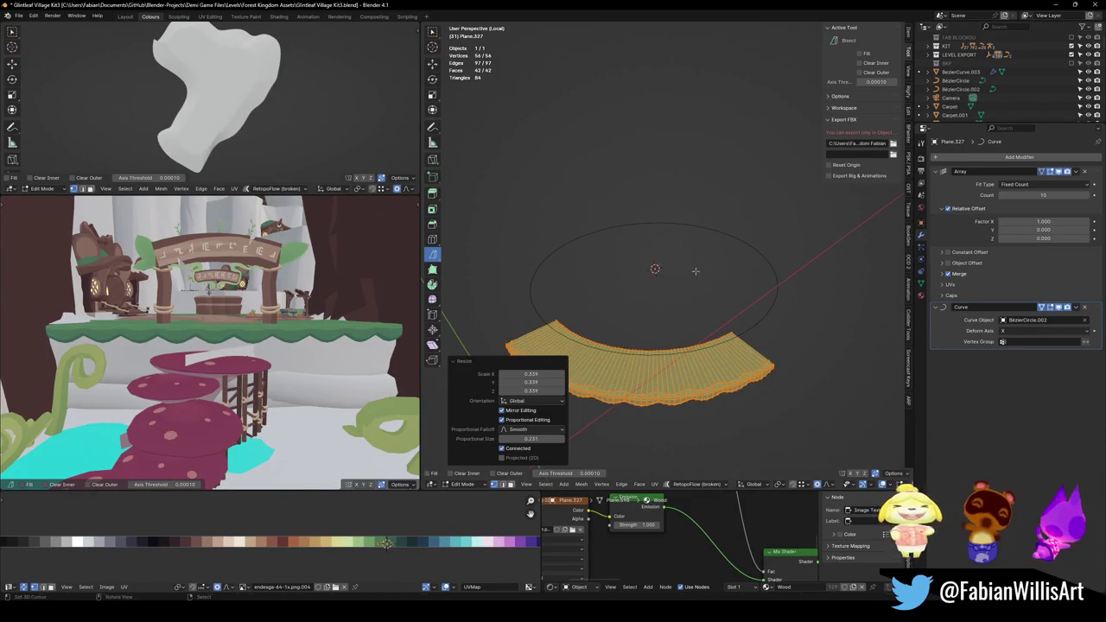
{"action": "middle_click_drag", "start_coordinate": [696, 271], "coordinate": [689, 270]}
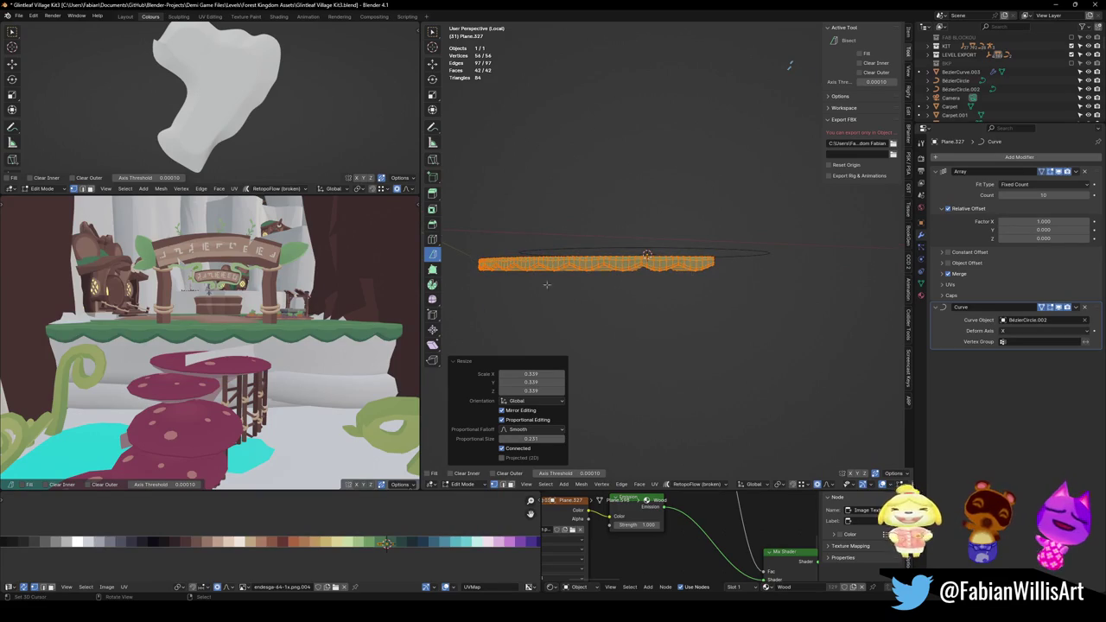
{"action": "key", "text": "KP_Divide"}
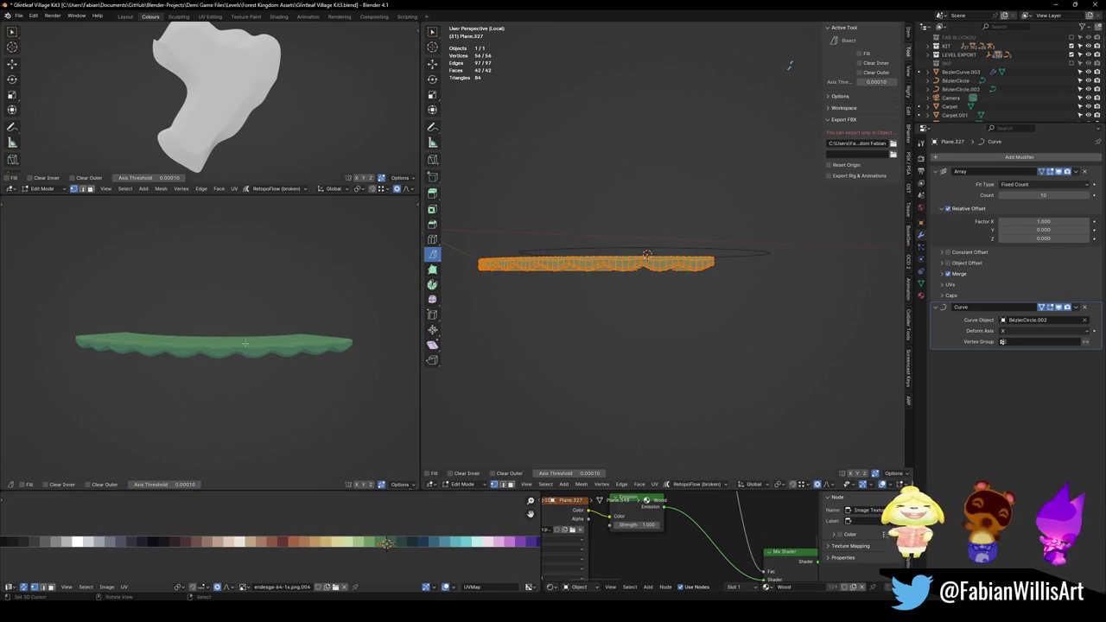
{"action": "key", "text": "KP_1"}
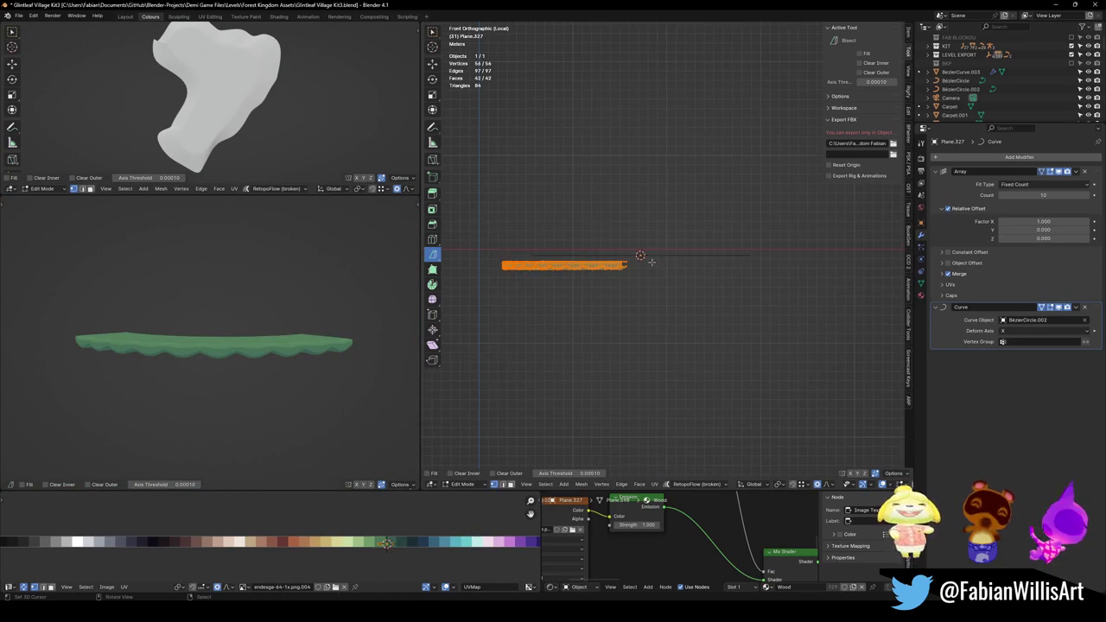
Raise the strip 0.72 m along Z.
{"action": "key", "text": "g"}
{"action": "key", "text": "z"}
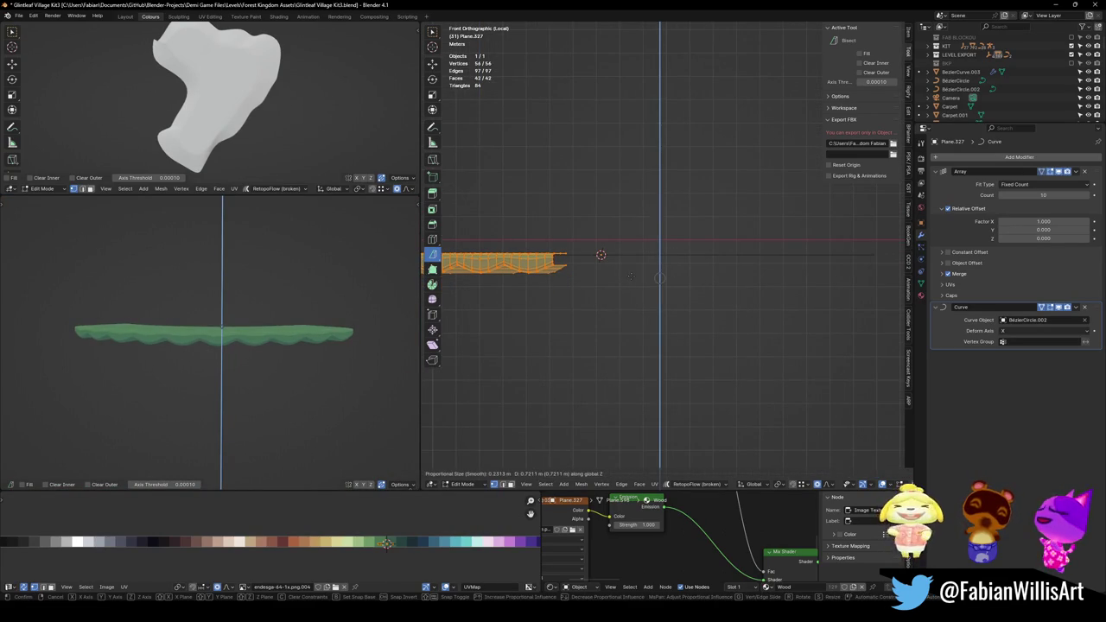
{"action": "left_click", "coordinate": [187, 334]}
{"action": "middle_click_drag", "start_coordinate": [186, 335], "coordinate": [266, 350]}
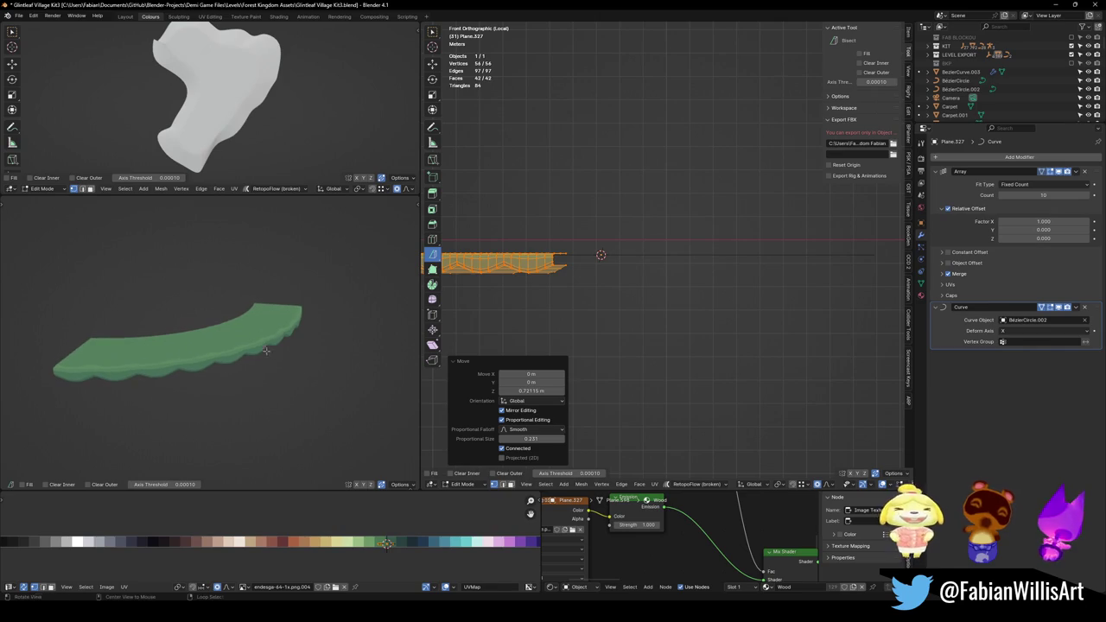
Increase the Array modifier count to 16 and begin scaling the strip up.
{"action": "left_click_drag", "start_coordinate": [1046, 194], "coordinate": [1071, 194]}
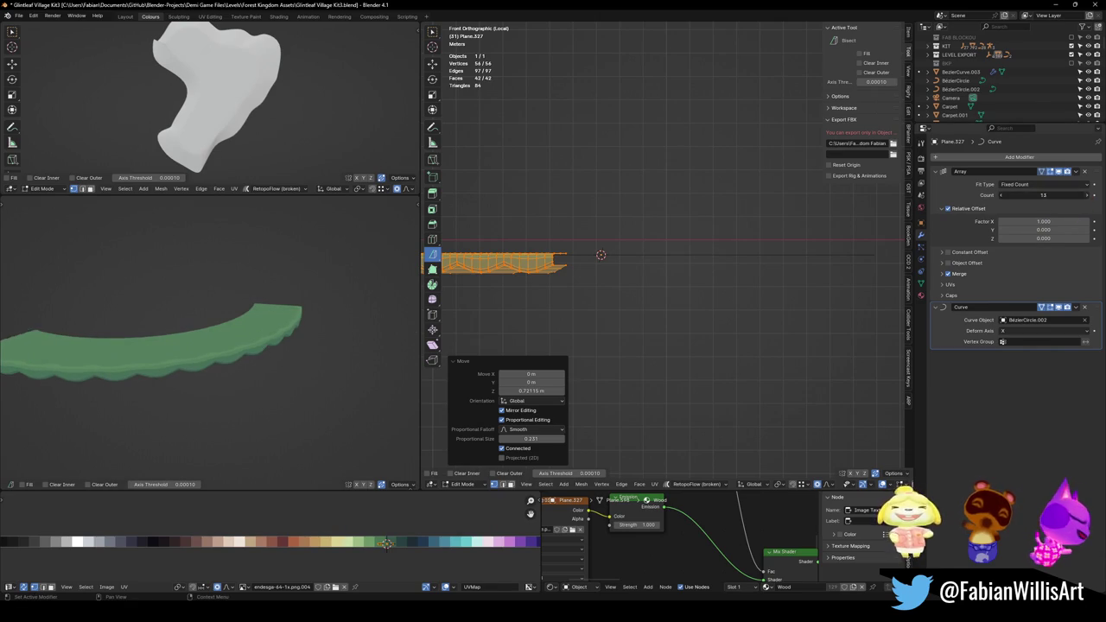
{"action": "key", "text": "s"}
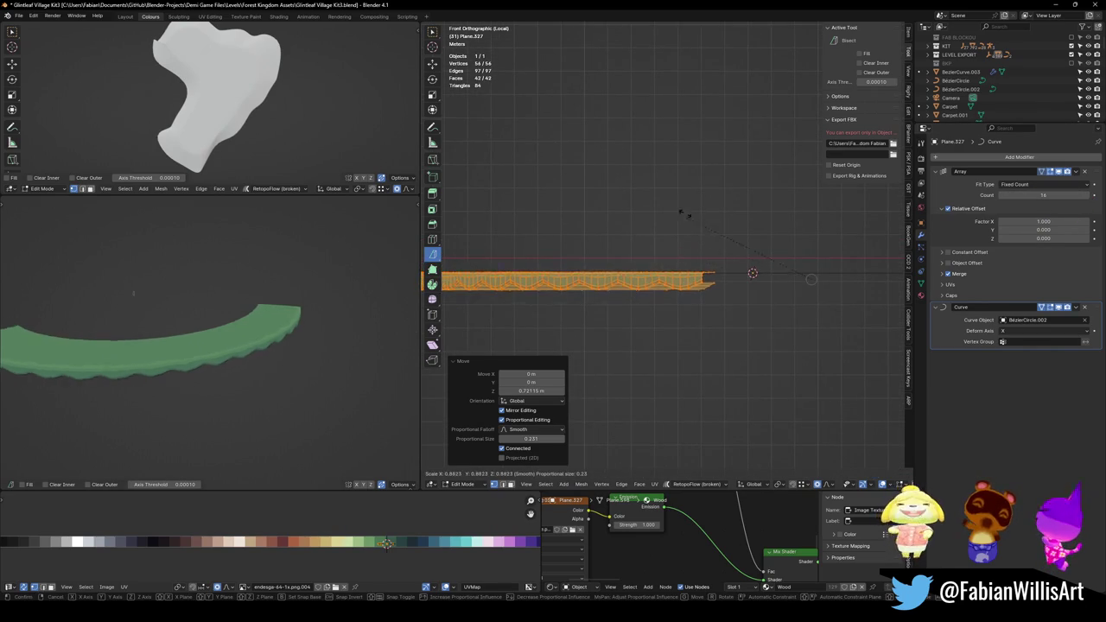
{"action": "key", "text": "Escape"}
{"action": "mouse_move", "coordinate": [760, 275]}
{"action": "middle_mouse_down"}
{"action": "mouse_move", "coordinate": [784, 286]}
{"action": "mouse_move", "coordinate": [754, 269]}
{"action": "mouse_move", "coordinate": [738, 299]}
{"action": "middle_mouse_up"}
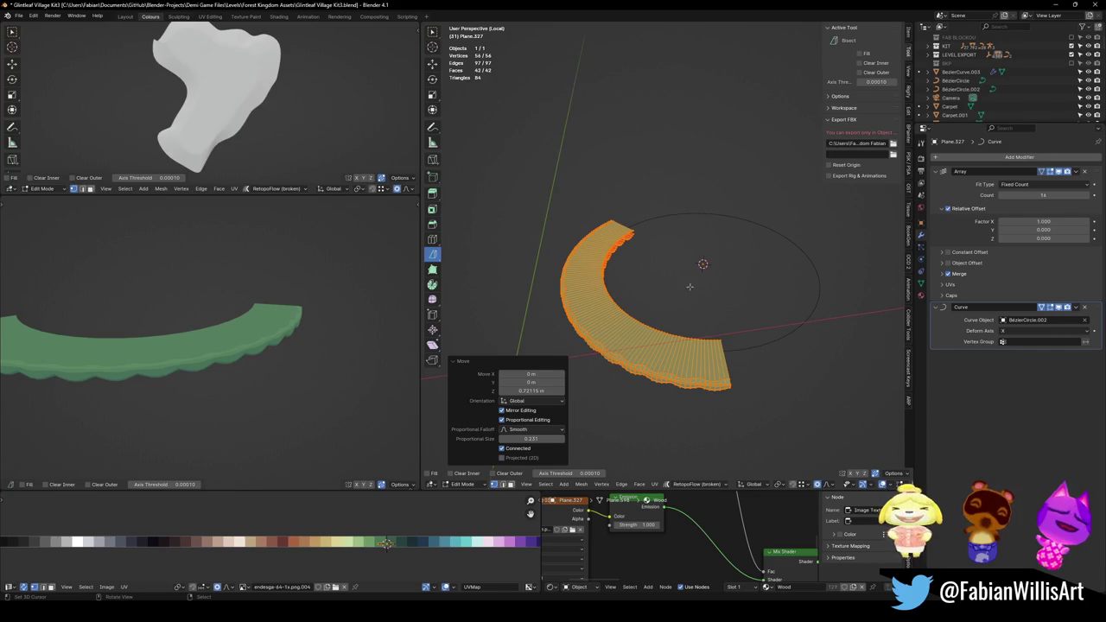
{"action": "key", "text": "s"}
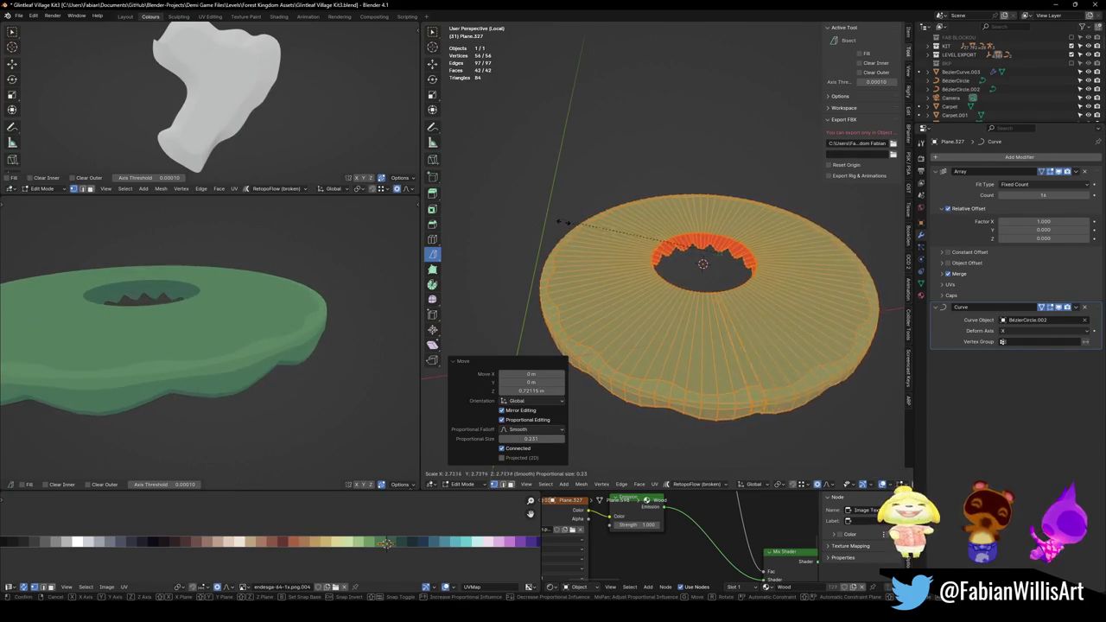
Scale the band by 2.696 and fine-tune its size until the ring closes.
{"action": "left_click", "coordinate": [593, 283]}
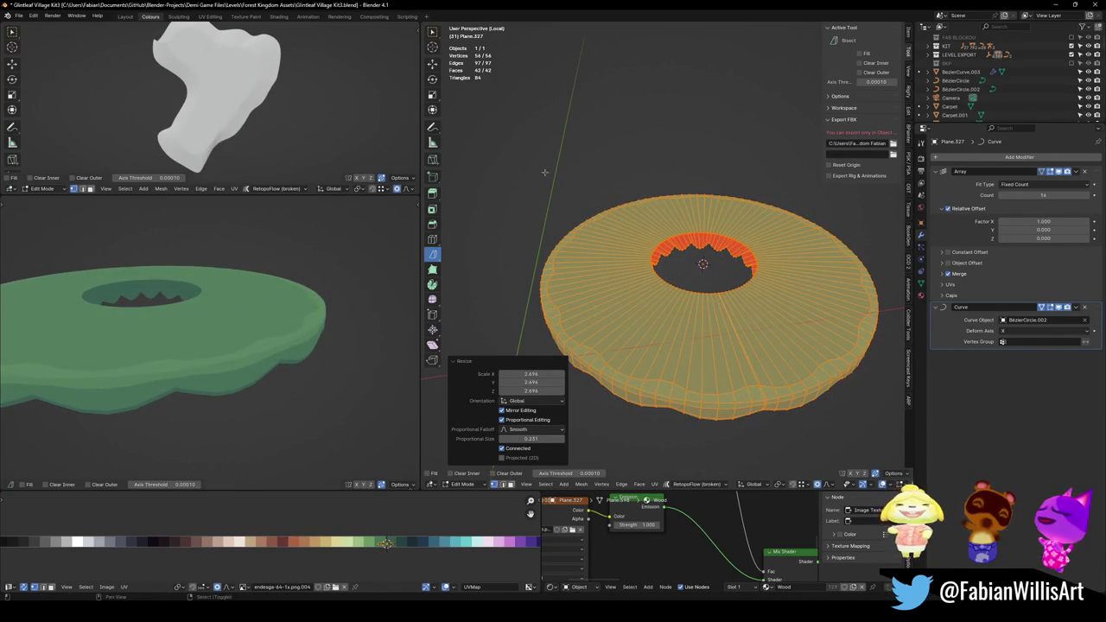
{"action": "middle_click_drag", "start_coordinate": [248, 302], "coordinate": [232, 324]}
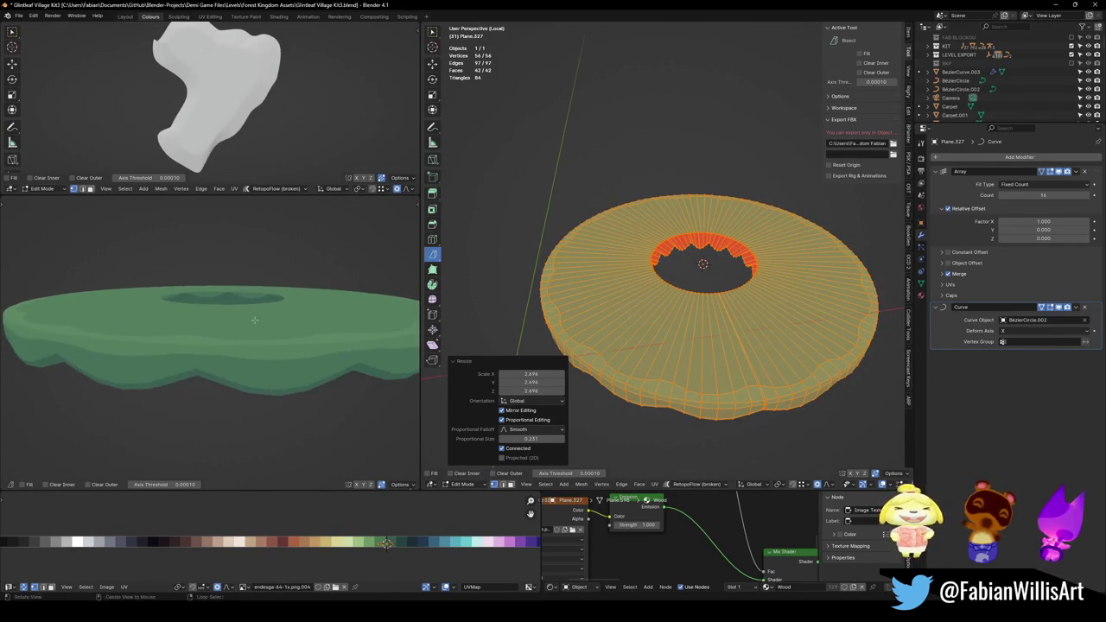
{"action": "middle_click_drag", "start_coordinate": [835, 320], "coordinate": [752, 294]}
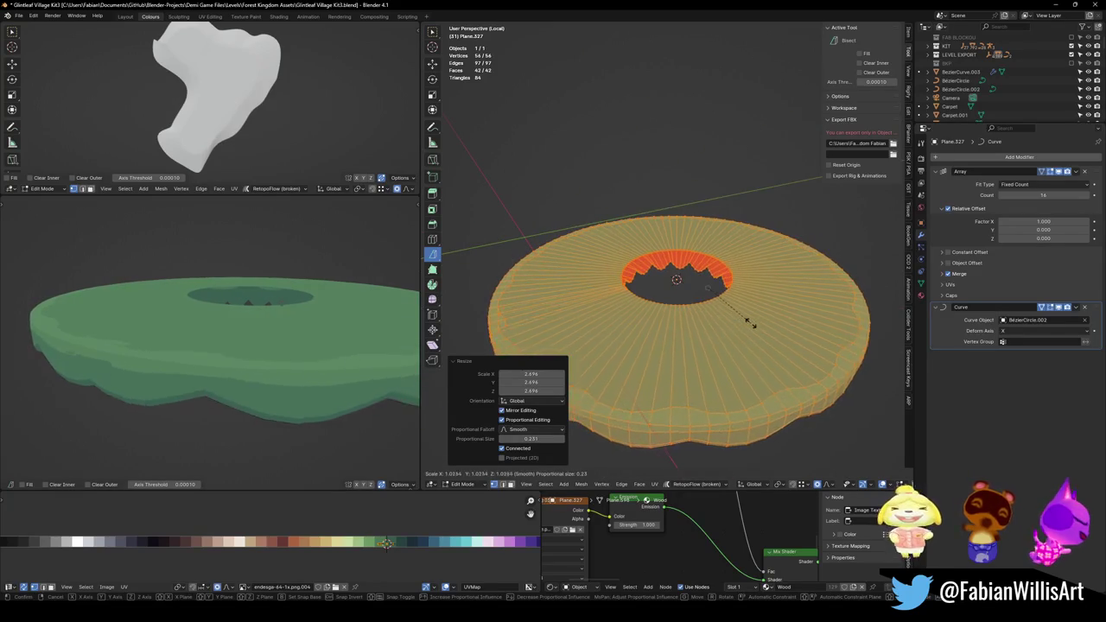
{"action": "key", "text": "s"}
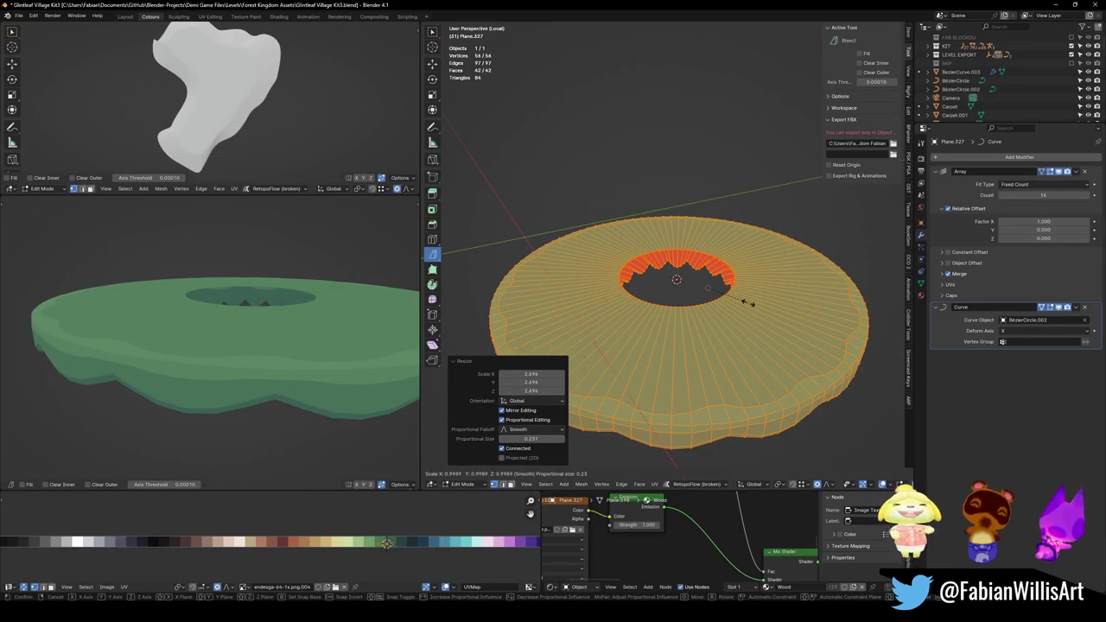
{"action": "left_click", "coordinate": [749, 303]}
{"action": "middle_click_drag", "start_coordinate": [342, 349], "coordinate": [225, 316]}
Select the inner rim edge loop and inspect the ring's jagged central hole.
{"action": "key", "text": "alt+a"}
{"action": "left_click", "coordinate": [661, 307], "text": "alt"}
{"action": "left_click", "coordinate": [635, 306], "text": "alt"}
{"action": "key", "text": "g"}
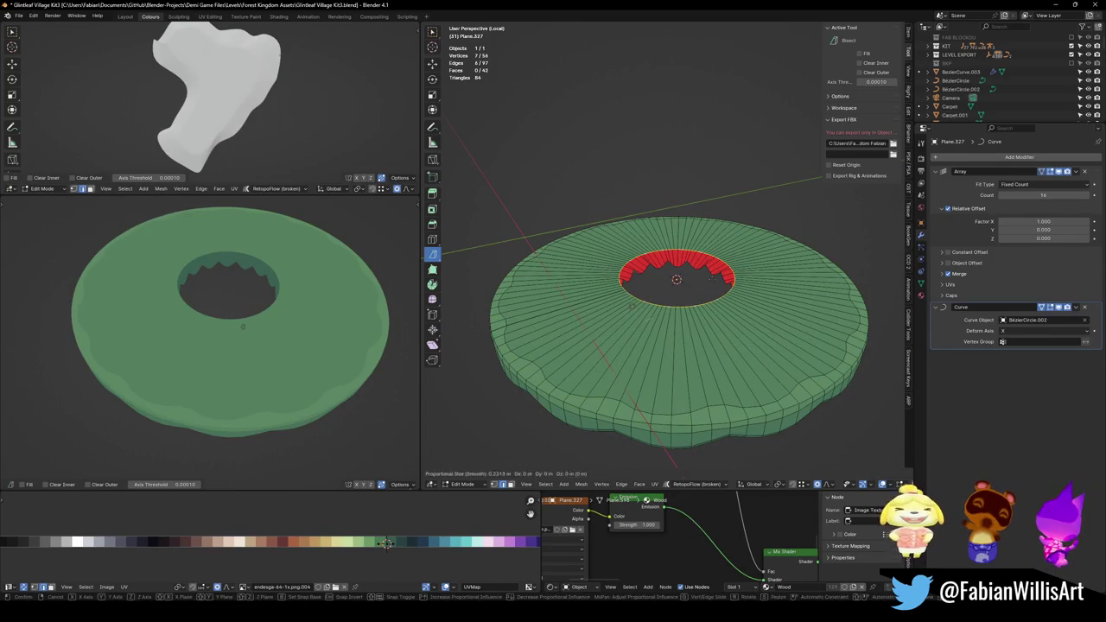
{"action": "key", "text": "y"}
{"action": "key", "text": "Escape"}
{"action": "key", "text": "f"}
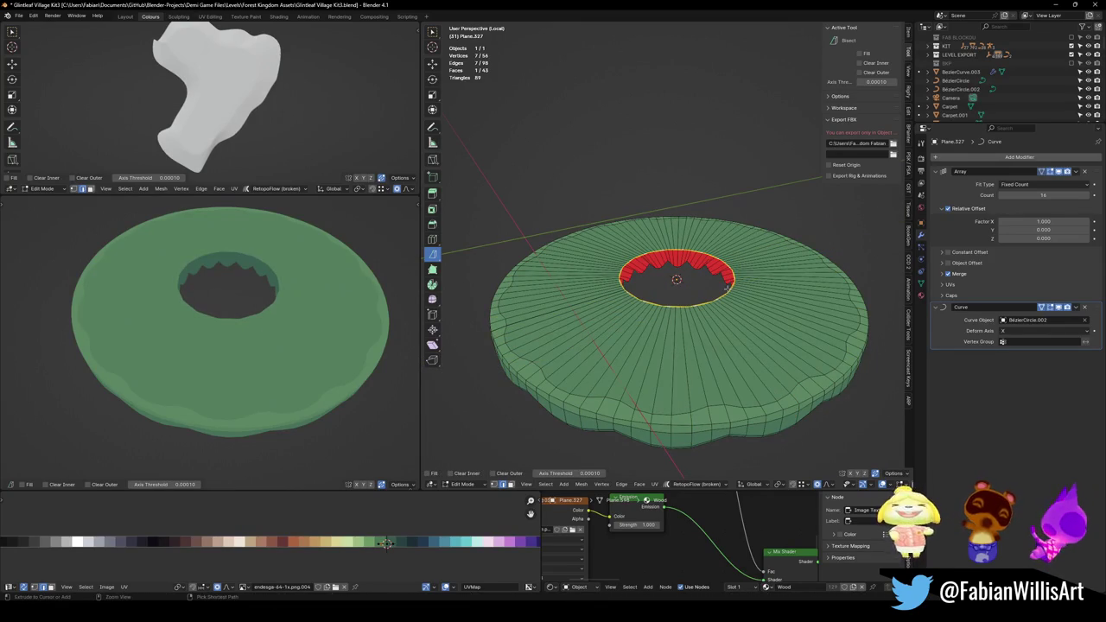
{"action": "scroll", "coordinate": [725, 288], "scroll_direction": "up", "scroll_amount": 2}
{"action": "scroll", "coordinate": [725, 288], "scroll_direction": "up", "scroll_amount": 2}
{"action": "middle_click_drag", "start_coordinate": [724, 288], "coordinate": [699, 331]}
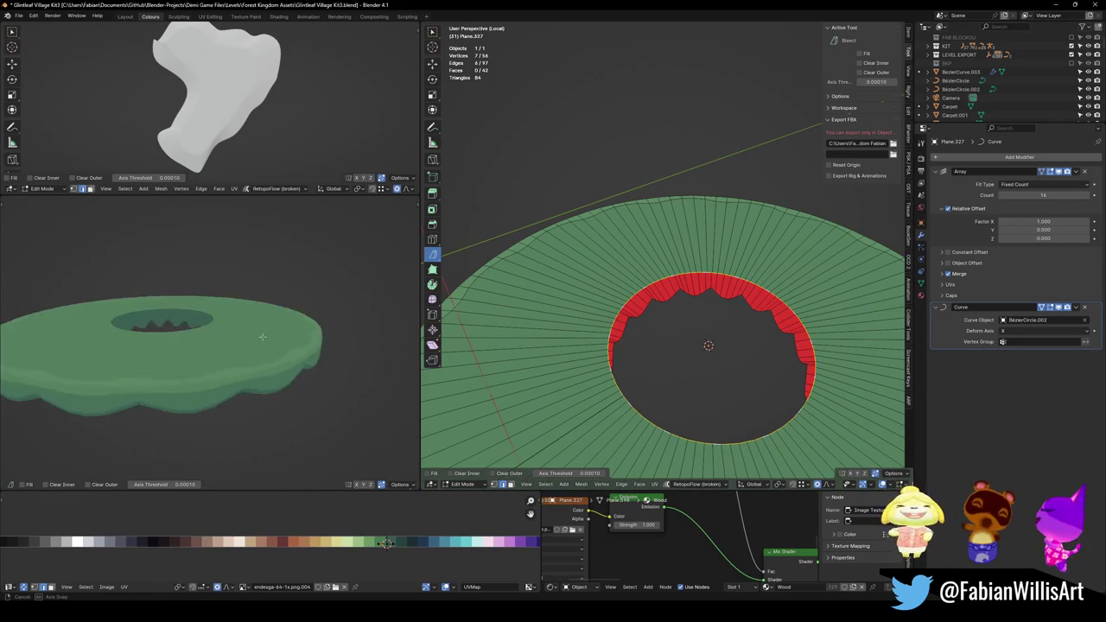
{"action": "scroll", "coordinate": [277, 338], "scroll_direction": "down", "scroll_amount": 2}
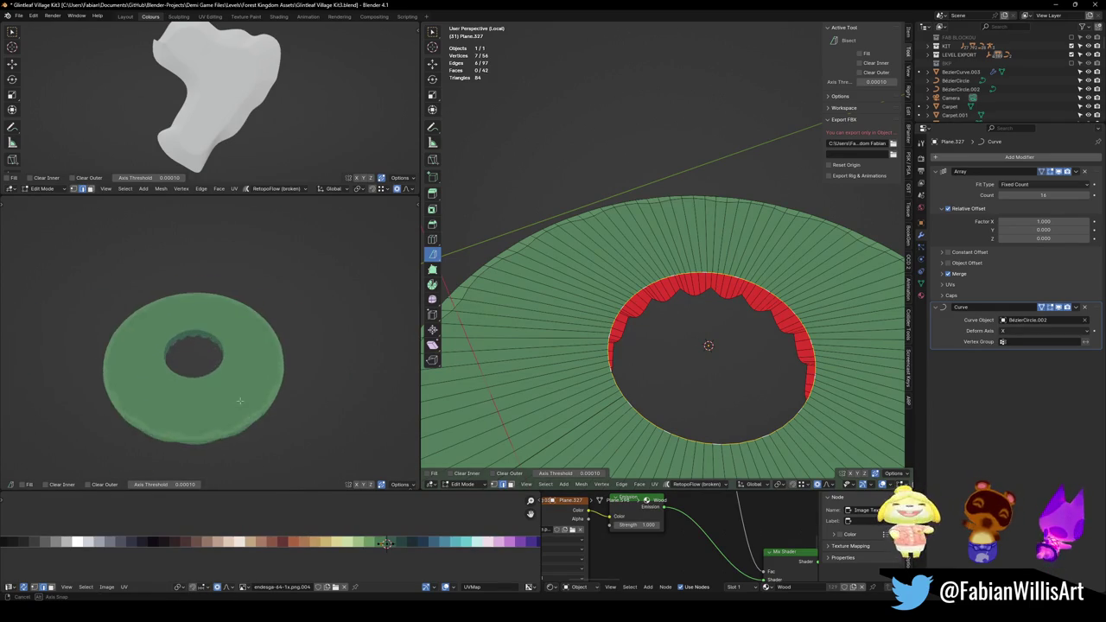
{"action": "scroll", "coordinate": [247, 348], "scroll_direction": "up", "scroll_amount": 3}
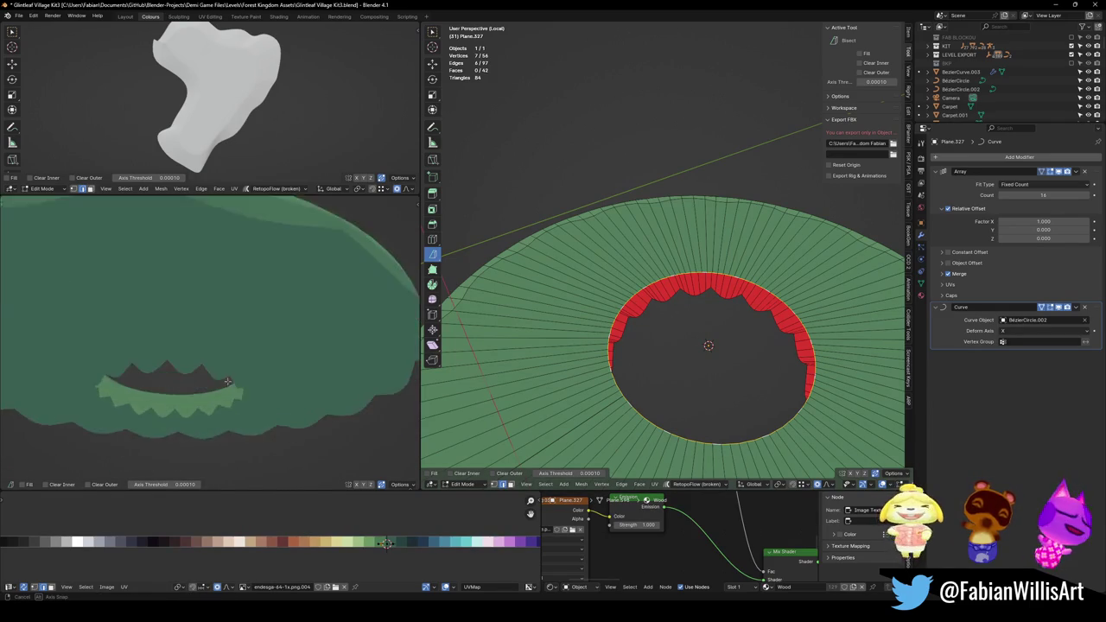